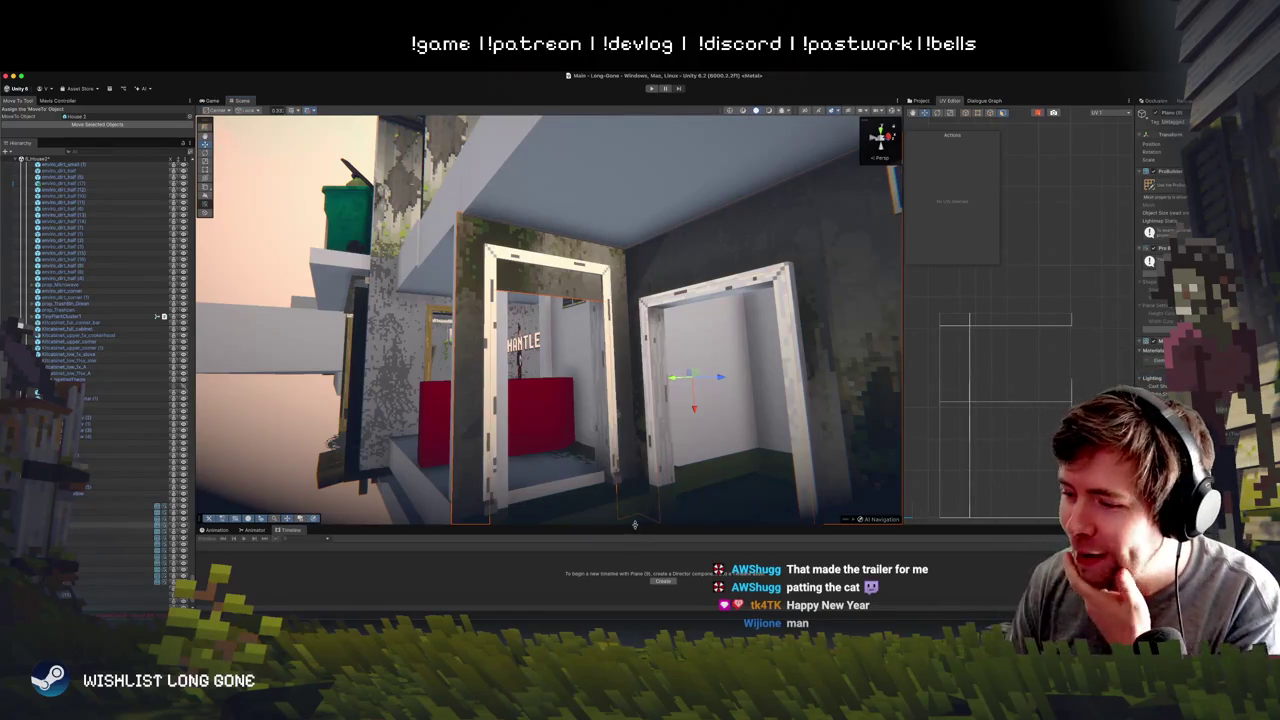
- Select the door frame's top edges and turn the face above the left doorway from dark green to light
{"action": "mouse_move", "coordinate": [634, 523]}
{"action": "left_mouse_down"}
{"action": "mouse_move", "coordinate": [721, 346]}
{"action": "mouse_move", "coordinate": [525, 291]}
{"action": "left_mouse_up"}
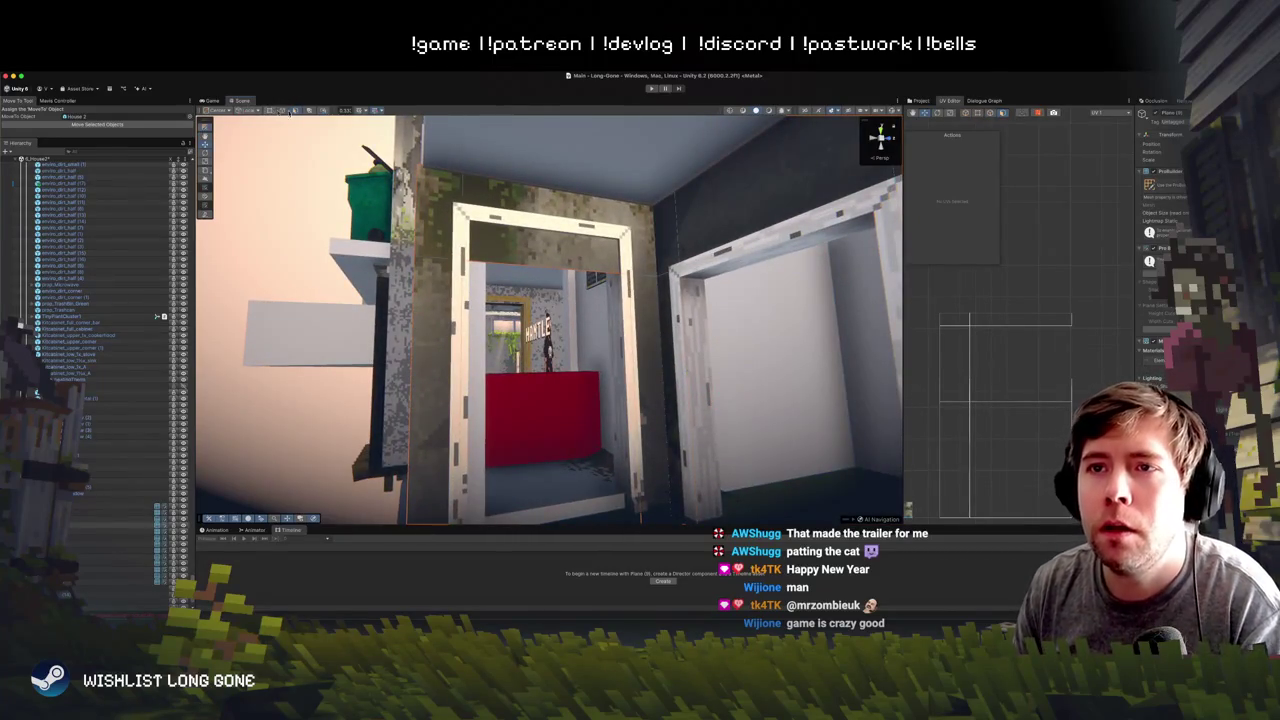
{"action": "left_click", "coordinate": [540, 263]}
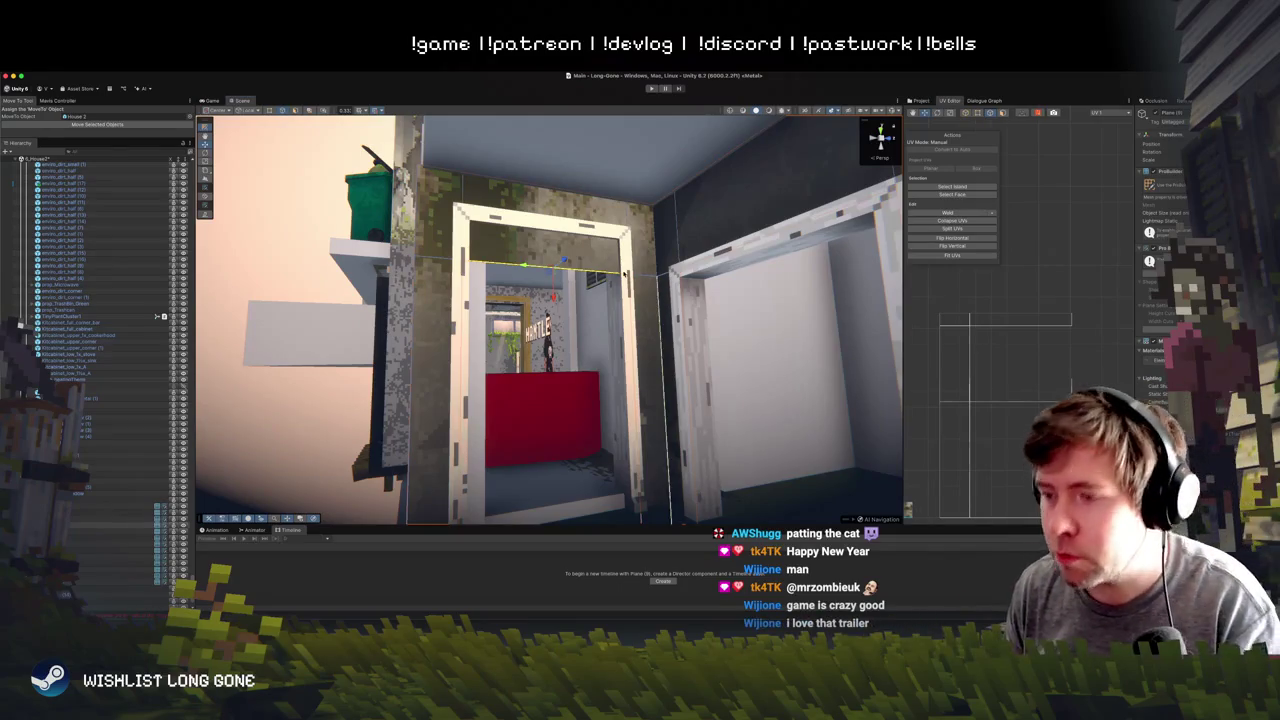
{"action": "double_click", "coordinate": [630, 270]}
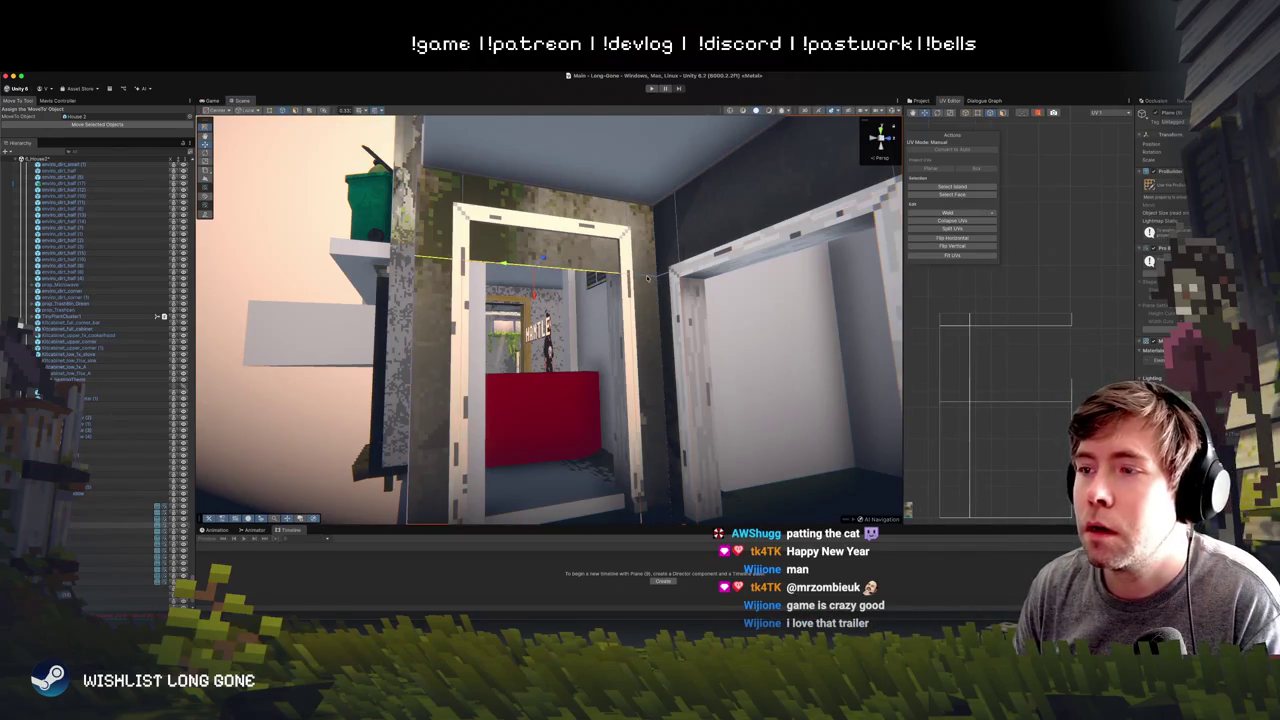
{"action": "left_click", "coordinate": [535, 250]}
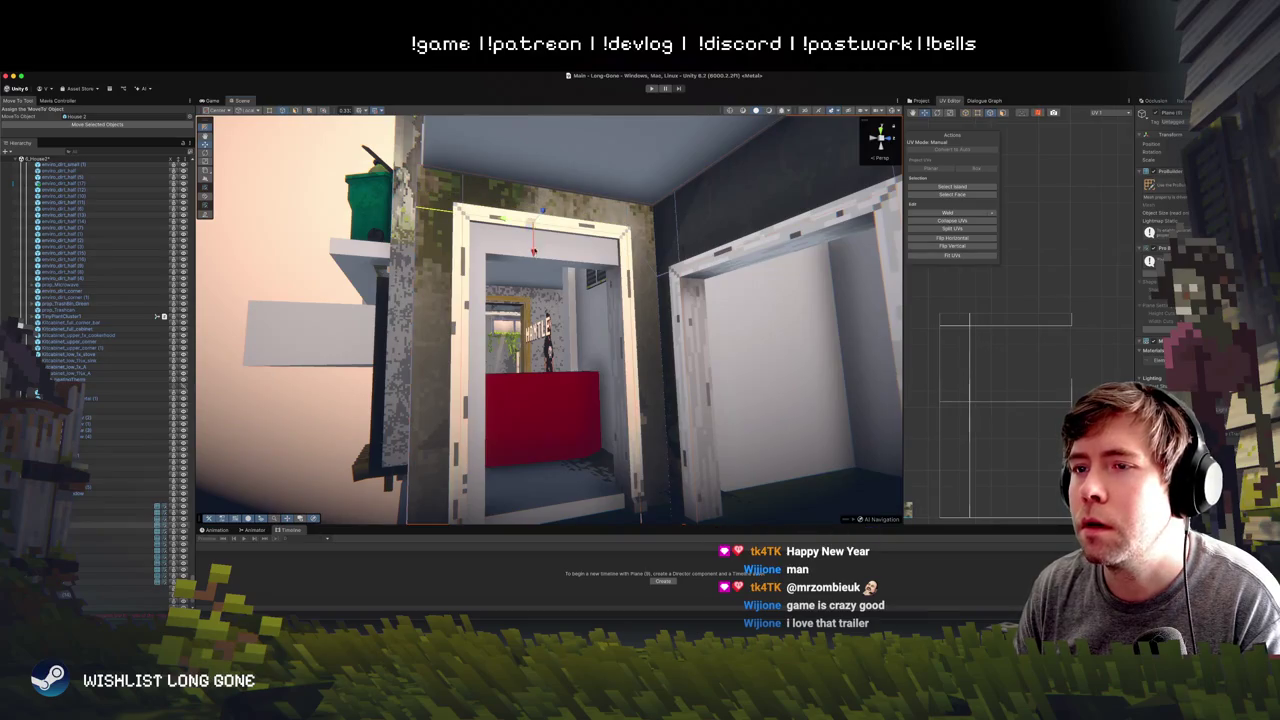
{"action": "left_click", "coordinate": [430, 333]}
{"action": "mouse_move", "coordinate": [538, 278]}
{"action": "left_mouse_down"}
{"action": "mouse_move", "coordinate": [645, 338]}
{"action": "mouse_move", "coordinate": [675, 342]}
{"action": "mouse_move", "coordinate": [720, 308]}
{"action": "mouse_move", "coordinate": [586, 319]}
{"action": "mouse_move", "coordinate": [593, 290]}
{"action": "left_mouse_up"}
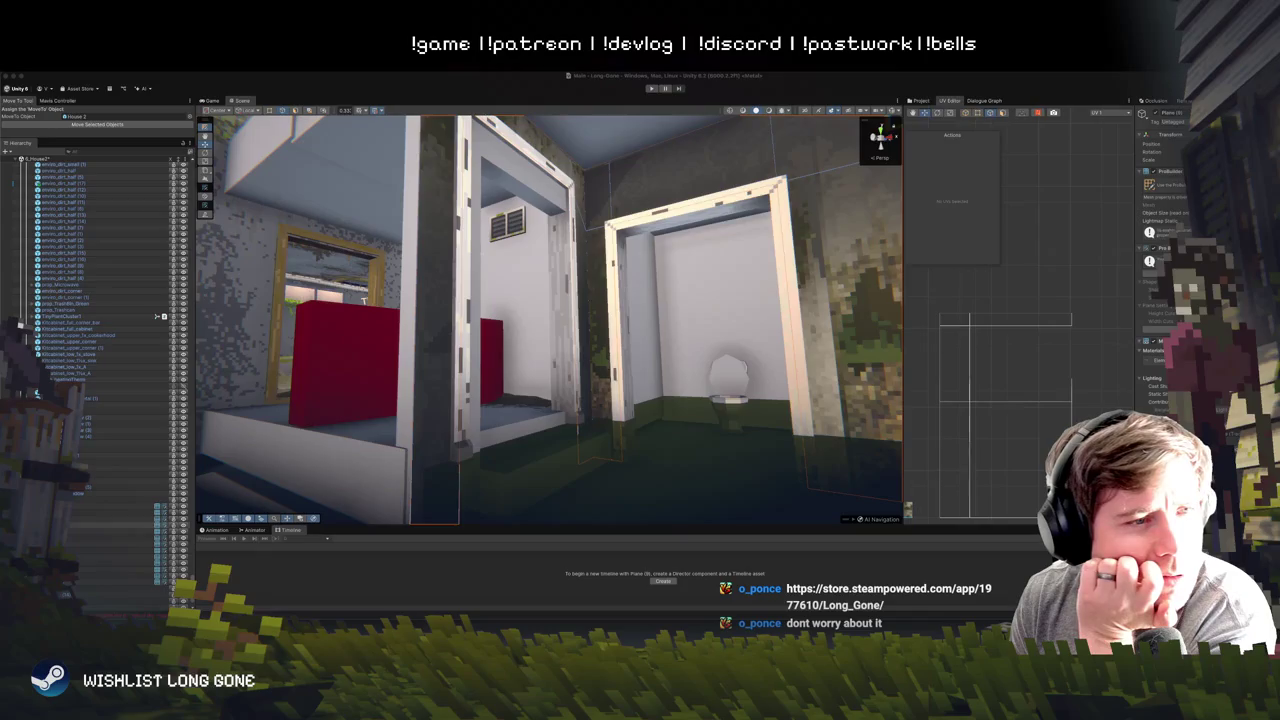
{"action": "left_click", "coordinate": [70, 367]}
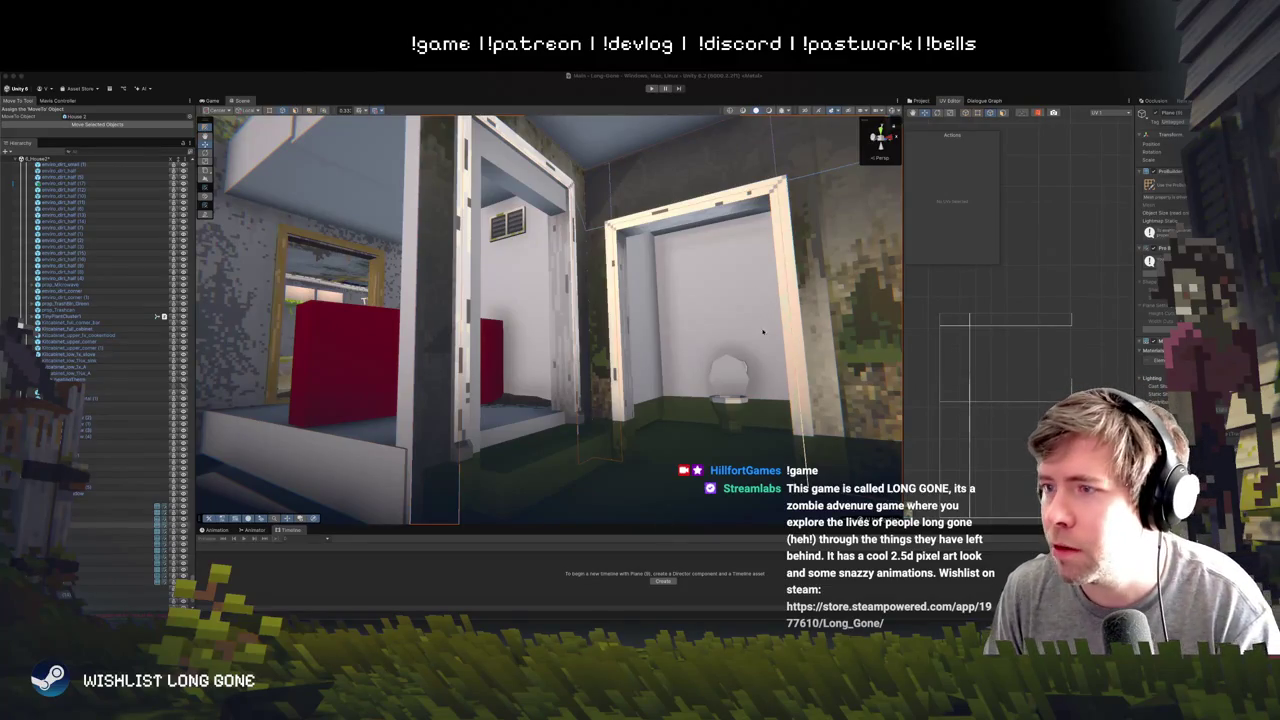
{"action": "mouse_move", "coordinate": [763, 332]}
{"action": "left_mouse_down"}
{"action": "mouse_move", "coordinate": [745, 319]}
{"action": "mouse_move", "coordinate": [749, 343]}
{"action": "left_mouse_up"}
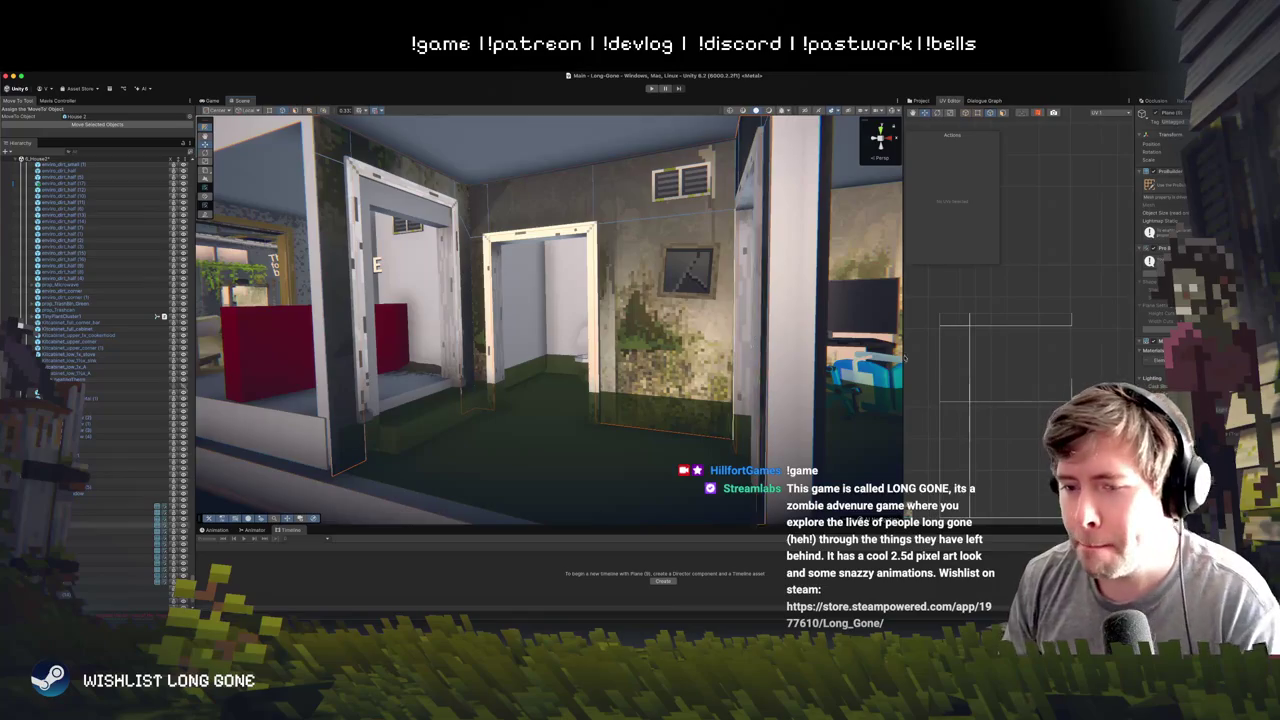
{"action": "scroll", "coordinate": [615, 358], "scroll_direction": "down", "scroll_amount": 4}
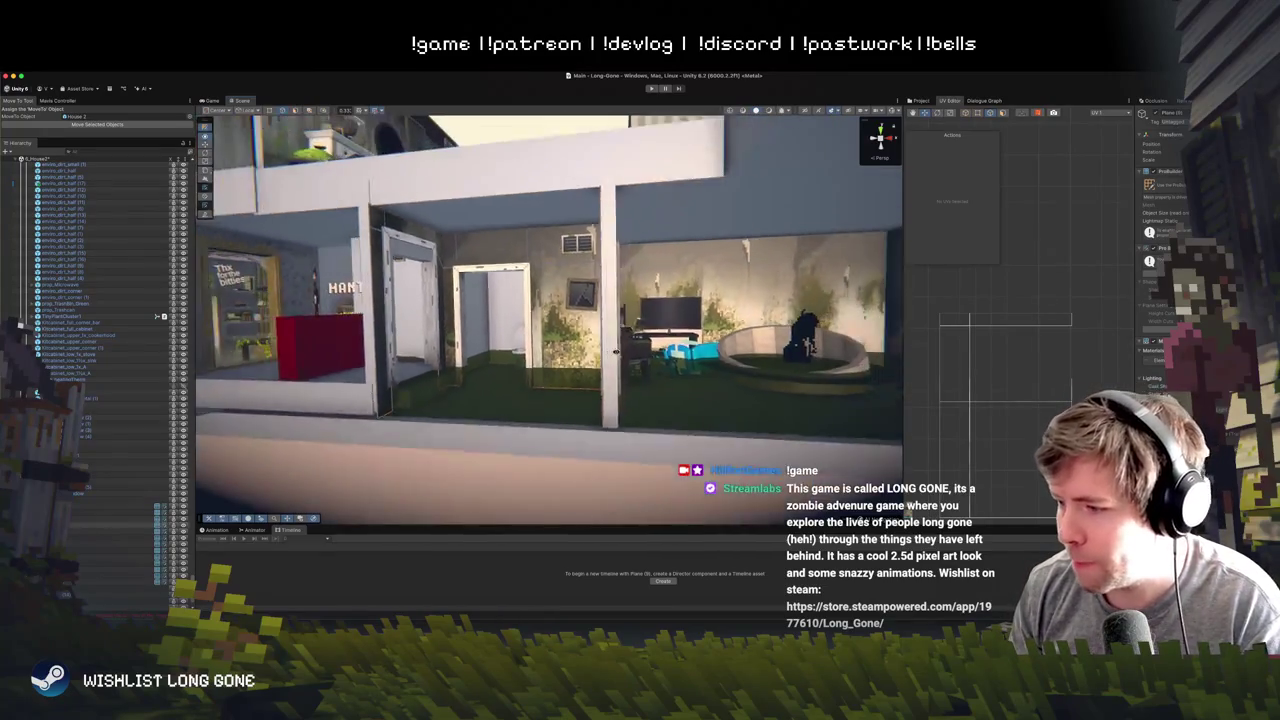
{"action": "scroll", "coordinate": [615, 351], "scroll_direction": "up", "scroll_amount": 5}
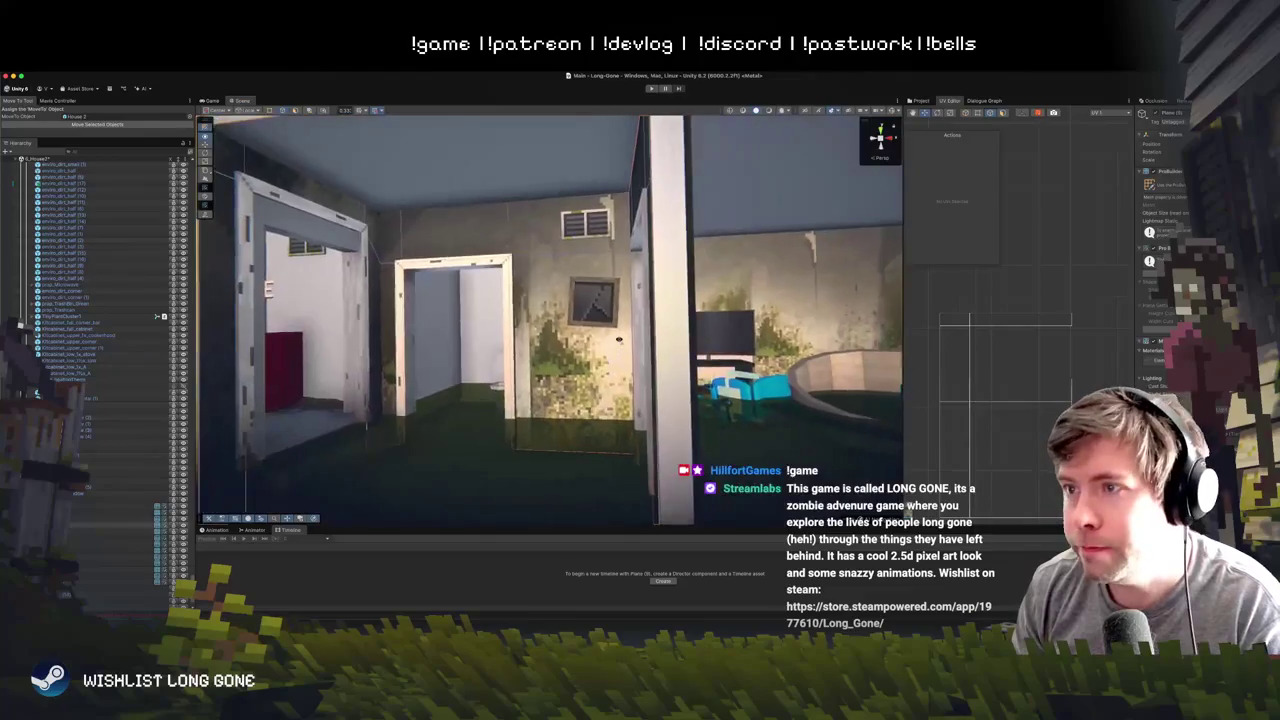
{"action": "mouse_move", "coordinate": [619, 334]}
{"action": "left_mouse_down"}
{"action": "mouse_move", "coordinate": [568, 381]}
{"action": "mouse_move", "coordinate": [651, 353]}
{"action": "mouse_move", "coordinate": [619, 311]}
{"action": "mouse_move", "coordinate": [498, 315]}
{"action": "left_mouse_up"}
{"action": "left_click", "coordinate": [603, 291]}
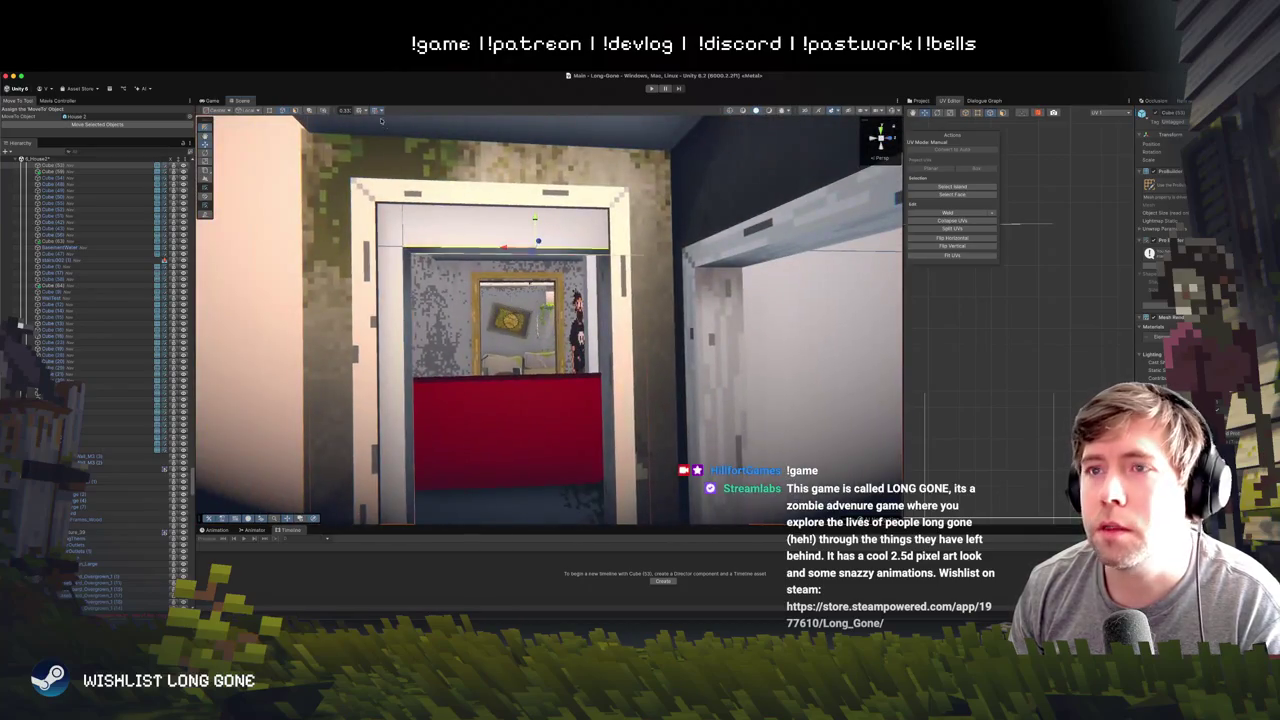
{"action": "left_click_drag", "start_coordinate": [265, 122], "coordinate": [461, 297]}
{"action": "left_click", "coordinate": [461, 297]}
{"action": "left_click_drag", "start_coordinate": [496, 428], "coordinate": [453, 324]}
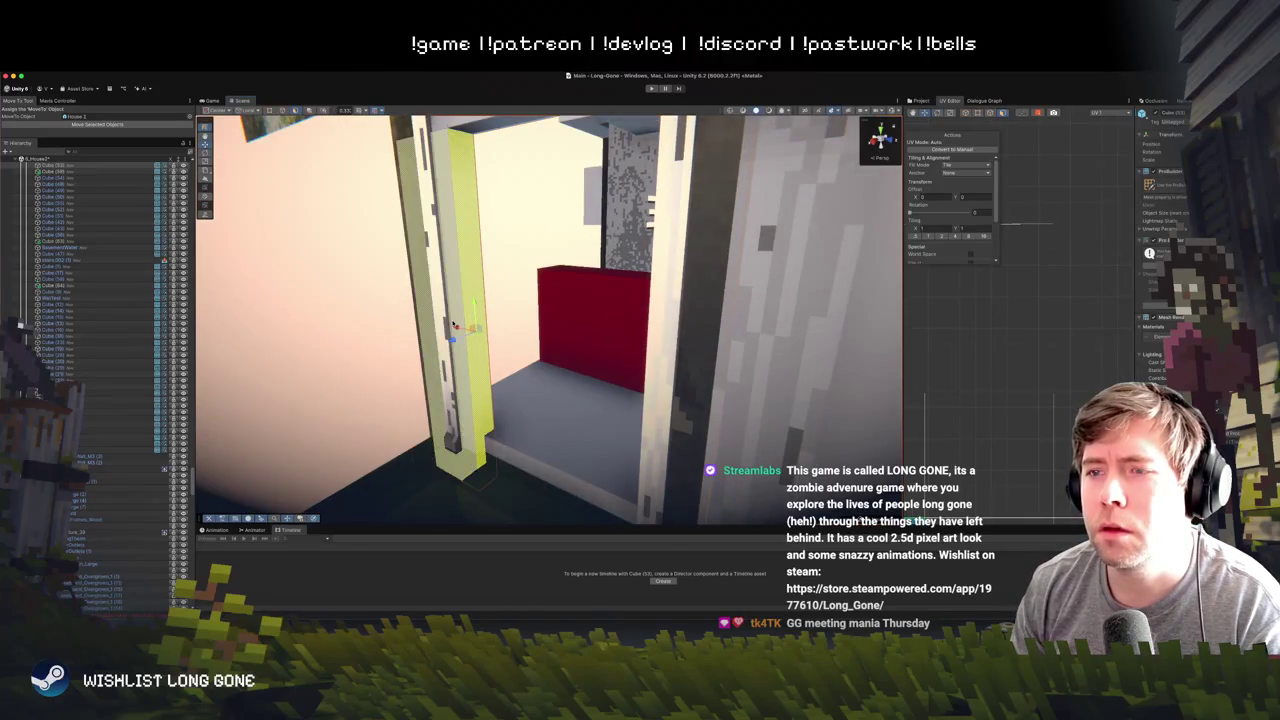
{"action": "left_click", "coordinate": [436, 322]}
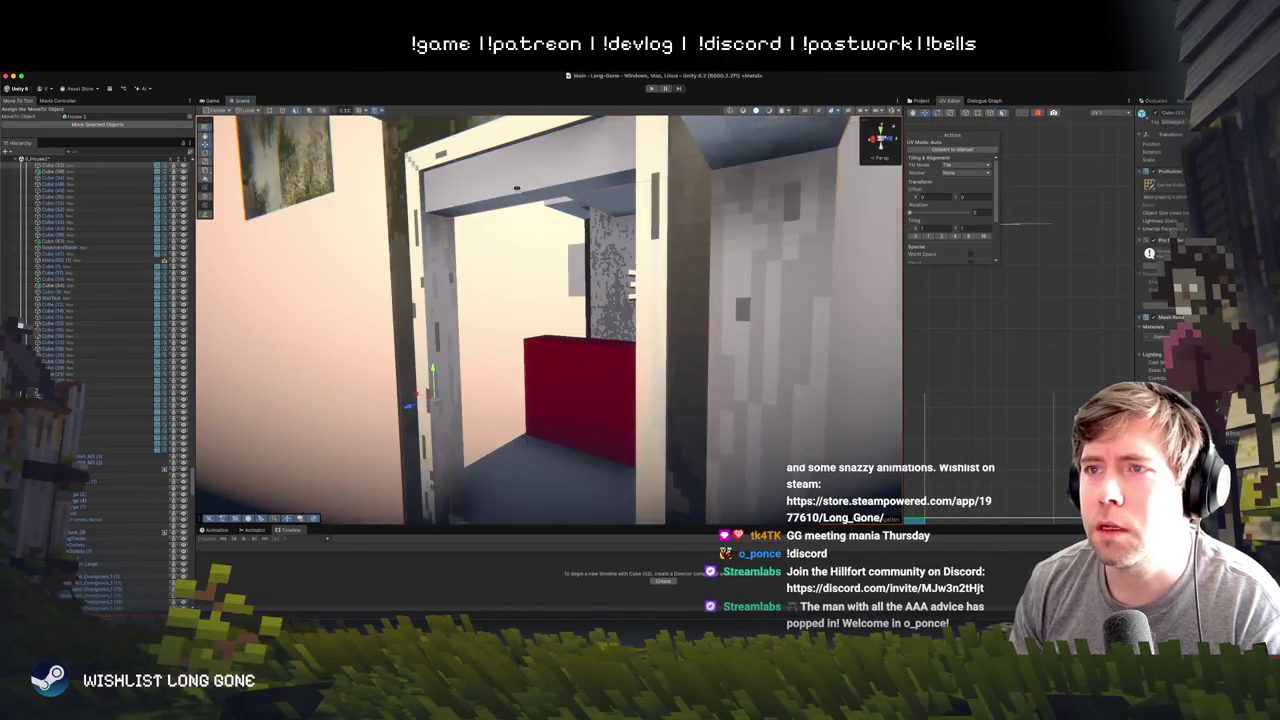
{"action": "left_click", "coordinate": [535, 200]}
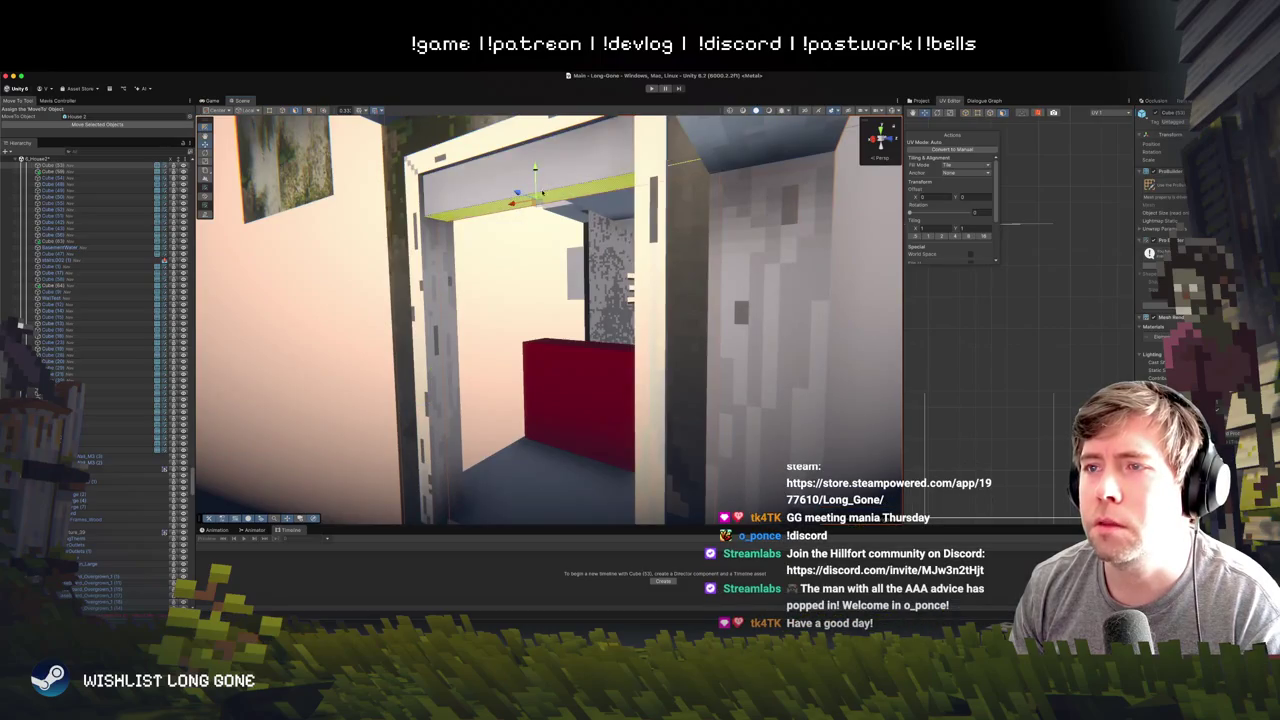
{"action": "left_click", "coordinate": [535, 120]}
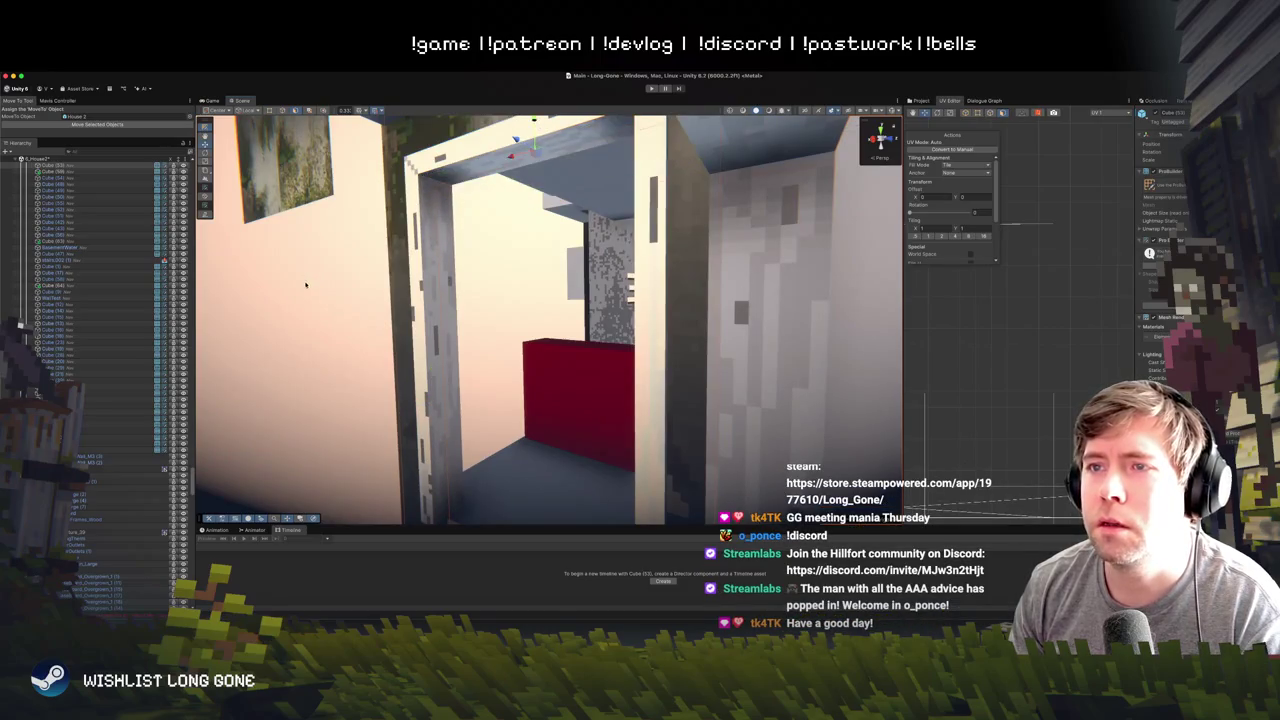
{"action": "scroll", "coordinate": [305, 285], "scroll_direction": "down", "scroll_amount": 10}
{"action": "left_click_drag", "start_coordinate": [602, 308], "coordinate": [516, 190]}
{"action": "scroll", "coordinate": [500, 300], "scroll_direction": "up", "scroll_amount": 5}
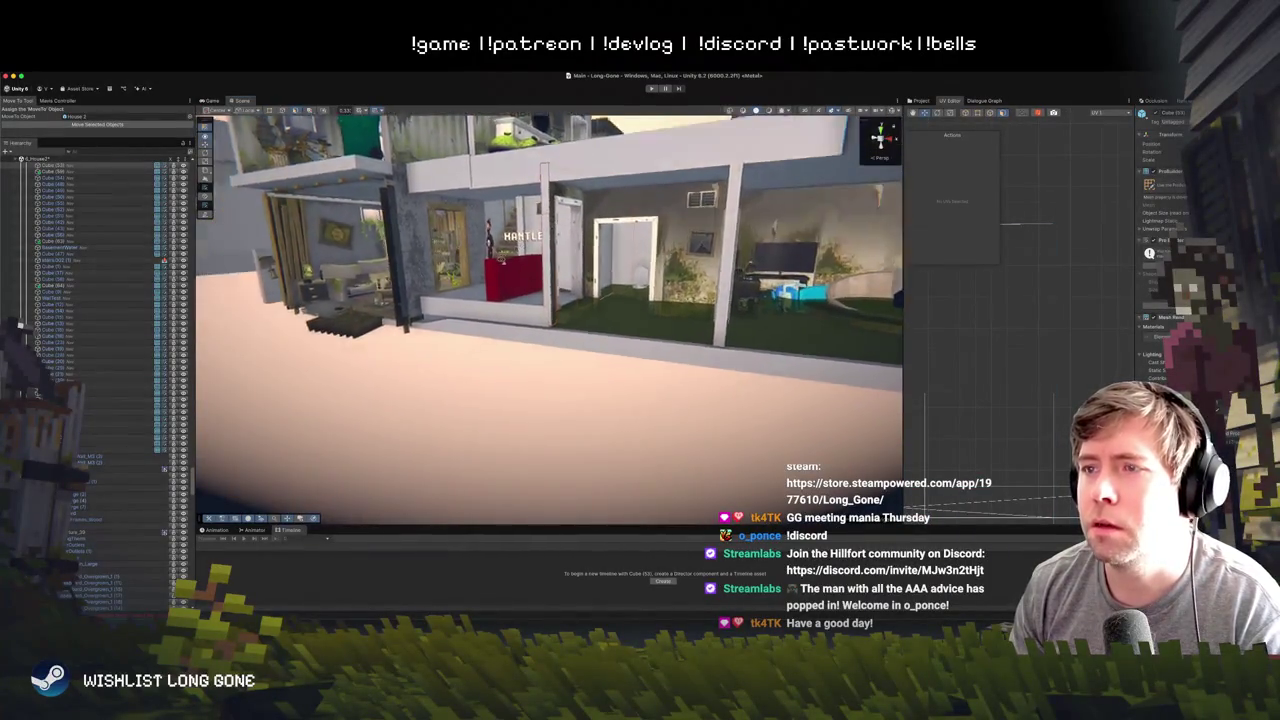
{"action": "scroll", "coordinate": [435, 332], "scroll_direction": "up", "scroll_amount": 5}
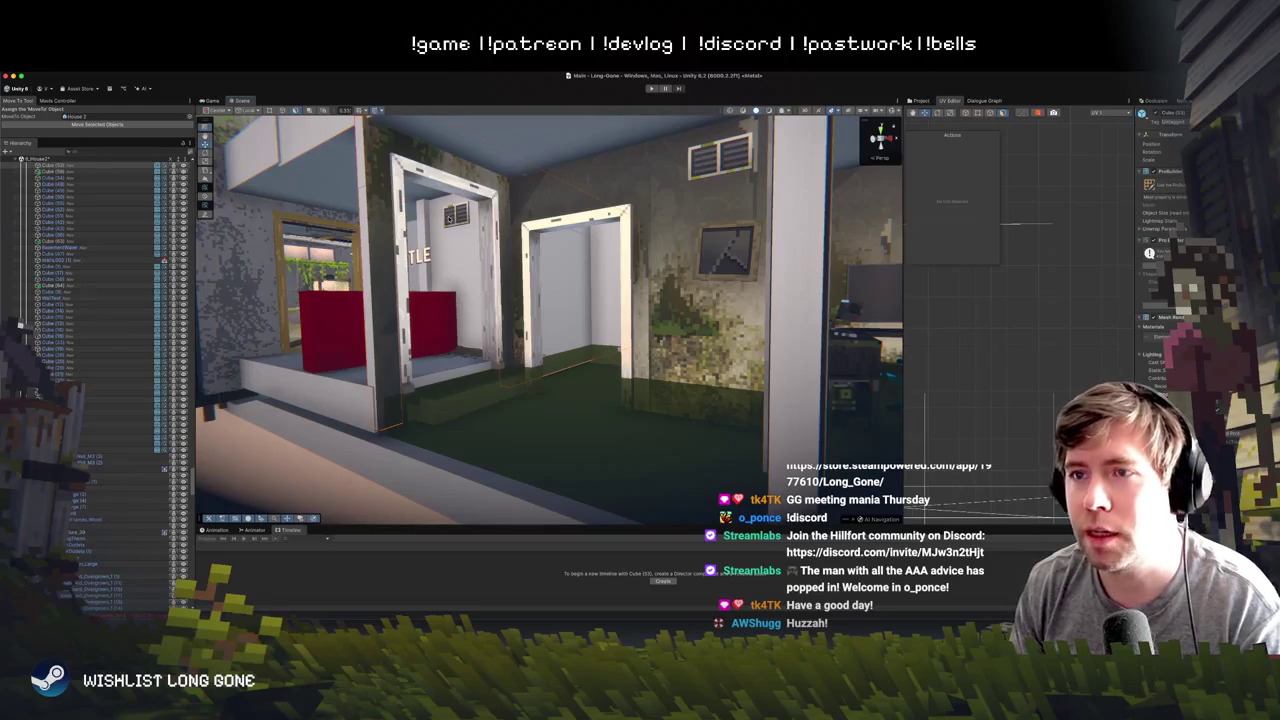
- Navigate to the upper-floor wall by the Just Fans sign and select its Plane to show its UVs
{"action": "scroll", "coordinate": [501, 214], "scroll_direction": "up", "scroll_amount": 5}
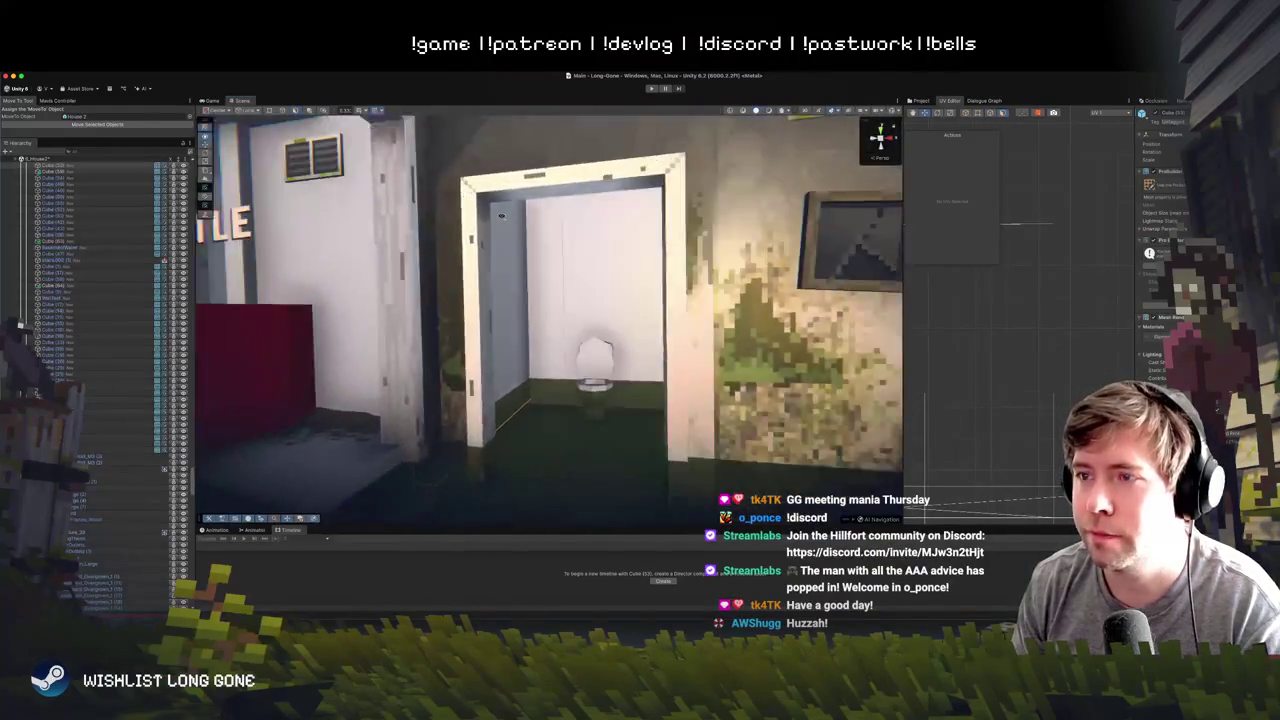
{"action": "scroll", "coordinate": [501, 214], "scroll_direction": "up", "scroll_amount": 2}
{"action": "scroll", "coordinate": [510, 205], "scroll_direction": "down", "scroll_amount": 8}
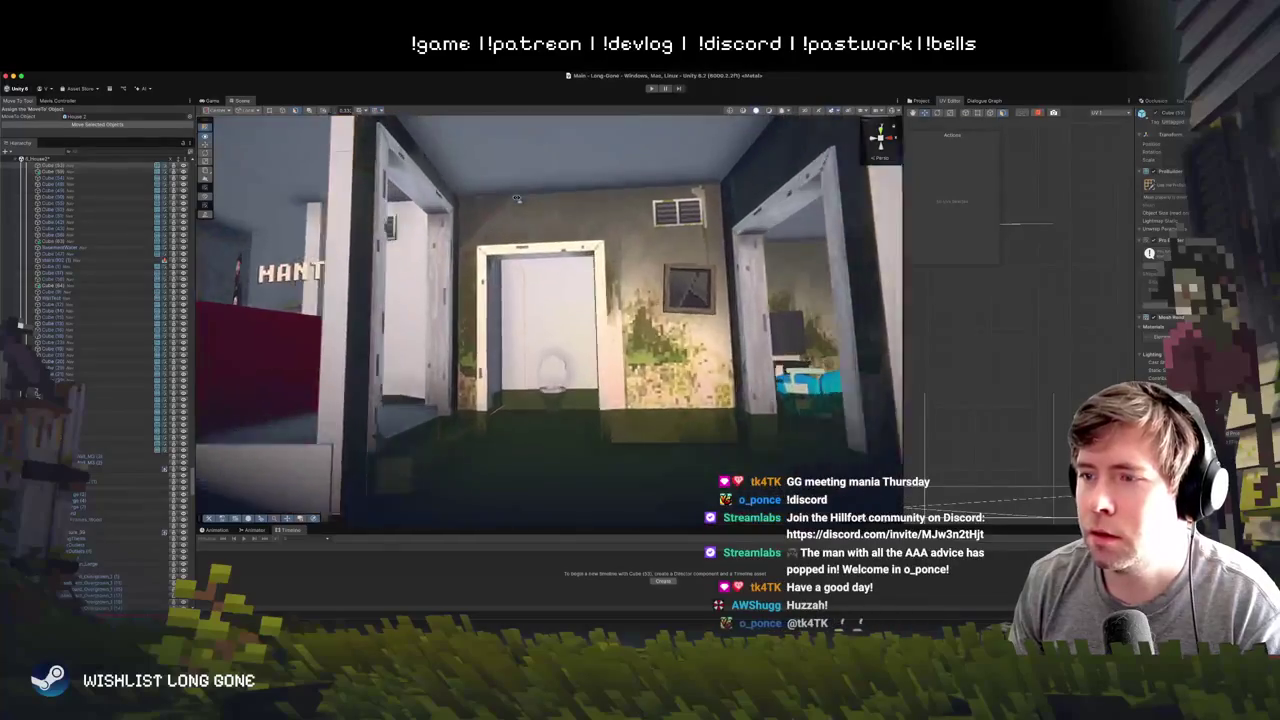
{"action": "scroll", "coordinate": [516, 198], "scroll_direction": "up", "scroll_amount": 5}
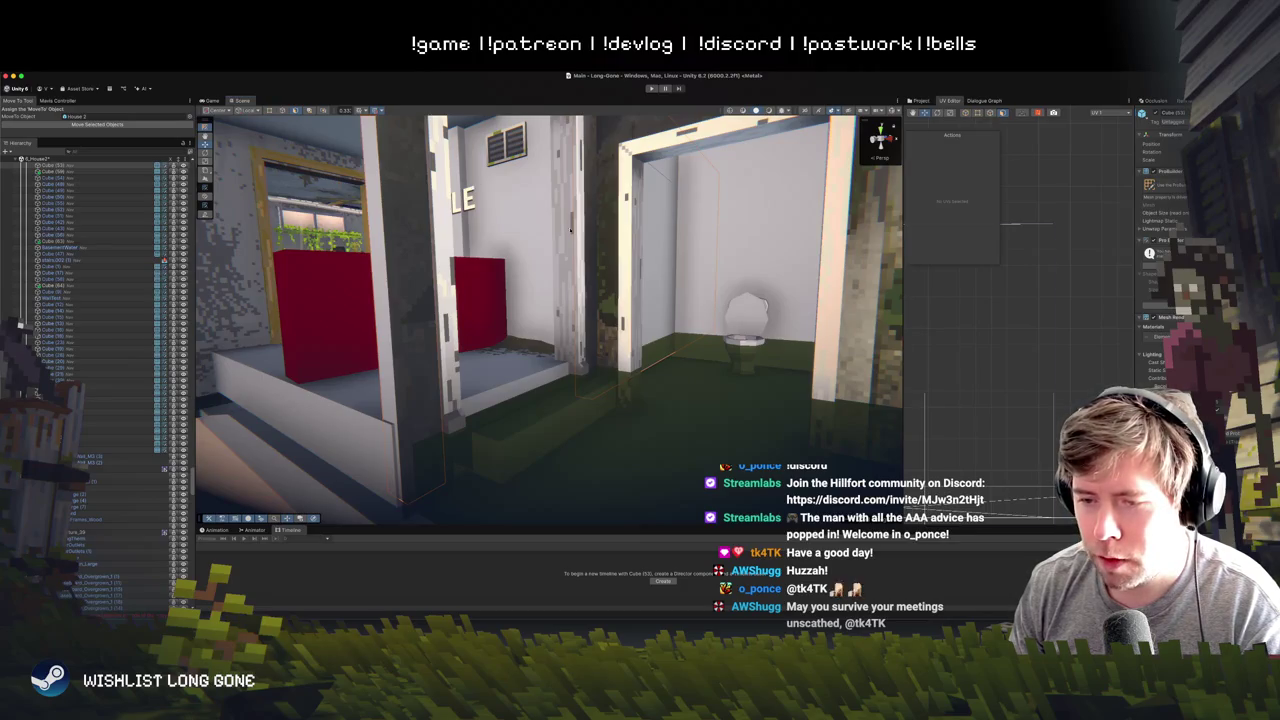
{"action": "mouse_move", "coordinate": [562, 226]}
{"action": "left_mouse_down"}
{"action": "mouse_move", "coordinate": [707, 334]}
{"action": "mouse_move", "coordinate": [638, 343]}
{"action": "mouse_move", "coordinate": [898, 340]}
{"action": "mouse_move", "coordinate": [565, 345]}
{"action": "left_mouse_up"}
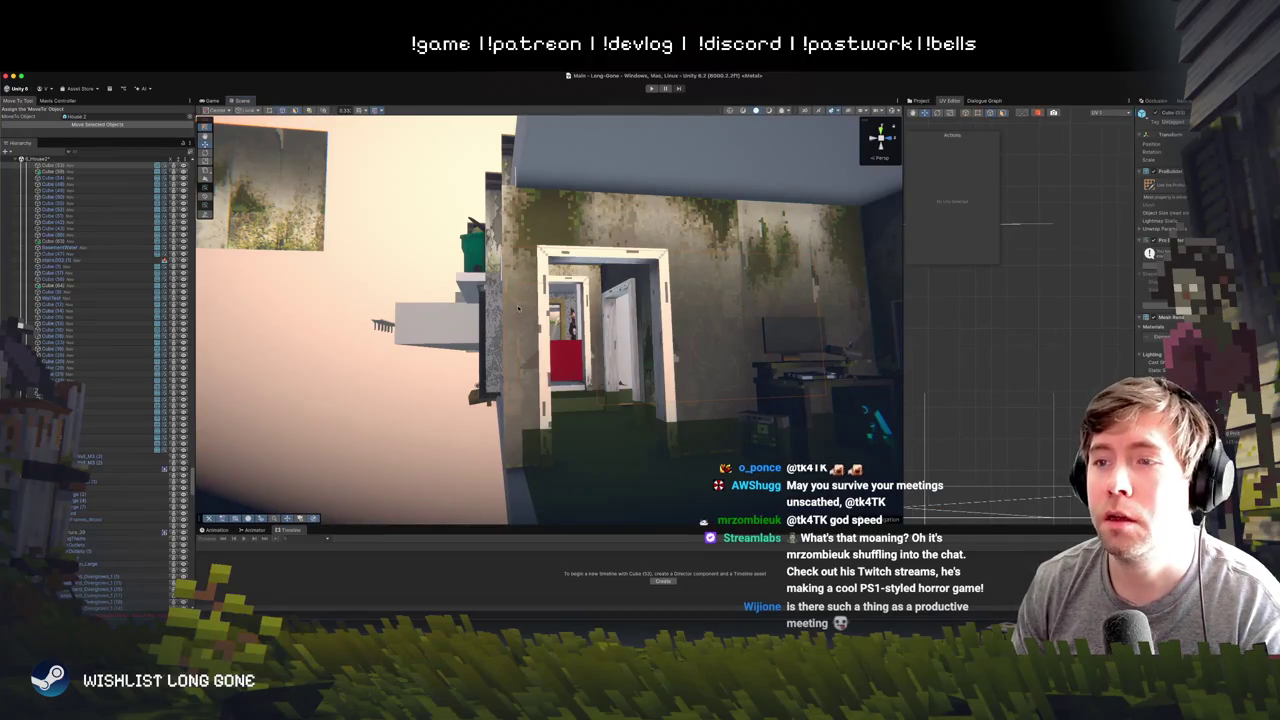
{"action": "left_click_drag", "start_coordinate": [569, 230], "coordinate": [413, 205]}
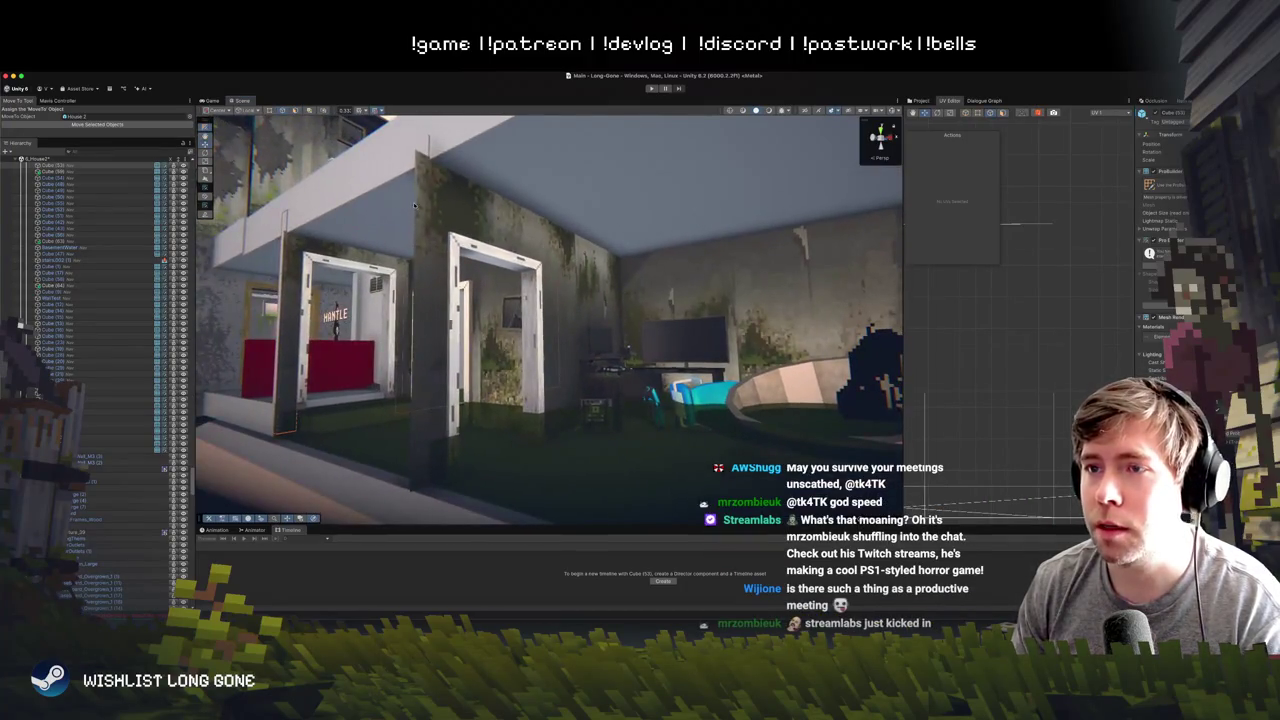
{"action": "left_click", "coordinate": [413, 202]}
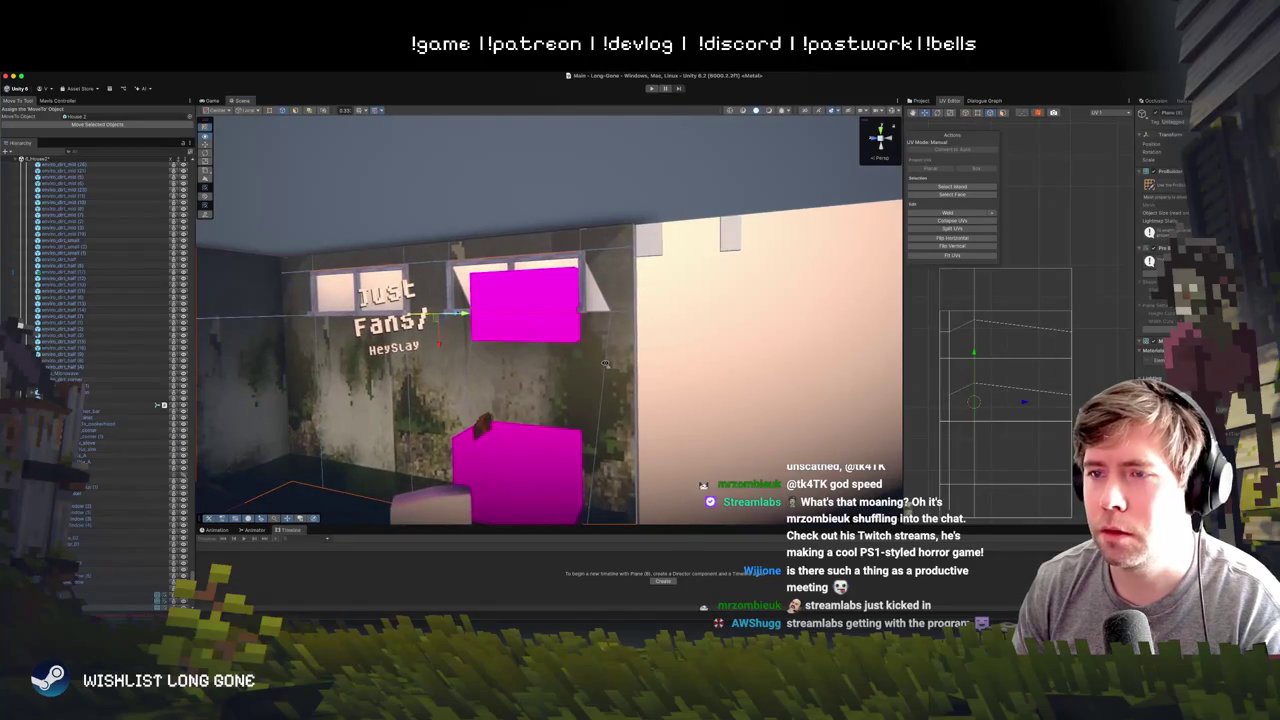
{"action": "scroll", "coordinate": [610, 363], "scroll_direction": "up", "scroll_amount": 2}
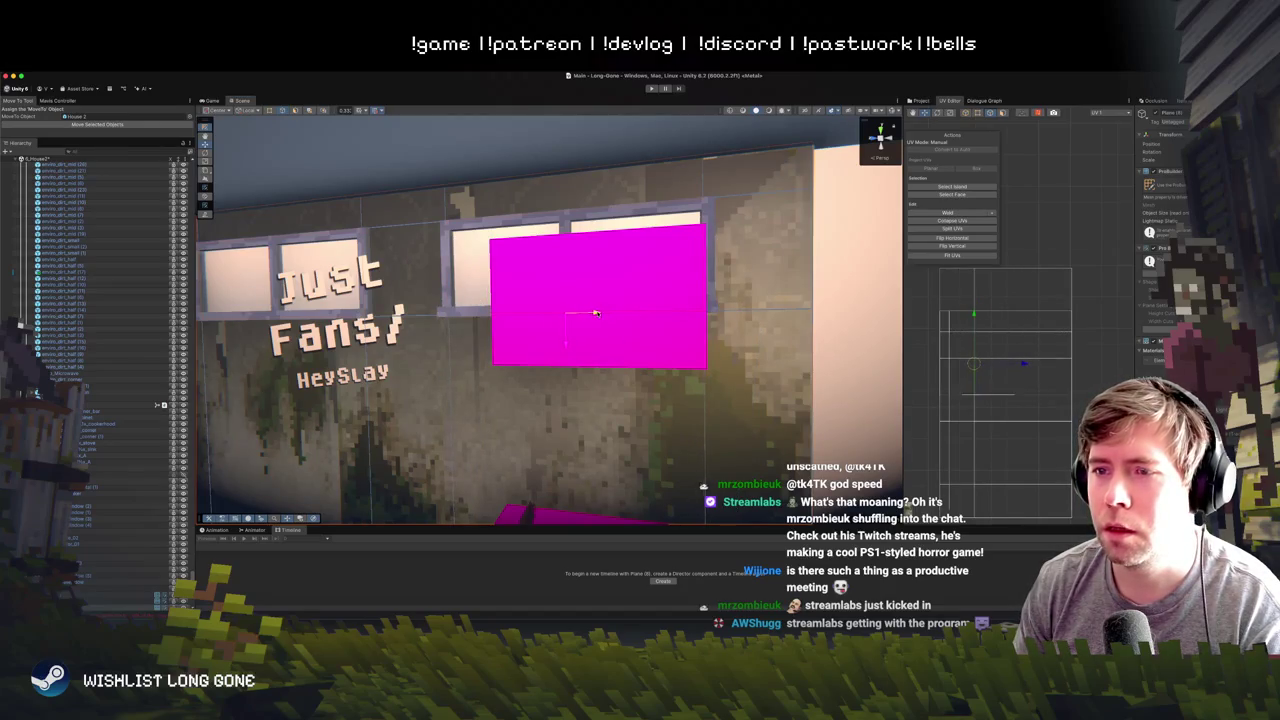
{"action": "left_click", "coordinate": [783, 287]}
{"action": "scroll", "coordinate": [700, 300], "scroll_direction": "down", "scroll_amount": 5}
{"action": "left_click_drag", "start_coordinate": [568, 300], "coordinate": [432, 308]}
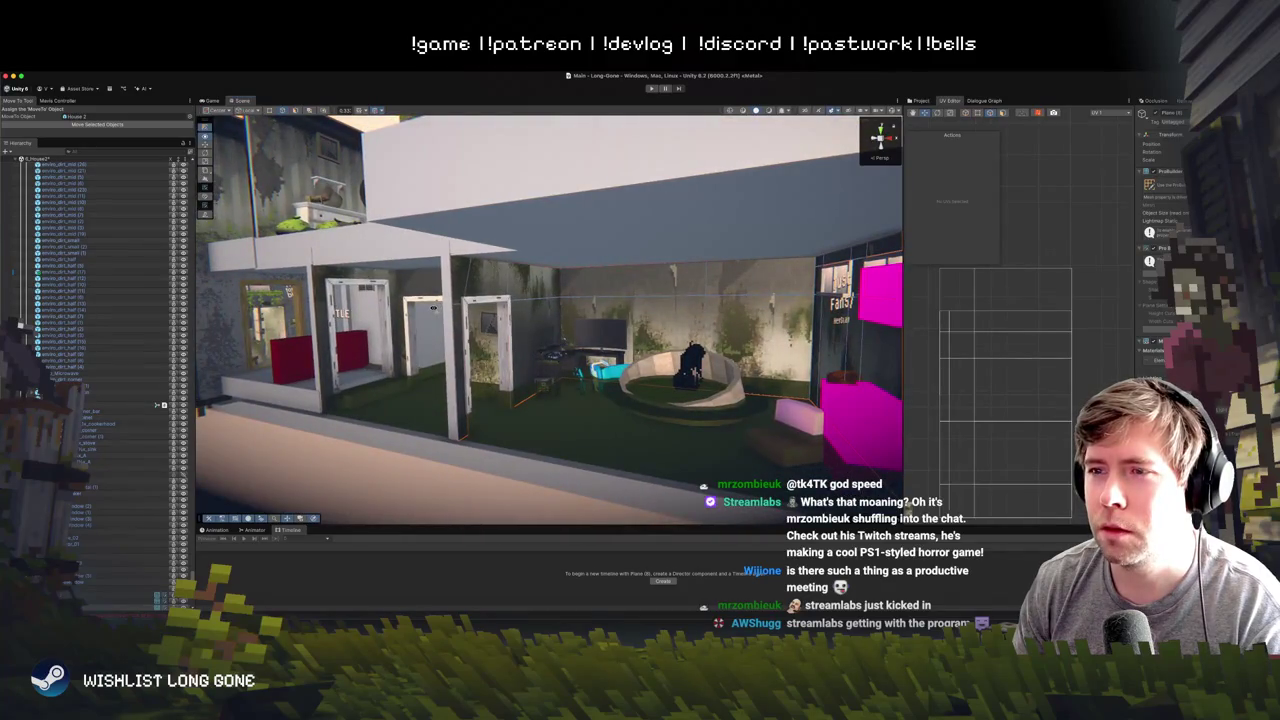
{"action": "scroll", "coordinate": [432, 308], "scroll_direction": "up", "scroll_amount": 5}
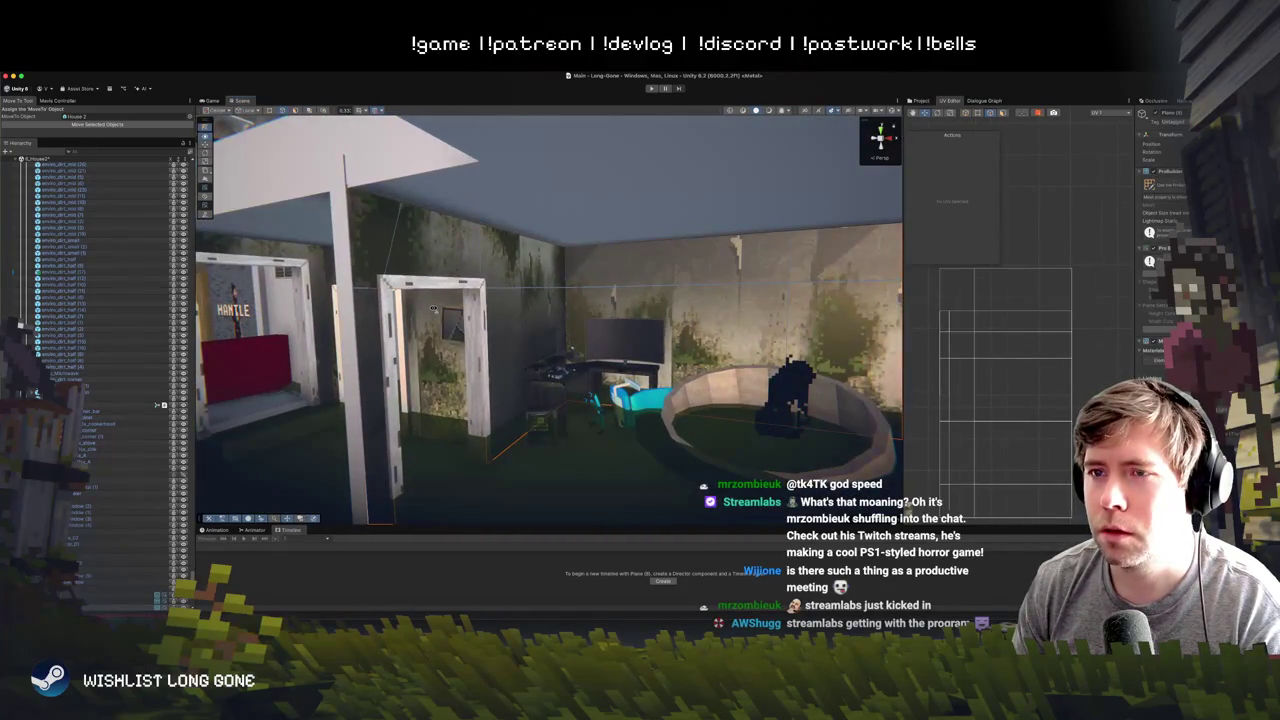
{"action": "scroll", "coordinate": [432, 308], "scroll_direction": "down", "scroll_amount": 5}
{"action": "scroll", "coordinate": [433, 307], "scroll_direction": "up", "scroll_amount": 5}
{"action": "mouse_move", "coordinate": [433, 307]}
{"action": "left_mouse_down"}
{"action": "mouse_move", "coordinate": [241, 271]}
{"action": "mouse_move", "coordinate": [546, 305]}
{"action": "left_mouse_up"}
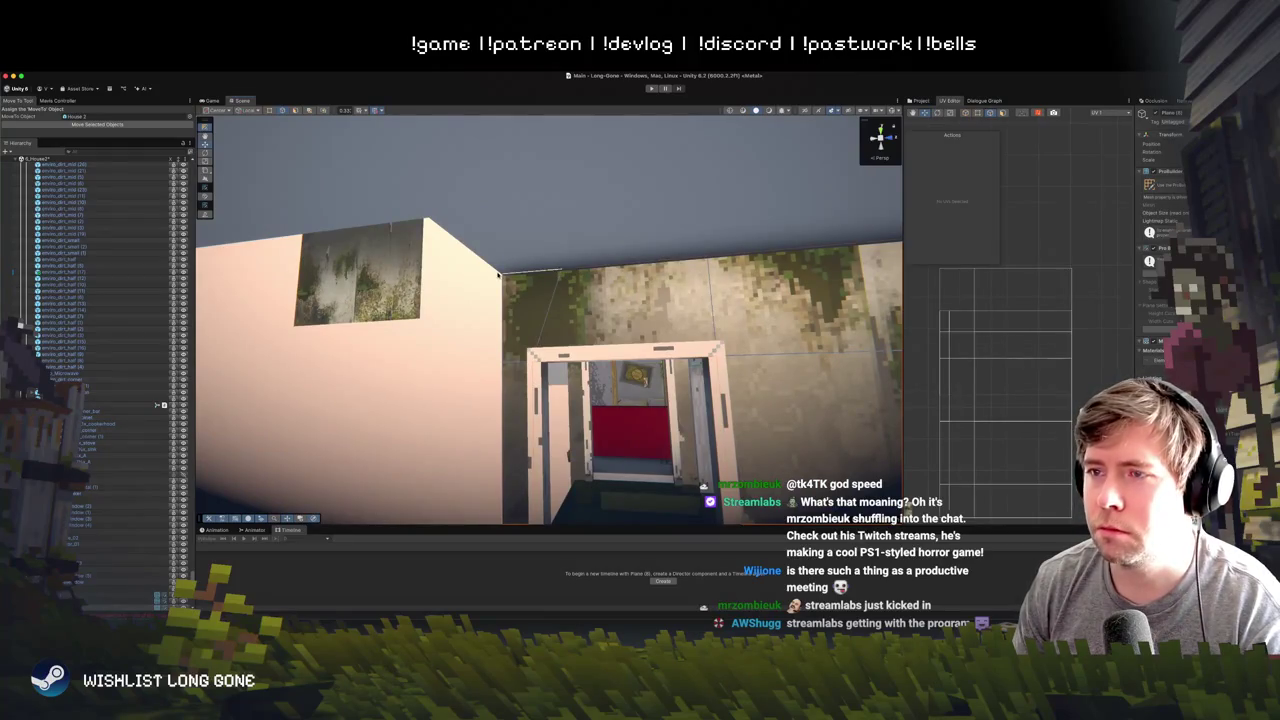
{"action": "mouse_move", "coordinate": [455, 345]}
{"action": "left_mouse_down"}
{"action": "mouse_move", "coordinate": [451, 371]}
{"action": "mouse_move", "coordinate": [615, 384]}
{"action": "mouse_move", "coordinate": [640, 295]}
{"action": "mouse_move", "coordinate": [683, 294]}
{"action": "left_mouse_up"}
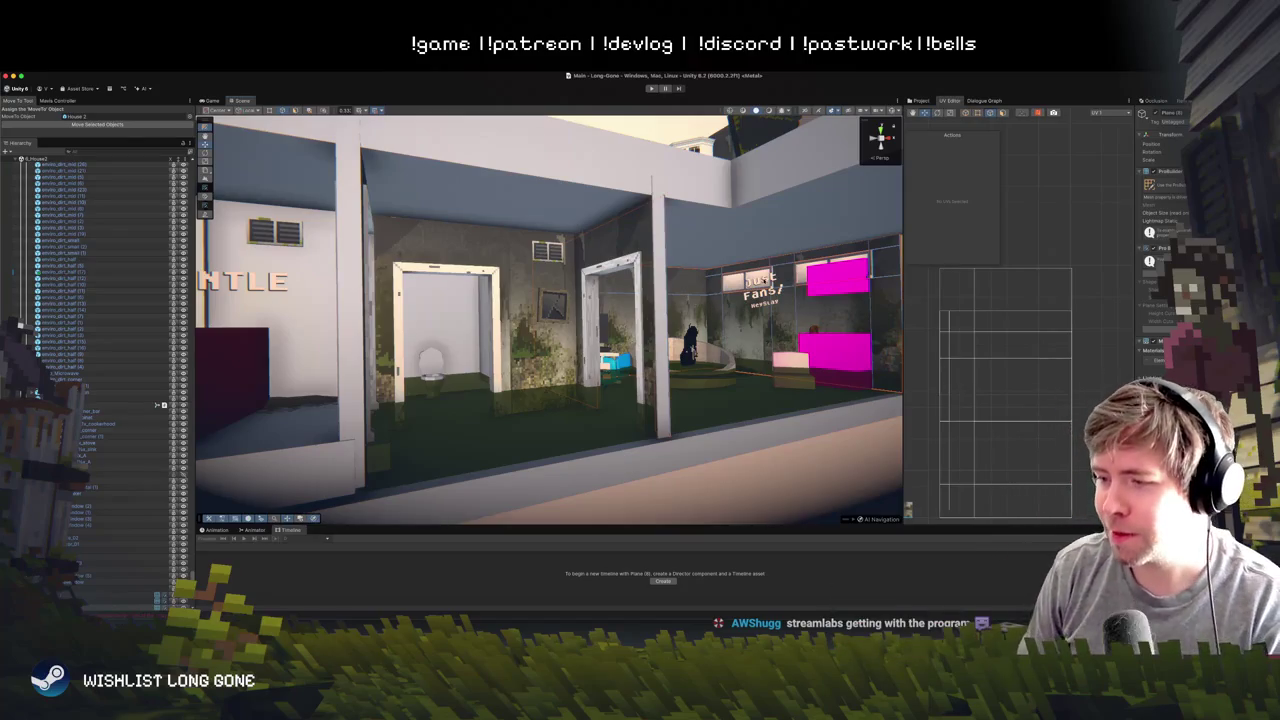
{"action": "left_click_drag", "start_coordinate": [576, 270], "coordinate": [524, 274]}
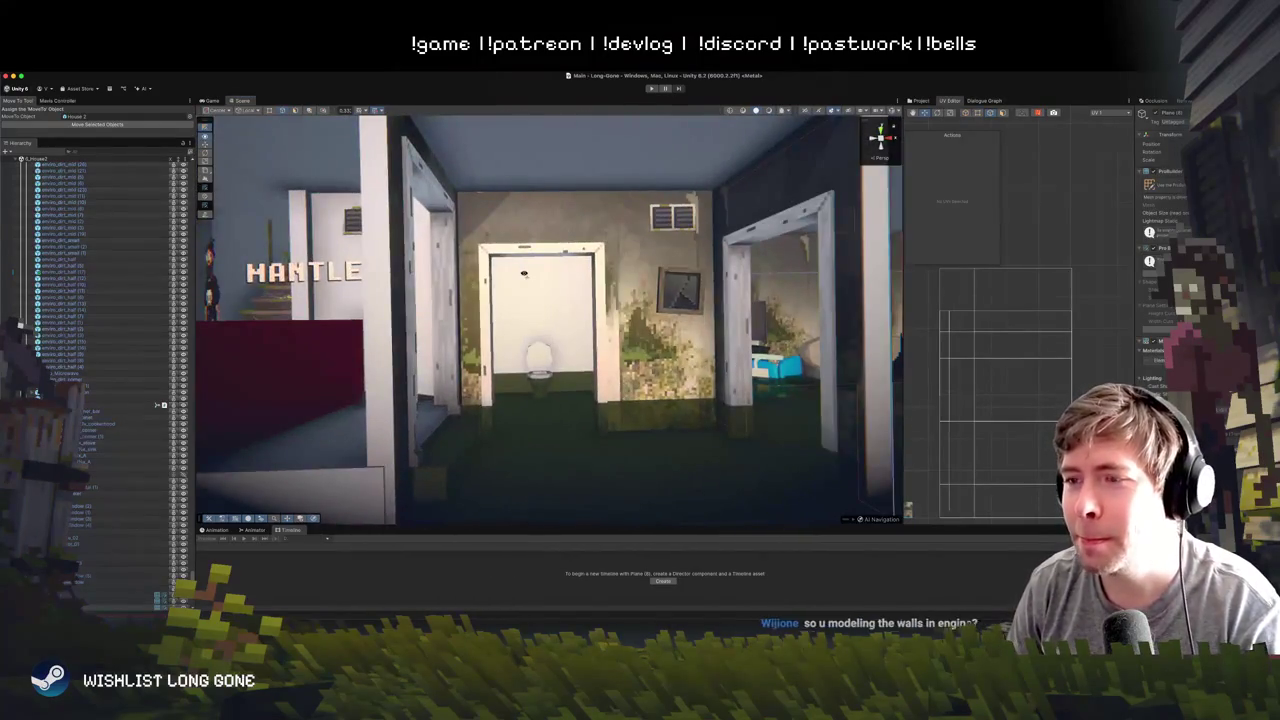
{"action": "scroll", "coordinate": [515, 275], "scroll_direction": "up", "scroll_amount": 5}
{"action": "scroll", "coordinate": [508, 276], "scroll_direction": "down", "scroll_amount": 5}
{"action": "mouse_move", "coordinate": [512, 265]}
{"action": "left_mouse_down"}
{"action": "mouse_move", "coordinate": [528, 223]}
{"action": "mouse_move", "coordinate": [536, 345]}
{"action": "left_mouse_up"}
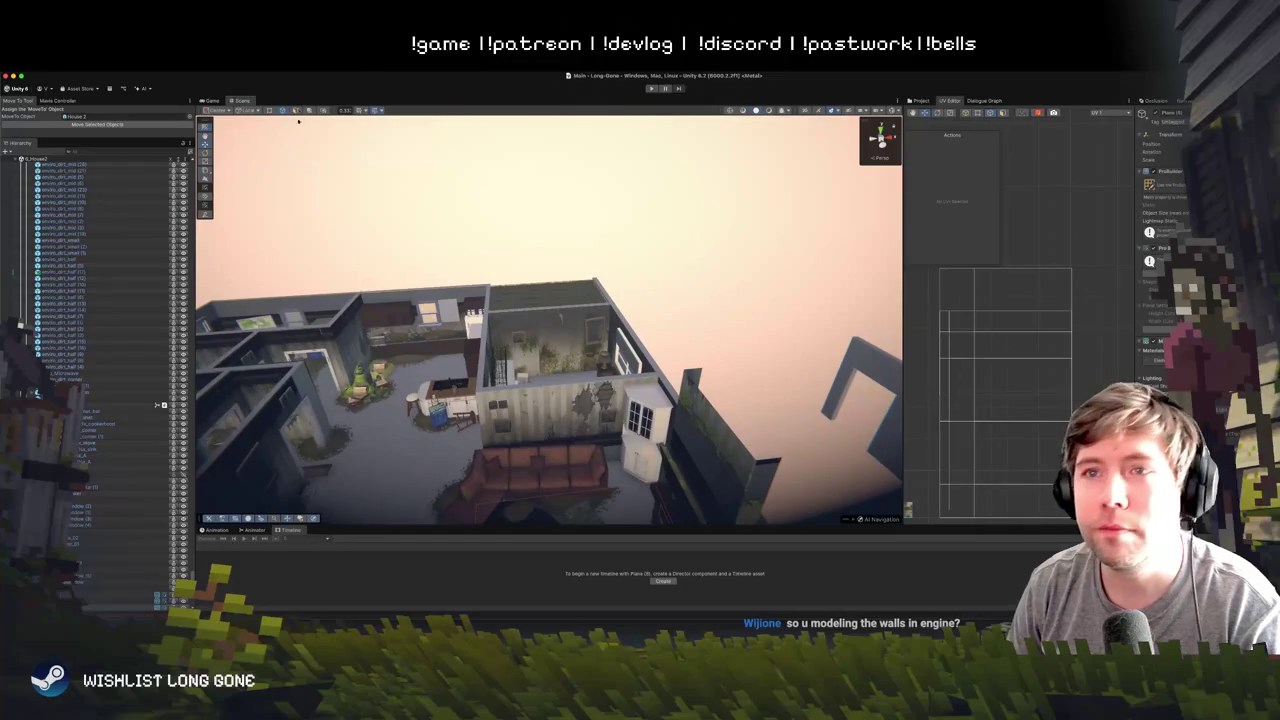
- Select the wall piece near the back wall and drag it down and to the left
{"action": "left_click_drag", "start_coordinate": [509, 267], "coordinate": [445, 284]}
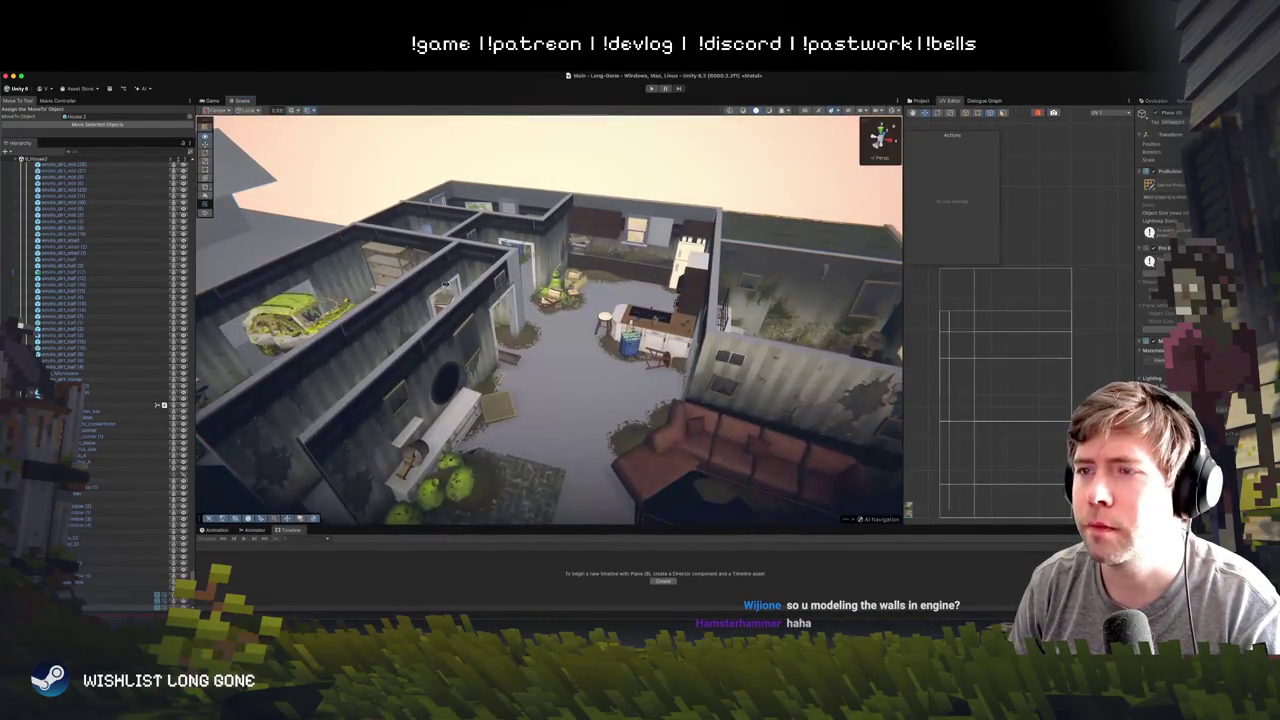
{"action": "left_click", "coordinate": [568, 245]}
{"action": "mouse_move", "coordinate": [568, 245]}
{"action": "left_mouse_down"}
{"action": "mouse_move", "coordinate": [543, 223]}
{"action": "mouse_move", "coordinate": [473, 271]}
{"action": "left_mouse_up"}
{"action": "scroll", "coordinate": [132, 449], "scroll_direction": "down", "scroll_amount": 5}
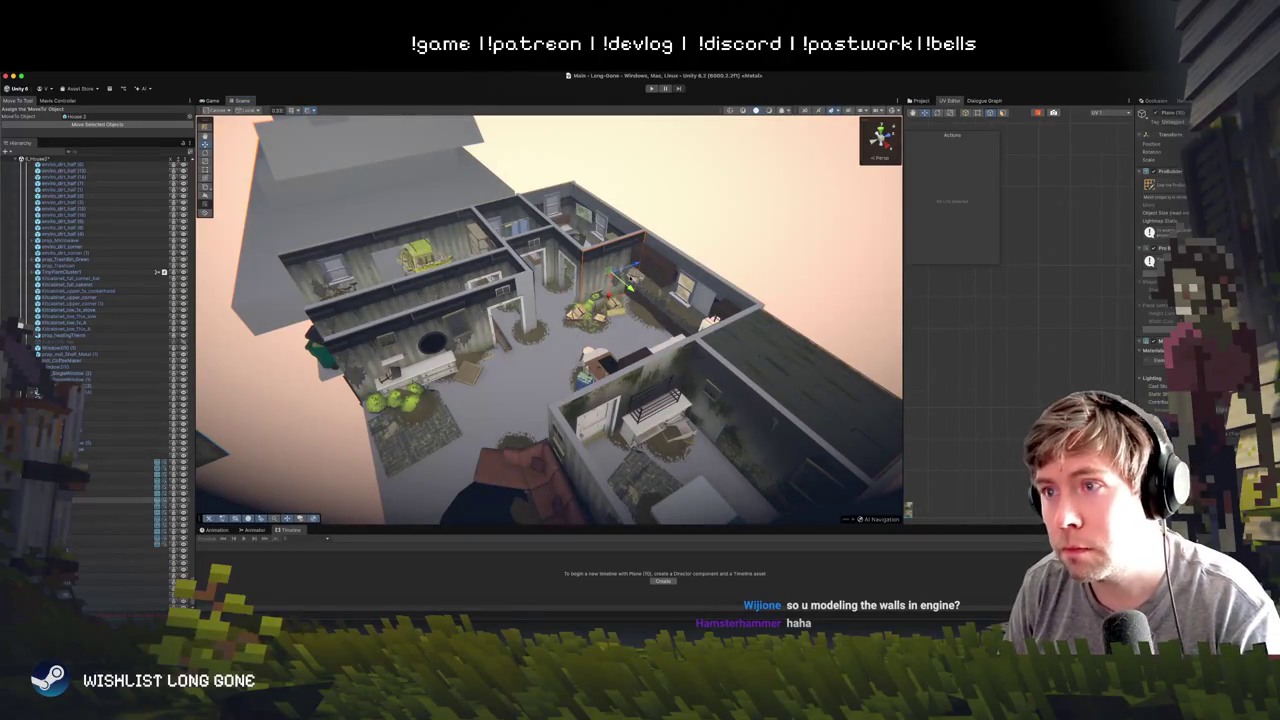
{"action": "mouse_move", "coordinate": [545, 395]}
{"action": "left_mouse_down"}
{"action": "mouse_move", "coordinate": [520, 462]}
{"action": "mouse_move", "coordinate": [563, 378]}
{"action": "left_mouse_up"}
- Apply the grimy, cracked, moss-stained wall material to the plain white wall plane
{"action": "key", "text": "f"}
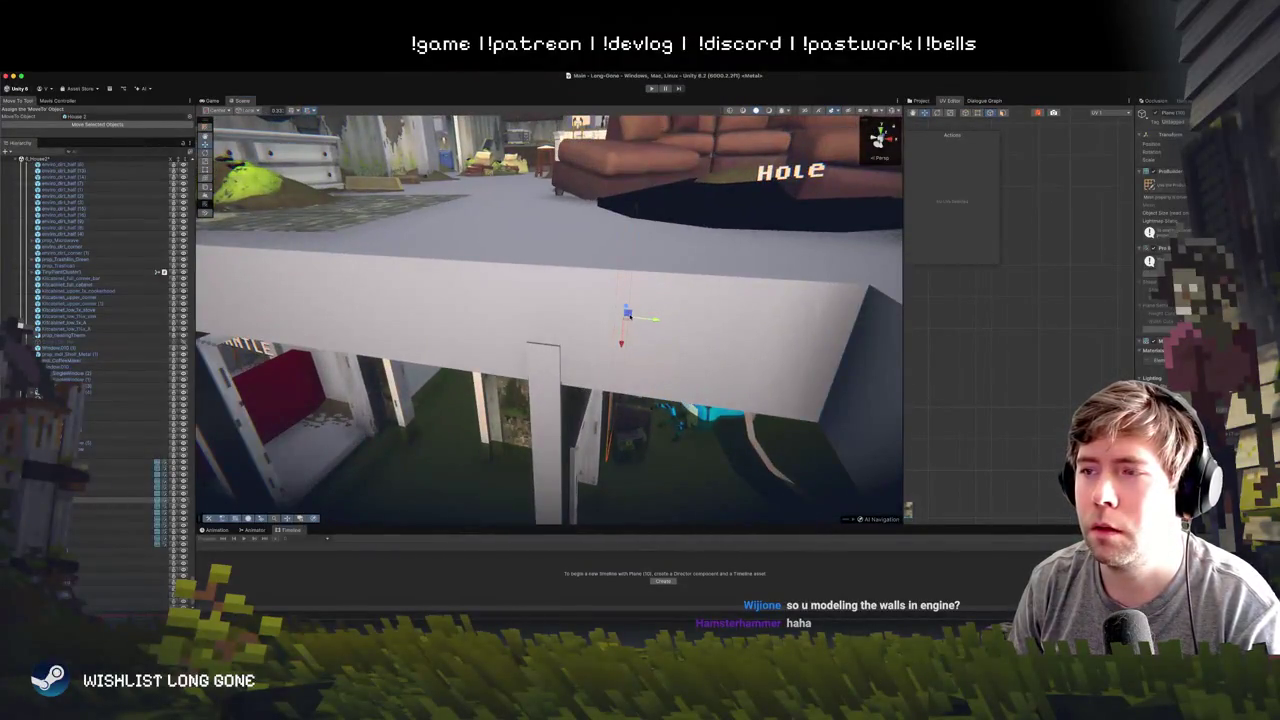
{"action": "mouse_move", "coordinate": [462, 335]}
{"action": "left_mouse_down"}
{"action": "mouse_move", "coordinate": [455, 365]}
{"action": "mouse_move", "coordinate": [410, 340]}
{"action": "mouse_move", "coordinate": [336, 387]}
{"action": "mouse_move", "coordinate": [342, 376]}
{"action": "left_mouse_up"}
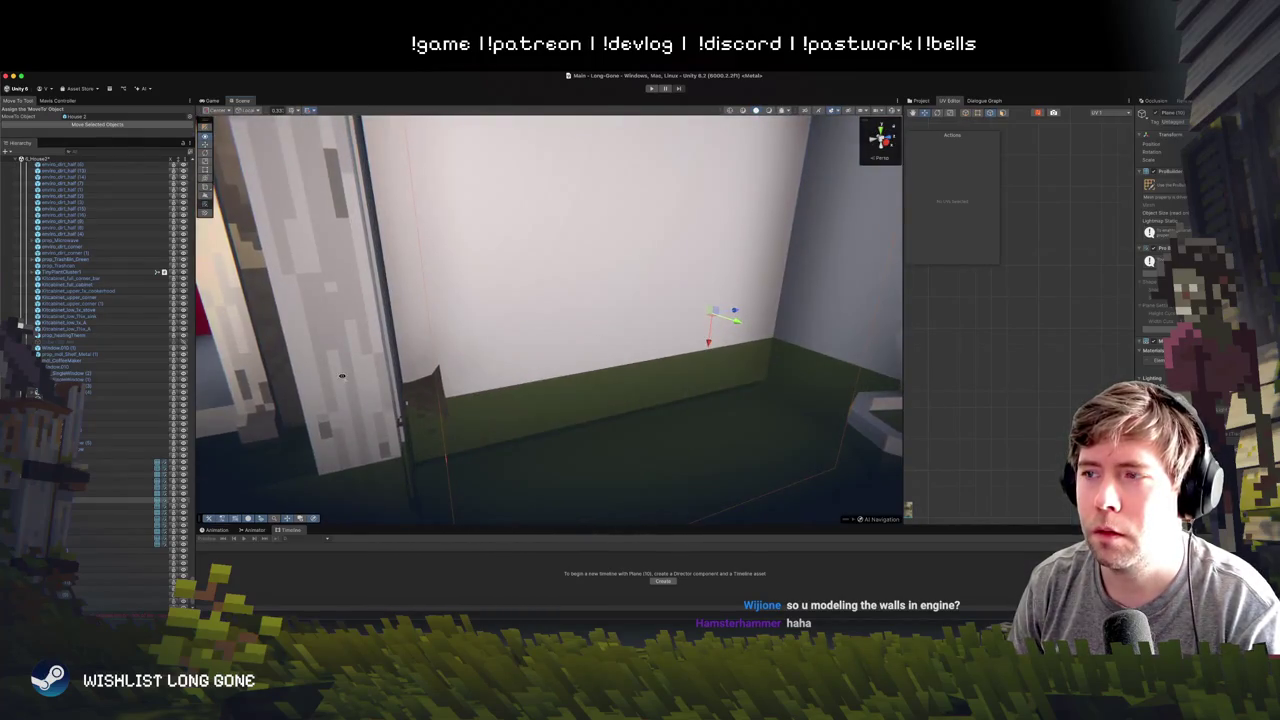
{"action": "mouse_move", "coordinate": [737, 322]}
{"action": "left_mouse_down"}
{"action": "mouse_move", "coordinate": [752, 328]}
{"action": "mouse_move", "coordinate": [558, 345]}
{"action": "mouse_move", "coordinate": [584, 340]}
{"action": "mouse_move", "coordinate": [559, 276]}
{"action": "mouse_move", "coordinate": [567, 78]}
{"action": "mouse_move", "coordinate": [566, 125]}
{"action": "left_mouse_up"}
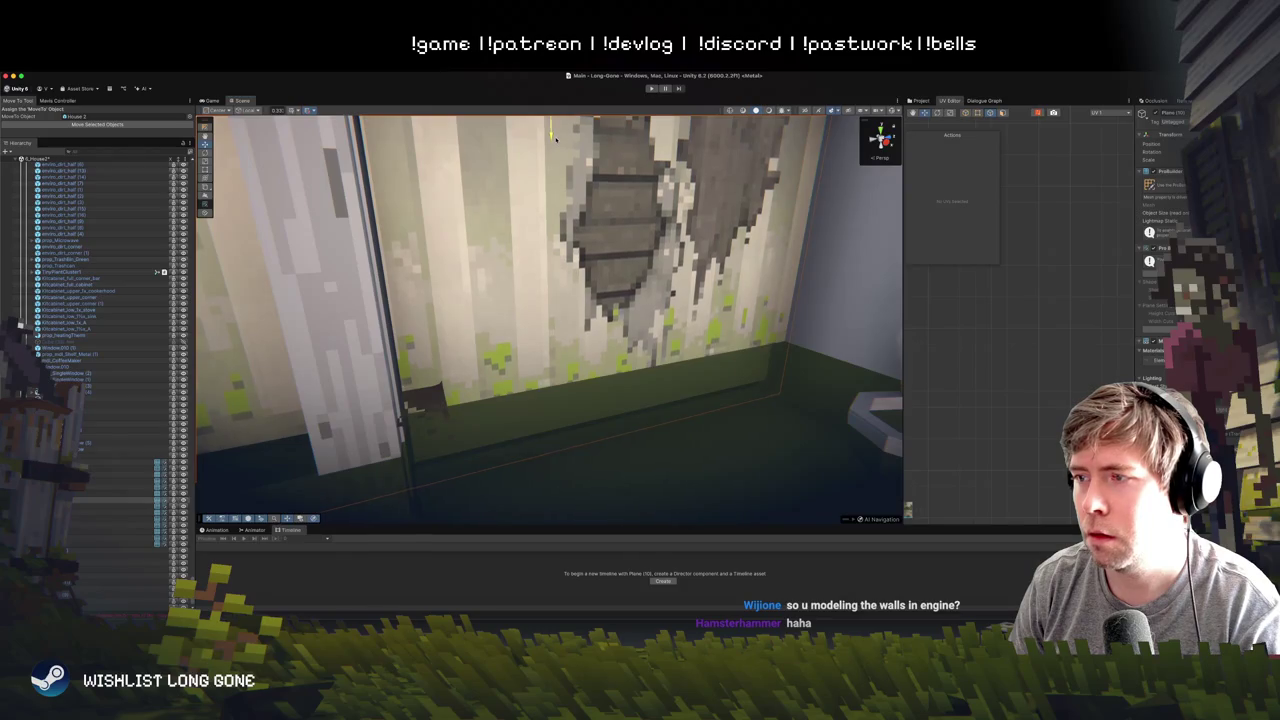
{"action": "left_click_drag", "start_coordinate": [570, 150], "coordinate": [574, 221]}
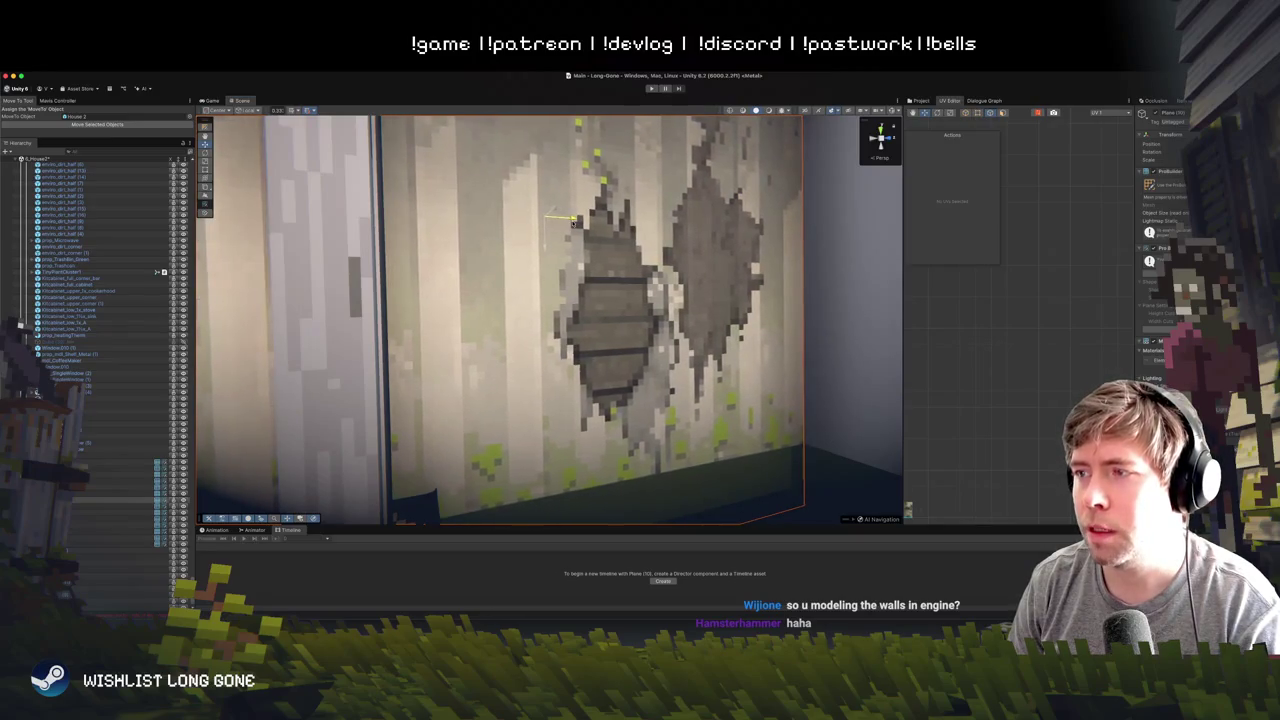
{"action": "scroll", "coordinate": [574, 221], "scroll_direction": "up", "scroll_amount": 5}
{"action": "left_click_drag", "start_coordinate": [622, 290], "coordinate": [600, 284]}
{"action": "left_click_drag", "start_coordinate": [595, 293], "coordinate": [575, 292]}
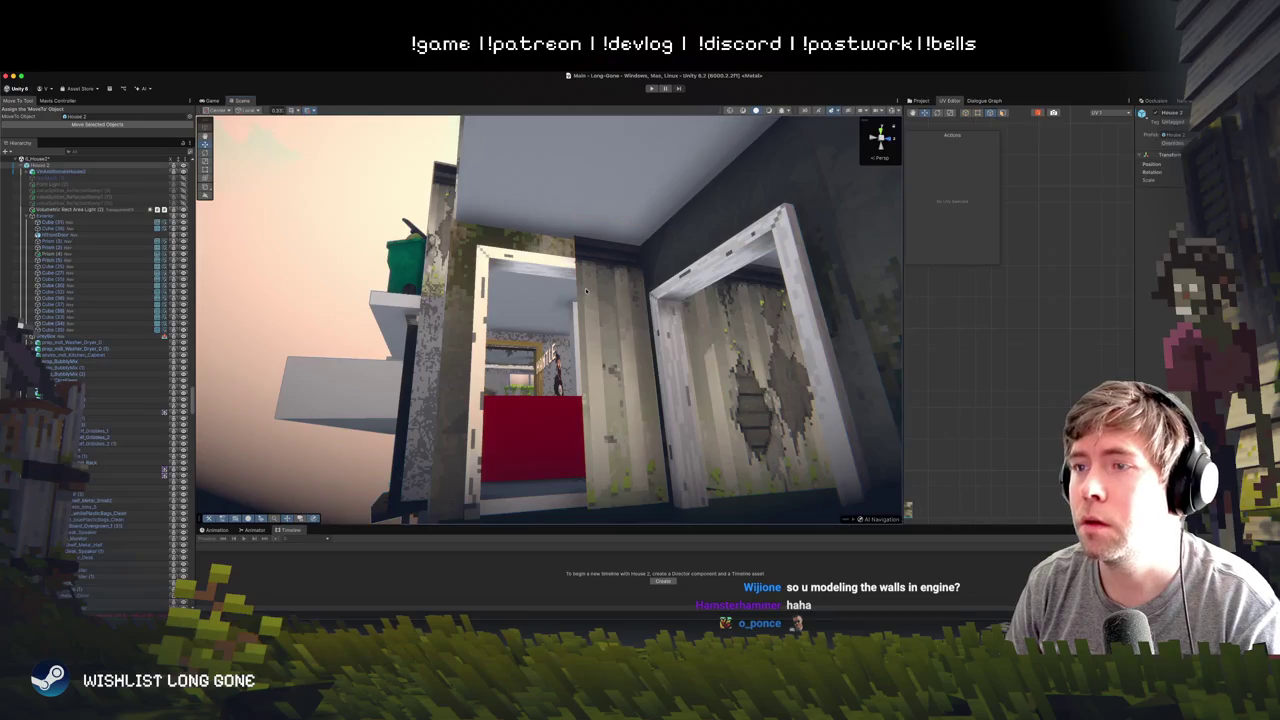
- Delete the extra middle wall face in ProBuilder face mode to open the doorway
{"action": "left_click", "coordinate": [206, 128]}
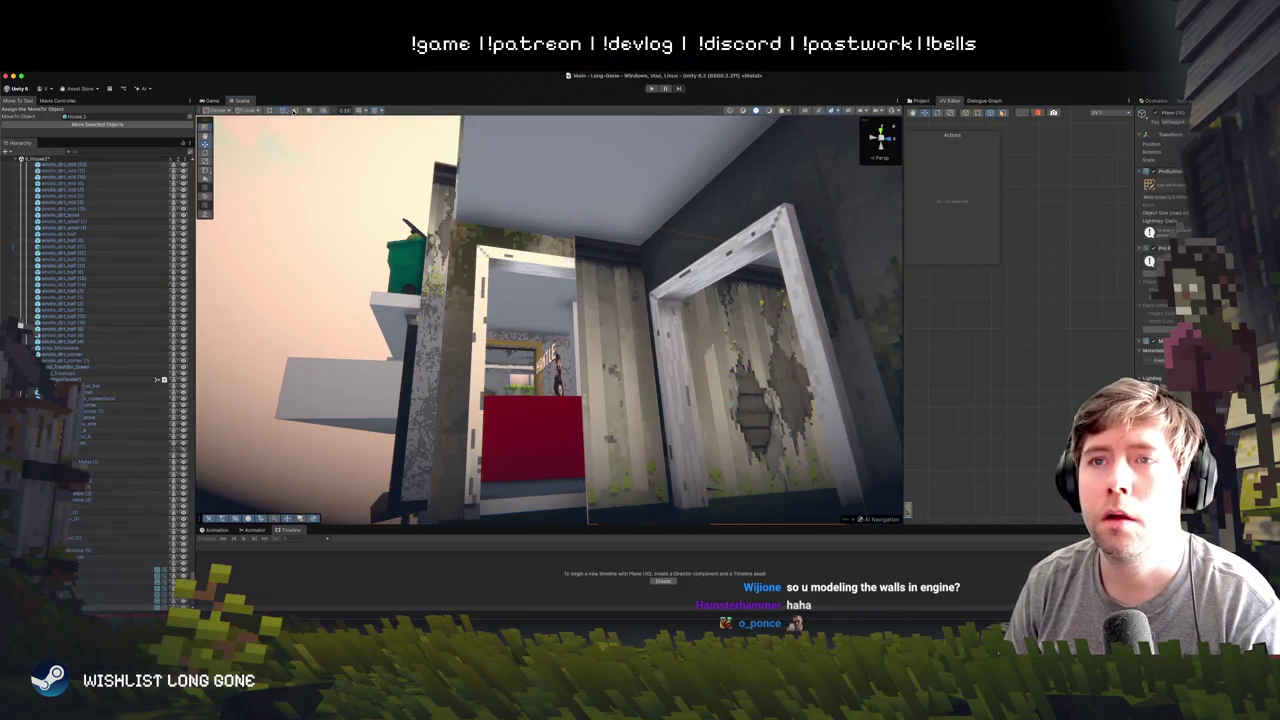
{"action": "left_click", "coordinate": [588, 349]}
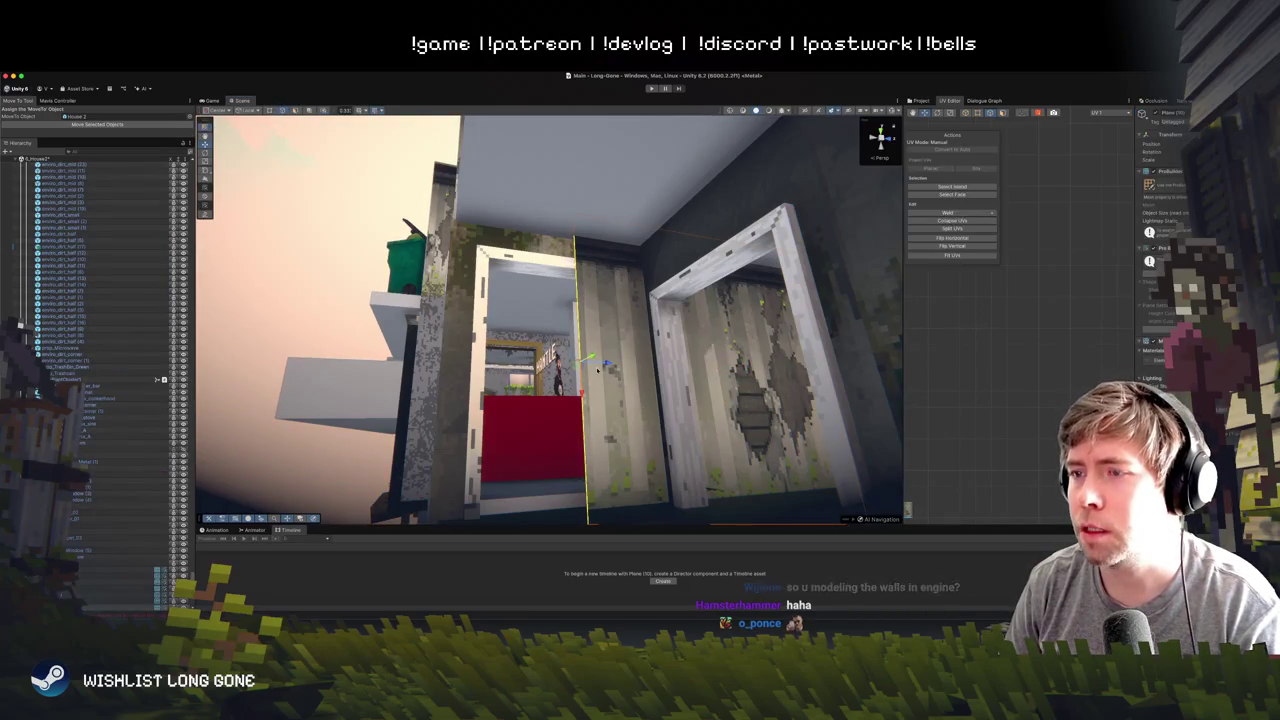
{"action": "key", "text": "BackSpace"}
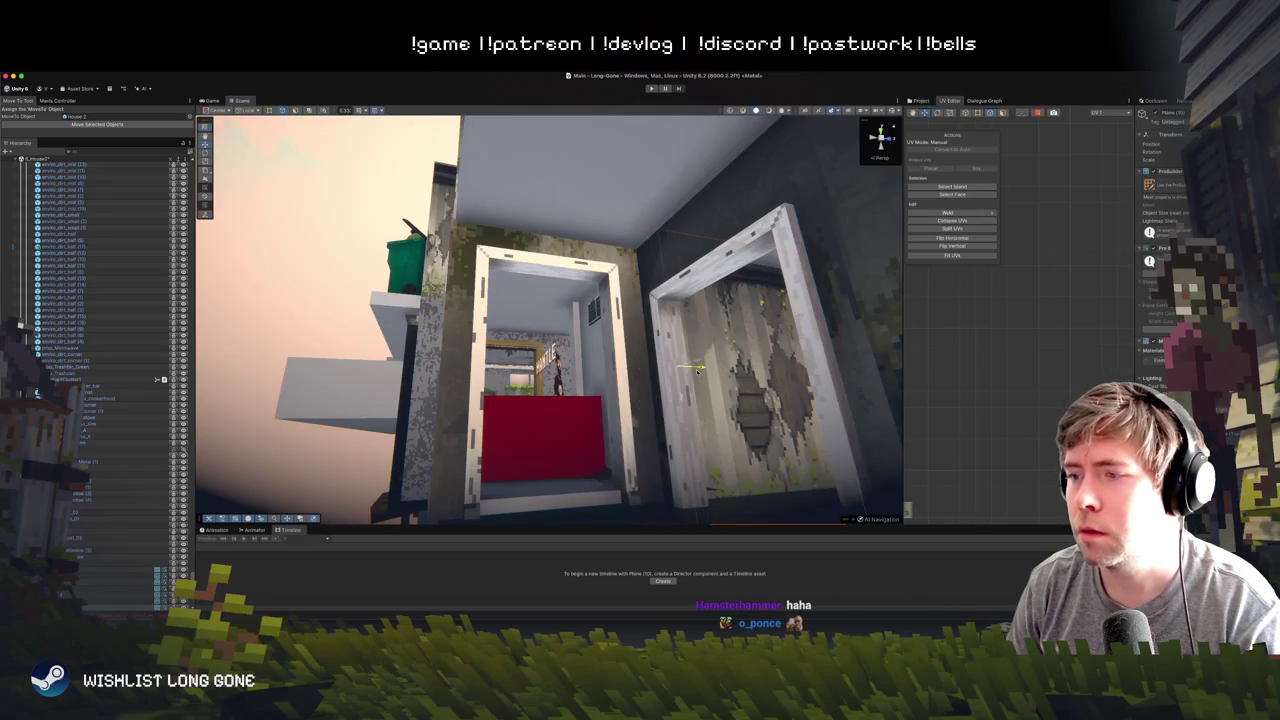
{"action": "scroll", "coordinate": [650, 356], "scroll_direction": "up", "scroll_amount": 3}
{"action": "scroll", "coordinate": [650, 356], "scroll_direction": "up", "scroll_amount": 3}
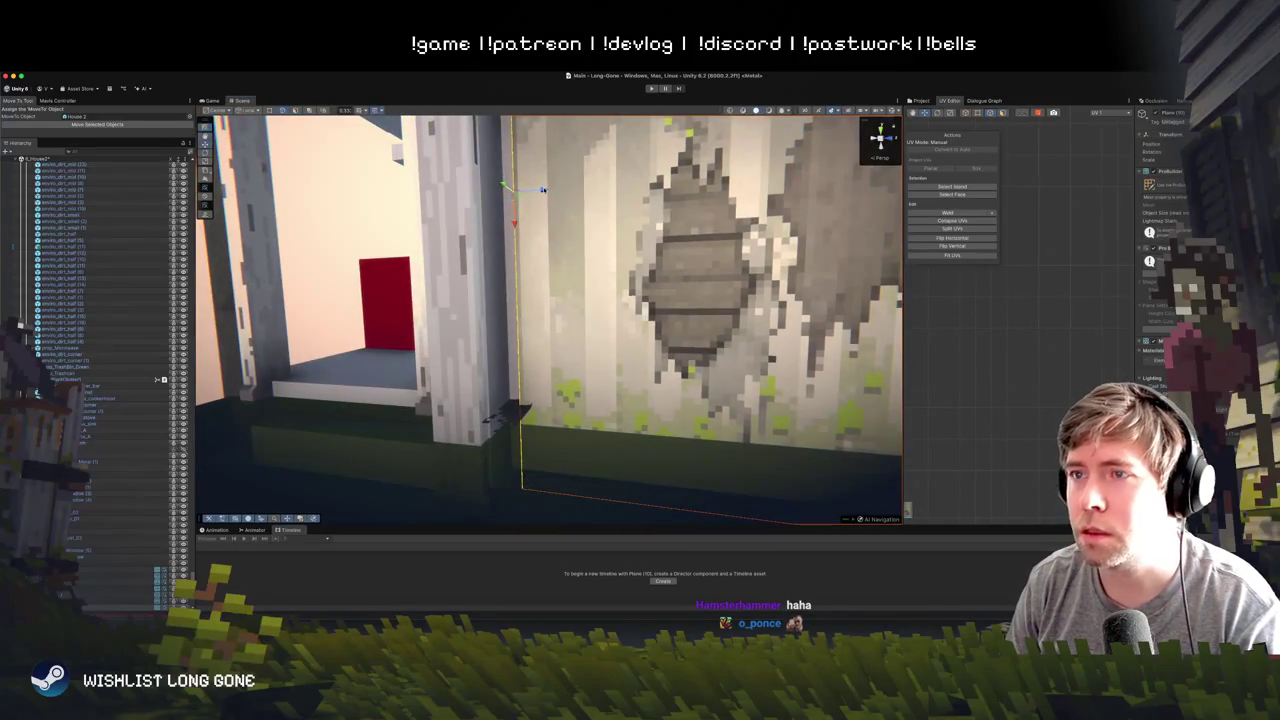
- Move the damaged wall plane onto the toilet stall's back wall and check it from several angles
{"action": "mouse_move", "coordinate": [514, 194]}
{"action": "left_mouse_down"}
{"action": "mouse_move", "coordinate": [749, 223]}
{"action": "mouse_move", "coordinate": [692, 244]}
{"action": "left_mouse_up"}
{"action": "scroll", "coordinate": [692, 244], "scroll_direction": "down", "scroll_amount": 1}
{"action": "scroll", "coordinate": [647, 253], "scroll_direction": "down", "scroll_amount": 3}
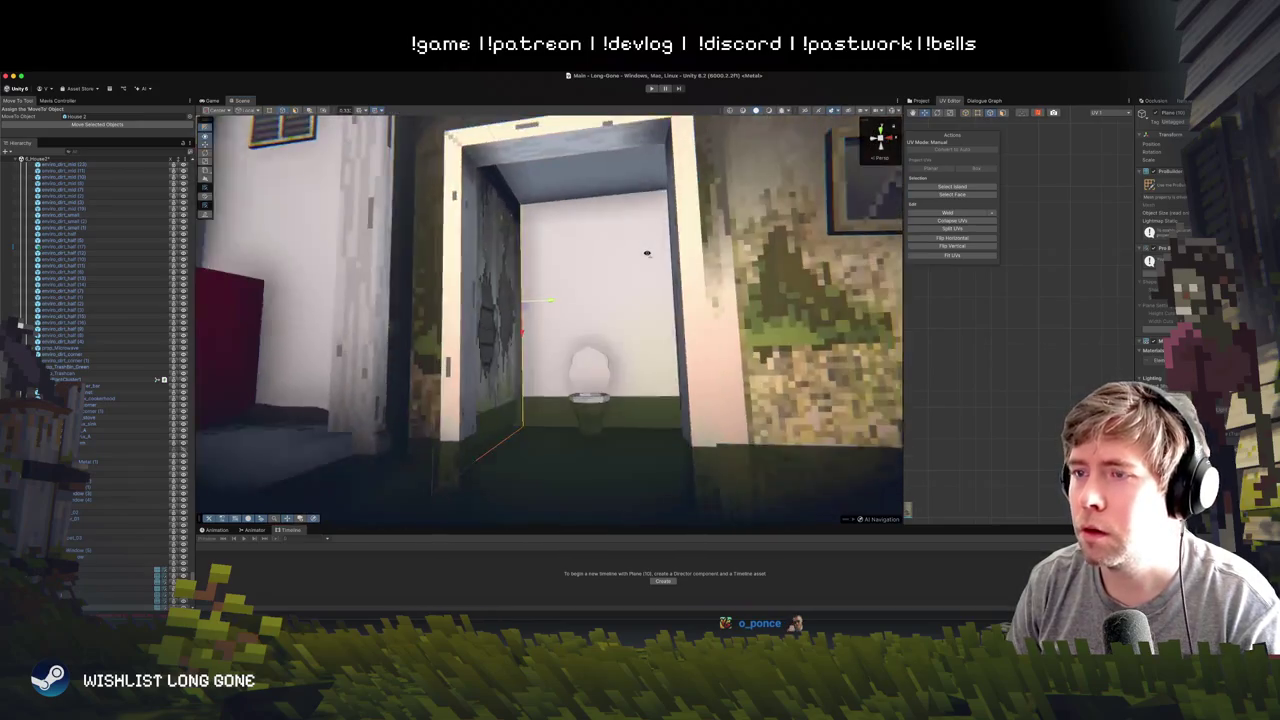
{"action": "left_click_drag", "start_coordinate": [555, 299], "coordinate": [724, 289]}
{"action": "key", "text": "f"}
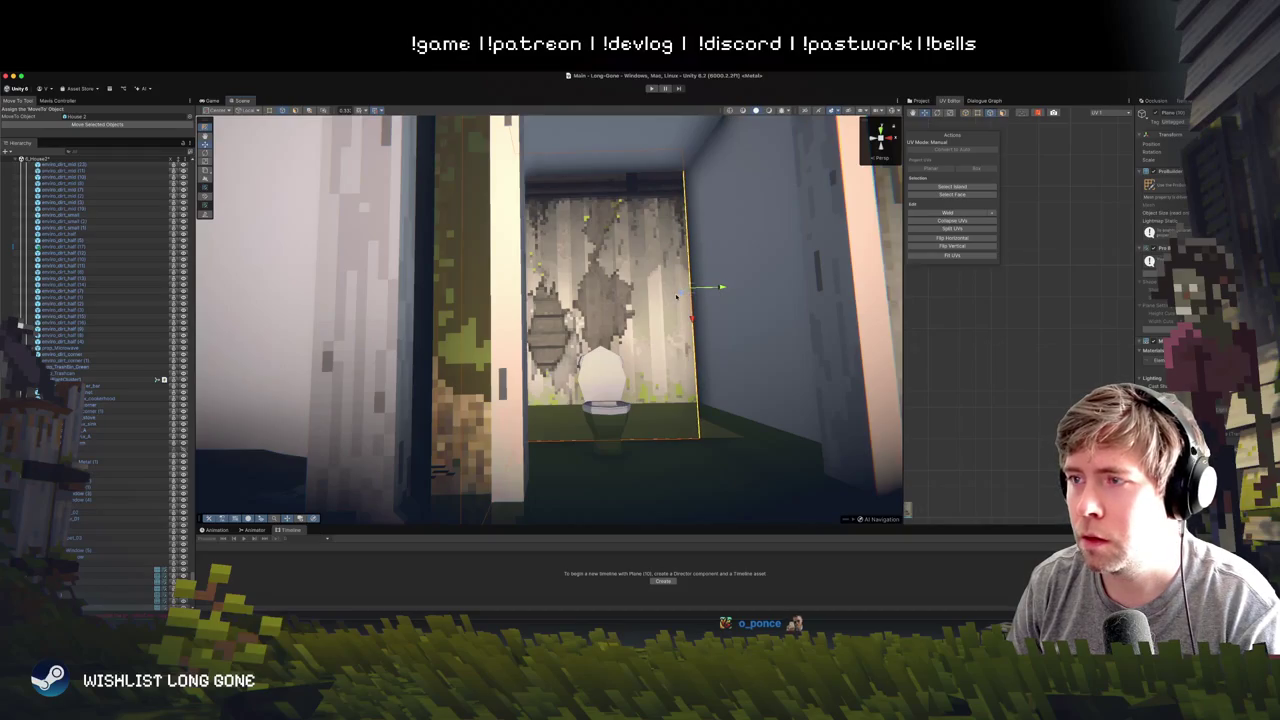
{"action": "left_click", "coordinate": [812, 302]}
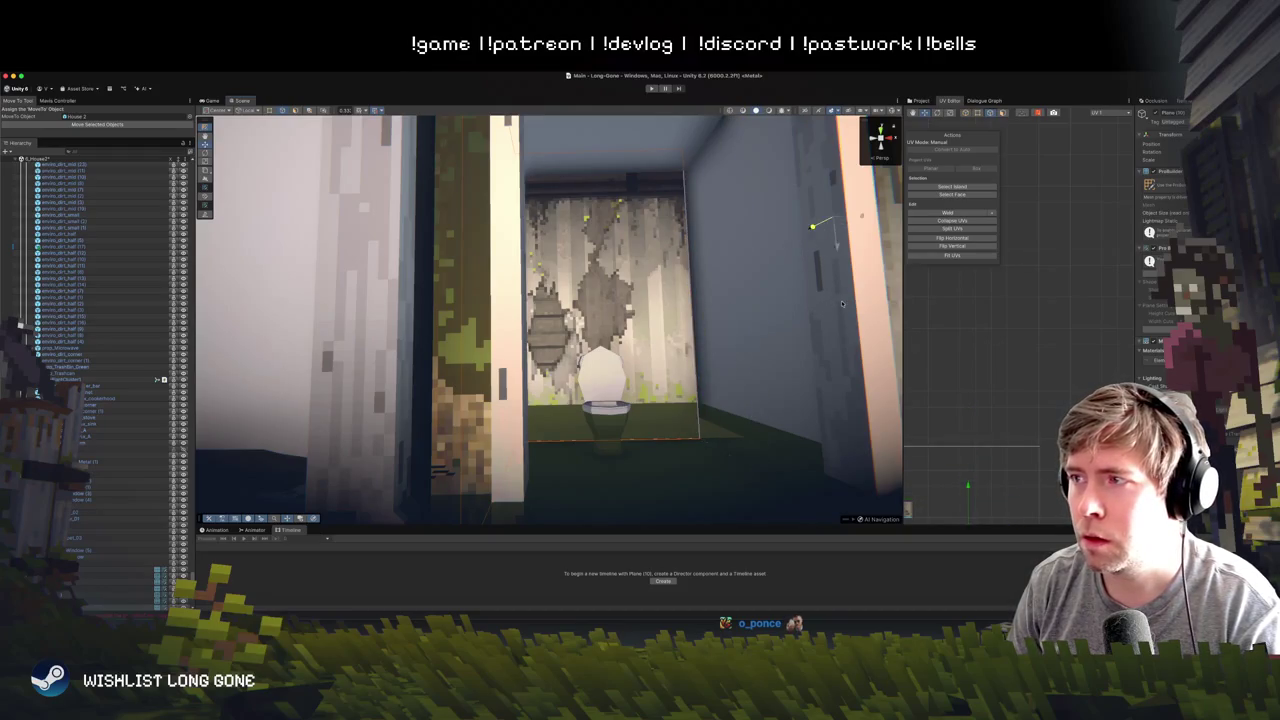
{"action": "key", "text": "f"}
{"action": "mouse_move", "coordinate": [575, 250]}
{"action": "left_mouse_down"}
{"action": "mouse_move", "coordinate": [600, 294]}
{"action": "mouse_move", "coordinate": [582, 238]}
{"action": "mouse_move", "coordinate": [660, 226]}
{"action": "left_mouse_up"}
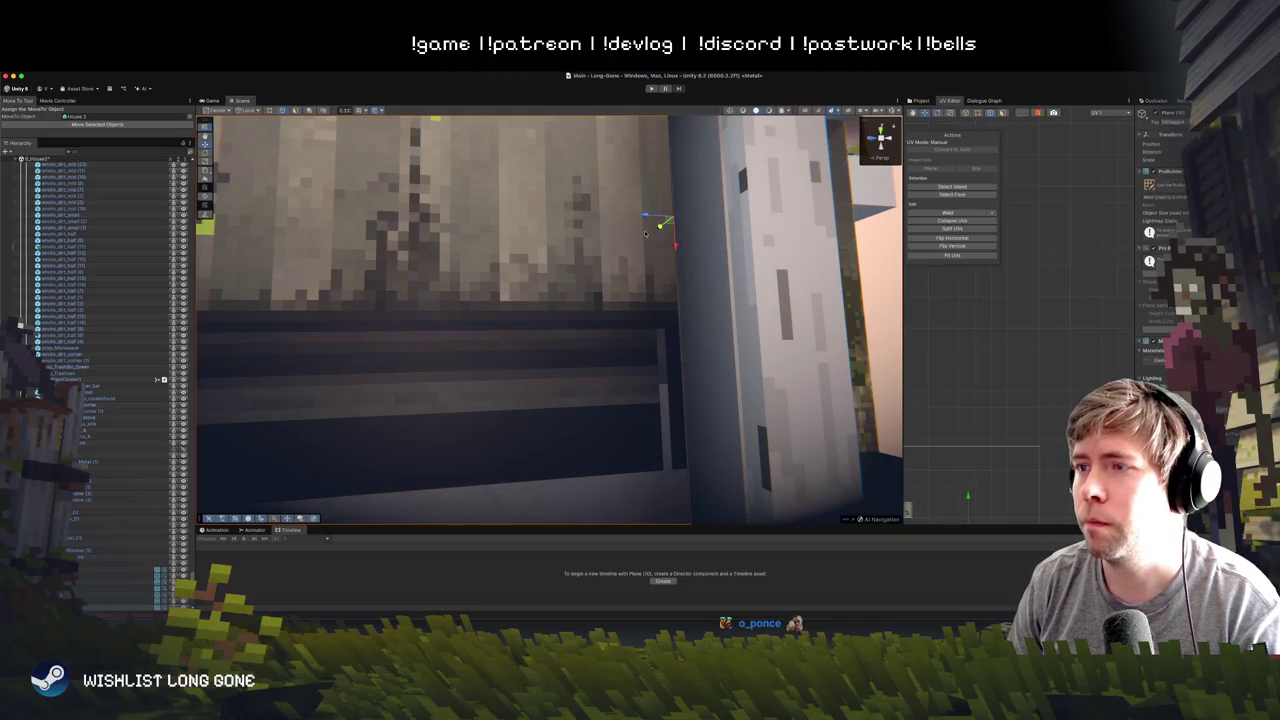
{"action": "mouse_move", "coordinate": [679, 269]}
{"action": "left_mouse_down"}
{"action": "mouse_move", "coordinate": [757, 294]}
{"action": "mouse_move", "coordinate": [430, 300]}
{"action": "mouse_move", "coordinate": [526, 371]}
{"action": "mouse_move", "coordinate": [510, 320]}
{"action": "mouse_move", "coordinate": [531, 298]}
{"action": "left_mouse_up"}
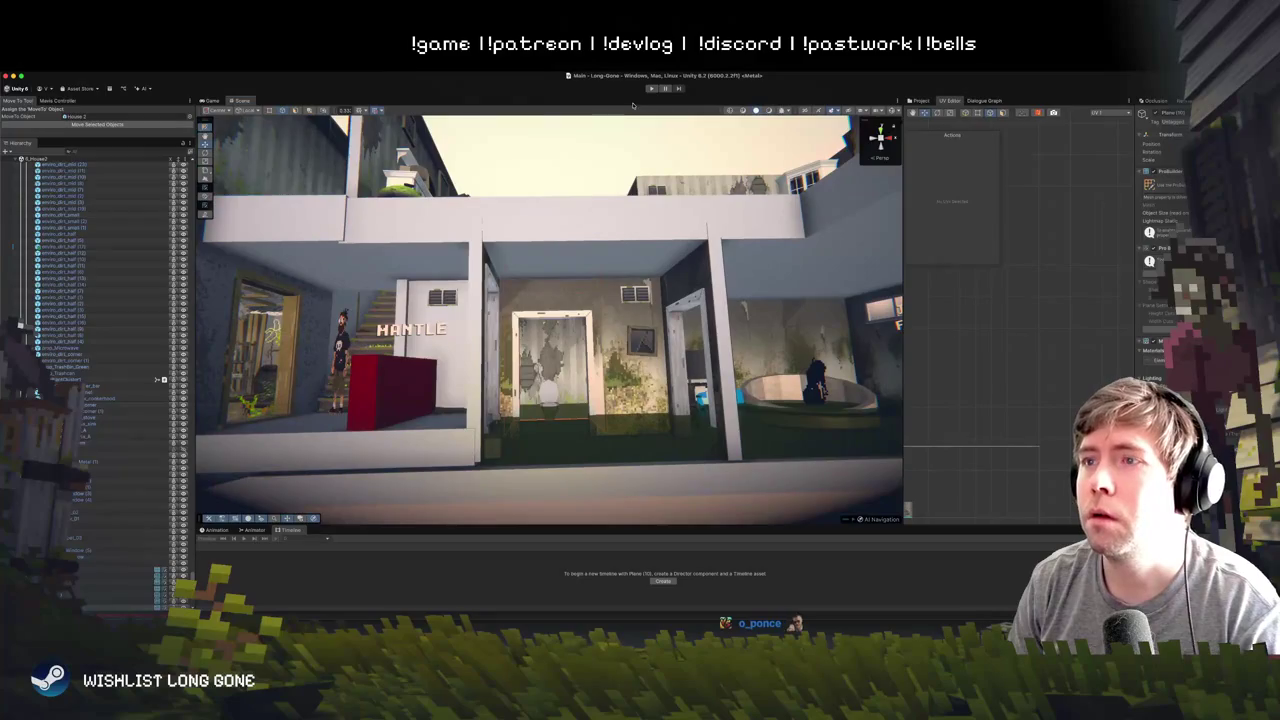
{"action": "scroll", "coordinate": [550, 310], "scroll_direction": "up", "scroll_amount": 5}
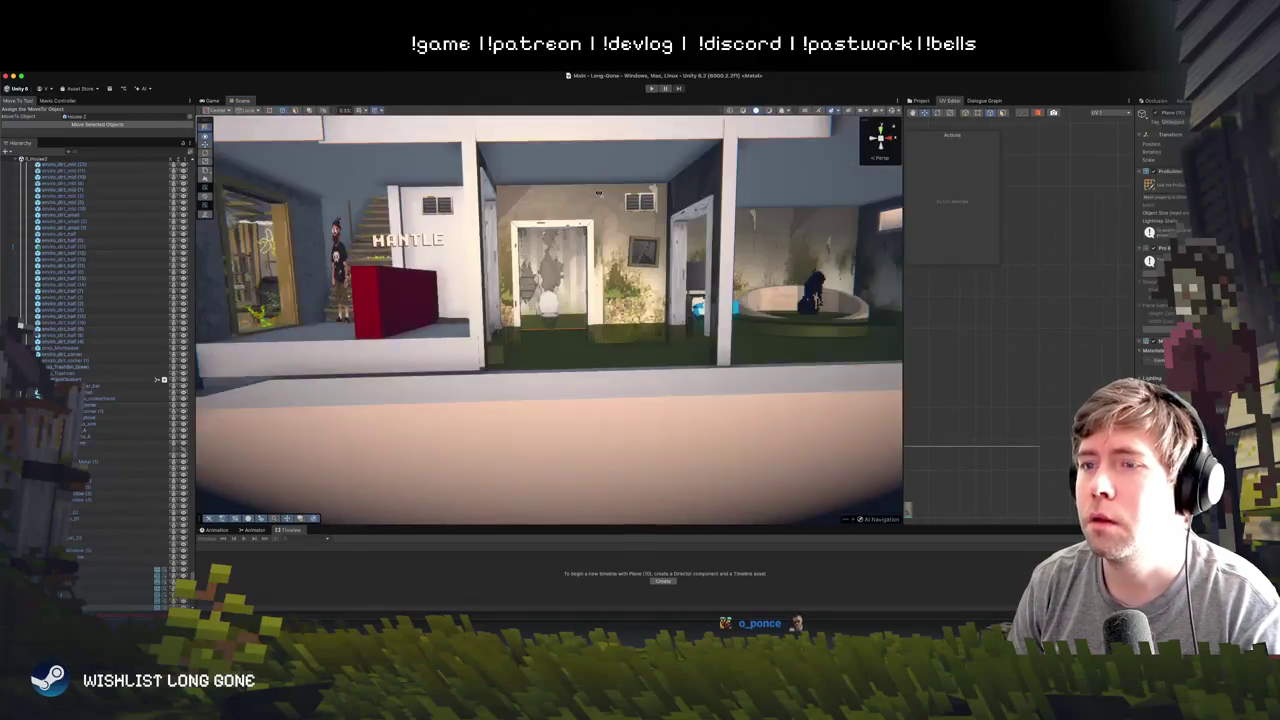
{"action": "scroll", "coordinate": [598, 193], "scroll_direction": "down", "scroll_amount": 3}
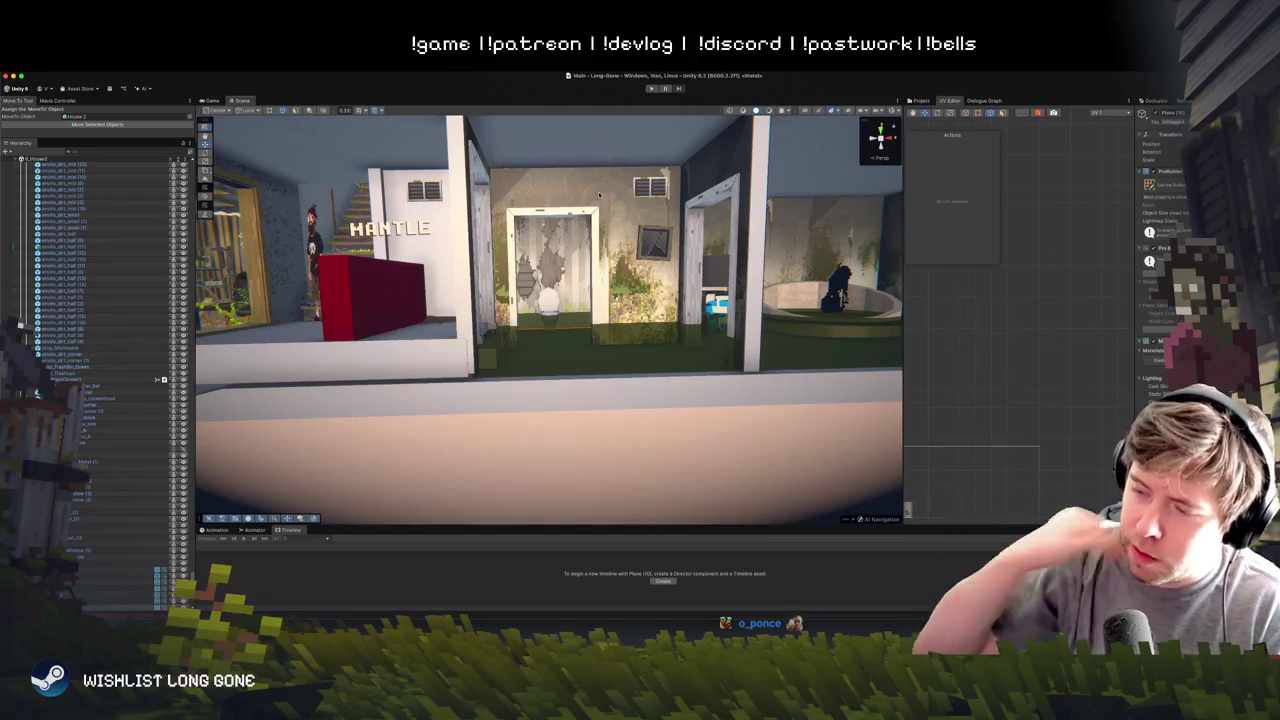
{"action": "mouse_move", "coordinate": [645, 275]}
{"action": "left_mouse_down"}
{"action": "mouse_move", "coordinate": [643, 308]}
{"action": "mouse_move", "coordinate": [645, 260]}
{"action": "mouse_move", "coordinate": [655, 340]}
{"action": "left_mouse_up"}
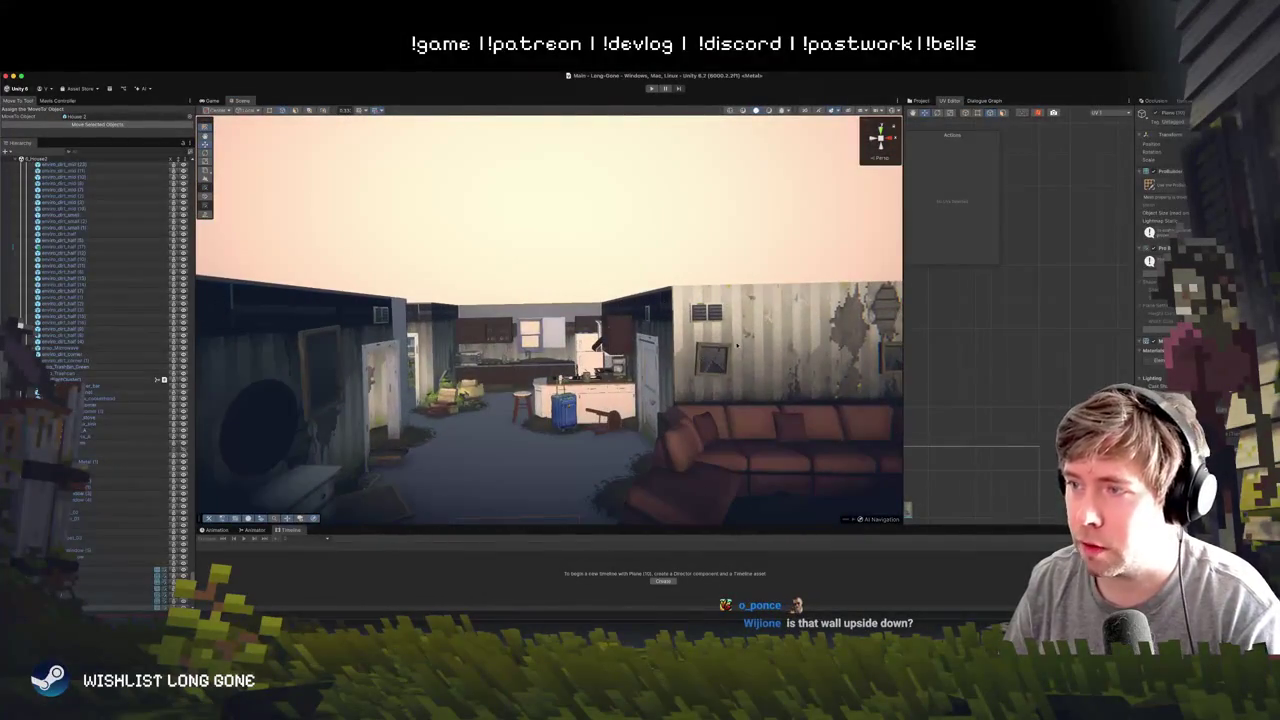
{"action": "left_click", "coordinate": [658, 352]}
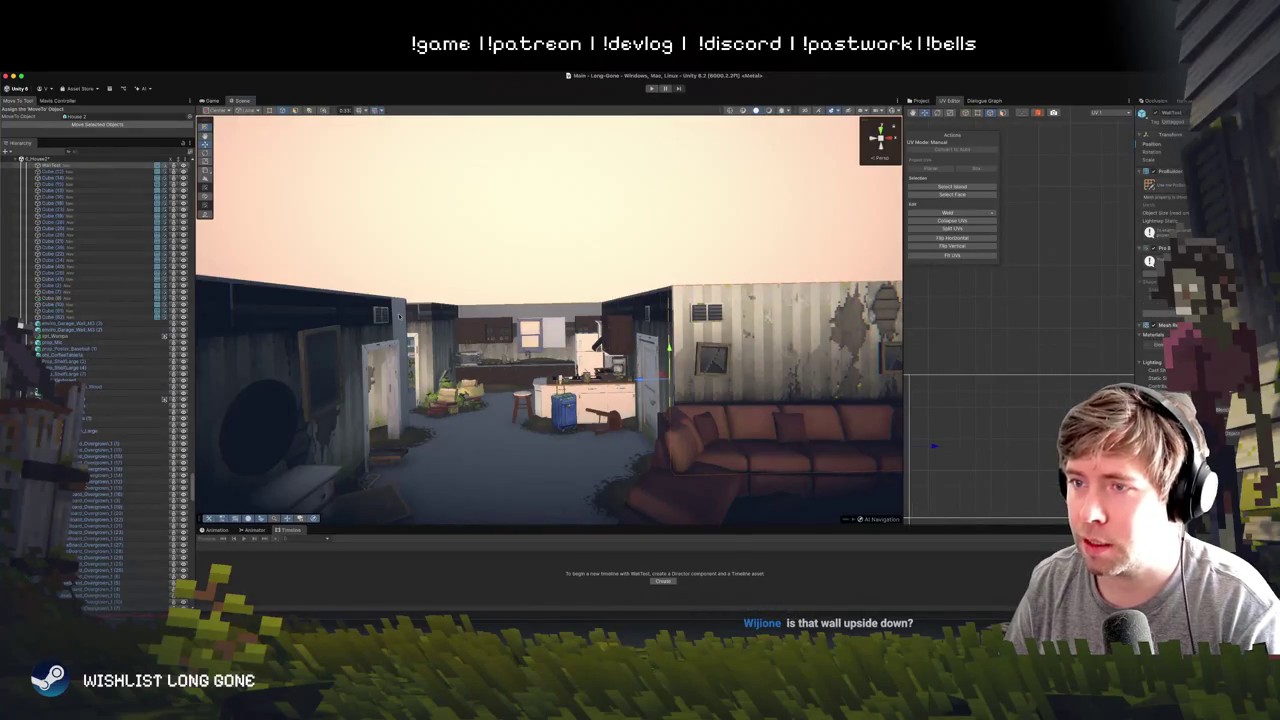
{"action": "mouse_move", "coordinate": [607, 311]}
{"action": "left_mouse_down"}
{"action": "mouse_move", "coordinate": [583, 294]}
{"action": "mouse_move", "coordinate": [612, 308]}
{"action": "mouse_move", "coordinate": [615, 354]}
{"action": "mouse_move", "coordinate": [605, 313]}
{"action": "left_mouse_up"}
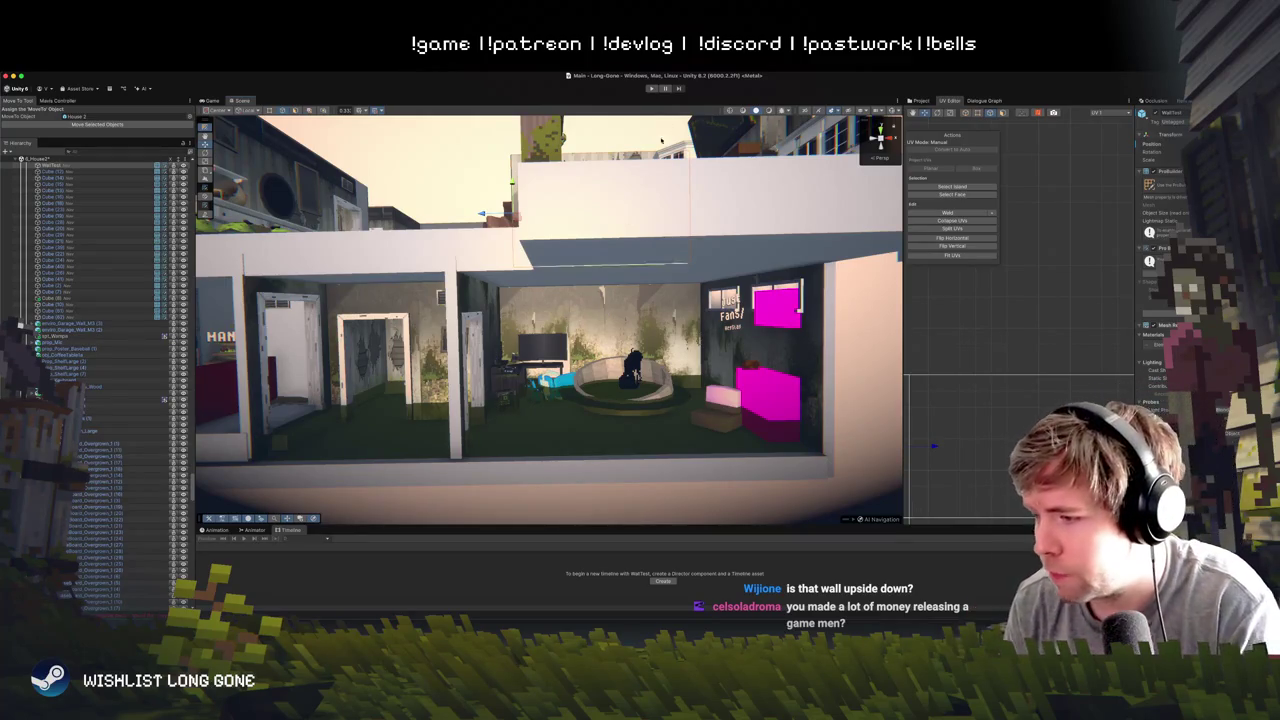
{"action": "scroll", "coordinate": [677, 313], "scroll_direction": "down", "scroll_amount": 5}
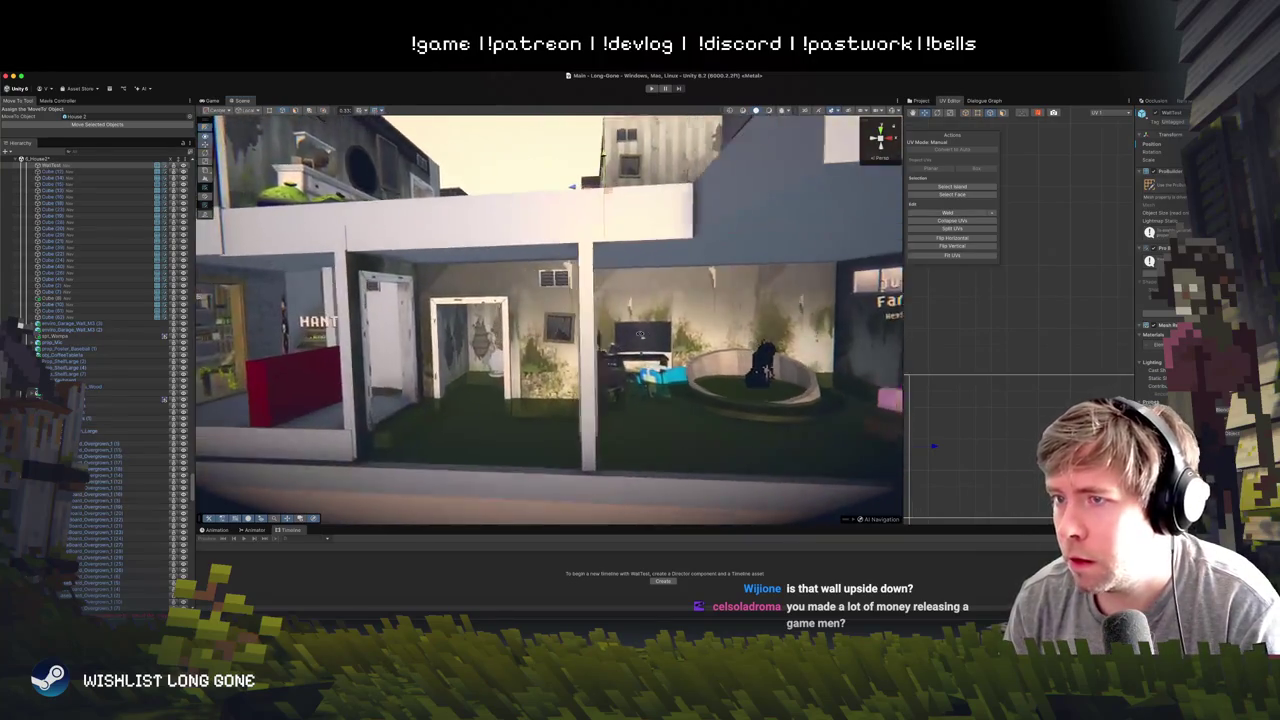
{"action": "scroll", "coordinate": [643, 330], "scroll_direction": "up", "scroll_amount": 5}
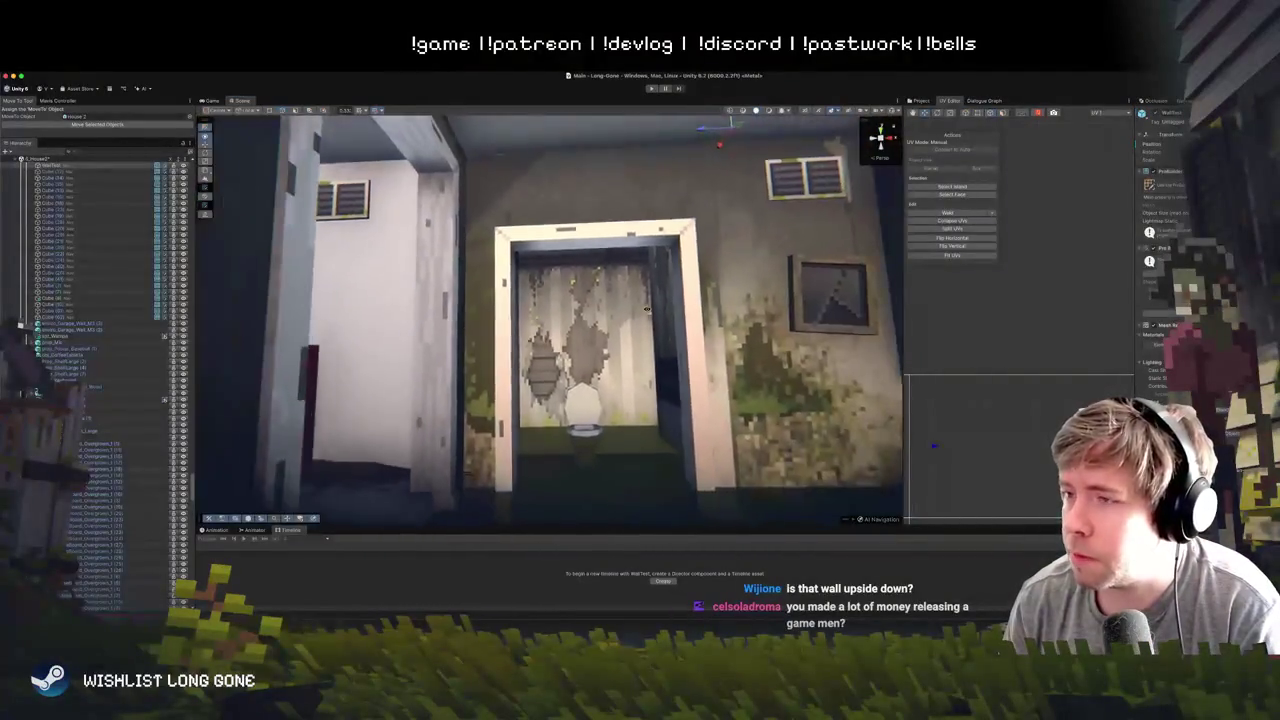
{"action": "scroll", "coordinate": [646, 310], "scroll_direction": "down", "scroll_amount": 5}
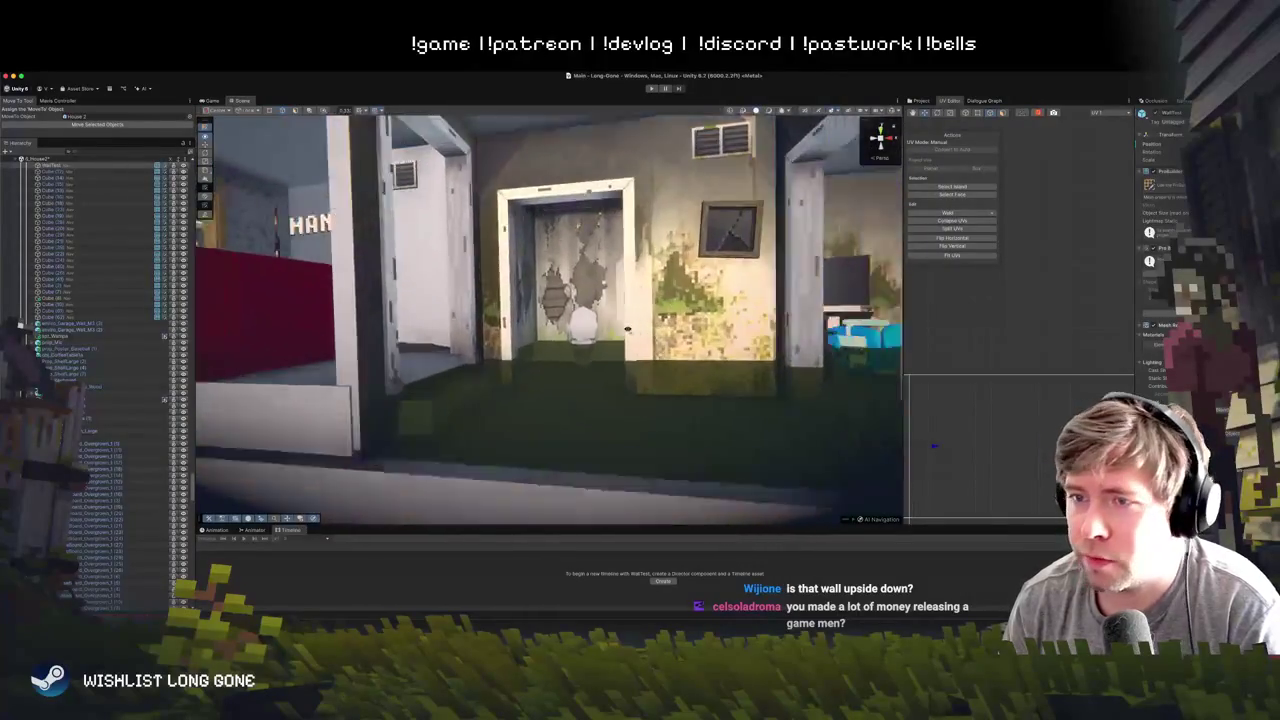
{"action": "scroll", "coordinate": [575, 313], "scroll_direction": "up", "scroll_amount": 3}
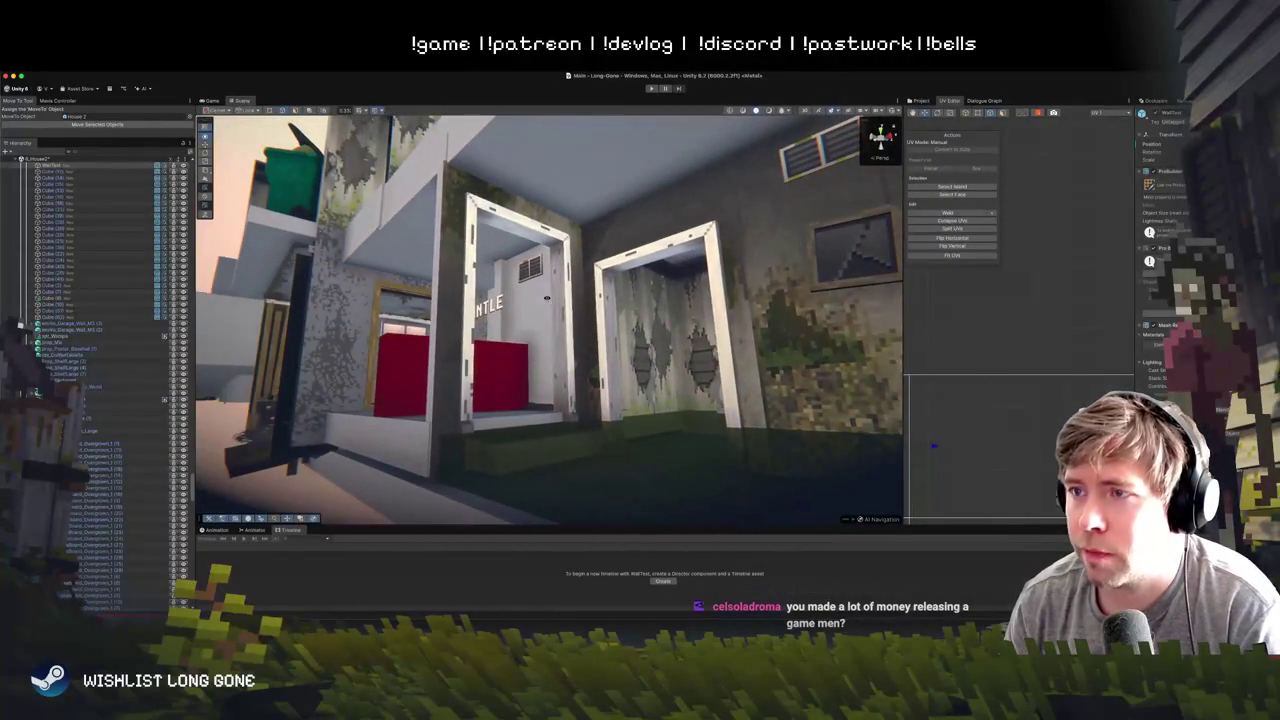
{"action": "mouse_move", "coordinate": [549, 295]}
{"action": "left_mouse_down"}
{"action": "mouse_move", "coordinate": [569, 280]}
{"action": "mouse_move", "coordinate": [532, 350]}
{"action": "mouse_move", "coordinate": [689, 346]}
{"action": "left_mouse_up"}
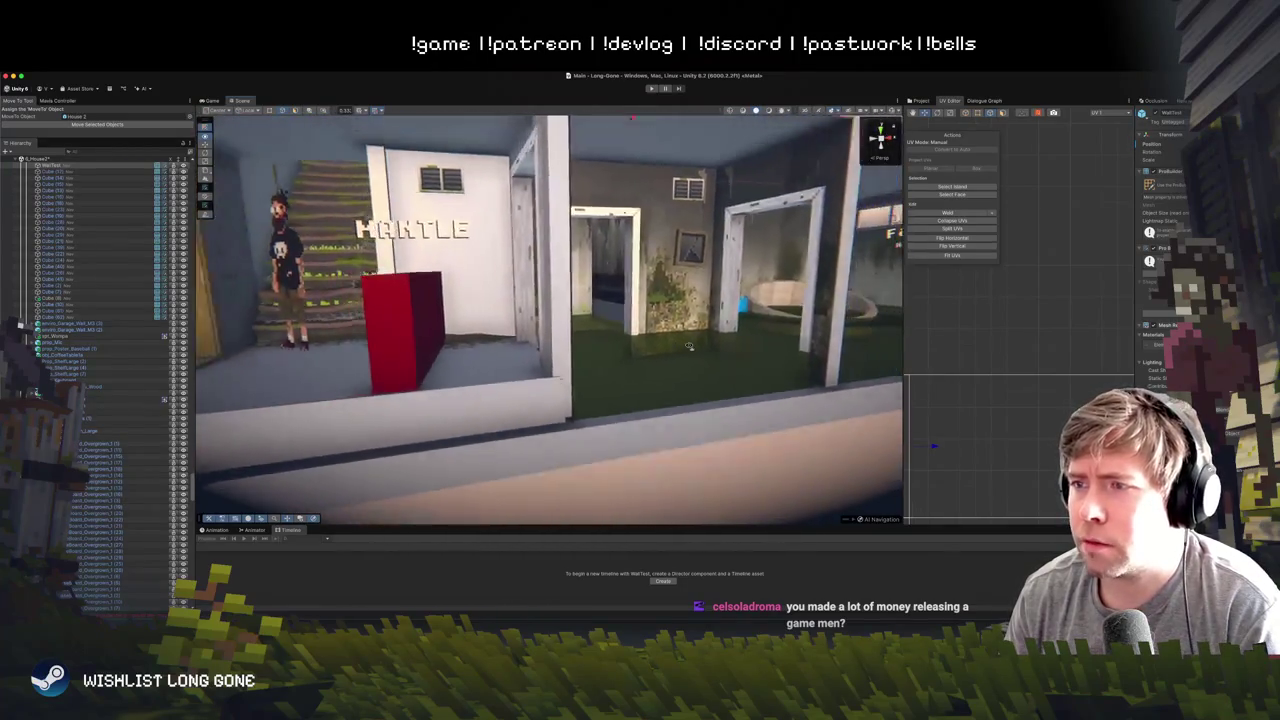
{"action": "left_click_drag", "start_coordinate": [712, 443], "coordinate": [665, 435]}
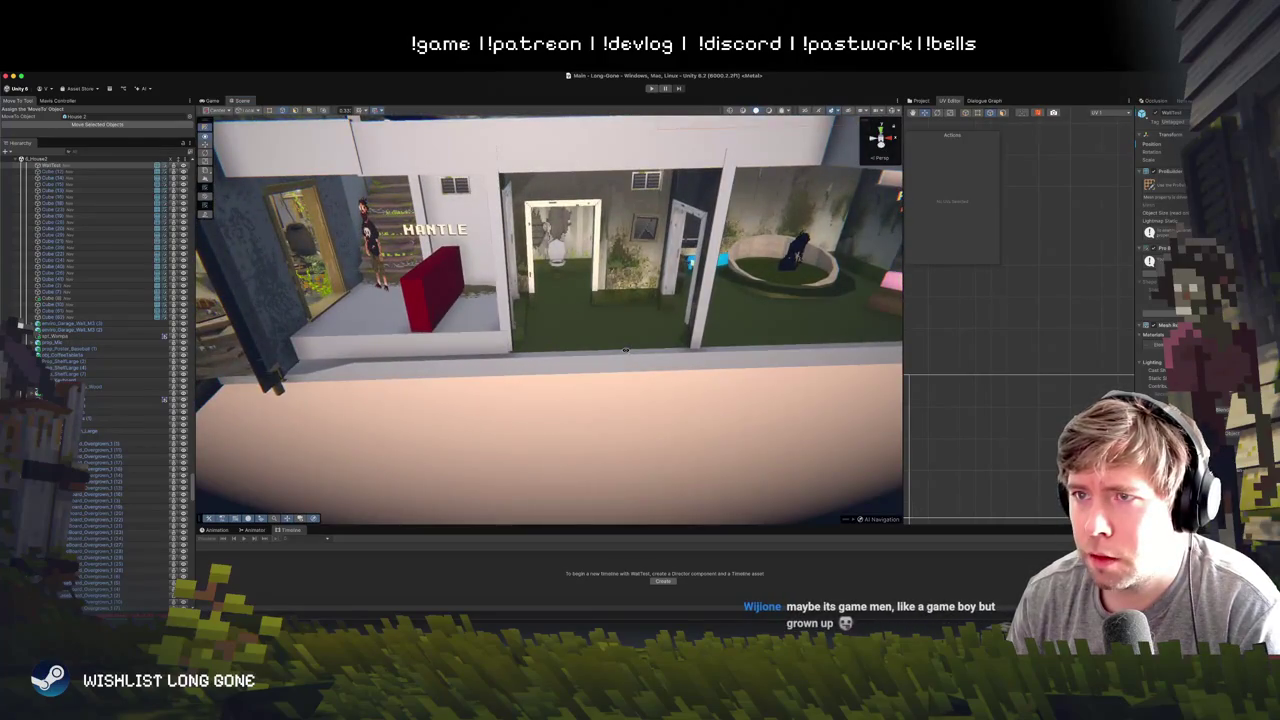
{"action": "mouse_move", "coordinate": [620, 327]}
{"action": "left_mouse_down"}
{"action": "mouse_move", "coordinate": [622, 296]}
{"action": "mouse_move", "coordinate": [615, 361]}
{"action": "left_mouse_up"}
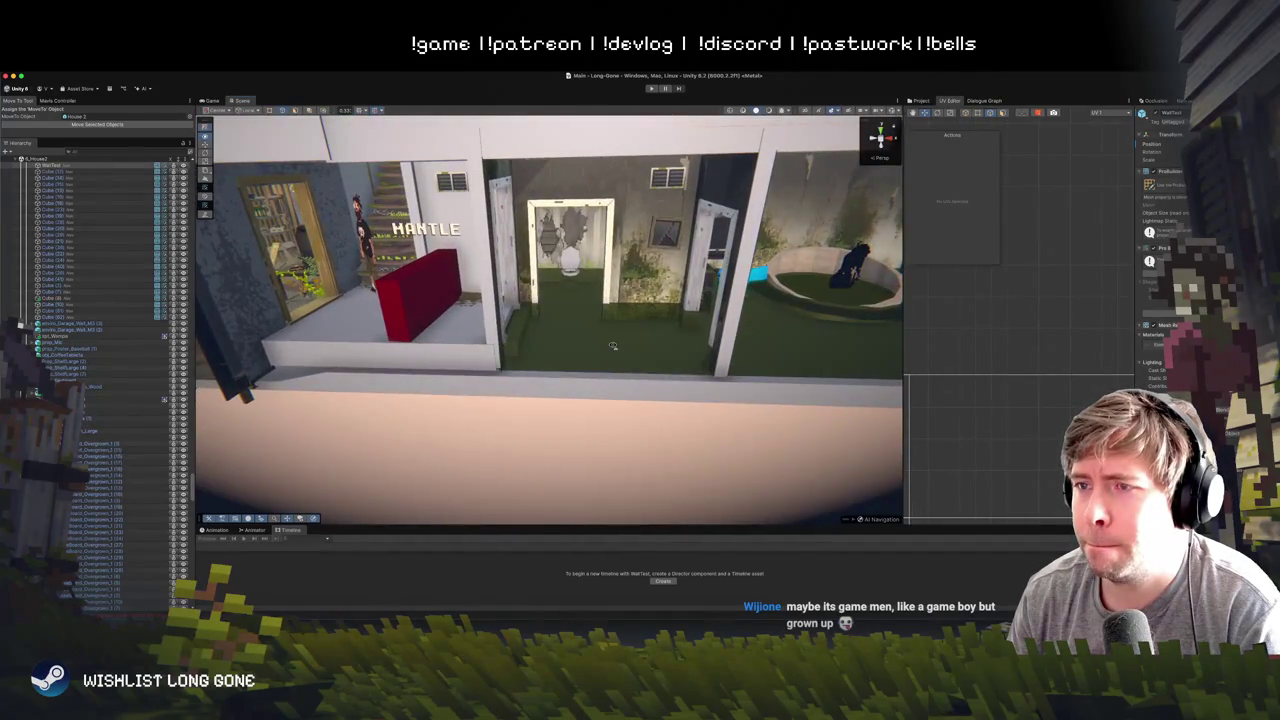
{"action": "mouse_move", "coordinate": [612, 344]}
{"action": "left_mouse_down"}
{"action": "mouse_move", "coordinate": [659, 310]}
{"action": "mouse_move", "coordinate": [738, 296]}
{"action": "left_mouse_up"}
{"action": "key", "text": "d"}
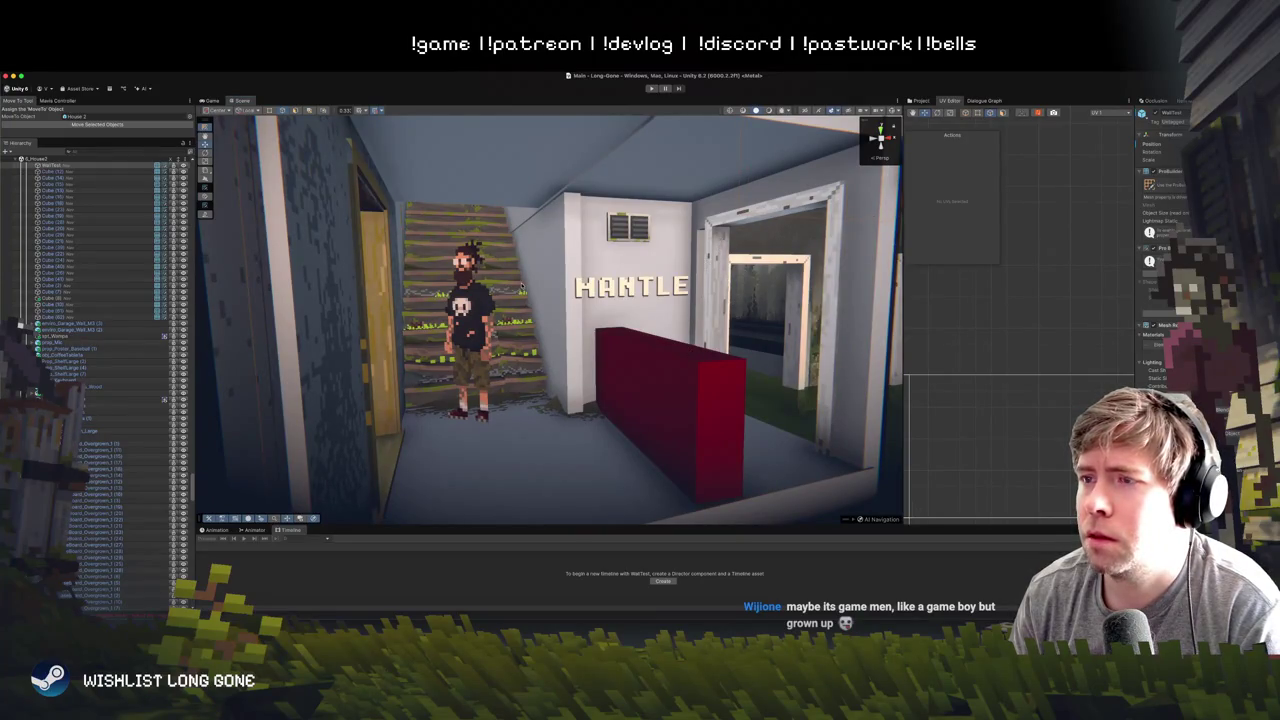
{"action": "mouse_move", "coordinate": [521, 285]}
{"action": "left_mouse_down"}
{"action": "mouse_move", "coordinate": [655, 241]}
{"action": "mouse_move", "coordinate": [565, 268]}
{"action": "left_mouse_up"}
{"action": "left_click", "coordinate": [565, 268]}
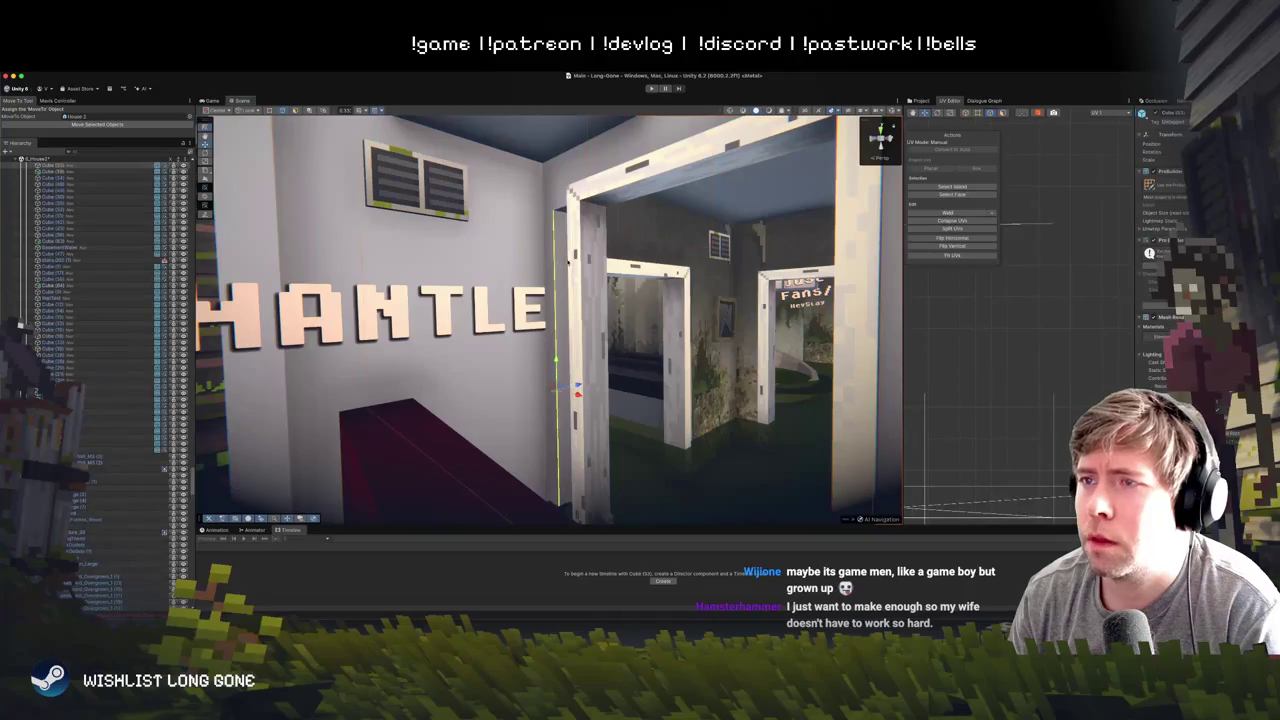
{"action": "left_click", "coordinate": [663, 313]}
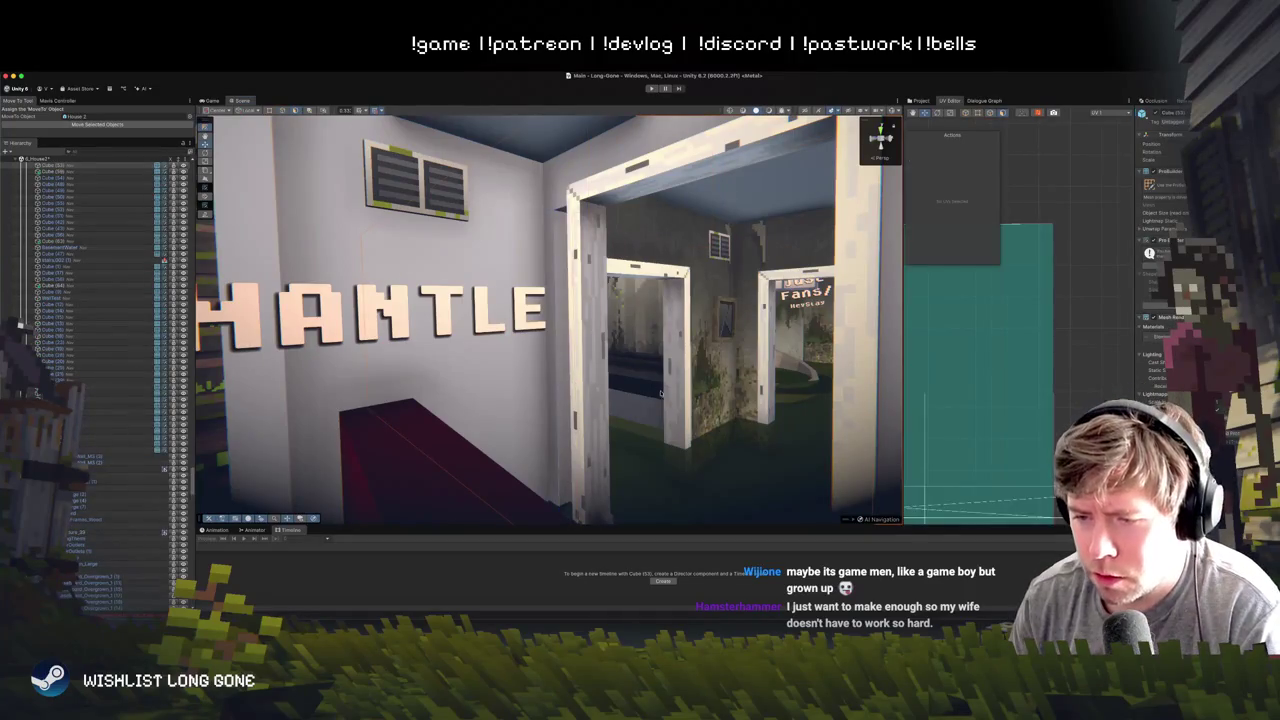
{"action": "left_click_drag", "start_coordinate": [643, 351], "coordinate": [645, 352]}
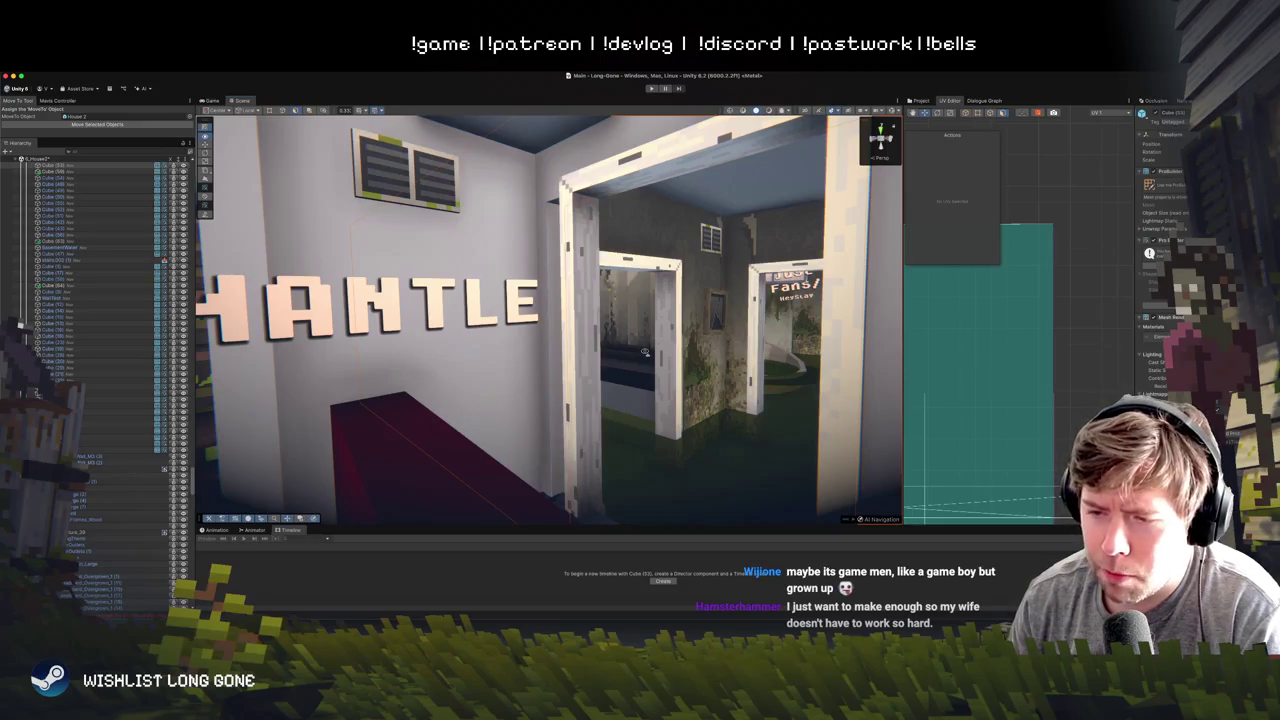
{"action": "left_click_drag", "start_coordinate": [645, 352], "coordinate": [646, 354]}
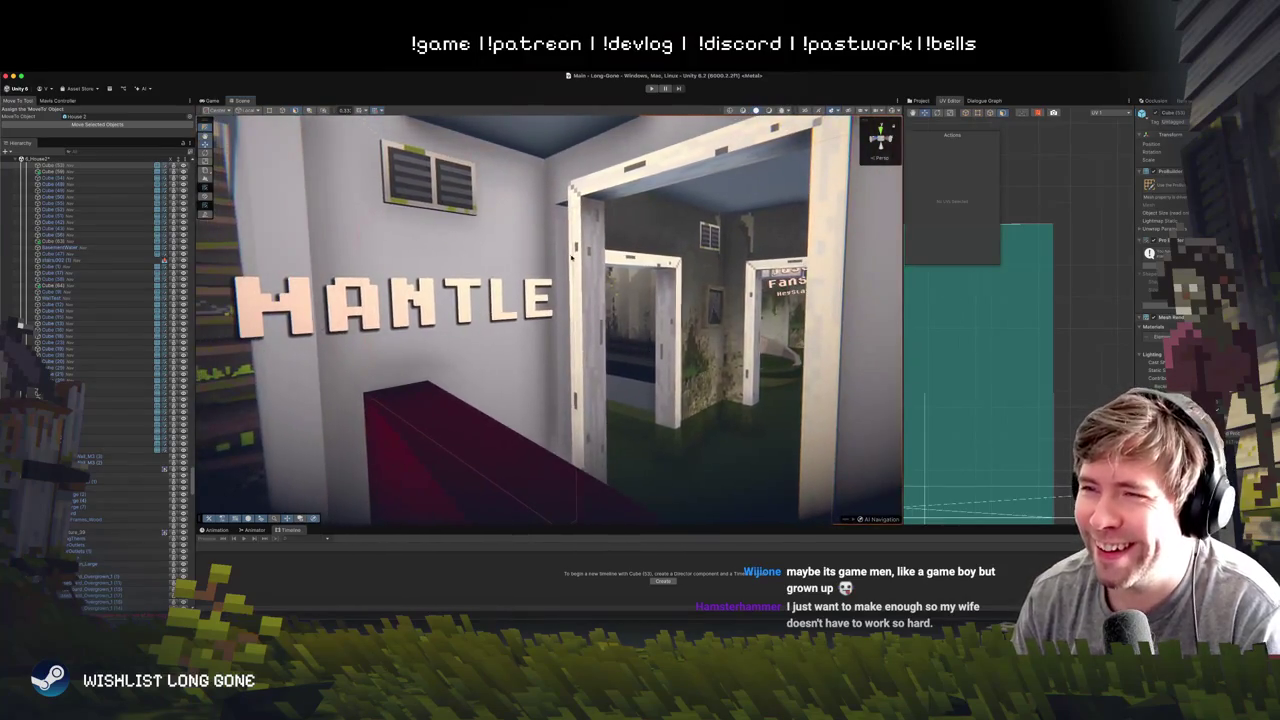
{"action": "left_click", "coordinate": [591, 394]}
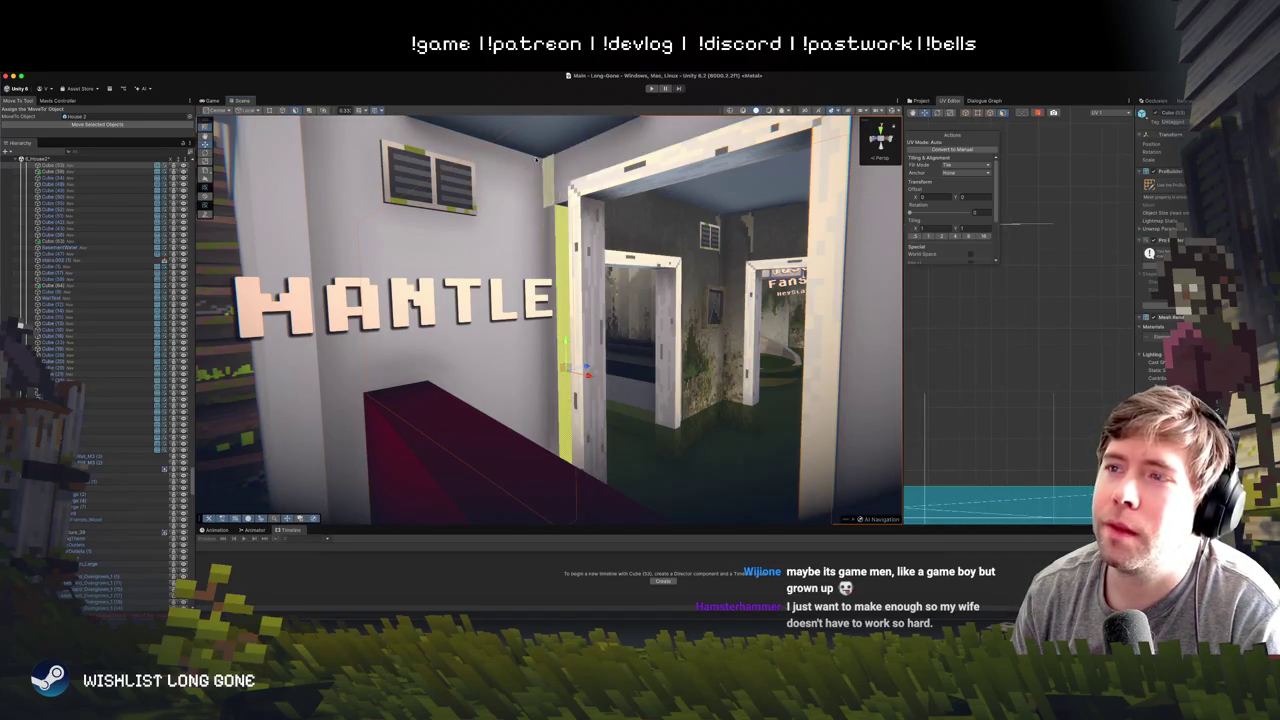
{"action": "left_click_drag", "start_coordinate": [571, 233], "coordinate": [597, 300]}
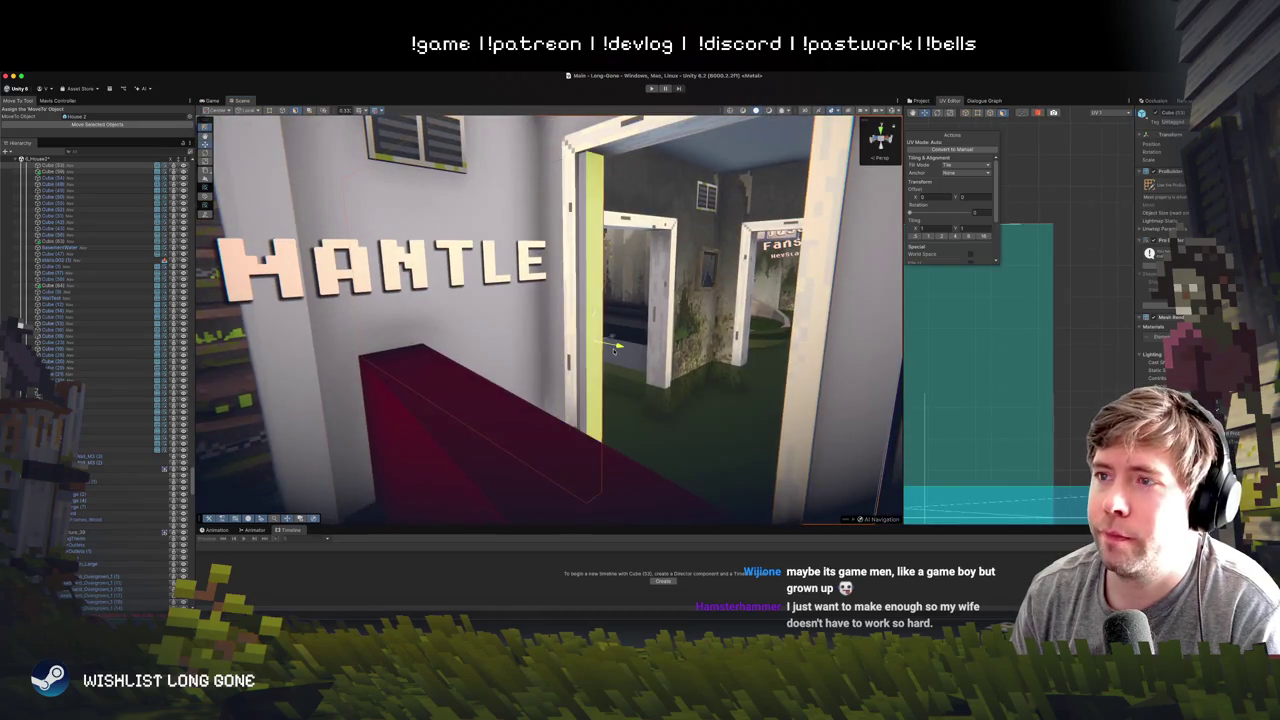
{"action": "scroll", "coordinate": [693, 355], "scroll_direction": "down", "scroll_amount": 10}
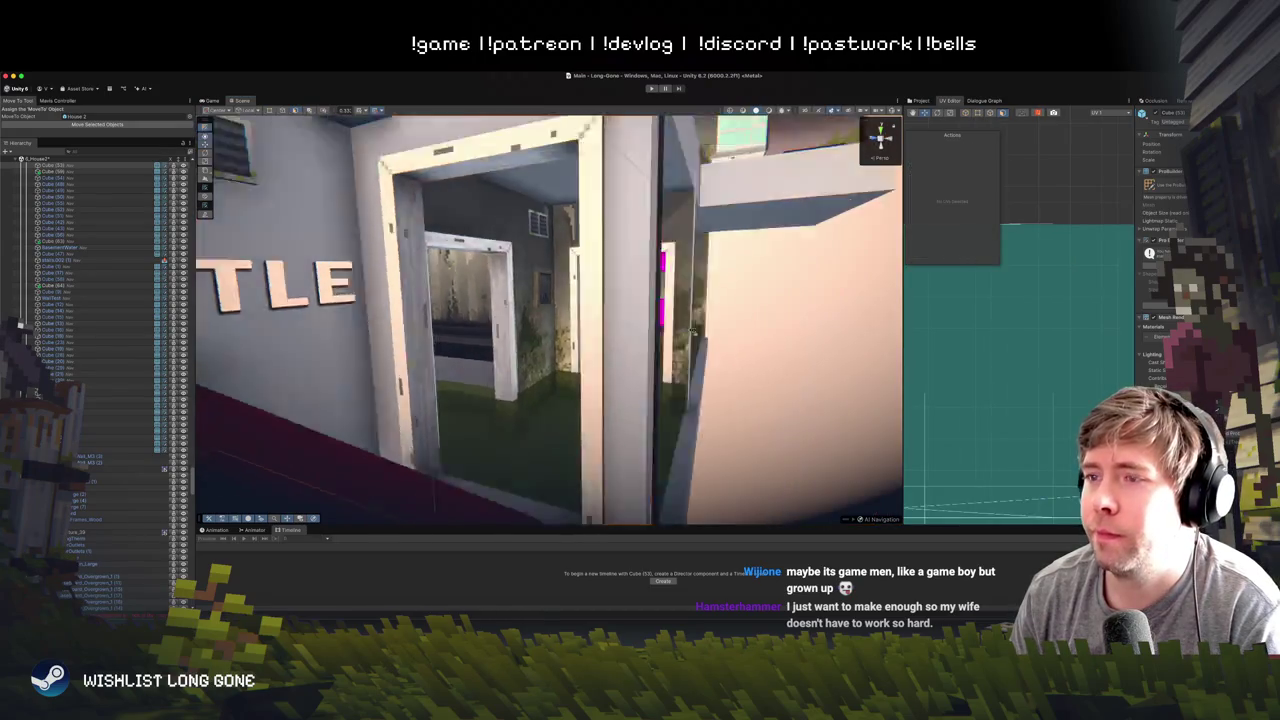
{"action": "mouse_move", "coordinate": [655, 320]}
{"action": "left_mouse_down"}
{"action": "mouse_move", "coordinate": [441, 338]}
{"action": "mouse_move", "coordinate": [386, 329]}
{"action": "mouse_move", "coordinate": [777, 320]}
{"action": "mouse_move", "coordinate": [738, 332]}
{"action": "mouse_move", "coordinate": [355, 335]}
{"action": "mouse_move", "coordinate": [360, 326]}
{"action": "left_mouse_up"}
{"action": "mouse_move", "coordinate": [553, 334]}
{"action": "left_mouse_down"}
{"action": "mouse_move", "coordinate": [609, 400]}
{"action": "mouse_move", "coordinate": [536, 372]}
{"action": "mouse_move", "coordinate": [547, 360]}
{"action": "left_mouse_up"}
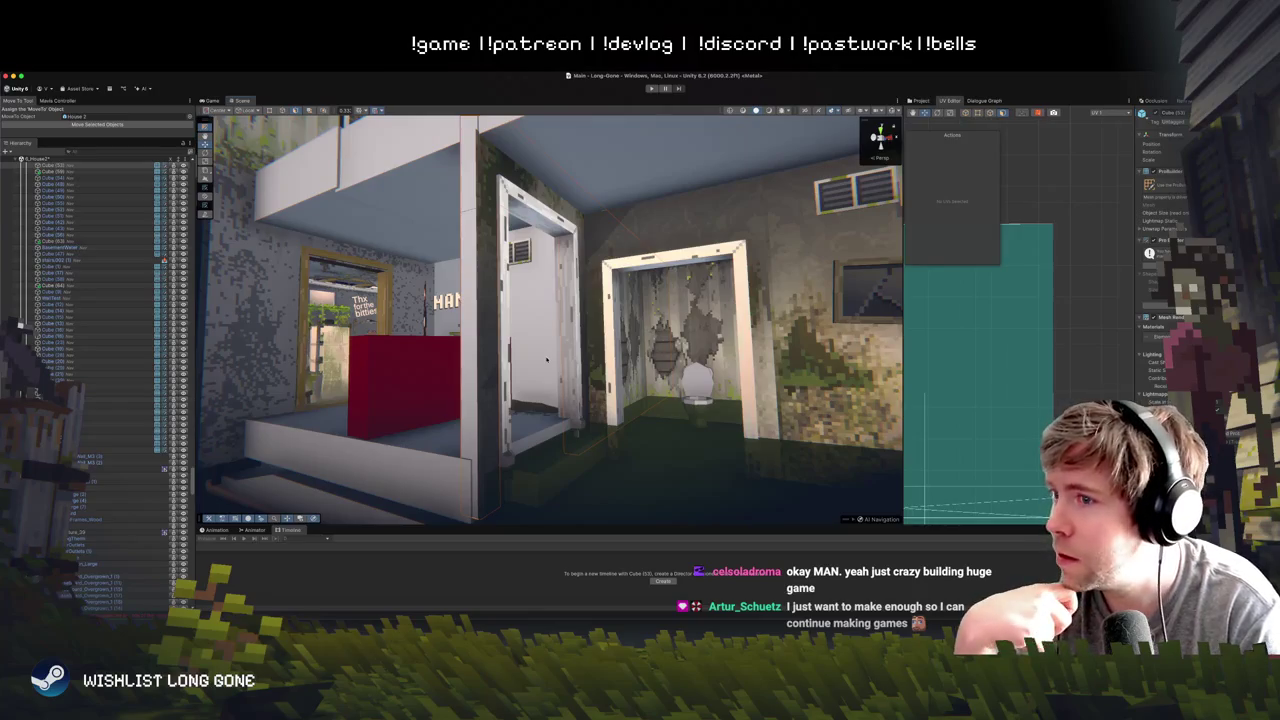
{"action": "mouse_move", "coordinate": [686, 247]}
{"action": "left_mouse_down"}
{"action": "mouse_move", "coordinate": [640, 400]}
{"action": "mouse_move", "coordinate": [597, 200]}
{"action": "left_mouse_up"}
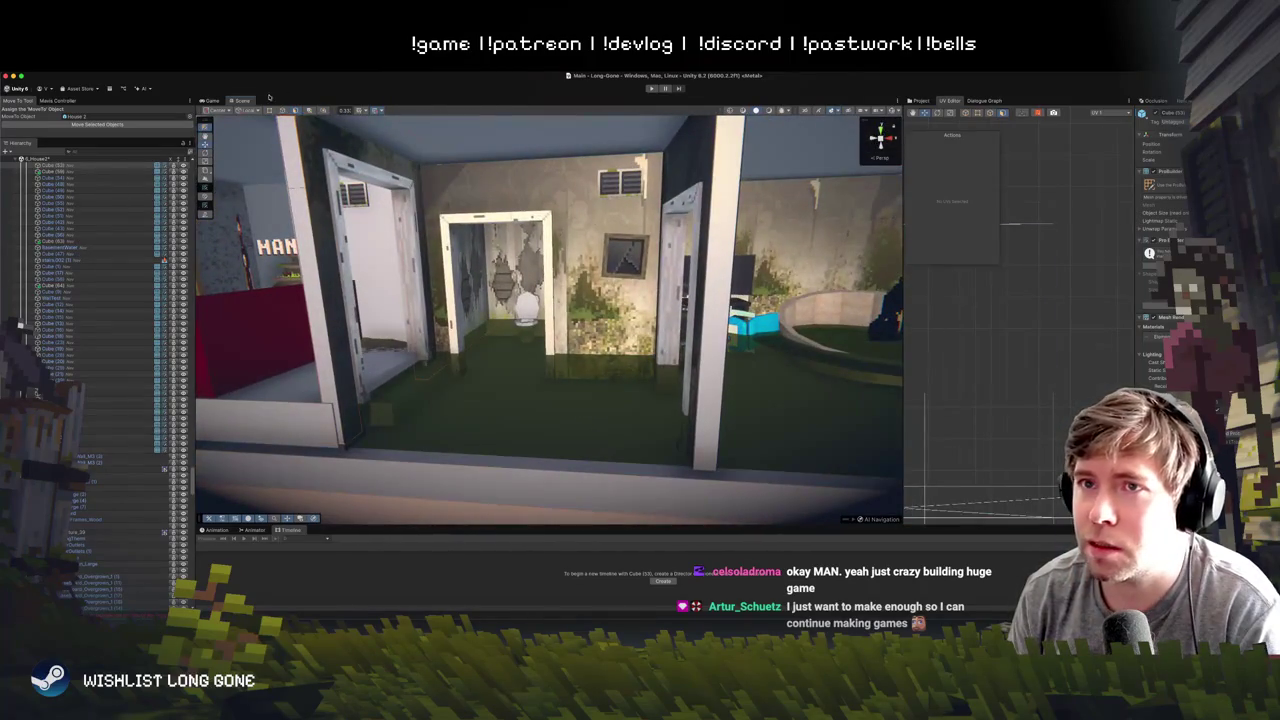
- With the Move tool, slide the vent above the back-room picture frame slightly left along X
{"action": "left_click", "coordinate": [205, 136]}
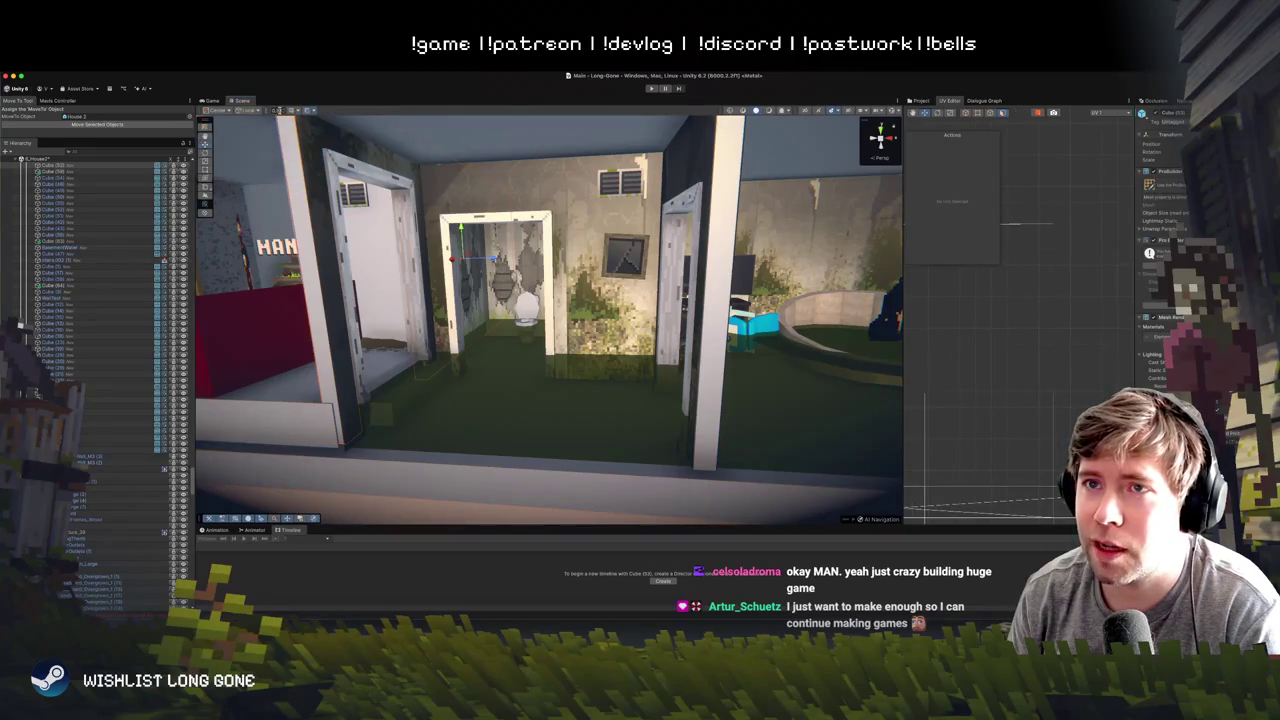
{"action": "left_click_drag", "start_coordinate": [467, 202], "coordinate": [587, 277]}
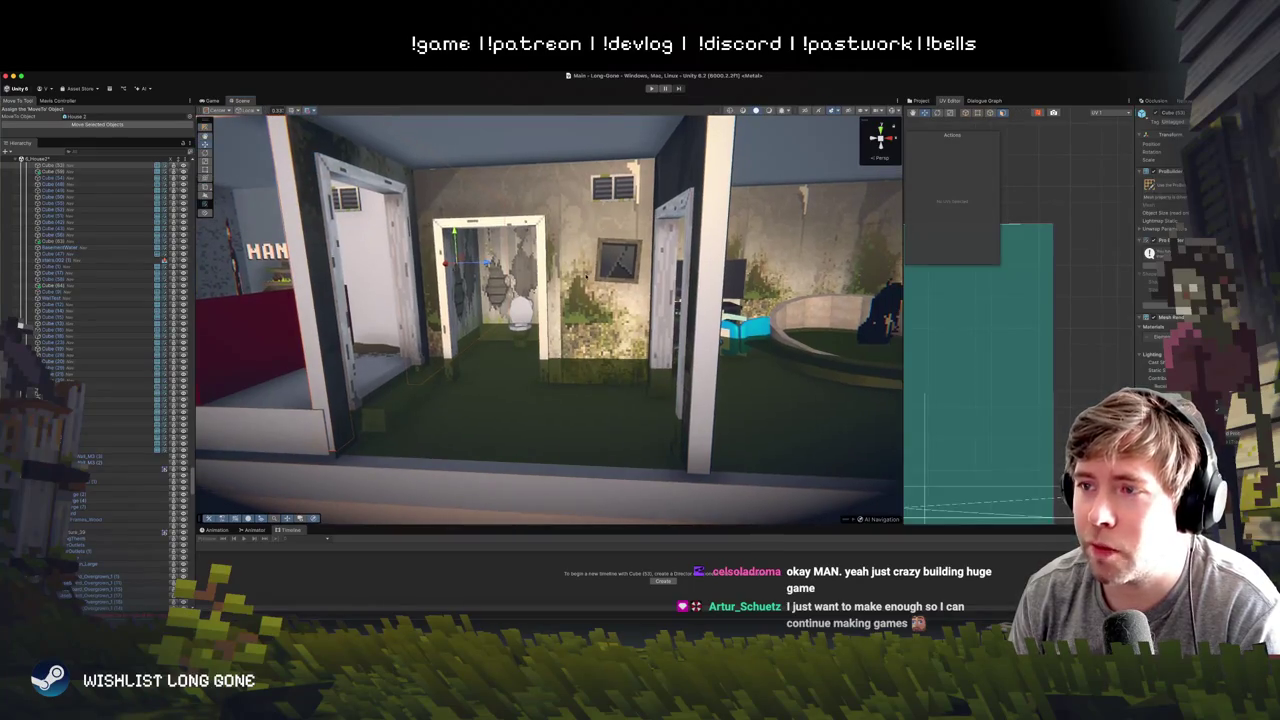
{"action": "left_click", "coordinate": [627, 268]}
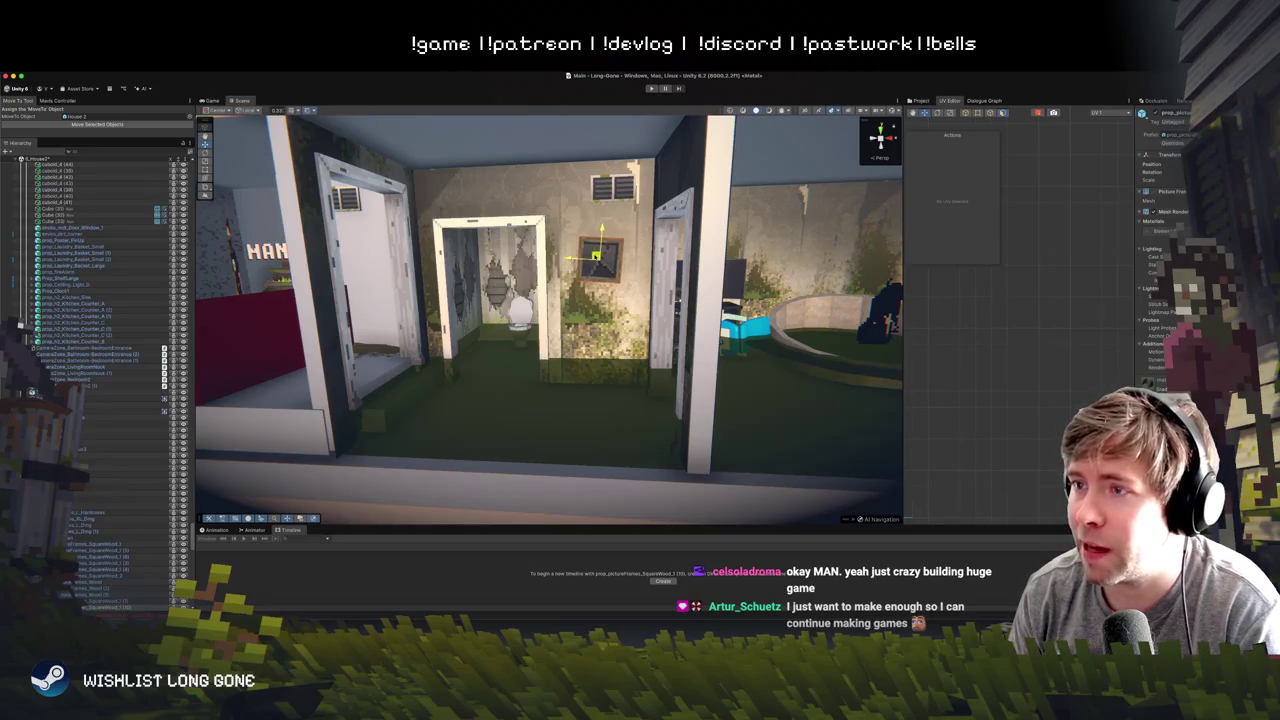
{"action": "left_click", "coordinate": [613, 188]}
{"action": "left_click_drag", "start_coordinate": [620, 189], "coordinate": [600, 189]}
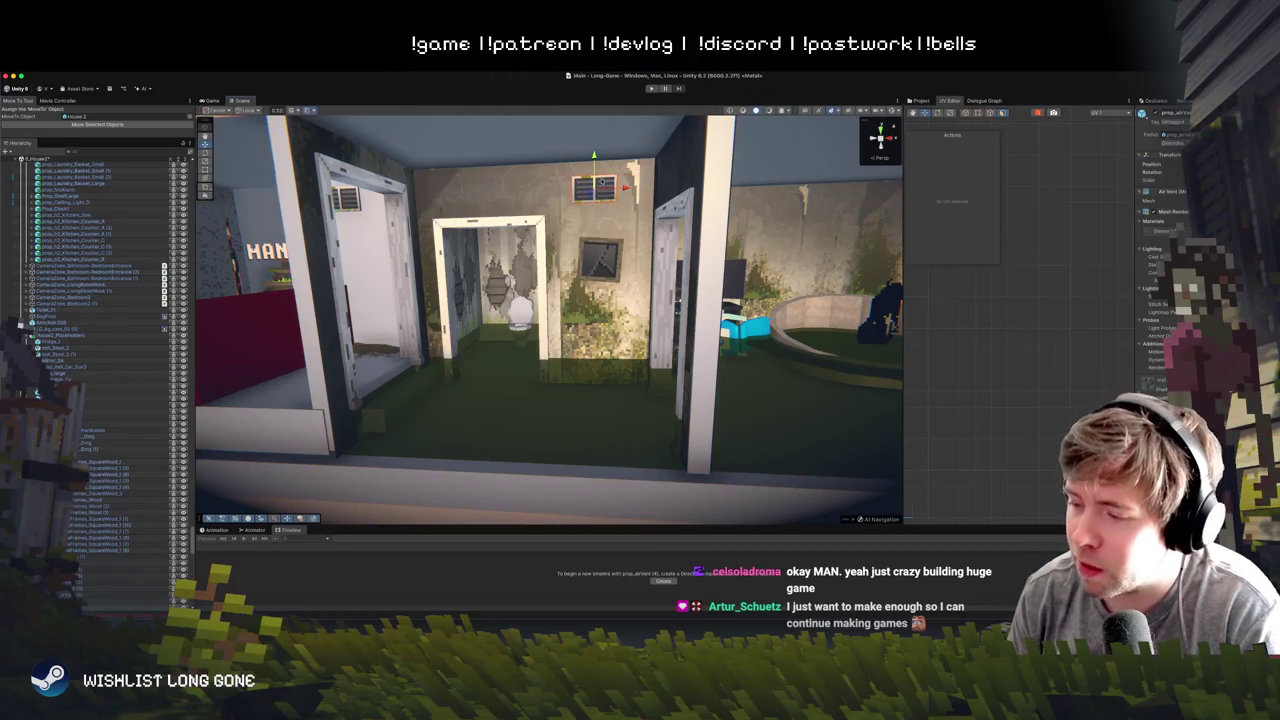
{"action": "scroll", "coordinate": [601, 182], "scroll_direction": "down", "scroll_amount": 5}
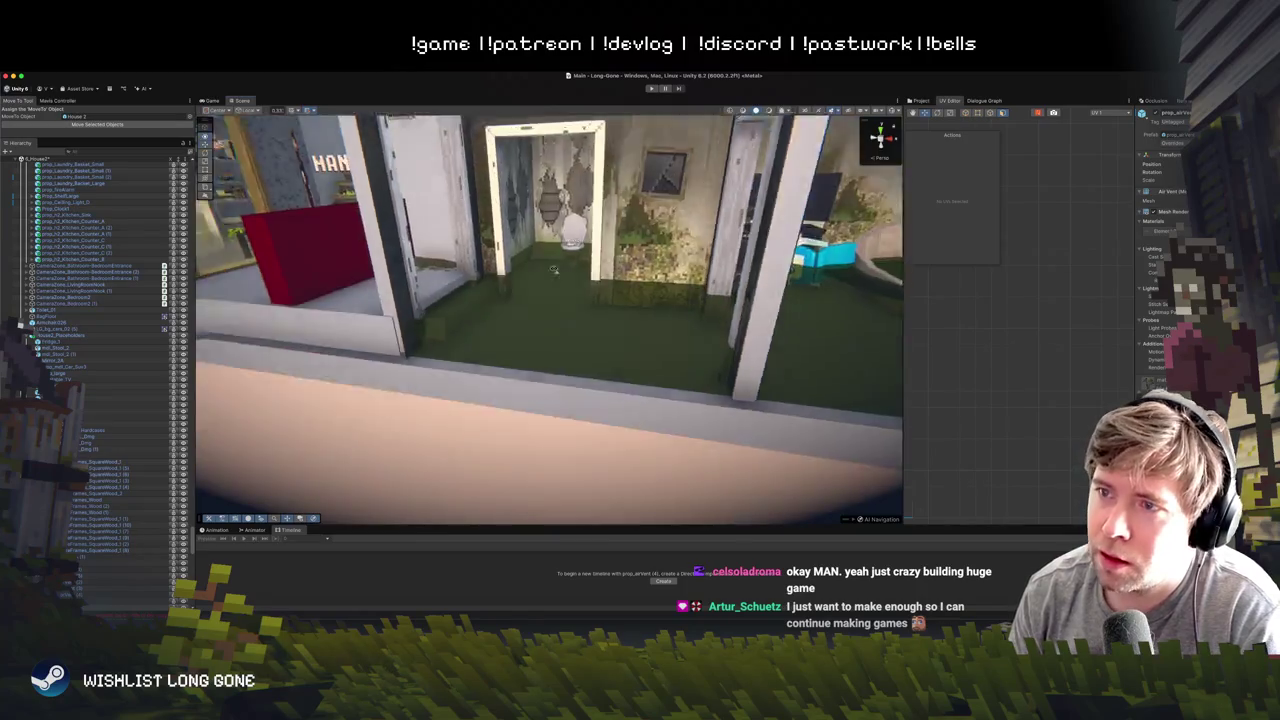
{"action": "scroll", "coordinate": [523, 306], "scroll_direction": "up", "scroll_amount": 4}
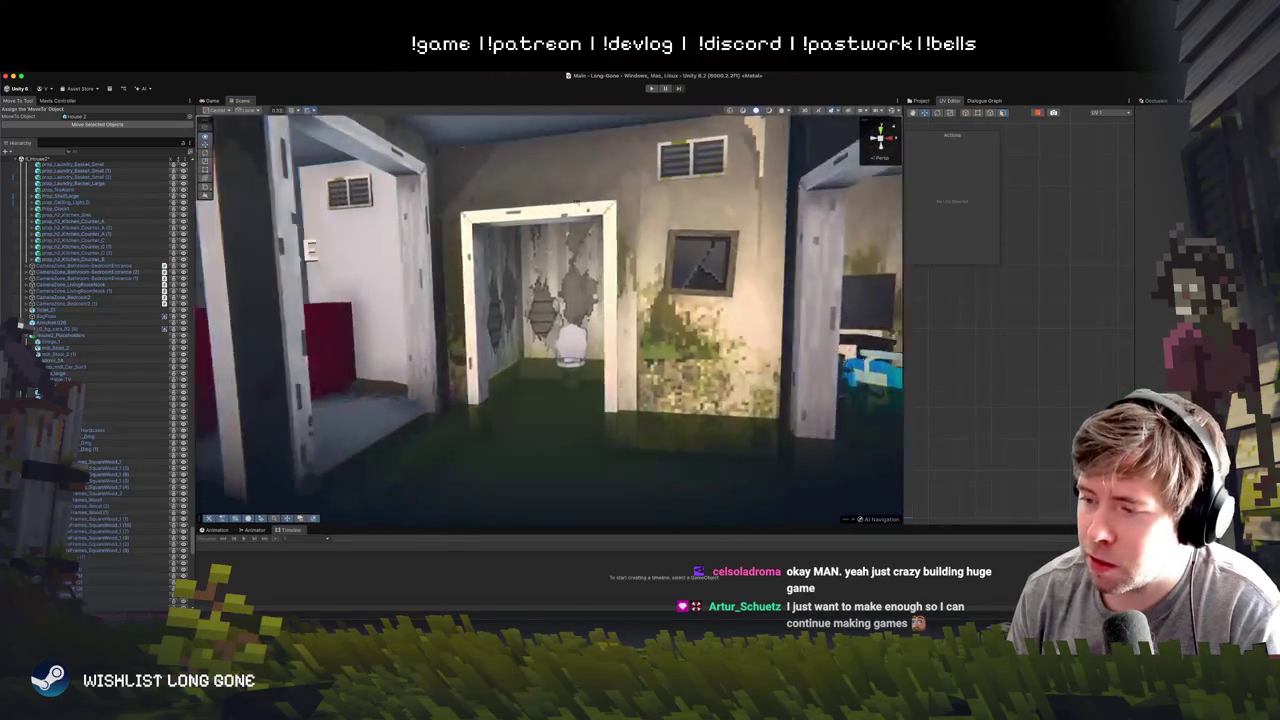
{"action": "scroll", "coordinate": [578, 204], "scroll_direction": "down", "scroll_amount": 2}
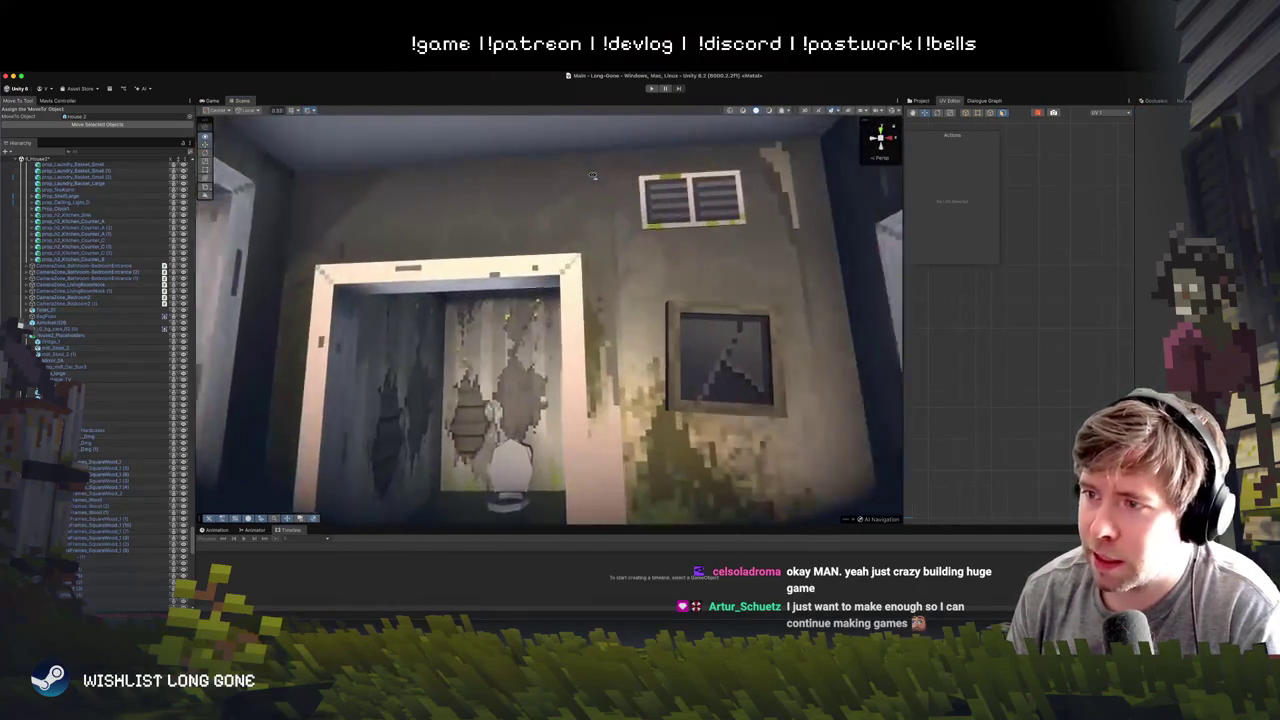
{"action": "scroll", "coordinate": [590, 184], "scroll_direction": "up", "scroll_amount": 6}
{"action": "scroll", "coordinate": [590, 184], "scroll_direction": "down", "scroll_amount": 4}
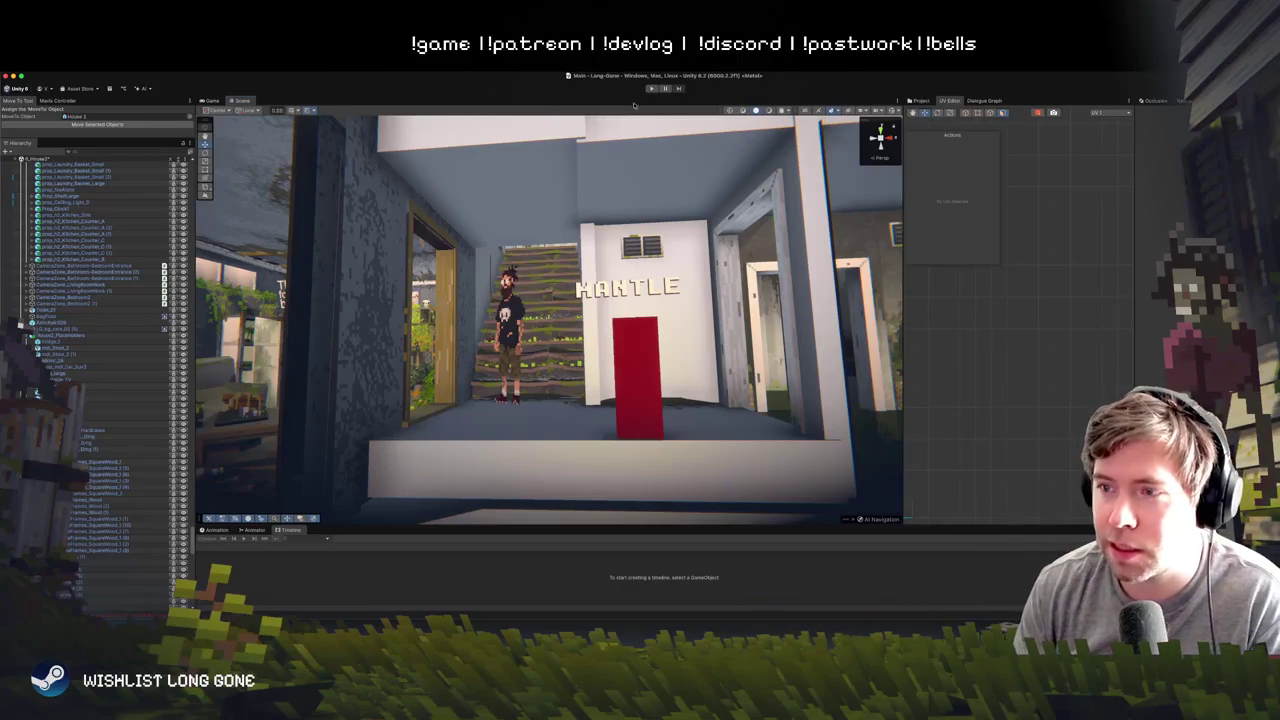
{"action": "scroll", "coordinate": [629, 186], "scroll_direction": "down", "scroll_amount": 10}
{"action": "left_click_drag", "start_coordinate": [629, 186], "coordinate": [620, 294]}
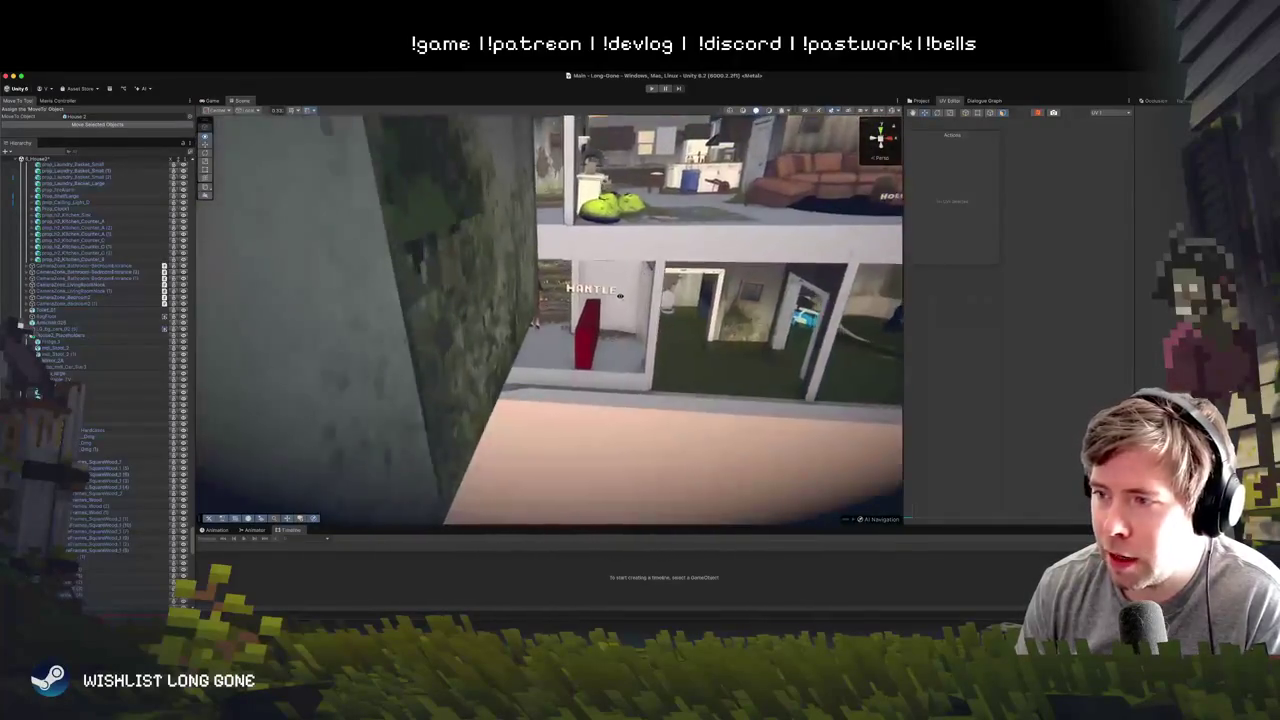
{"action": "scroll", "coordinate": [620, 294], "scroll_direction": "up", "scroll_amount": 10}
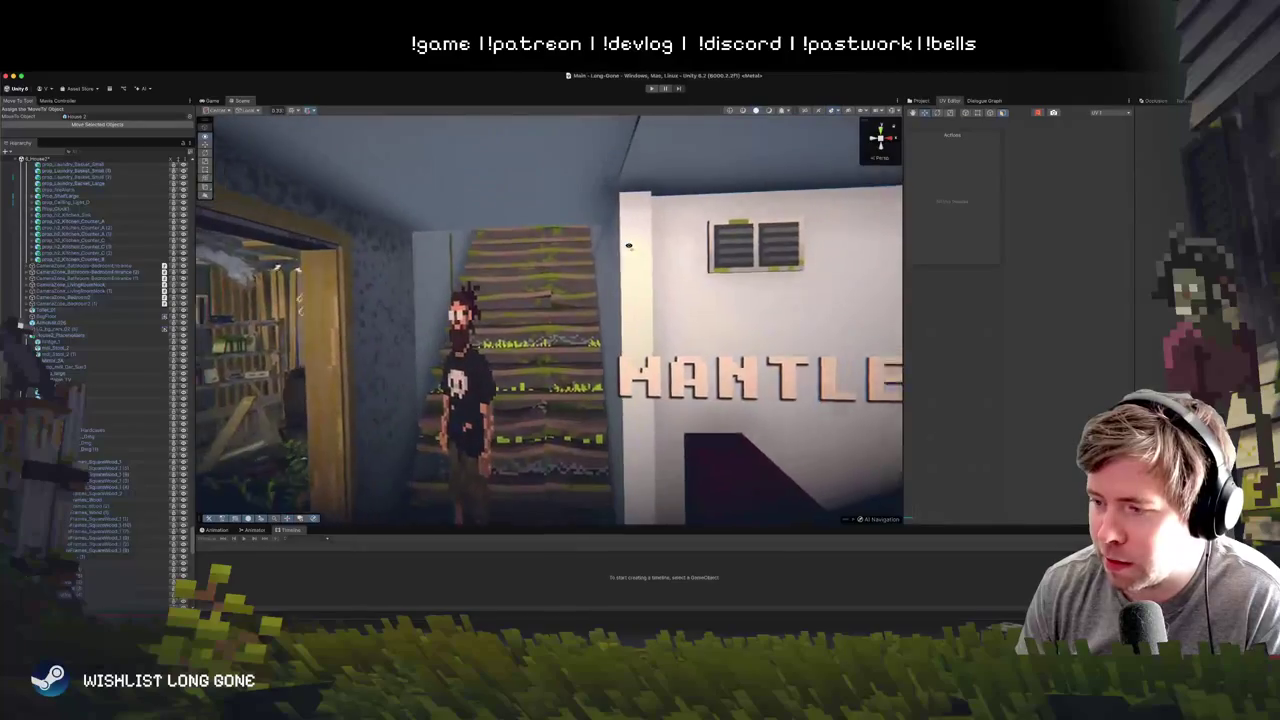
{"action": "scroll", "coordinate": [628, 245], "scroll_direction": "down", "scroll_amount": 5}
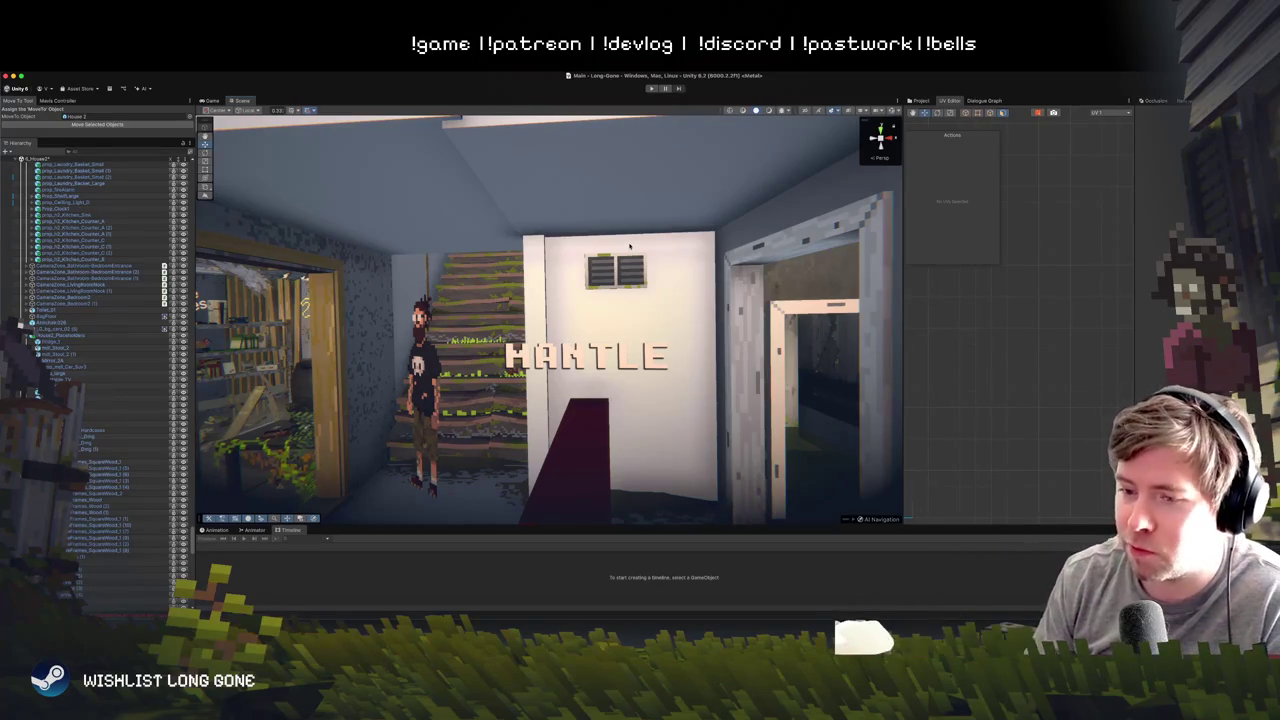
{"action": "scroll", "coordinate": [640, 250], "scroll_direction": "down", "scroll_amount": 5}
{"action": "scroll", "coordinate": [649, 253], "scroll_direction": "up", "scroll_amount": 5}
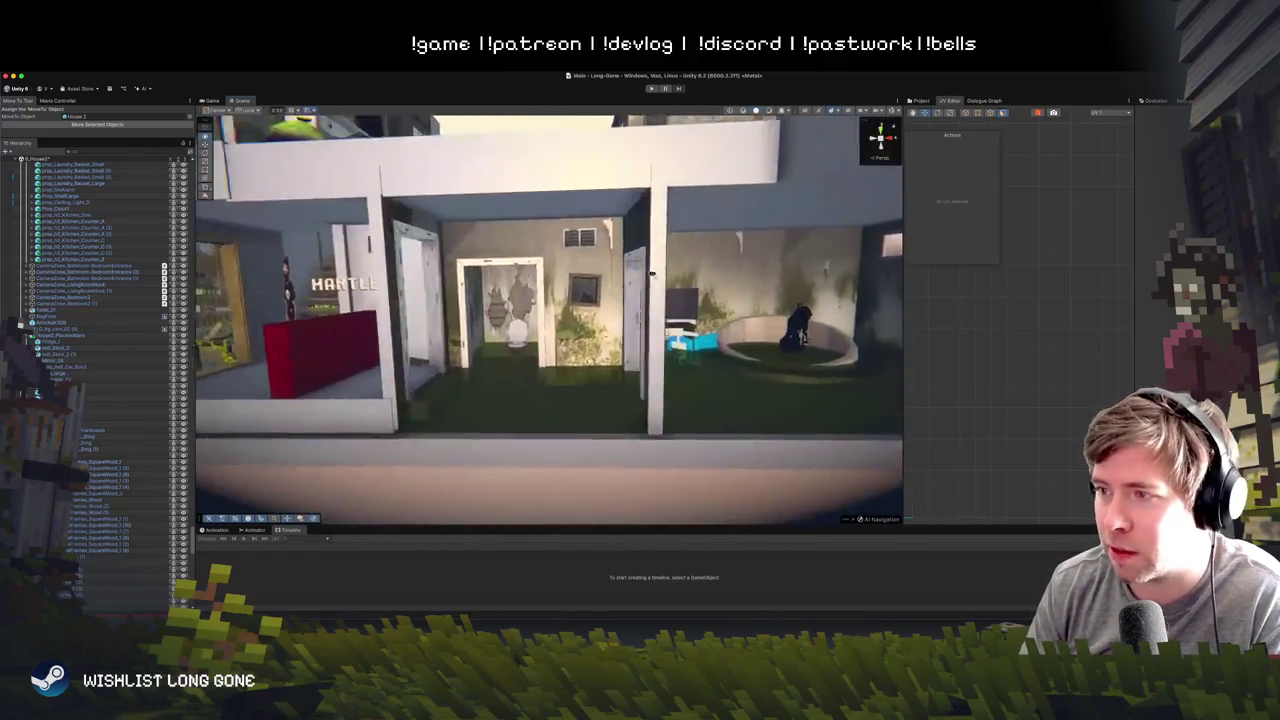
{"action": "scroll", "coordinate": [651, 273], "scroll_direction": "up", "scroll_amount": 1}
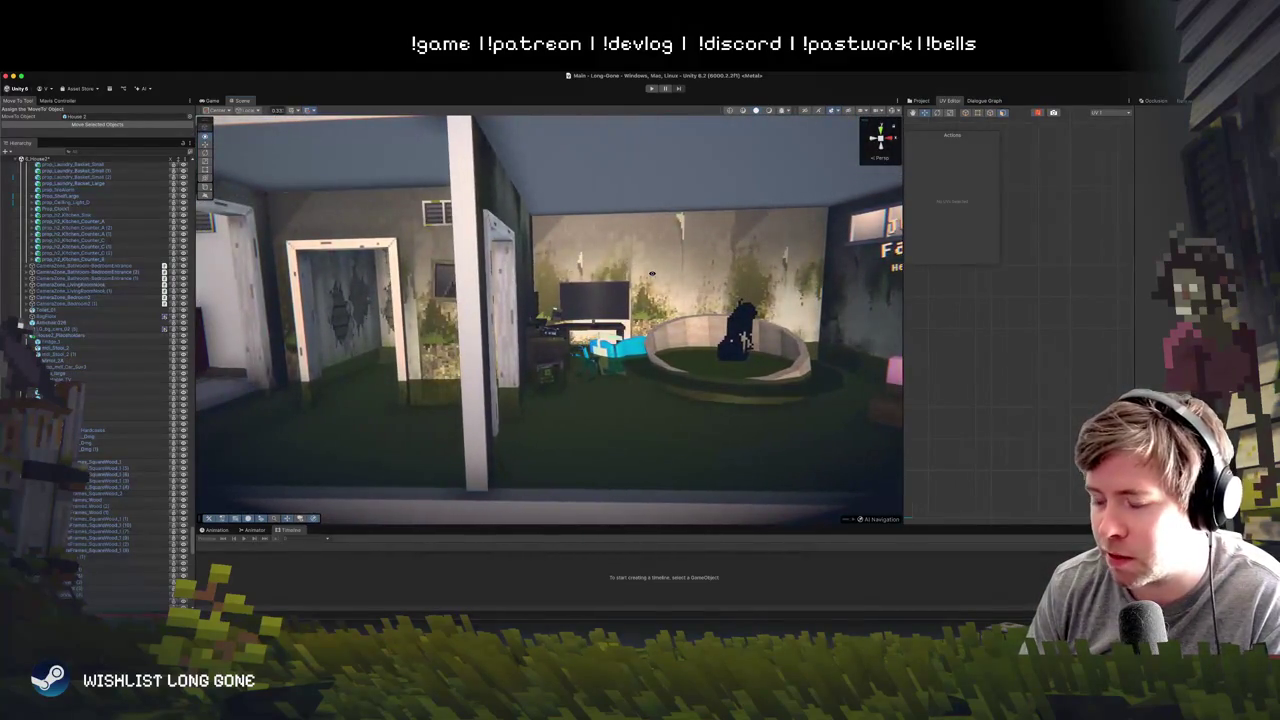
{"action": "scroll", "coordinate": [651, 273], "scroll_direction": "up", "scroll_amount": 3}
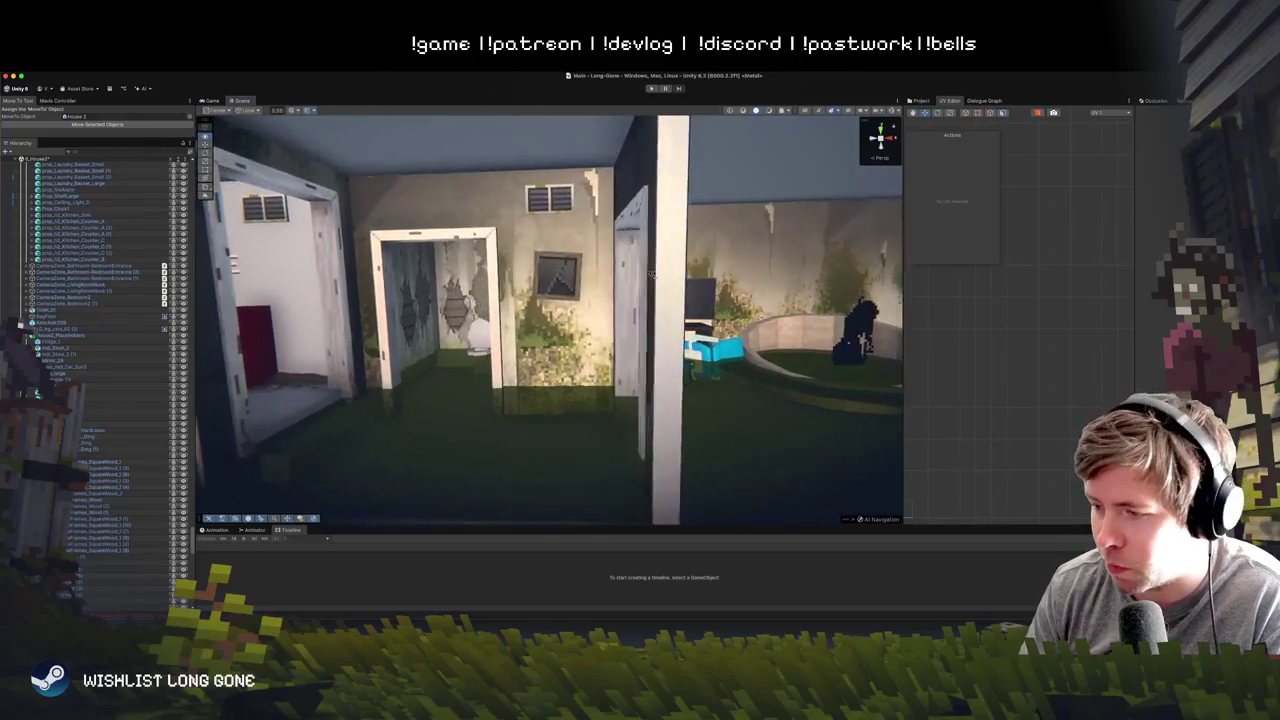
{"action": "scroll", "coordinate": [650, 260], "scroll_direction": "up", "scroll_amount": 4}
{"action": "scroll", "coordinate": [650, 253], "scroll_direction": "down", "scroll_amount": 8}
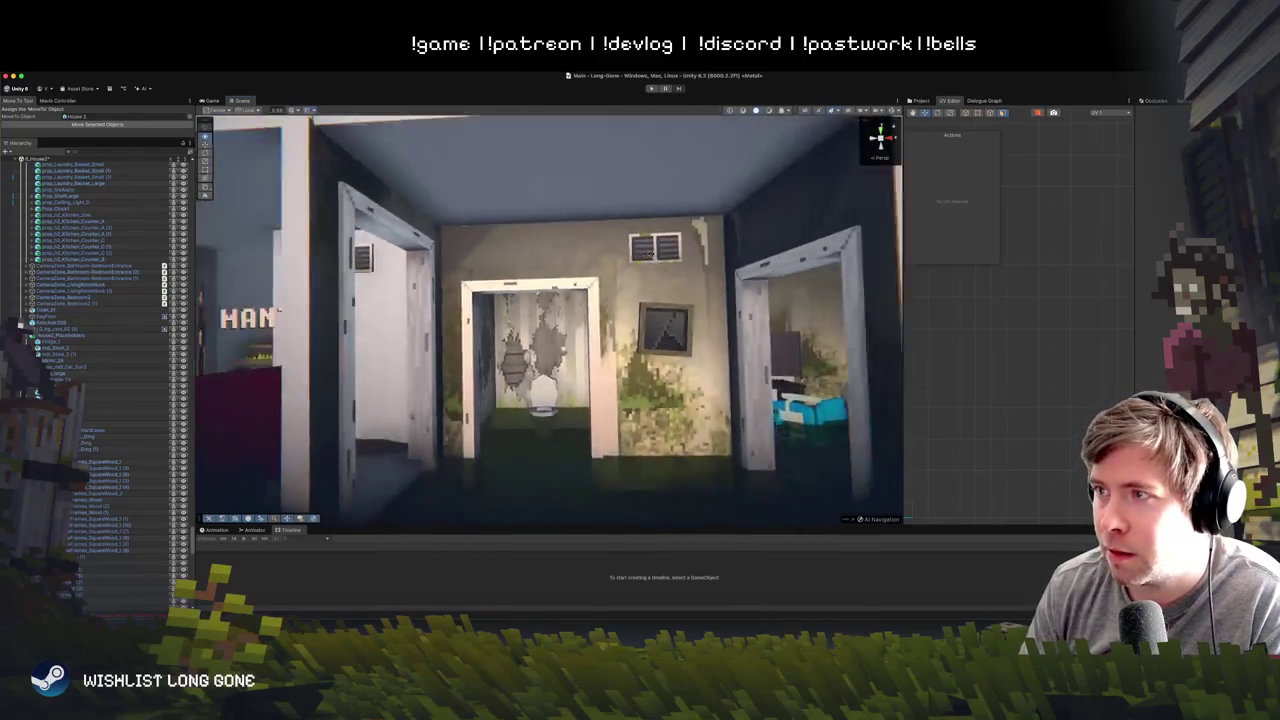
{"action": "scroll", "coordinate": [662, 260], "scroll_direction": "up", "scroll_amount": 6}
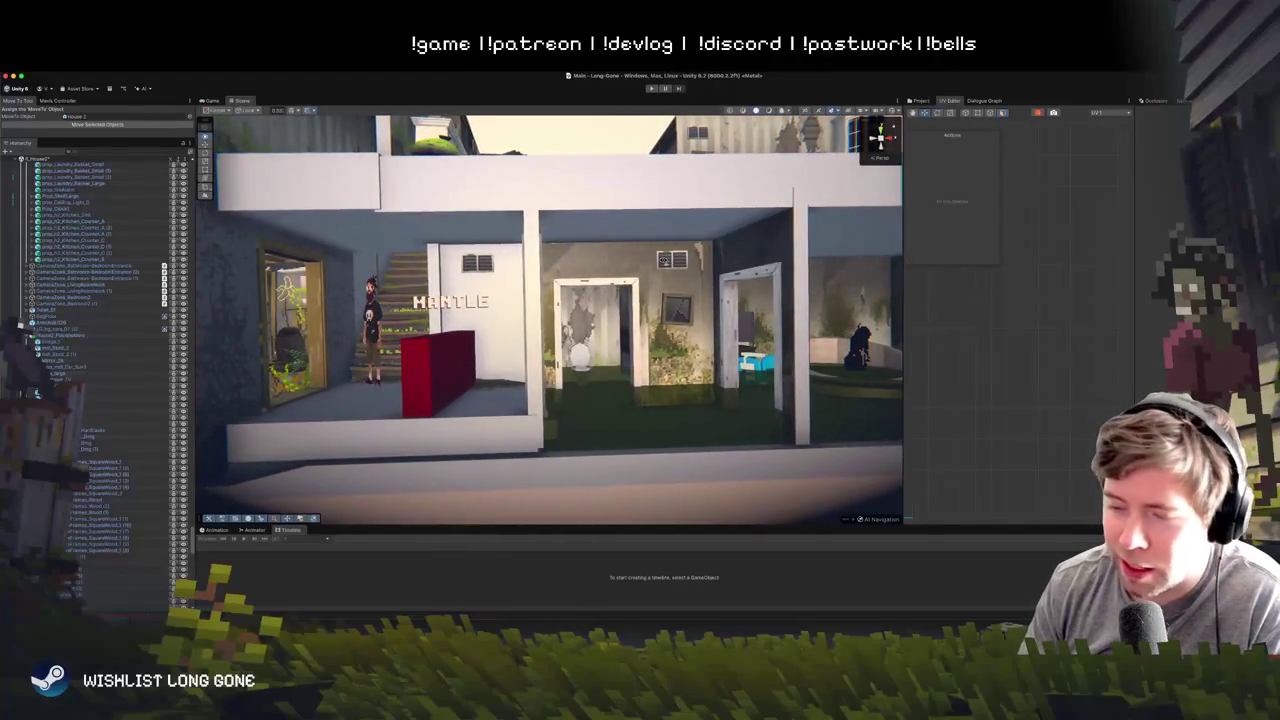
{"action": "scroll", "coordinate": [660, 261], "scroll_direction": "down", "scroll_amount": 6}
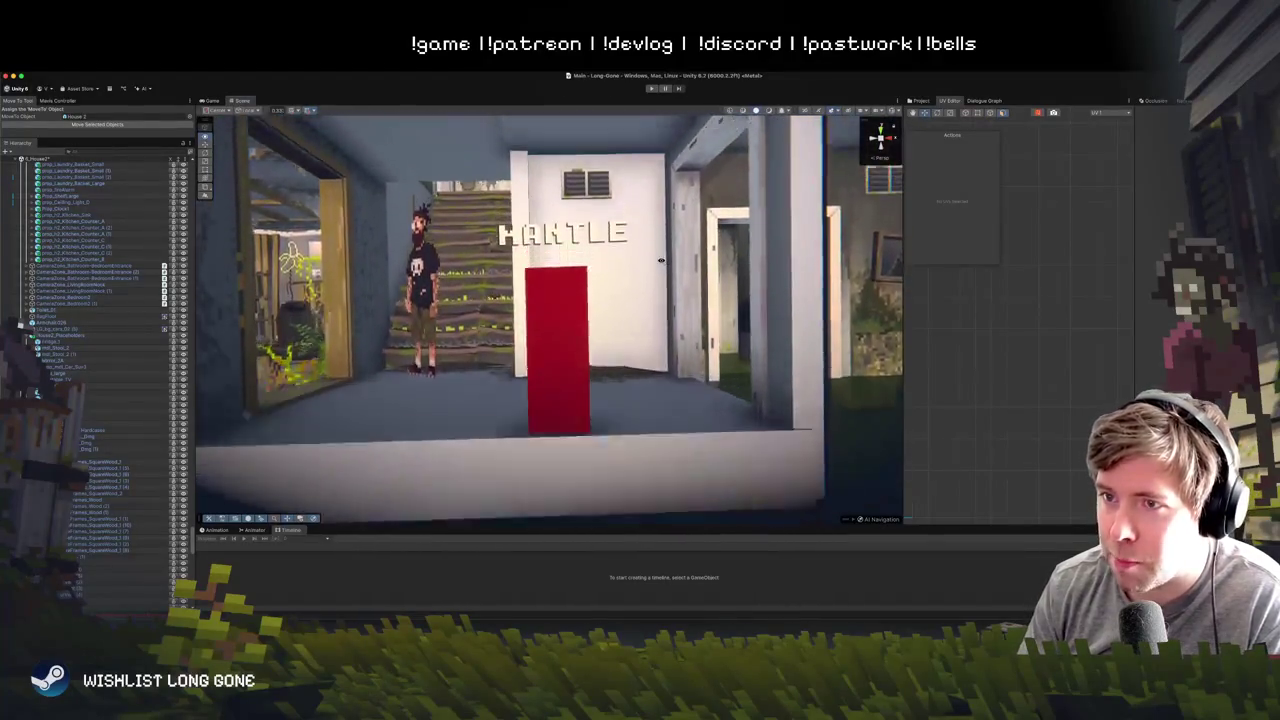
{"action": "scroll", "coordinate": [662, 260], "scroll_direction": "up", "scroll_amount": 5}
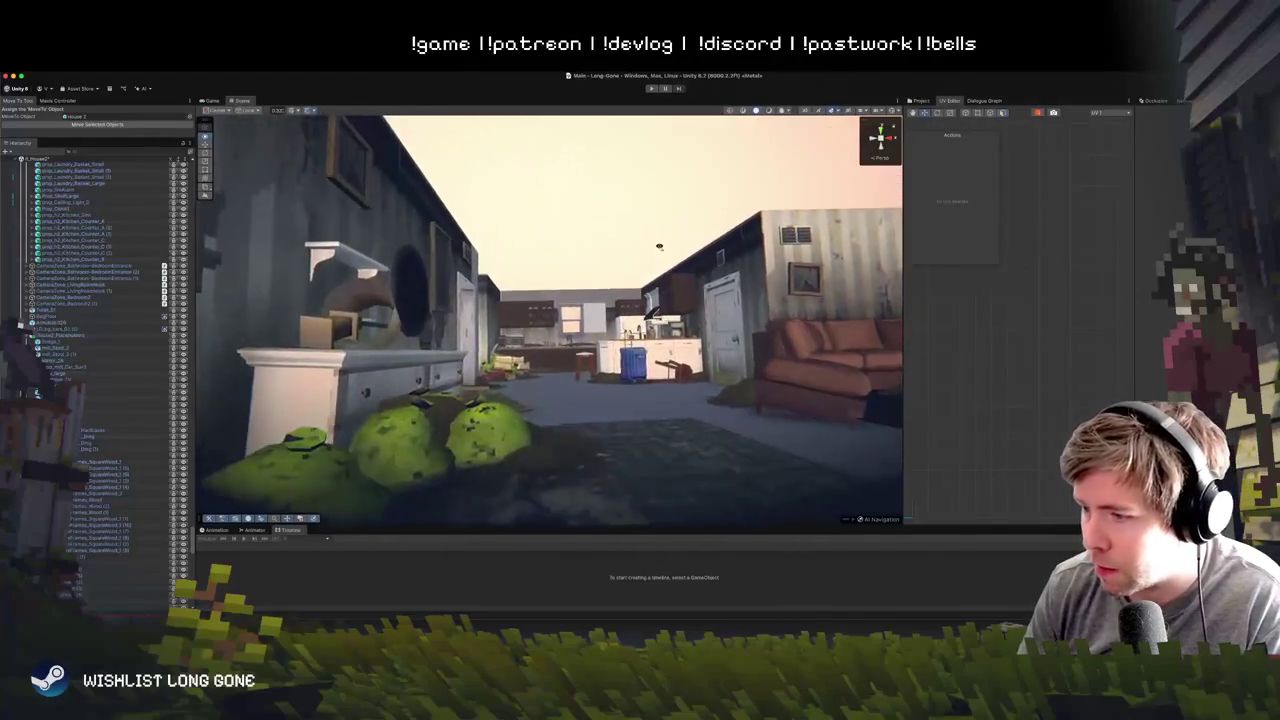
{"action": "scroll", "coordinate": [657, 260], "scroll_direction": "down", "scroll_amount": 3}
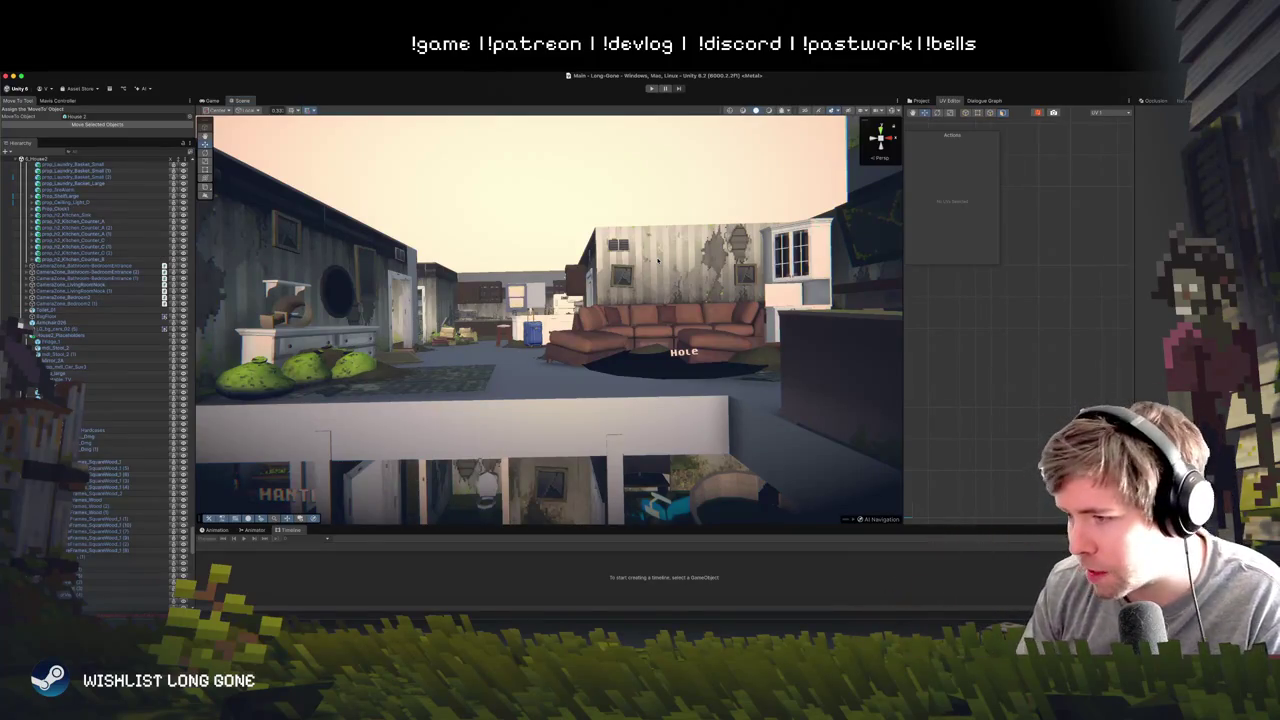
{"action": "mouse_move", "coordinate": [643, 264]}
{"action": "left_mouse_down"}
{"action": "mouse_move", "coordinate": [637, 285]}
{"action": "mouse_move", "coordinate": [638, 270]}
{"action": "mouse_move", "coordinate": [649, 281]}
{"action": "left_mouse_up"}
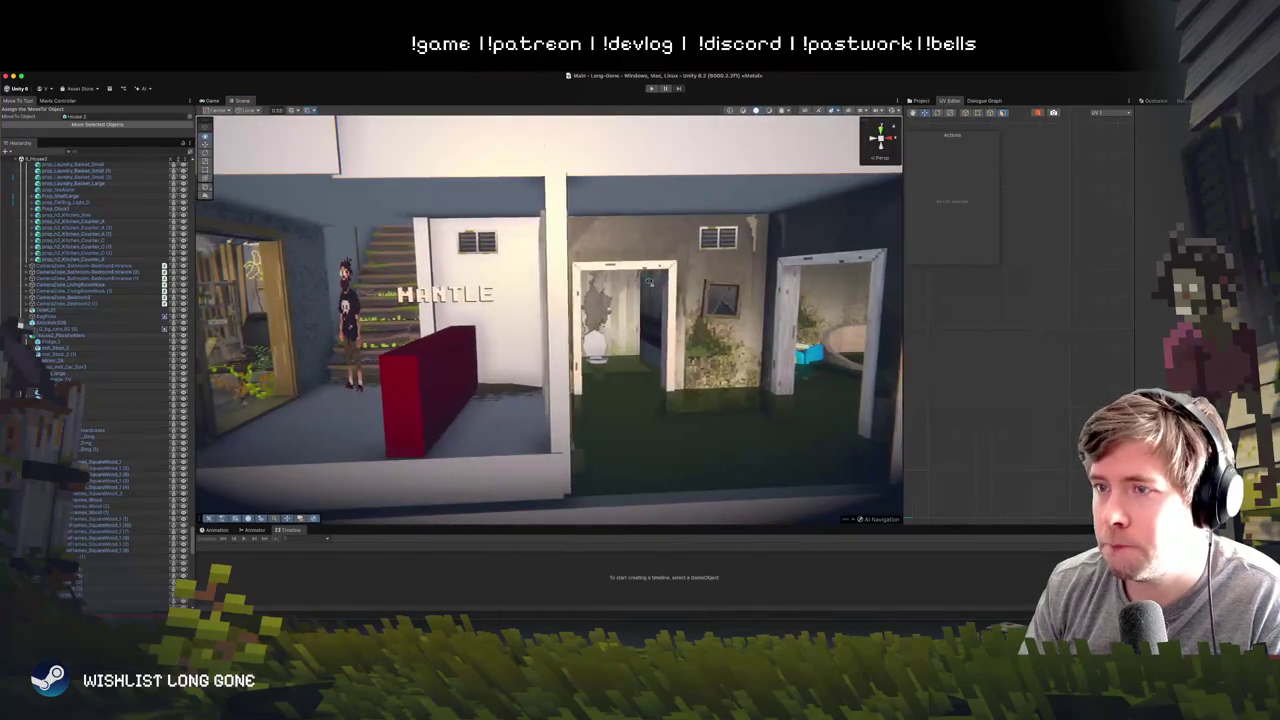
{"action": "left_click", "coordinate": [680, 240]}
{"action": "key", "text": "f"}
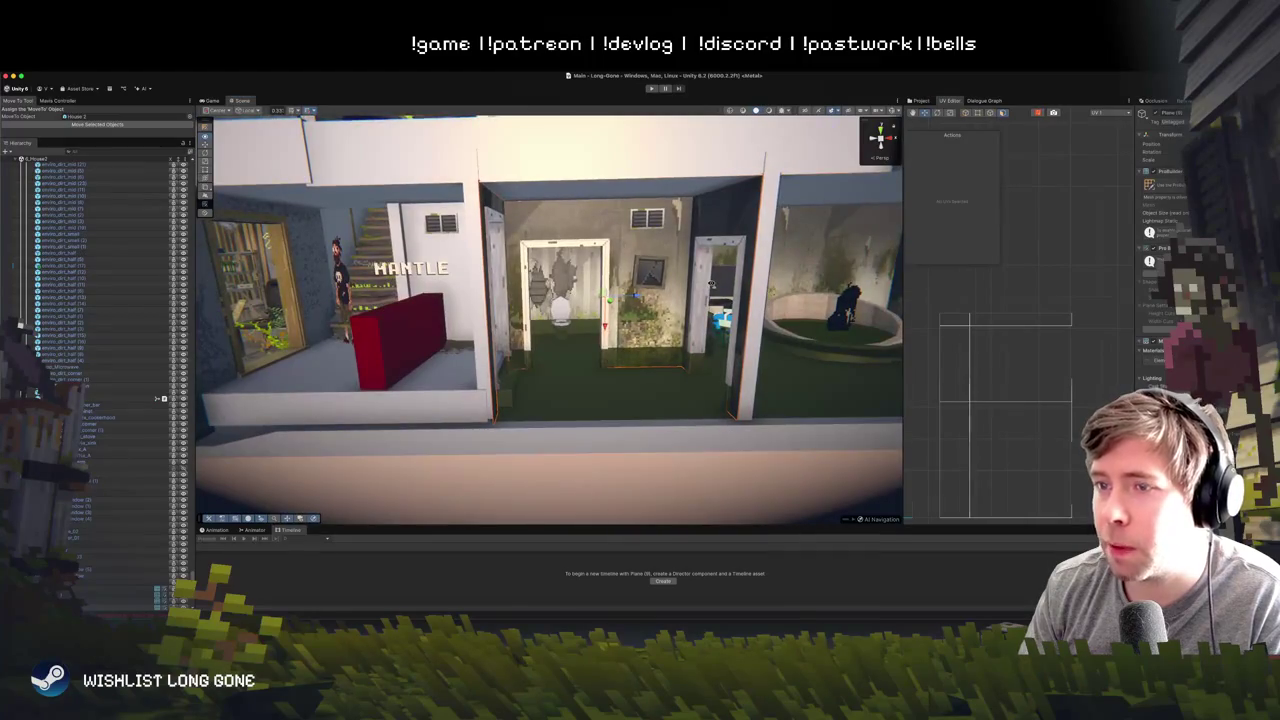
{"action": "mouse_move", "coordinate": [711, 284]}
{"action": "left_mouse_down"}
{"action": "mouse_move", "coordinate": [700, 231]}
{"action": "mouse_move", "coordinate": [686, 251]}
{"action": "mouse_move", "coordinate": [692, 300]}
{"action": "mouse_move", "coordinate": [644, 251]}
{"action": "mouse_move", "coordinate": [626, 359]}
{"action": "mouse_move", "coordinate": [678, 263]}
{"action": "left_mouse_up"}
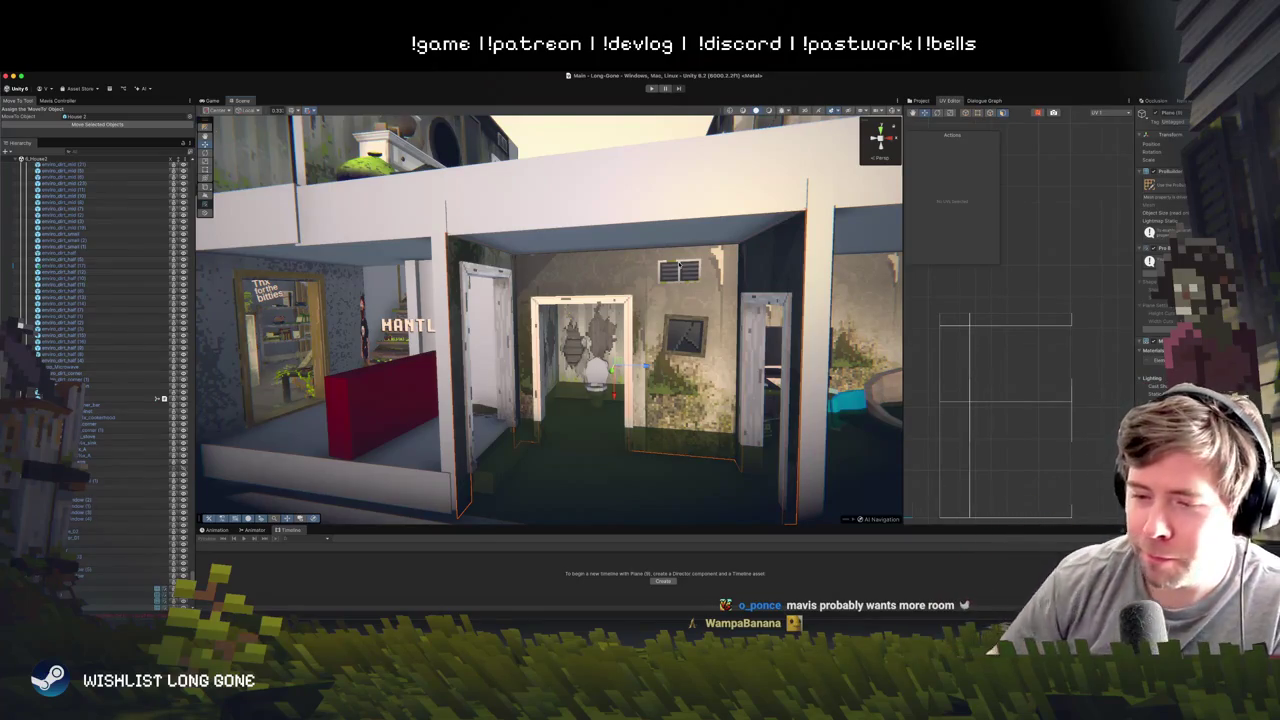
{"action": "scroll", "coordinate": [675, 322], "scroll_direction": "down", "scroll_amount": 5}
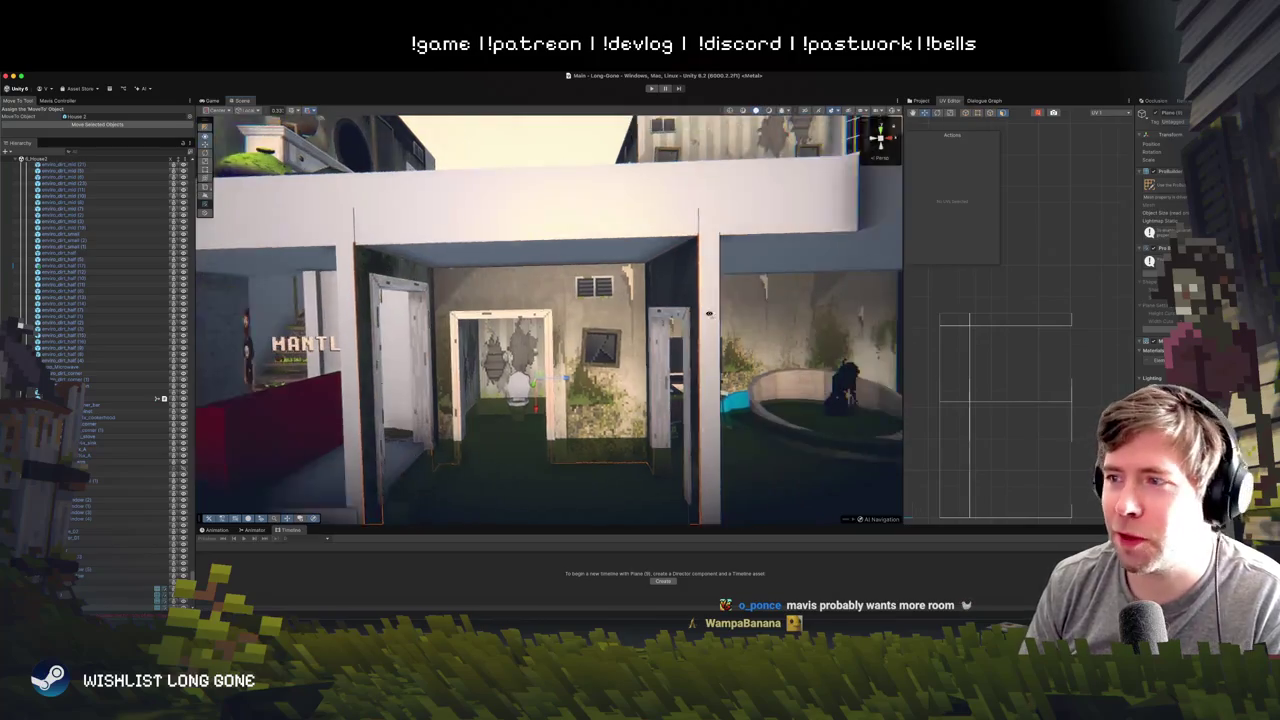
{"action": "scroll", "coordinate": [684, 347], "scroll_direction": "up", "scroll_amount": 3}
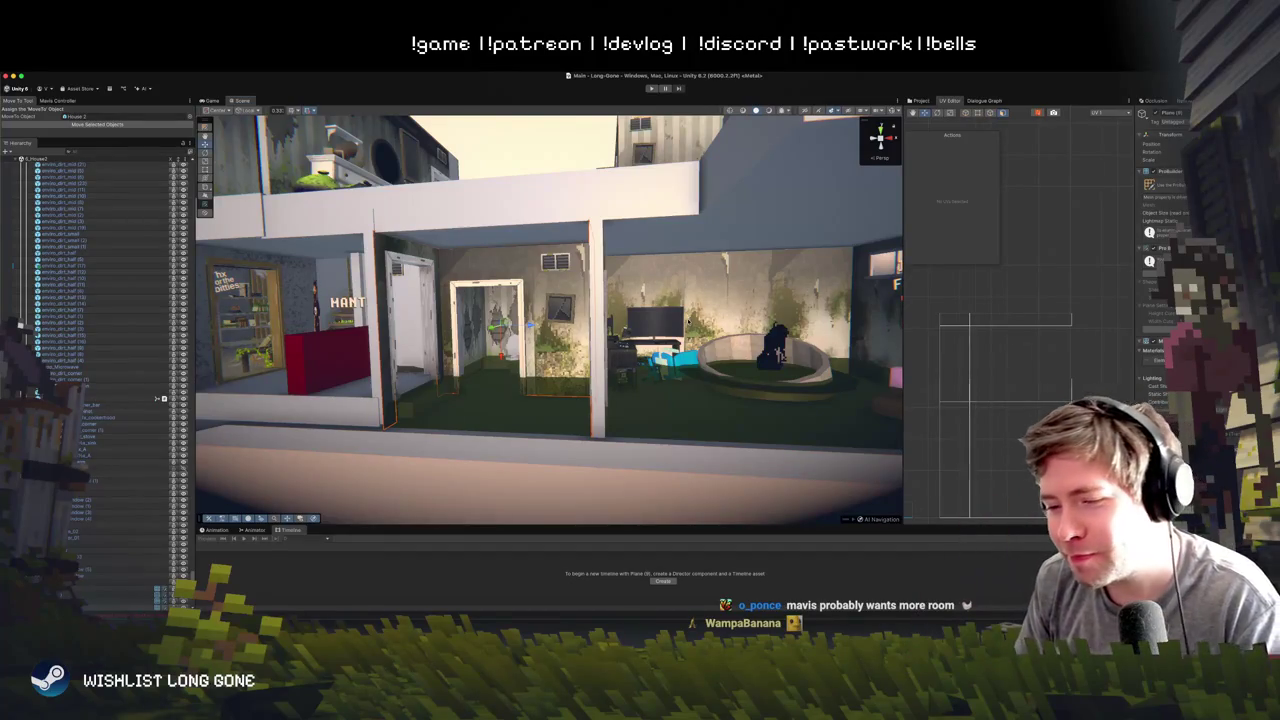
{"action": "scroll", "coordinate": [675, 314], "scroll_direction": "up", "scroll_amount": 10}
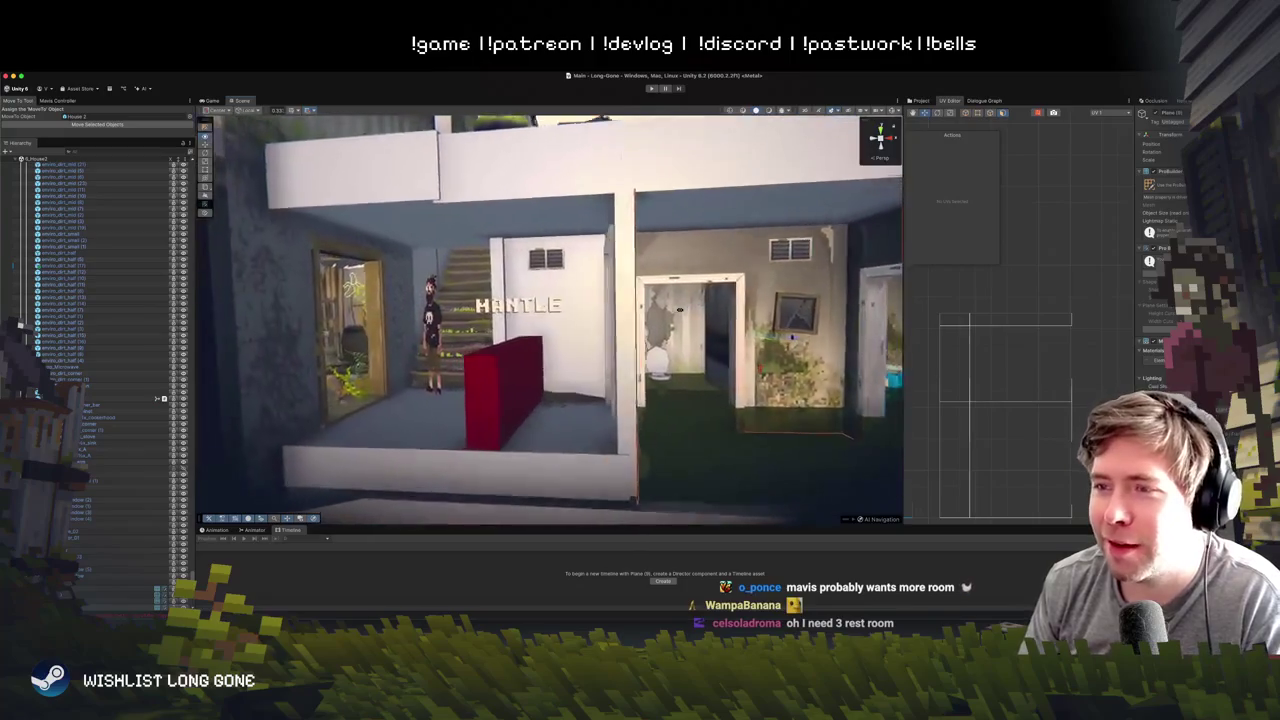
{"action": "scroll", "coordinate": [709, 317], "scroll_direction": "down", "scroll_amount": 5}
{"action": "mouse_move", "coordinate": [709, 317]}
{"action": "left_mouse_down"}
{"action": "mouse_move", "coordinate": [626, 325]}
{"action": "mouse_move", "coordinate": [663, 374]}
{"action": "mouse_move", "coordinate": [674, 266]}
{"action": "mouse_move", "coordinate": [666, 312]}
{"action": "mouse_move", "coordinate": [635, 314]}
{"action": "left_mouse_up"}
{"action": "scroll", "coordinate": [626, 325], "scroll_direction": "down", "scroll_amount": 3}
{"action": "scroll", "coordinate": [674, 266], "scroll_direction": "up", "scroll_amount": 5}
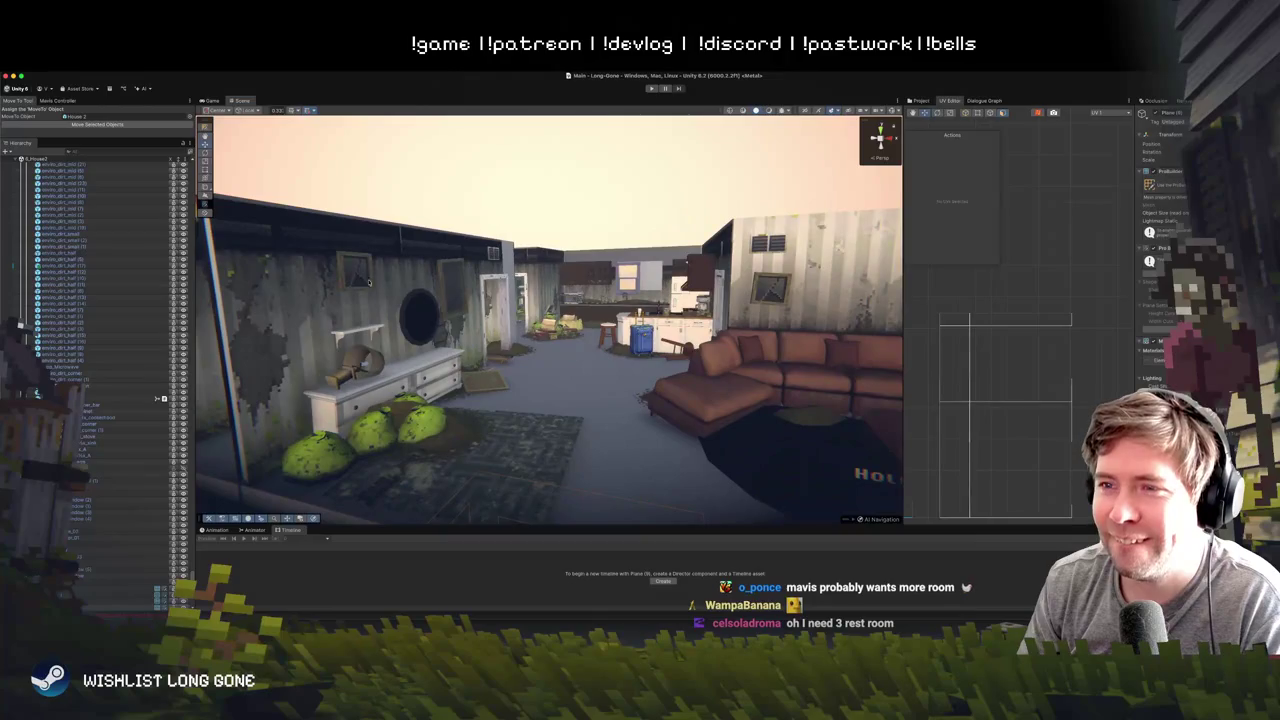
{"action": "mouse_move", "coordinate": [414, 243]}
{"action": "left_mouse_down"}
{"action": "mouse_move", "coordinate": [414, 420]}
{"action": "mouse_move", "coordinate": [467, 318]}
{"action": "mouse_move", "coordinate": [460, 293]}
{"action": "left_mouse_up"}
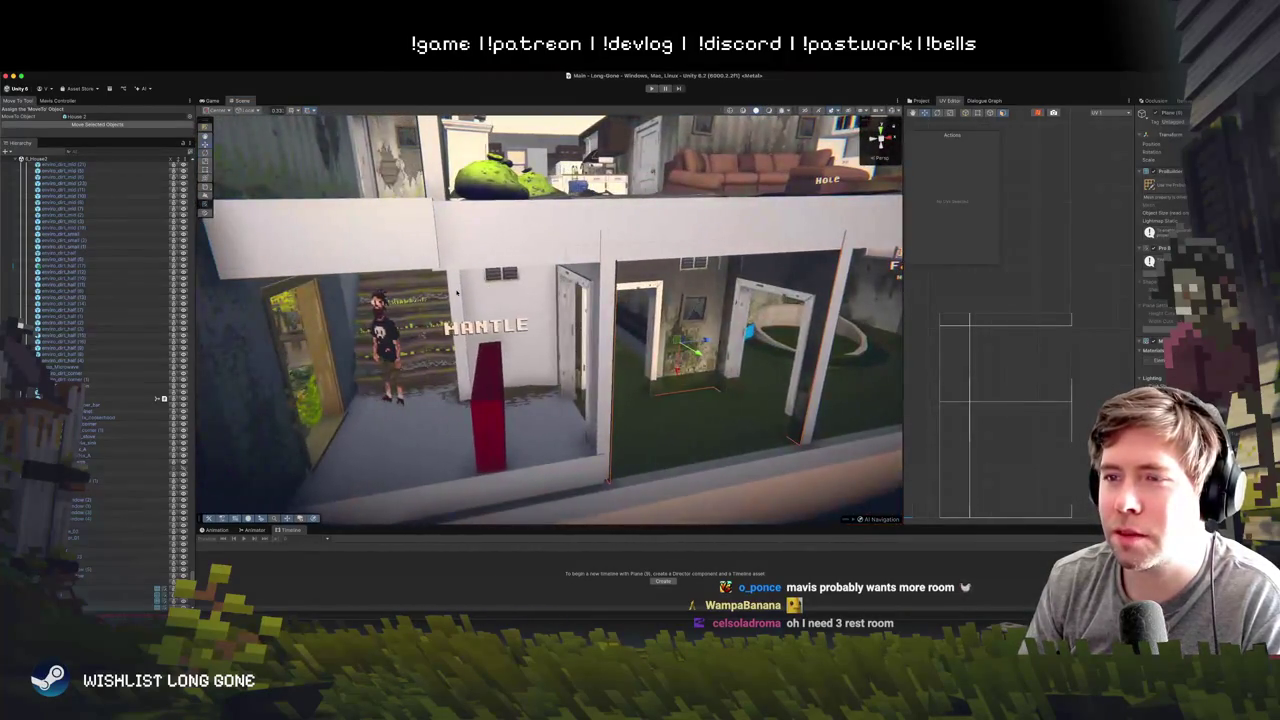
{"action": "left_click_drag", "start_coordinate": [526, 330], "coordinate": [208, 90]}
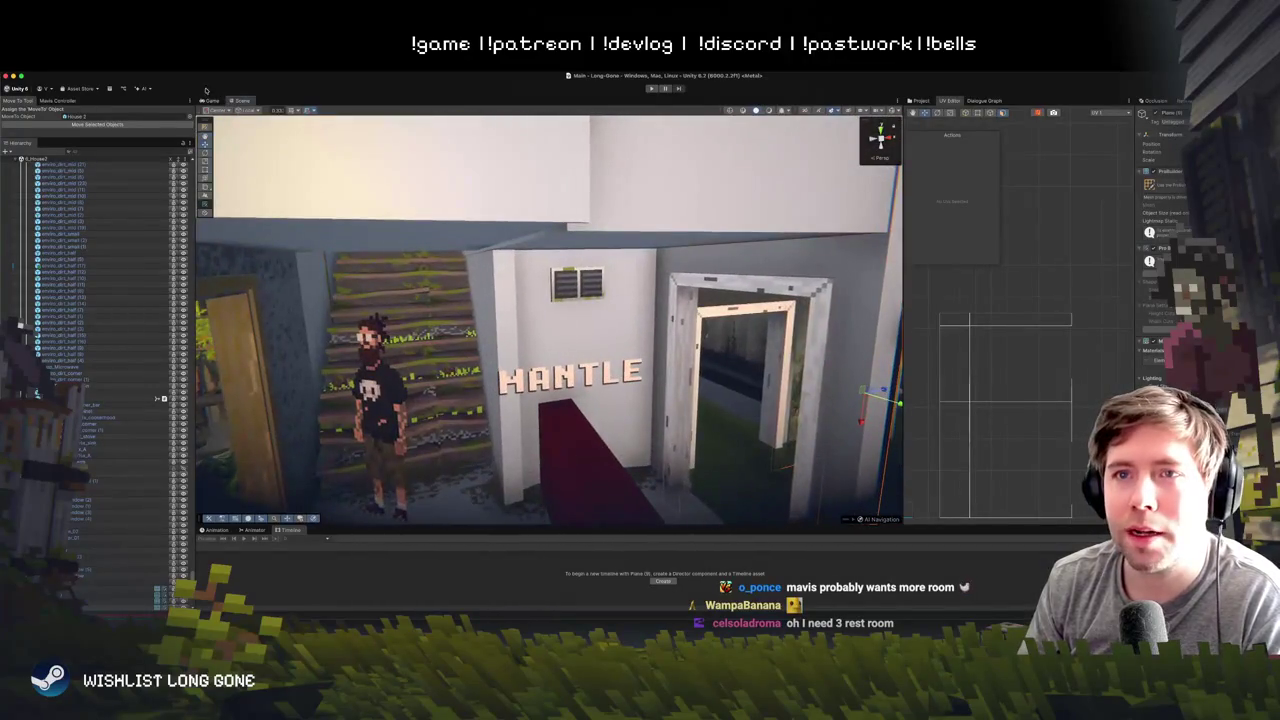
{"action": "scroll", "coordinate": [572, 226], "scroll_direction": "up", "scroll_amount": 3}
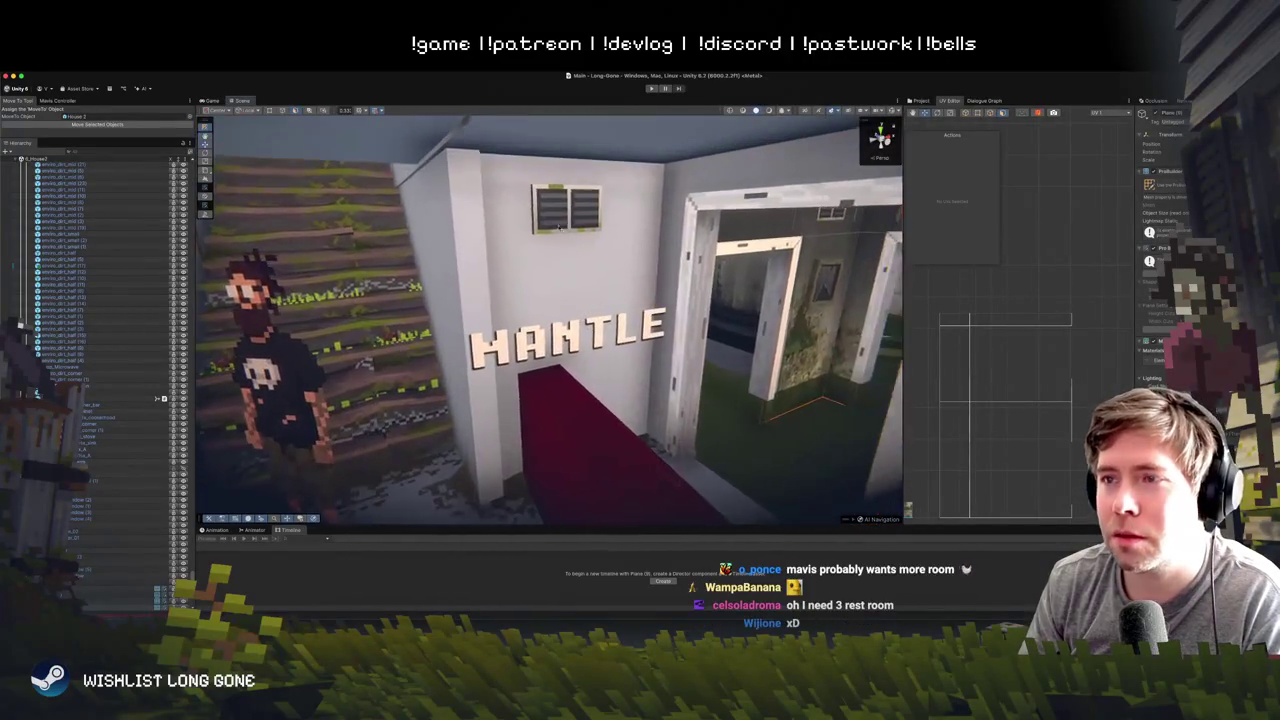
- Select the wall panels around the vent and doorway, undoing an accidental change
{"action": "left_click", "coordinate": [557, 209]}
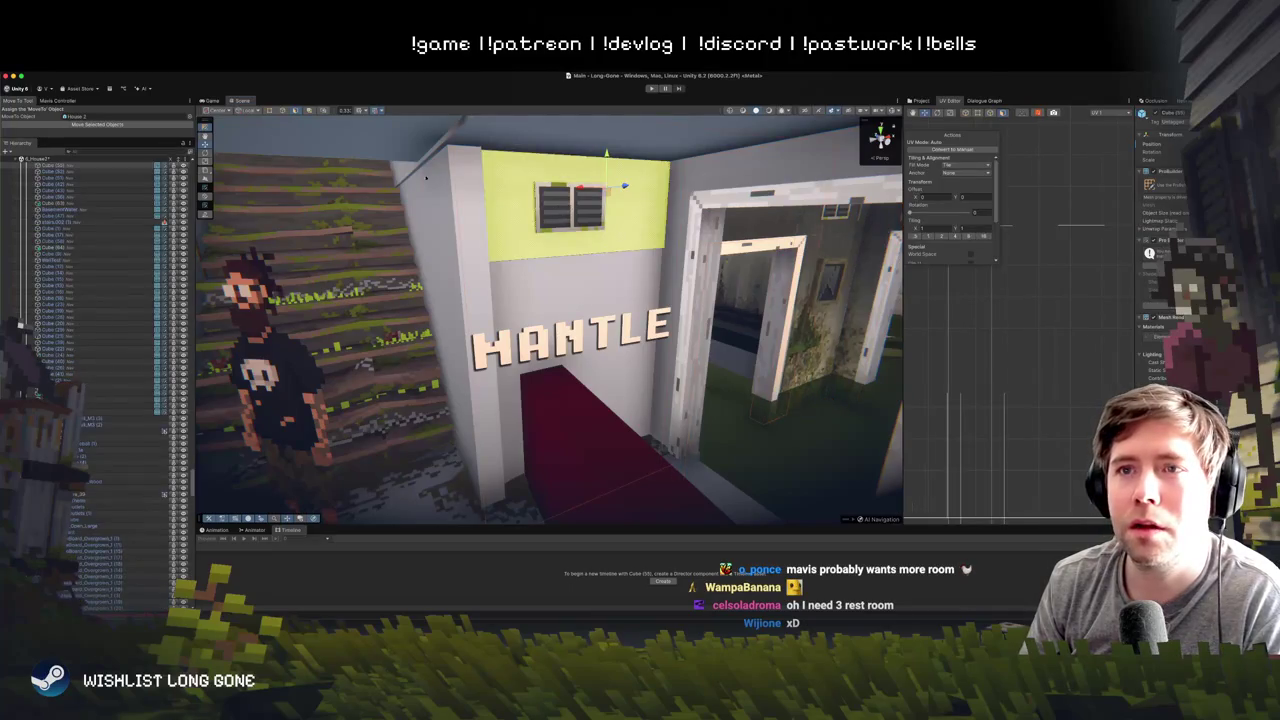
{"action": "left_click", "coordinate": [570, 207]}
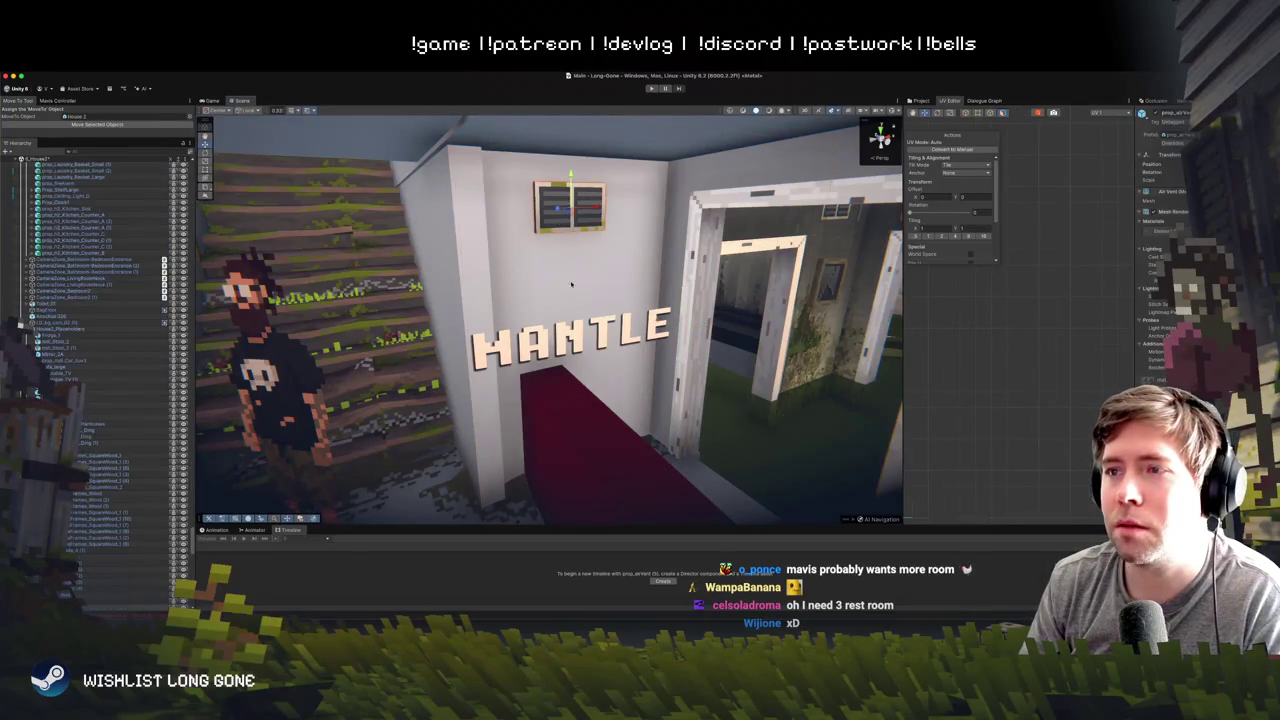
{"action": "left_click_drag", "start_coordinate": [601, 294], "coordinate": [516, 261]}
{"action": "left_click", "coordinate": [516, 261]}
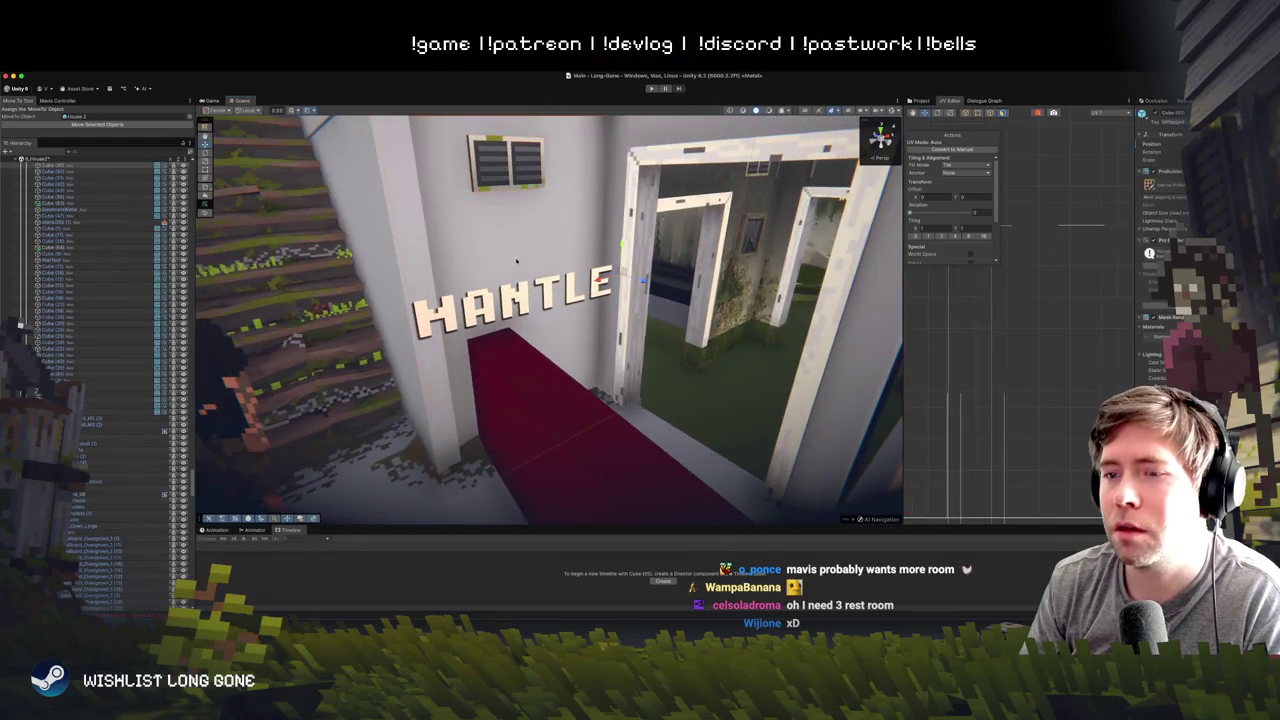
{"action": "left_click_drag", "start_coordinate": [538, 263], "coordinate": [632, 318]}
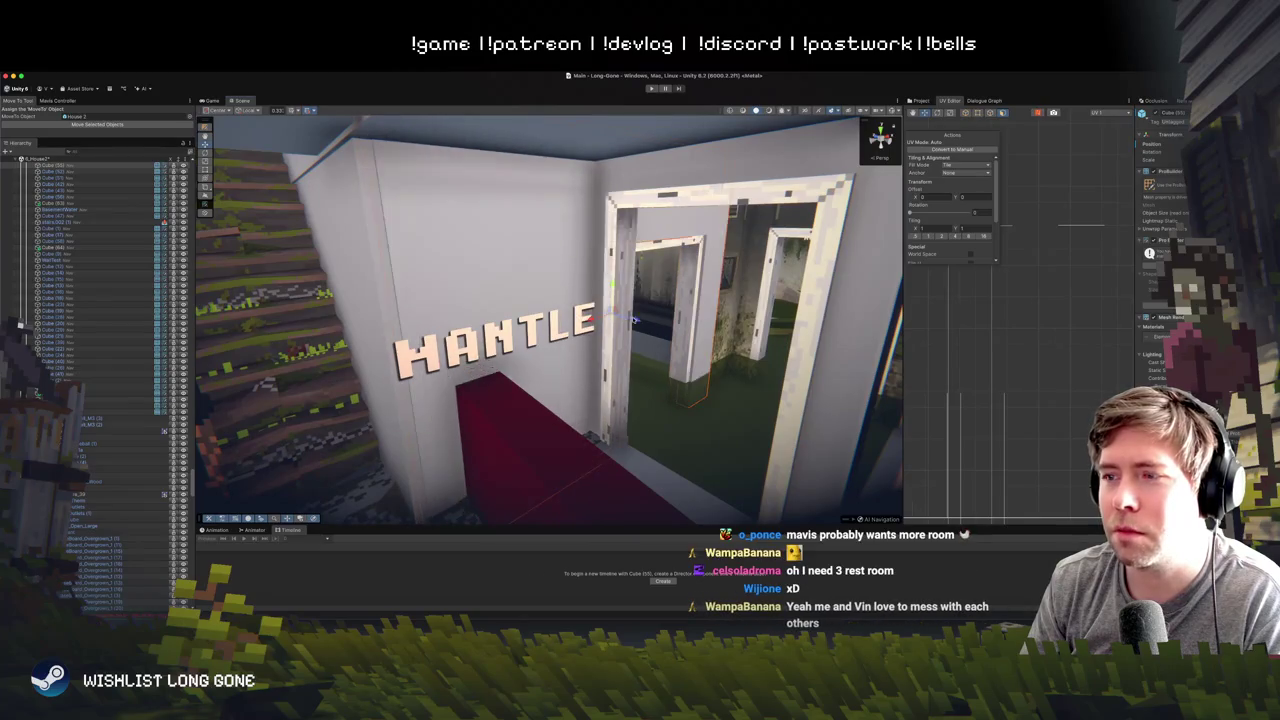
{"action": "key", "text": "ctrl+z"}
- Vertex-snap the wall beside the sign so its corner meets the neighbouring wall vertex
{"action": "left_click", "coordinate": [416, 441]}
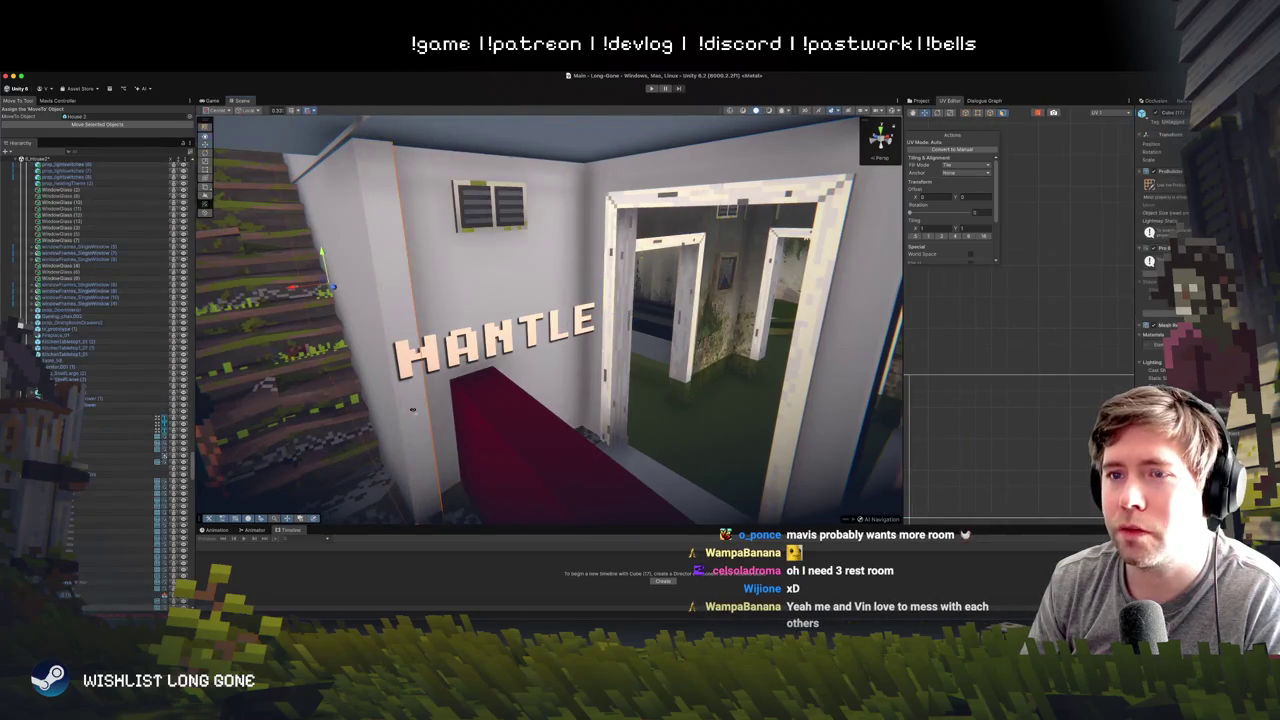
{"action": "left_click_drag", "start_coordinate": [416, 441], "coordinate": [357, 311]}
{"action": "key", "text": "v"}
{"action": "mouse_move", "coordinate": [308, 270]}
{"action": "left_mouse_down"}
{"action": "mouse_move", "coordinate": [515, 348]}
{"action": "mouse_move", "coordinate": [511, 239]}
{"action": "mouse_move", "coordinate": [490, 268]}
{"action": "left_mouse_up"}
- Inspect the walls by the stairs and the ceiling piece above the sign wall
{"action": "left_click", "coordinate": [513, 288]}
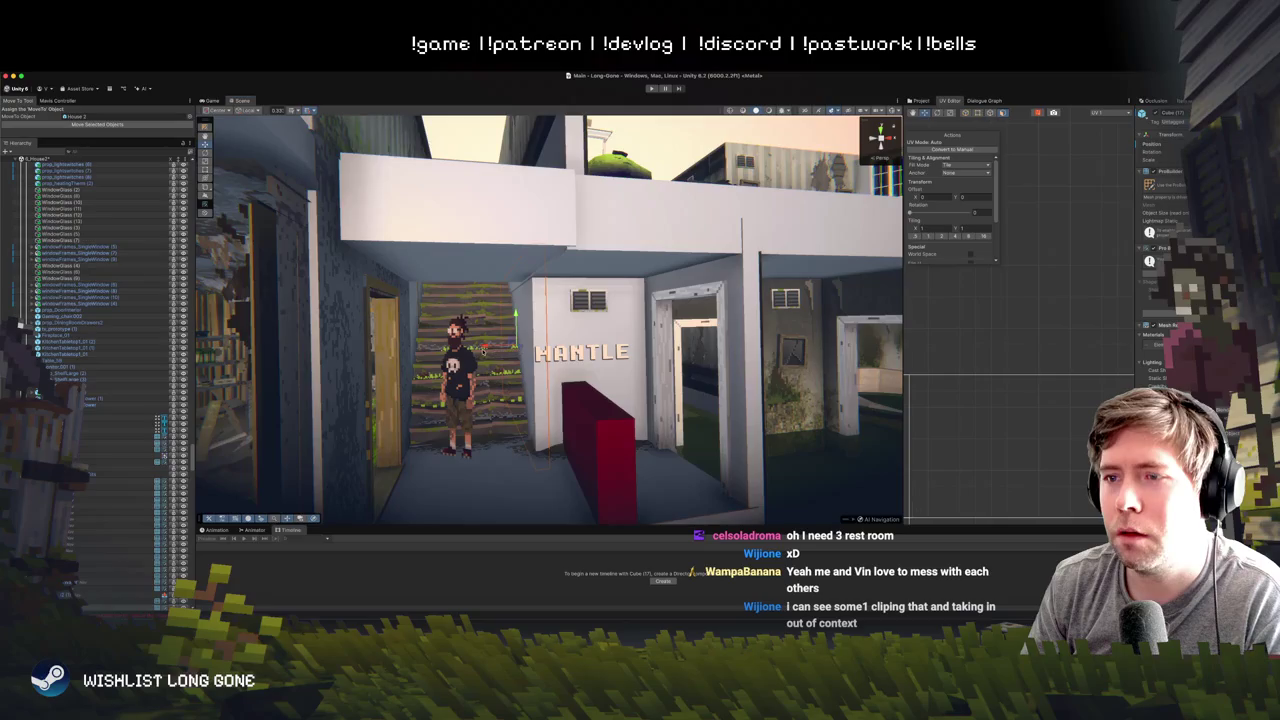
{"action": "left_click", "coordinate": [514, 290]}
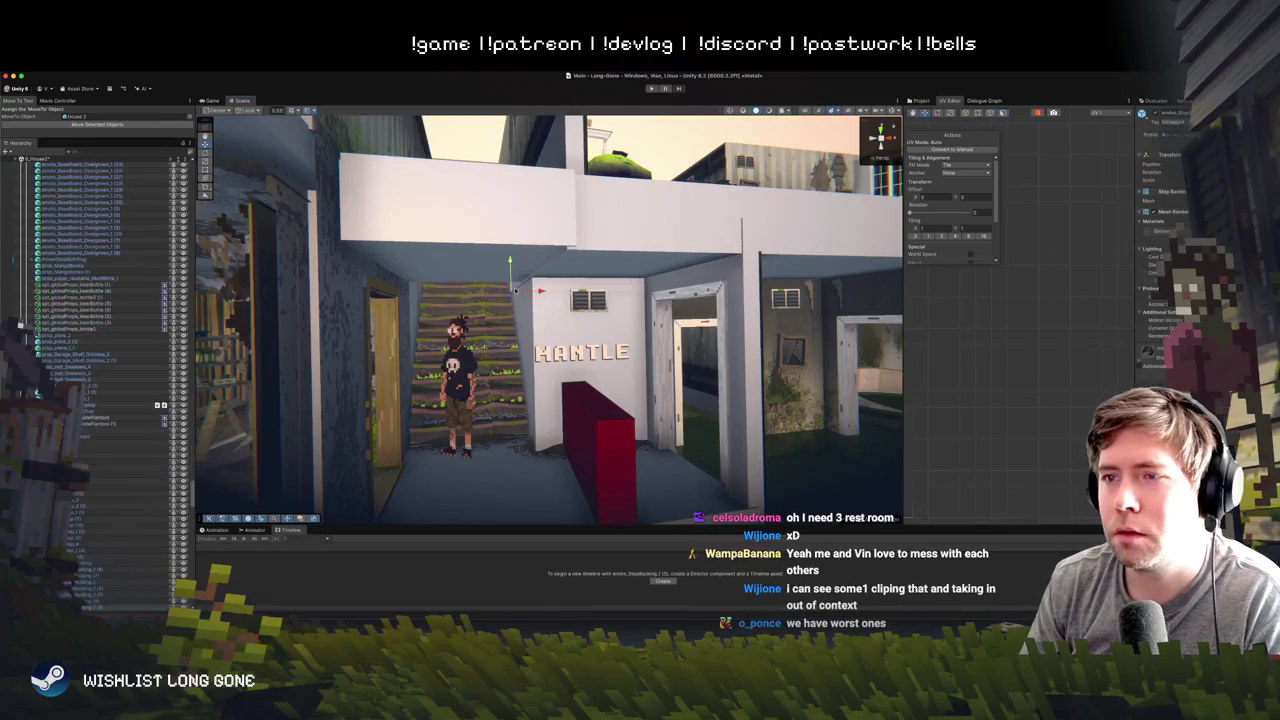
{"action": "left_click", "coordinate": [545, 245]}
{"action": "left_click", "coordinate": [617, 259]}
{"action": "mouse_move", "coordinate": [578, 260]}
{"action": "left_mouse_down"}
{"action": "mouse_move", "coordinate": [594, 254]}
{"action": "mouse_move", "coordinate": [582, 254]}
{"action": "left_mouse_up"}
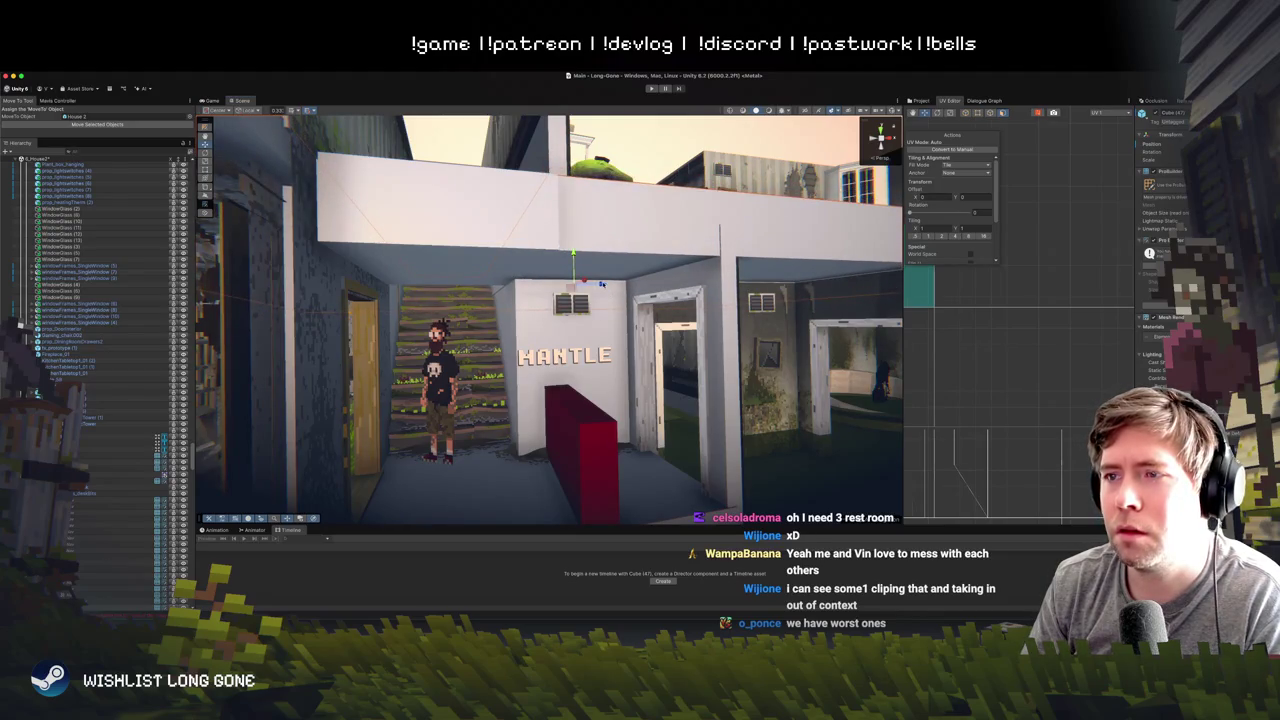
{"action": "left_click_drag", "start_coordinate": [601, 284], "coordinate": [537, 276]}
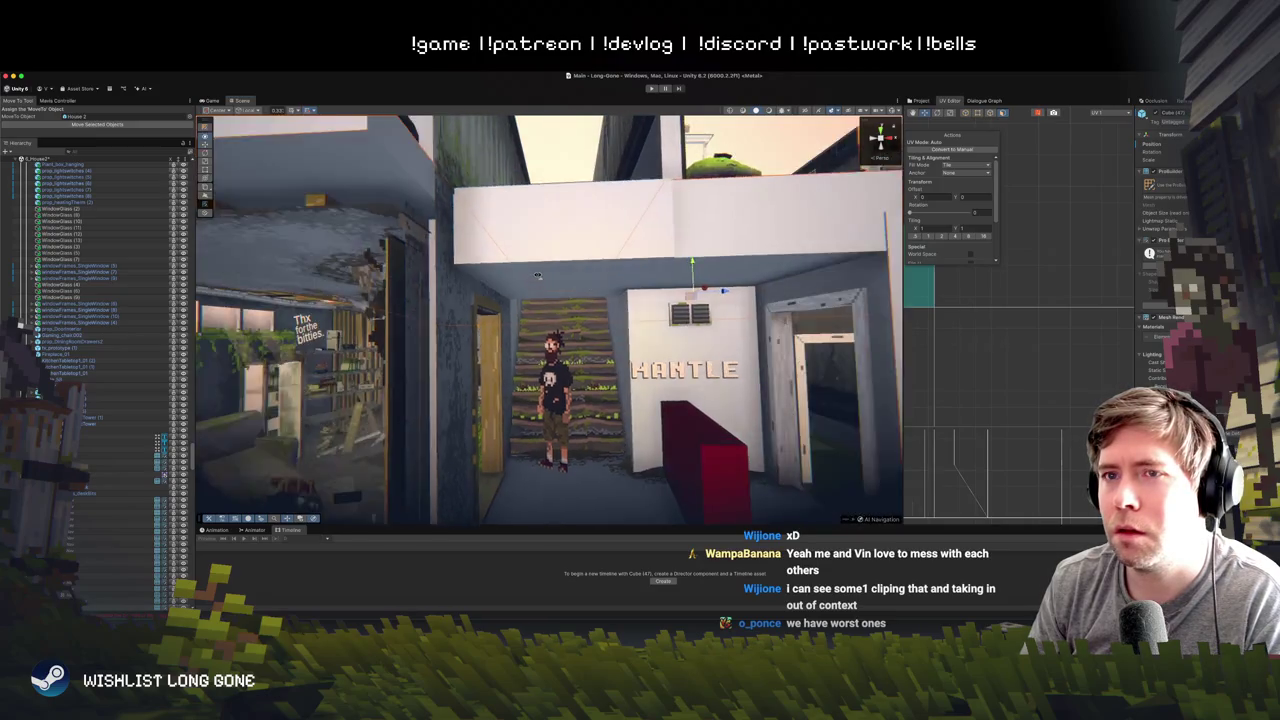
{"action": "scroll", "coordinate": [537, 276], "scroll_direction": "down", "scroll_amount": 5}
{"action": "scroll", "coordinate": [571, 363], "scroll_direction": "up", "scroll_amount": 5}
{"action": "scroll", "coordinate": [571, 363], "scroll_direction": "down", "scroll_amount": 5}
{"action": "scroll", "coordinate": [577, 313], "scroll_direction": "up", "scroll_amount": 5}
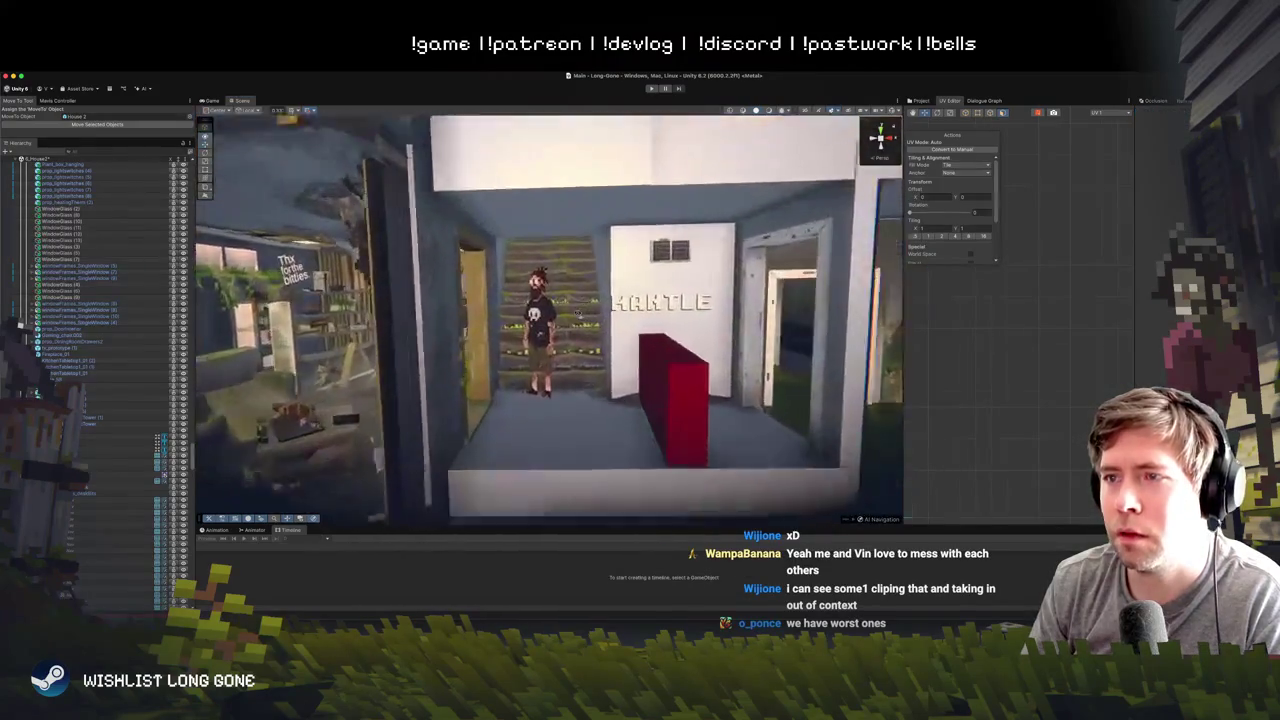
{"action": "scroll", "coordinate": [577, 313], "scroll_direction": "up", "scroll_amount": 5}
{"action": "scroll", "coordinate": [624, 208], "scroll_direction": "down", "scroll_amount": 3}
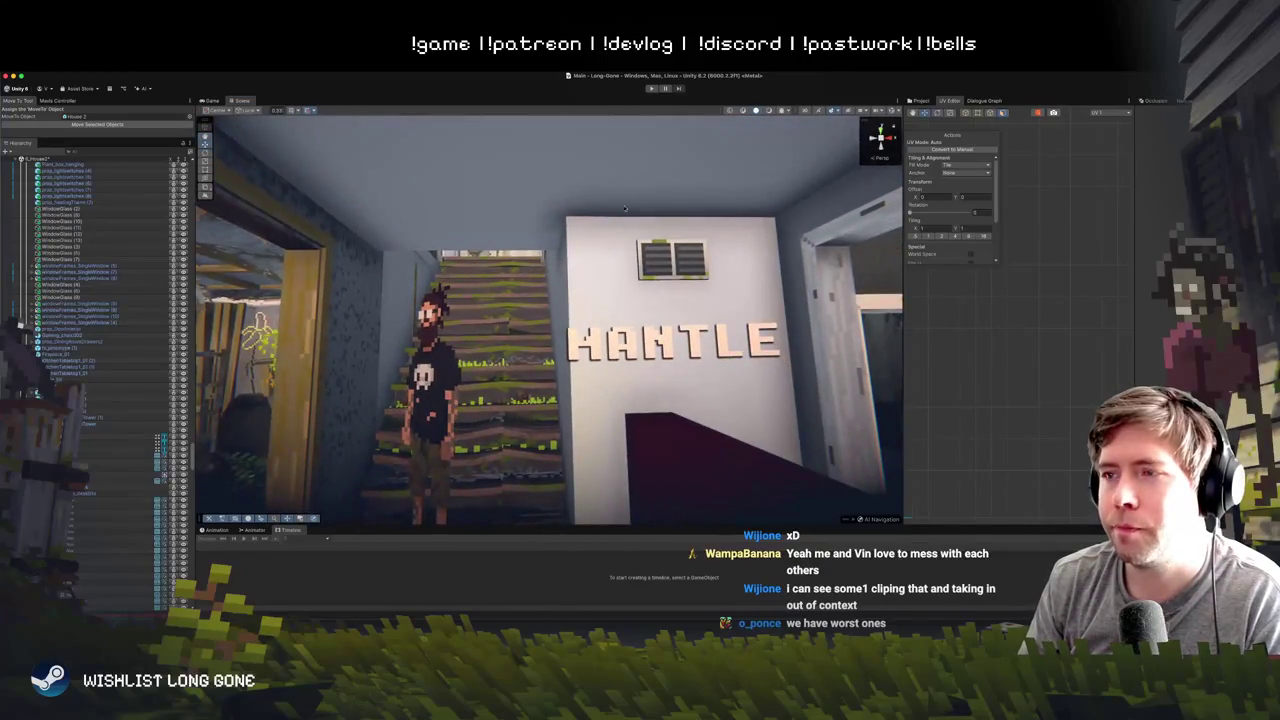
{"action": "scroll", "coordinate": [624, 208], "scroll_direction": "down", "scroll_amount": 5}
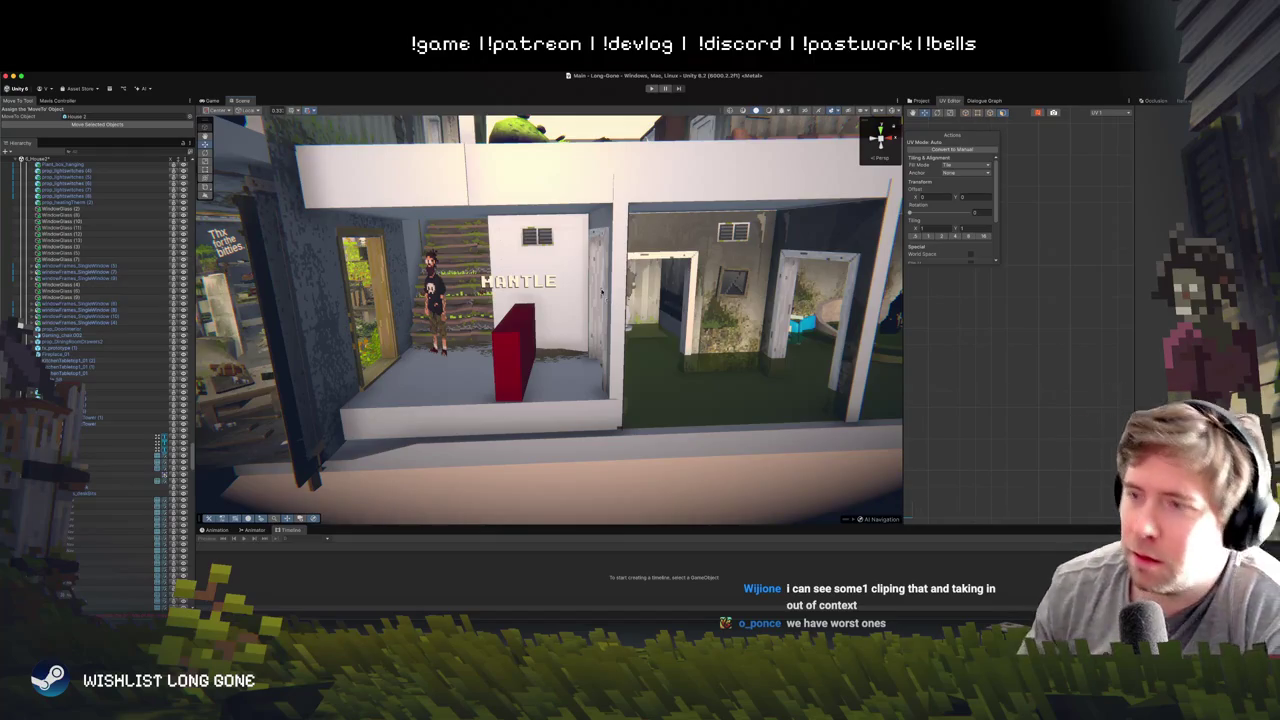
{"action": "scroll", "coordinate": [583, 250], "scroll_direction": "up", "scroll_amount": 5}
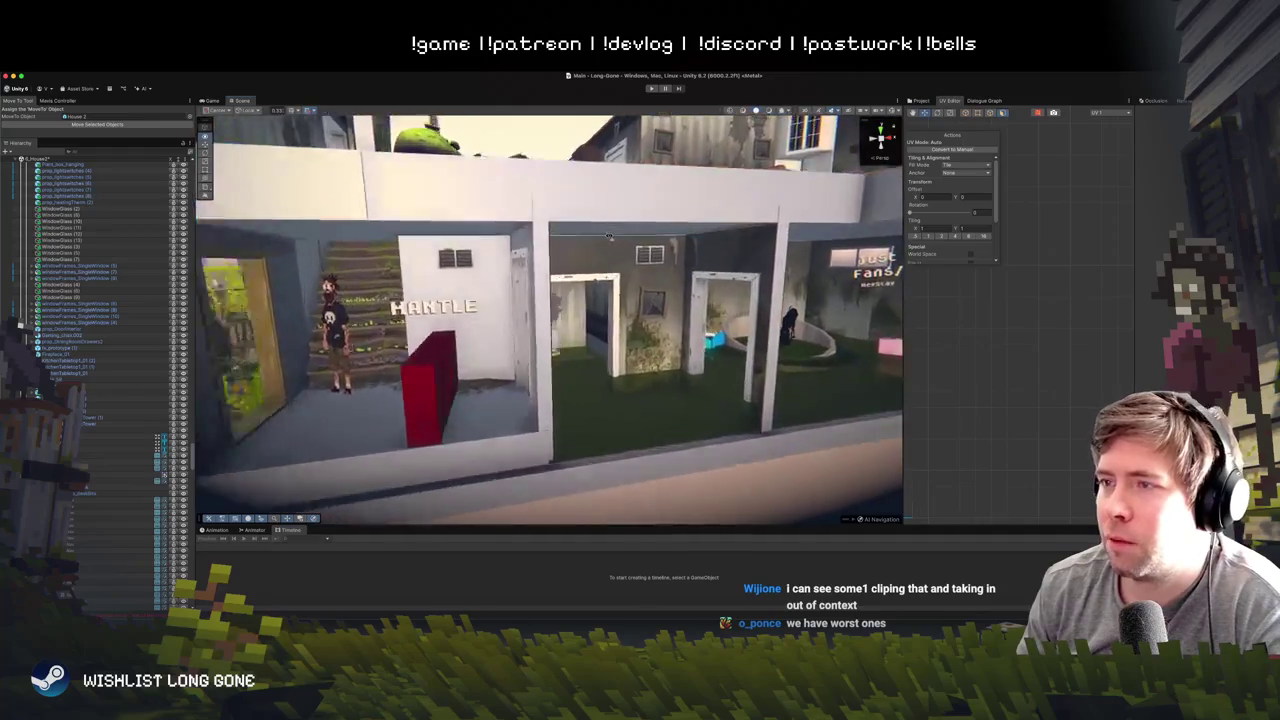
{"action": "left_click", "coordinate": [604, 228]}
{"action": "key", "text": "f"}
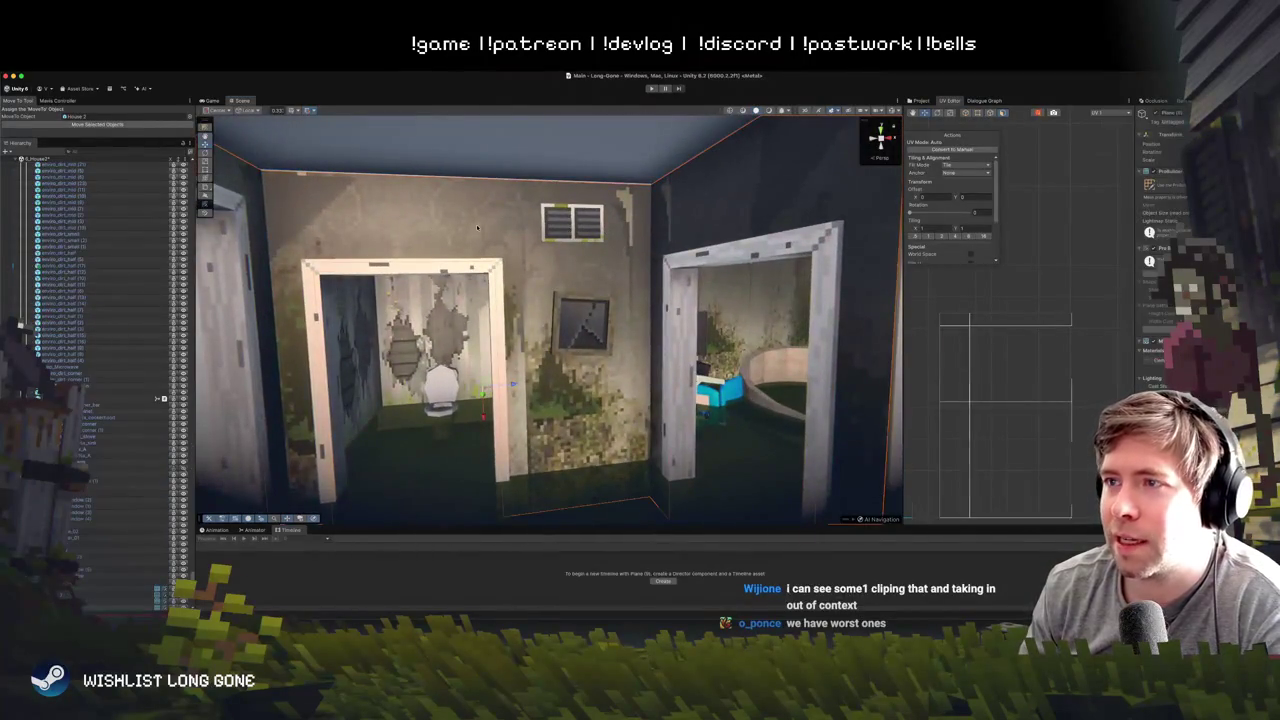
{"action": "scroll", "coordinate": [477, 227], "scroll_direction": "down", "scroll_amount": 5}
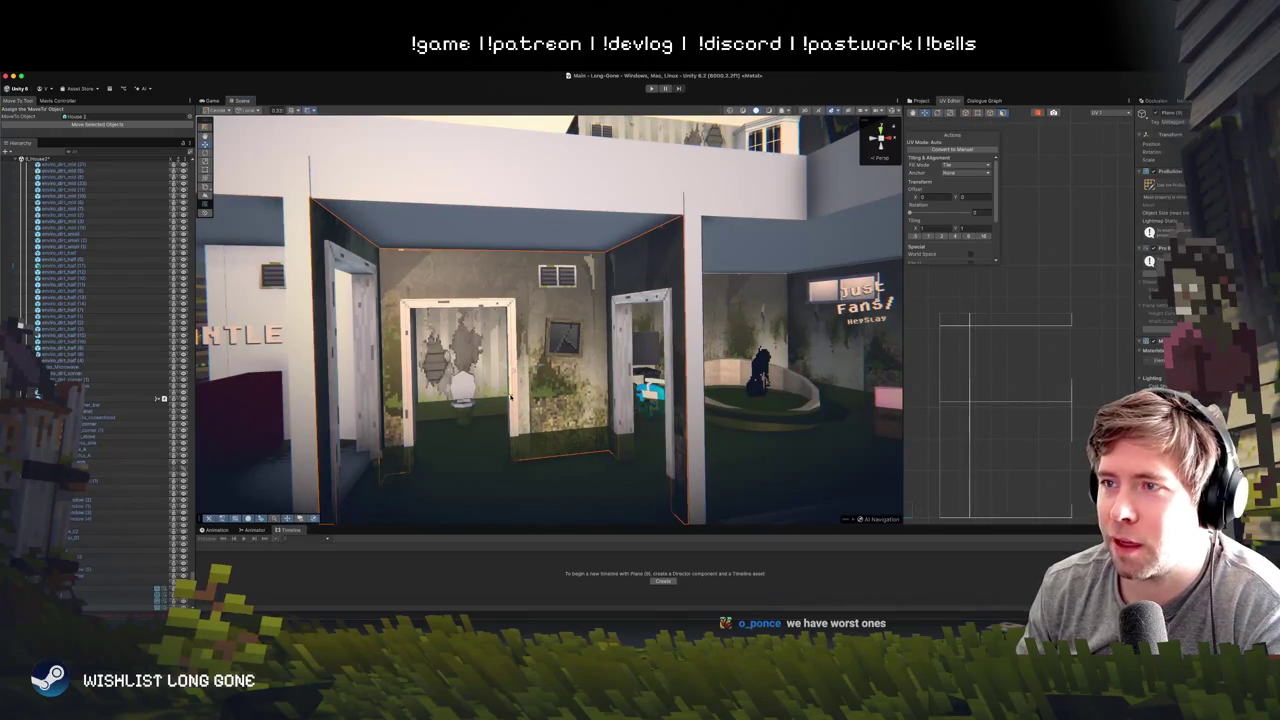
{"action": "key", "text": "w"}
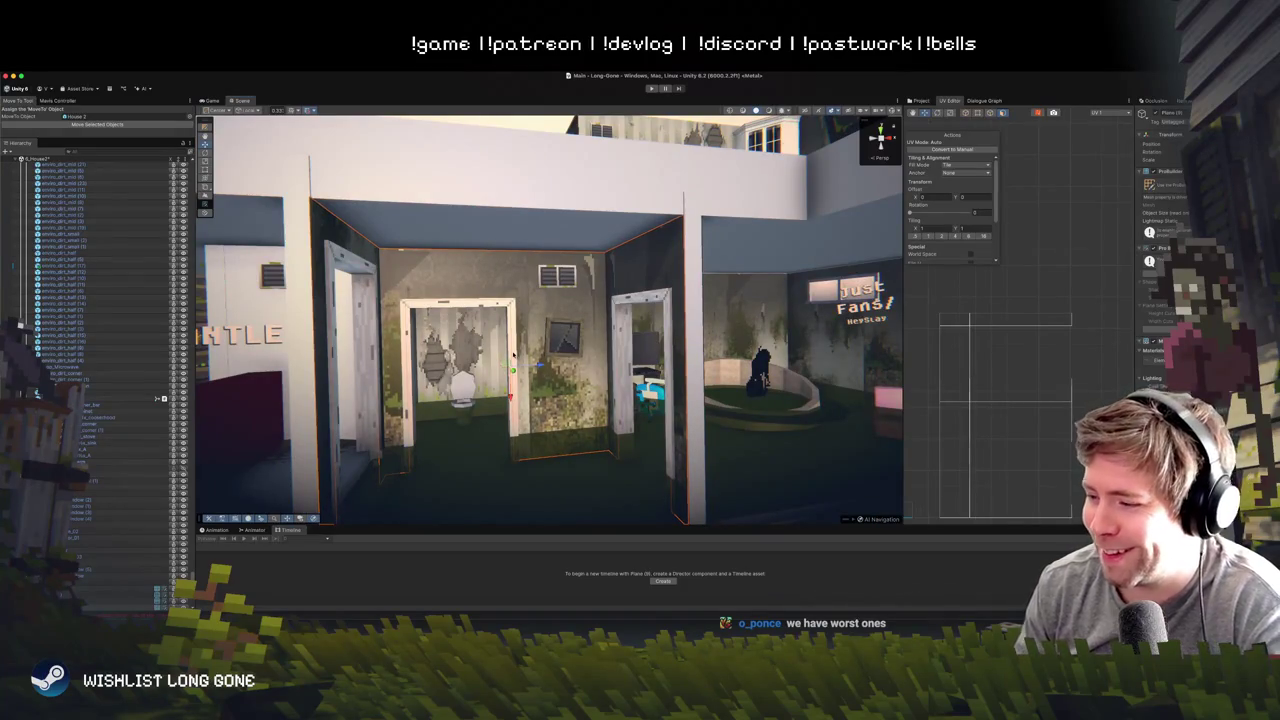
{"action": "mouse_move", "coordinate": [512, 352]}
{"action": "left_mouse_down"}
{"action": "mouse_move", "coordinate": [537, 400]}
{"action": "mouse_move", "coordinate": [597, 432]}
{"action": "mouse_move", "coordinate": [599, 389]}
{"action": "mouse_move", "coordinate": [573, 372]}
{"action": "left_mouse_up"}
{"action": "left_click", "coordinate": [597, 432]}
{"action": "scroll", "coordinate": [596, 424], "scroll_direction": "up", "scroll_amount": 2}
{"action": "scroll", "coordinate": [573, 374], "scroll_direction": "down", "scroll_amount": 5}
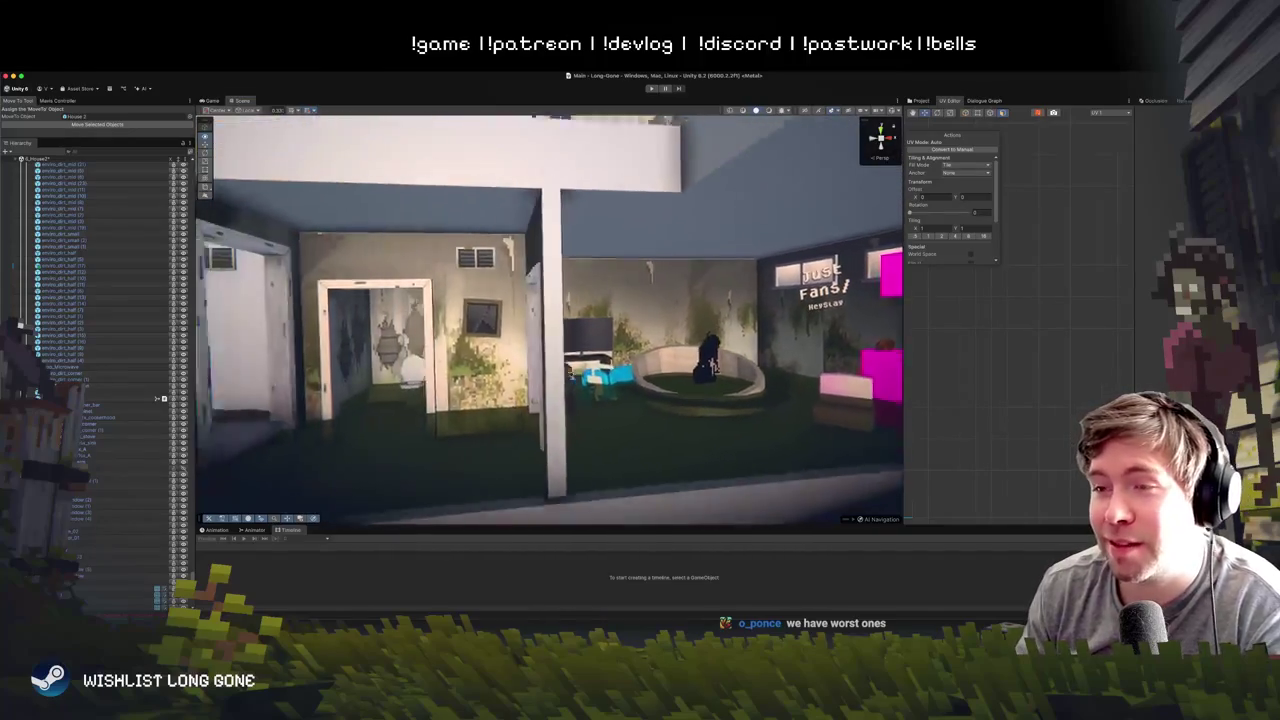
{"action": "left_click", "coordinate": [570, 376]}
{"action": "left_click", "coordinate": [457, 222]}
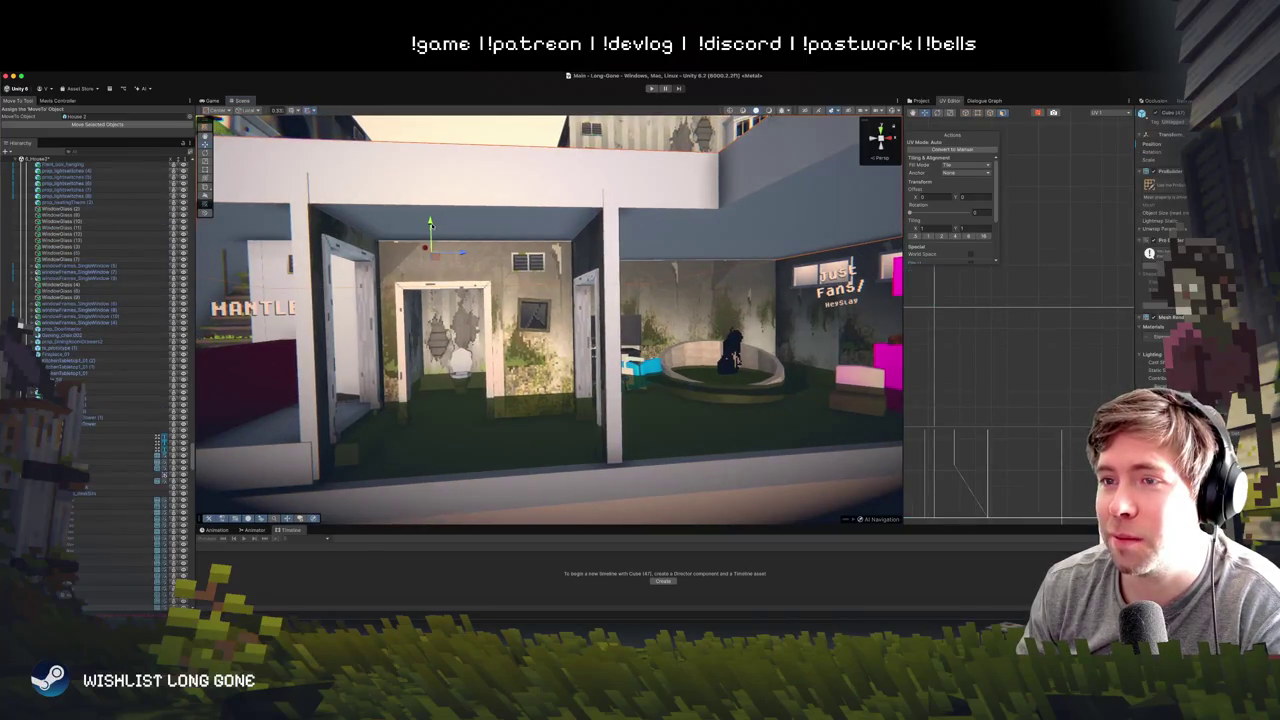
{"action": "left_click_drag", "start_coordinate": [433, 226], "coordinate": [427, 241]}
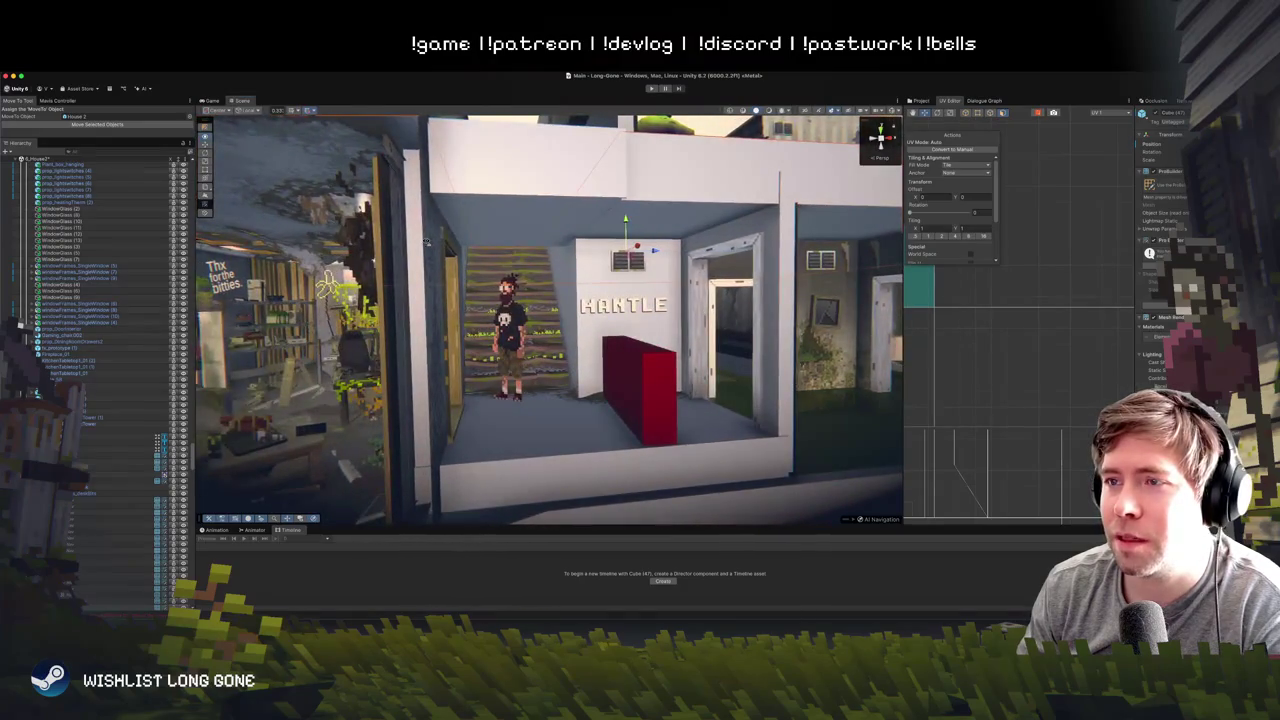
{"action": "scroll", "coordinate": [426, 241], "scroll_direction": "down", "scroll_amount": 8}
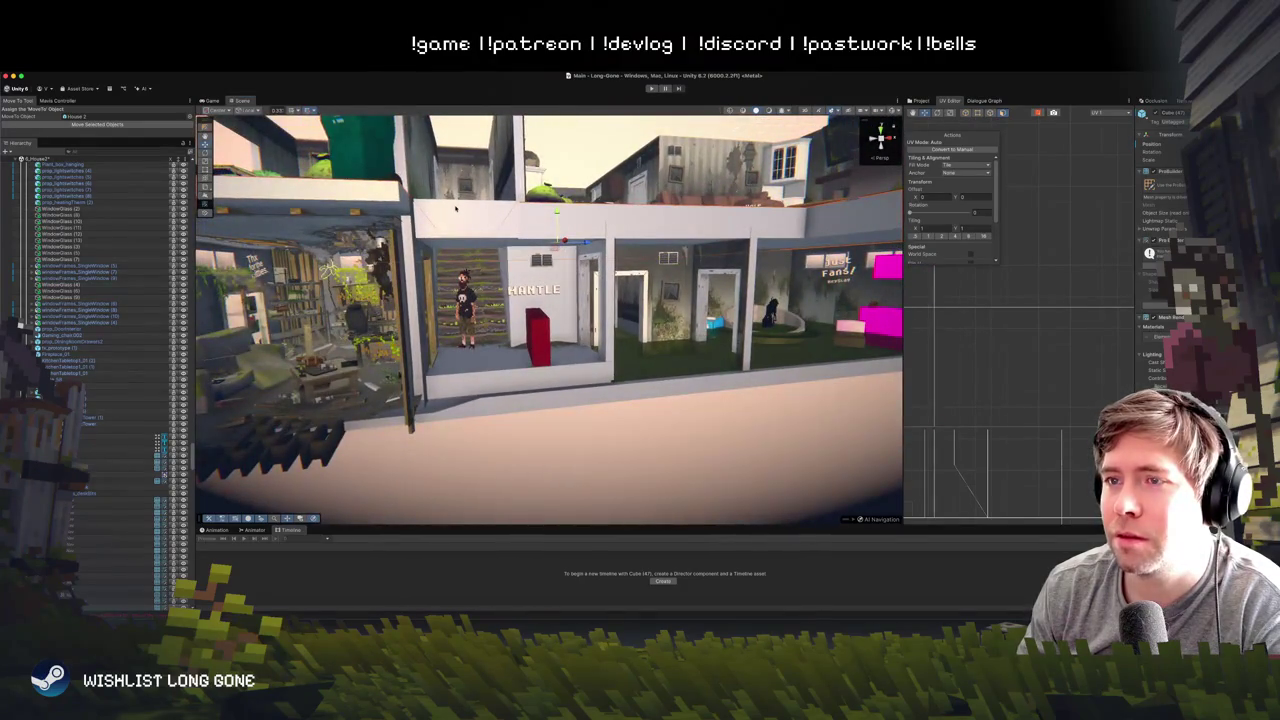
{"action": "left_click", "coordinate": [730, 283]}
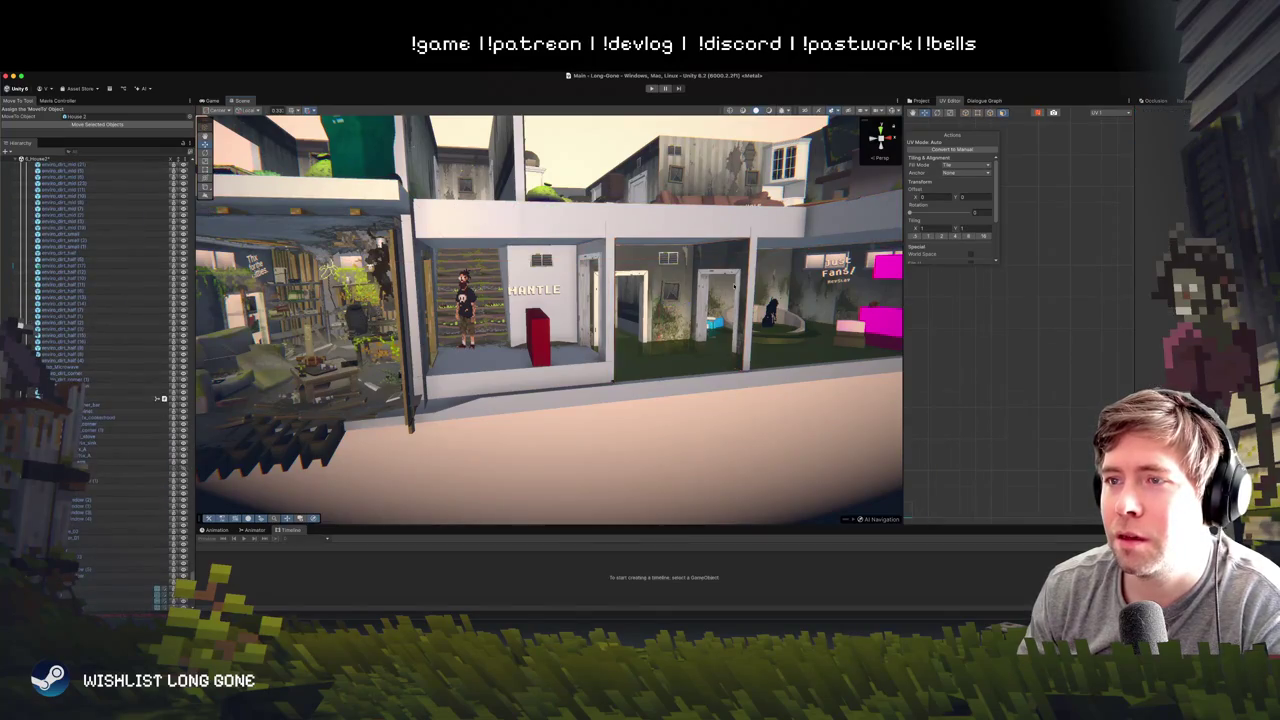
{"action": "left_click", "coordinate": [475, 212]}
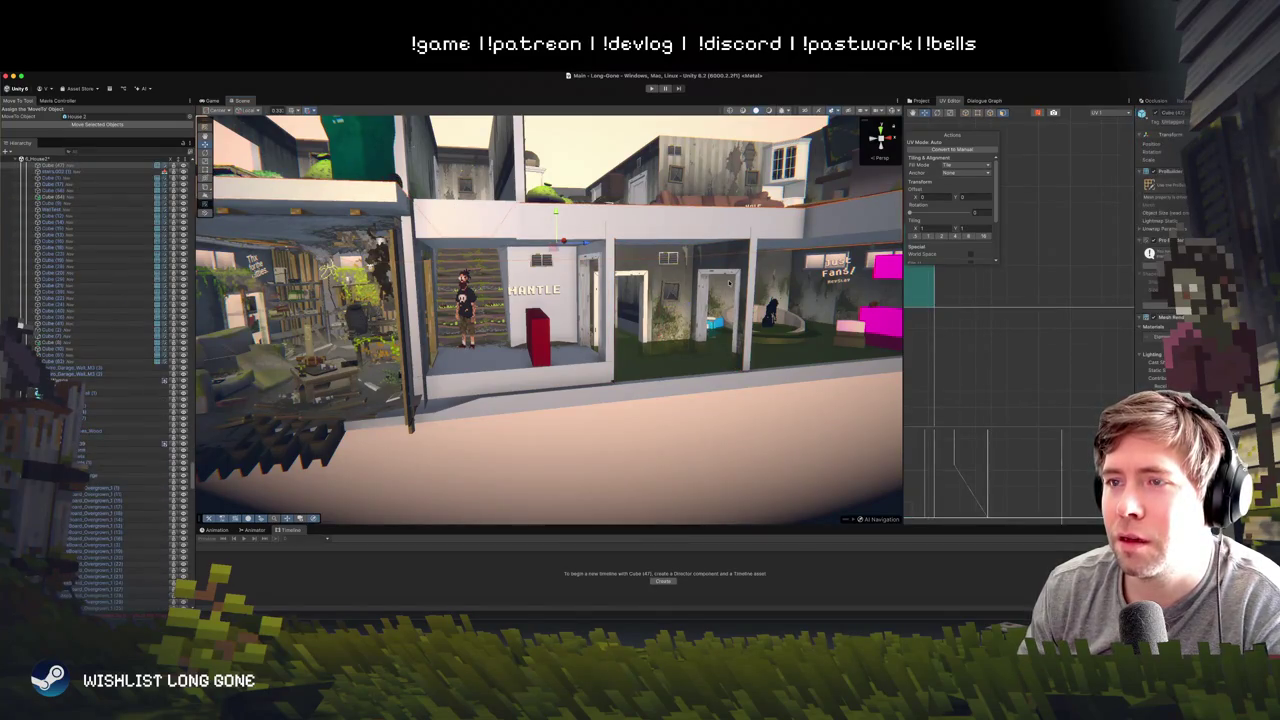
{"action": "left_click", "coordinate": [475, 212]}
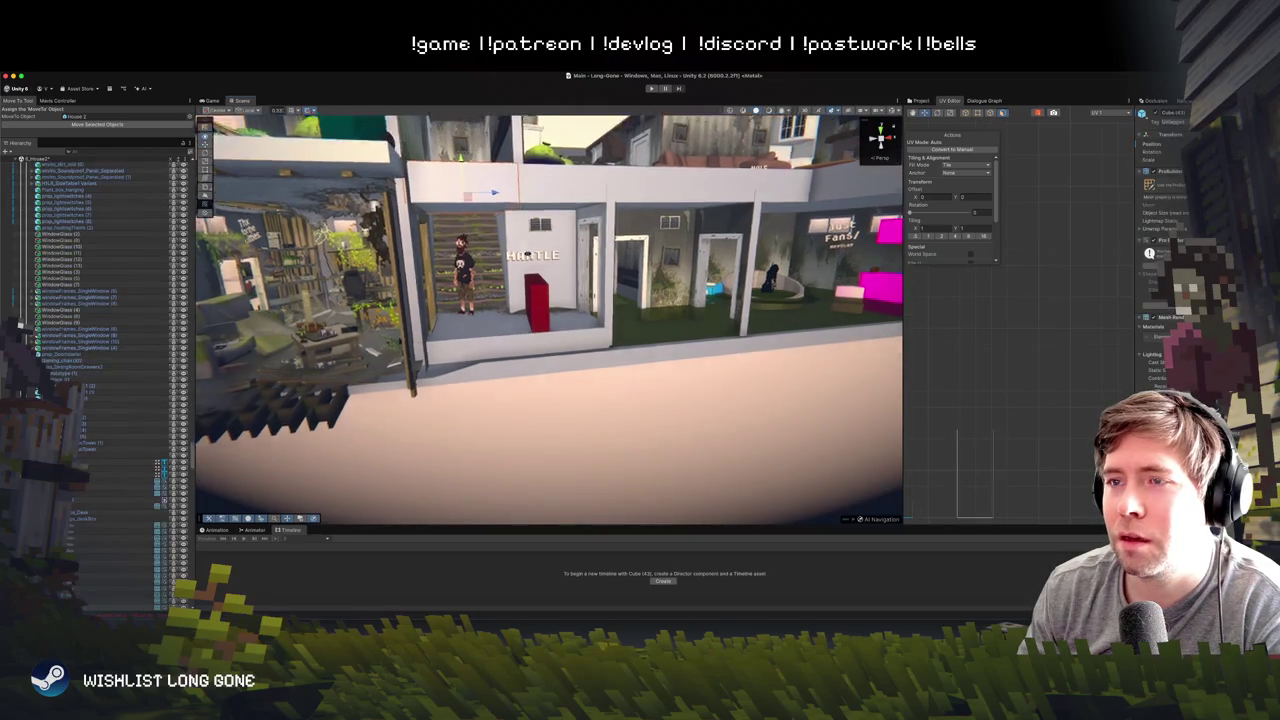
{"action": "left_click", "coordinate": [592, 368]}
{"action": "scroll", "coordinate": [592, 368], "scroll_direction": "up", "scroll_amount": 10}
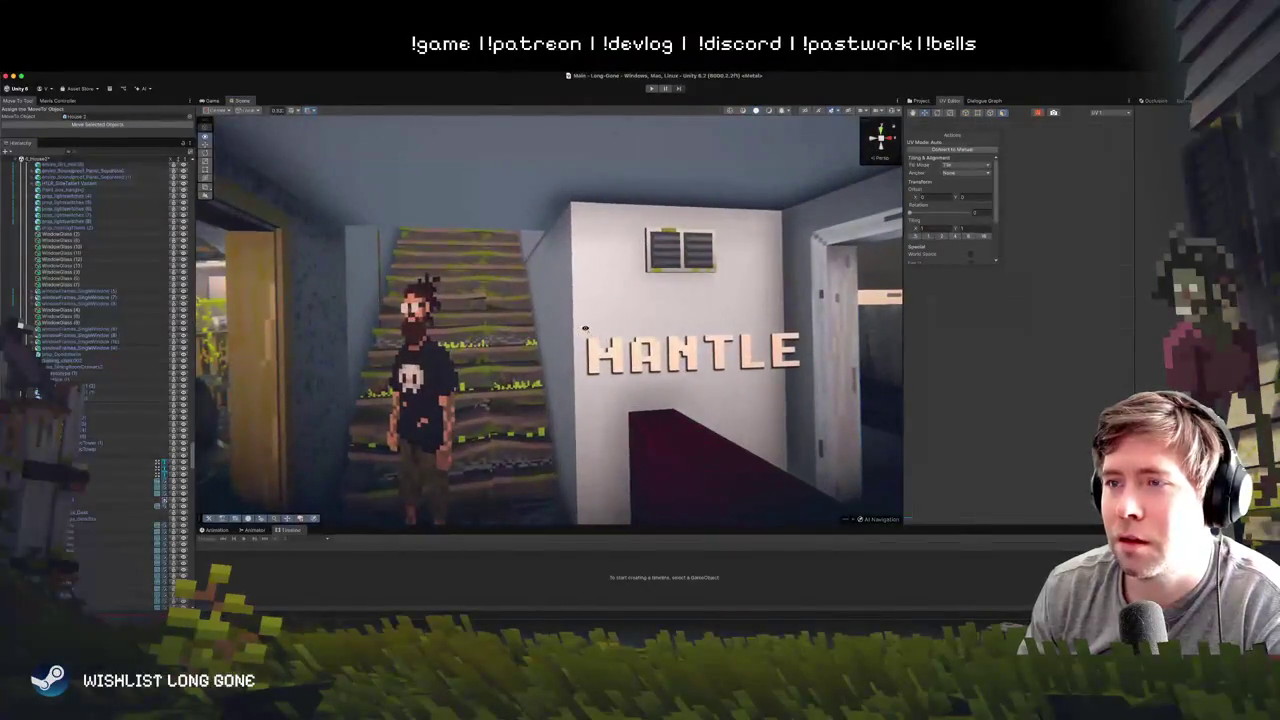
- Select the white wall cube by the stairs and nudge it slightly left along the red X axis
{"action": "left_click", "coordinate": [583, 325]}
{"action": "scroll", "coordinate": [569, 333], "scroll_direction": "down", "scroll_amount": 5}
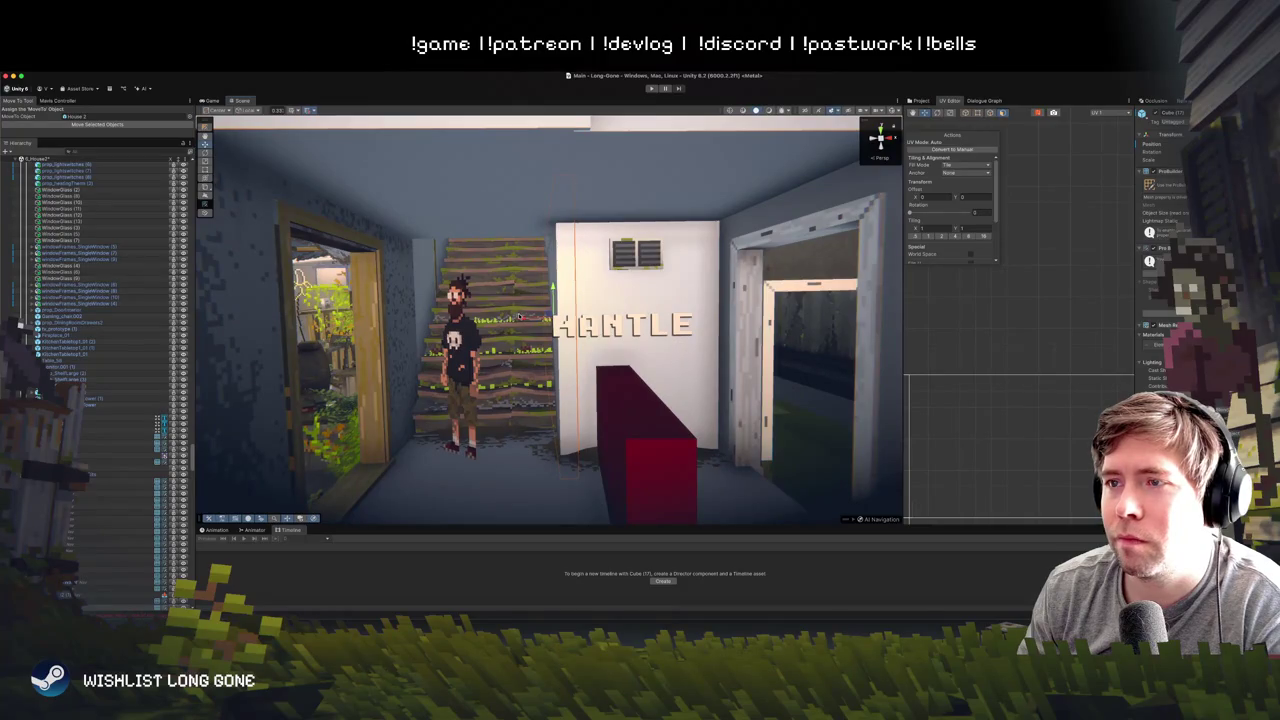
{"action": "mouse_move", "coordinate": [522, 318]}
{"action": "left_mouse_down"}
{"action": "mouse_move", "coordinate": [560, 300]}
{"action": "mouse_move", "coordinate": [671, 329]}
{"action": "mouse_move", "coordinate": [600, 300]}
{"action": "left_mouse_up"}
{"action": "scroll", "coordinate": [537, 281], "scroll_direction": "up", "scroll_amount": 5}
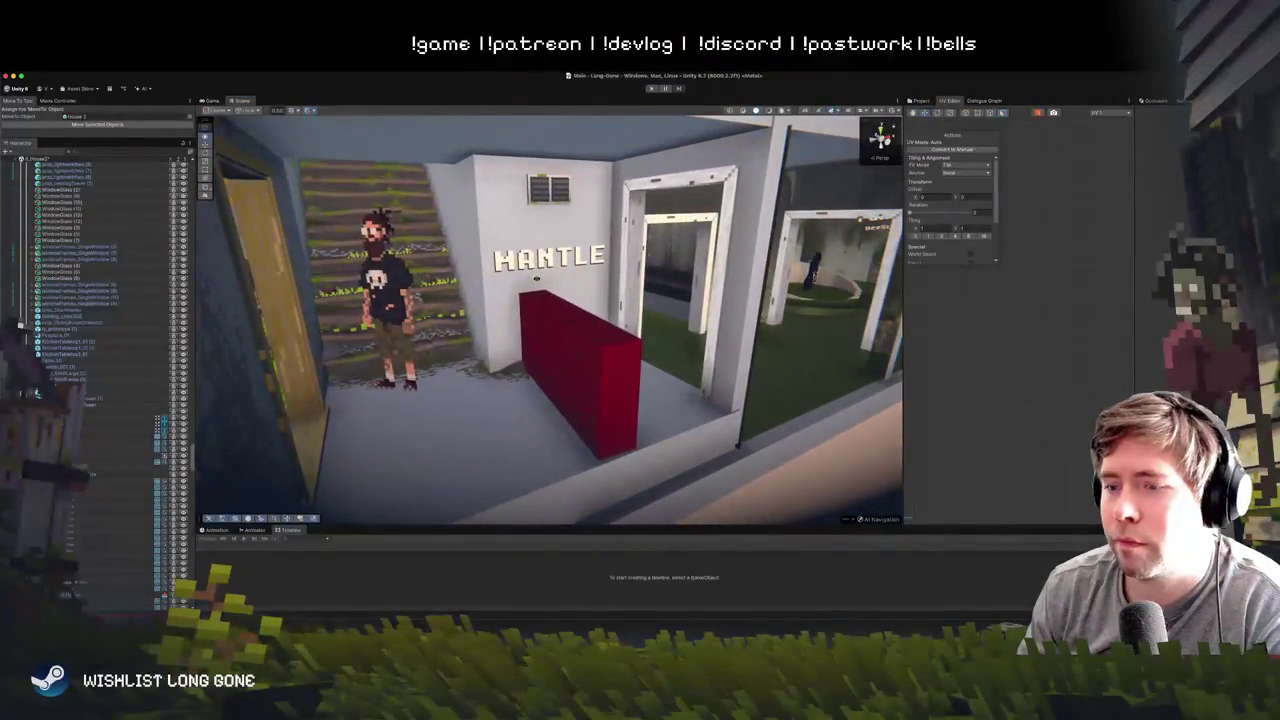
{"action": "scroll", "coordinate": [536, 278], "scroll_direction": "down", "scroll_amount": 10}
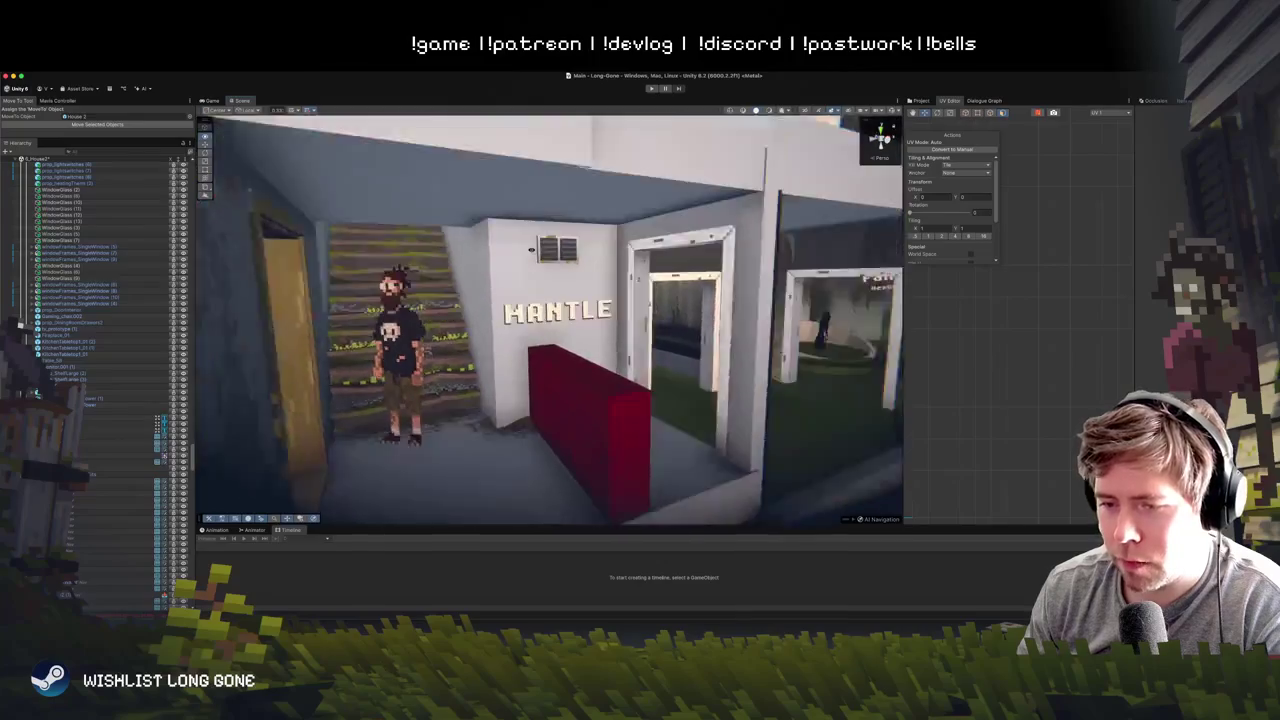
{"action": "scroll", "coordinate": [530, 247], "scroll_direction": "up", "scroll_amount": 5}
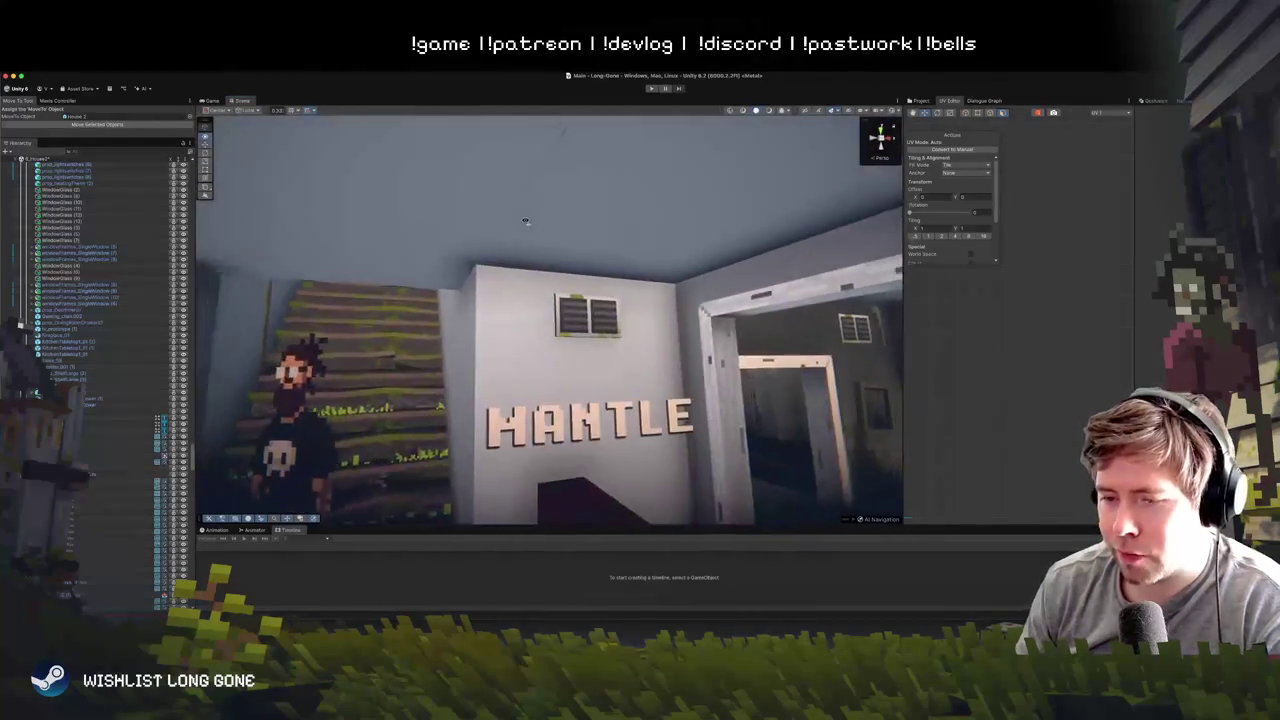
{"action": "scroll", "coordinate": [528, 235], "scroll_direction": "down", "scroll_amount": 4}
{"action": "scroll", "coordinate": [525, 220], "scroll_direction": "up", "scroll_amount": 4}
{"action": "scroll", "coordinate": [525, 220], "scroll_direction": "up", "scroll_amount": 3}
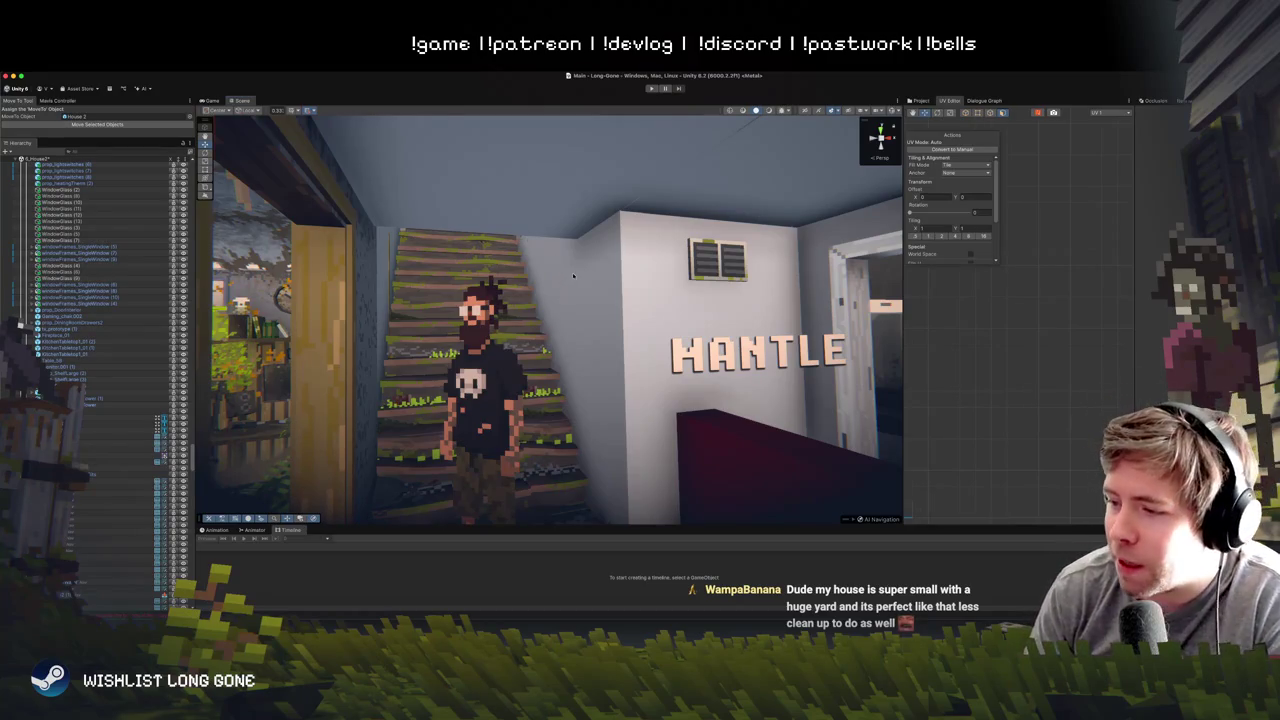
{"action": "scroll", "coordinate": [624, 300], "scroll_direction": "down", "scroll_amount": 10}
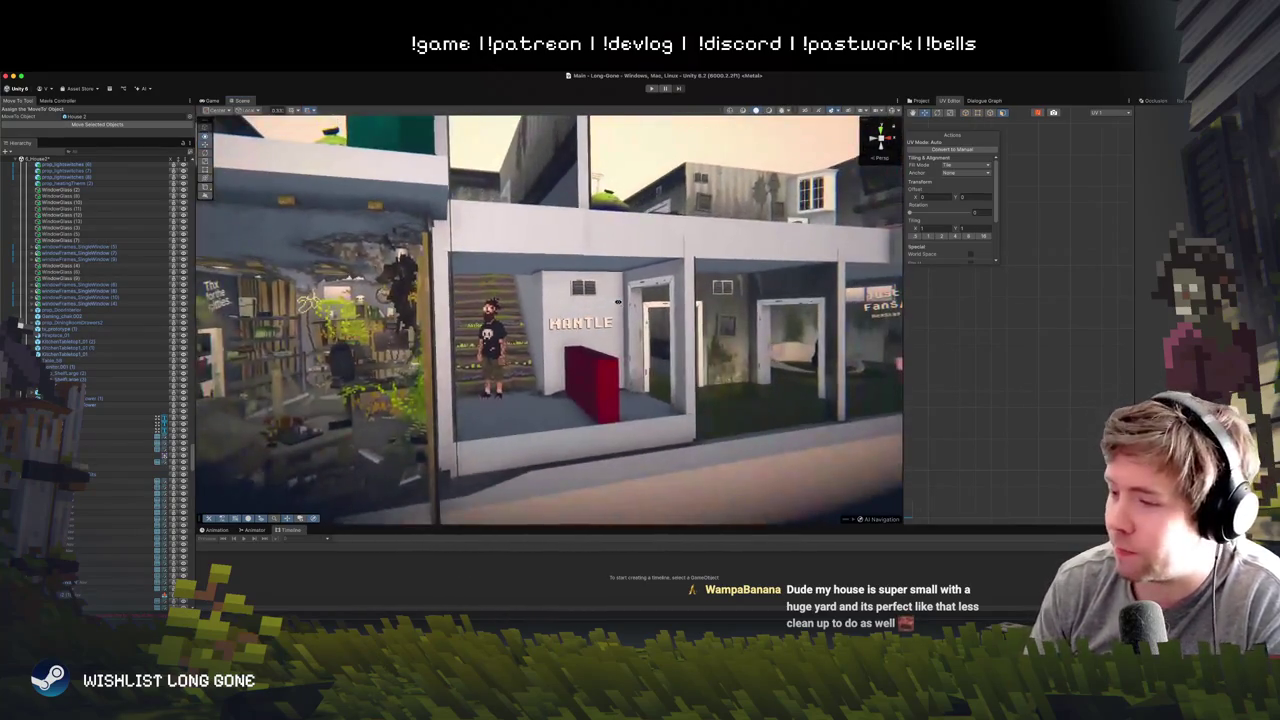
{"action": "scroll", "coordinate": [617, 301], "scroll_direction": "down", "scroll_amount": 2}
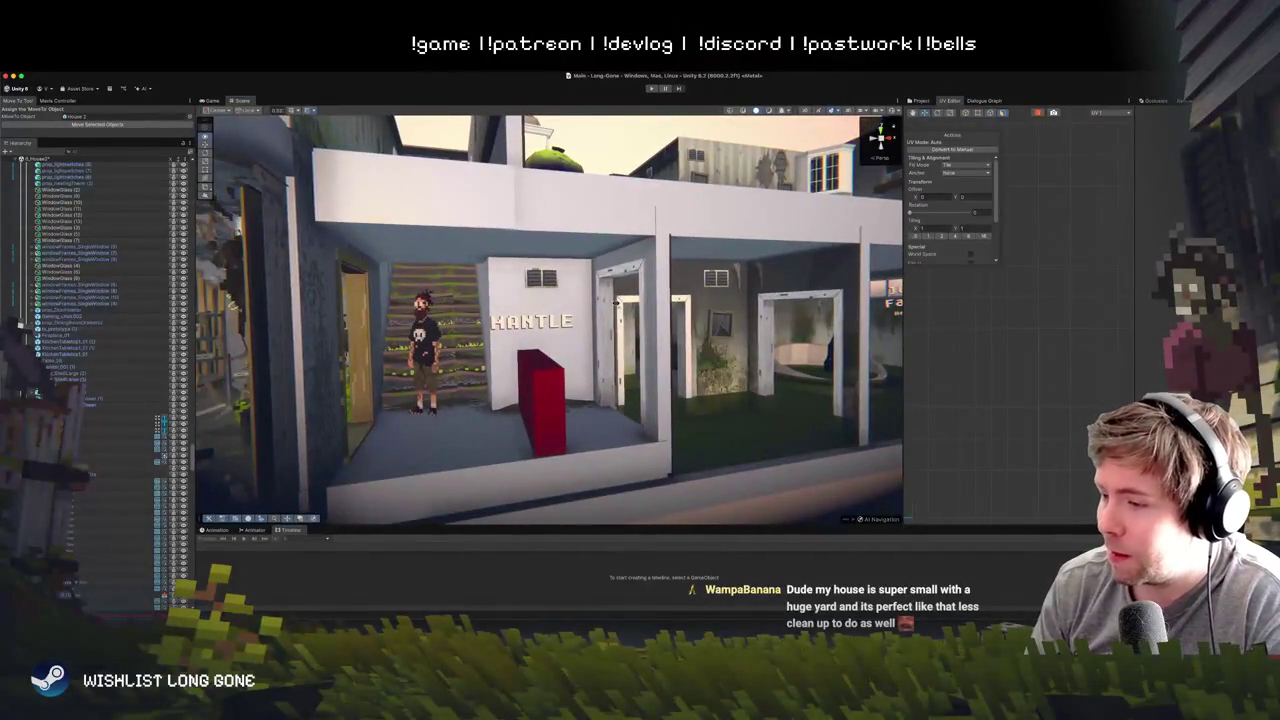
{"action": "scroll", "coordinate": [617, 301], "scroll_direction": "up", "scroll_amount": 5}
{"action": "scroll", "coordinate": [615, 303], "scroll_direction": "up", "scroll_amount": 4}
{"action": "scroll", "coordinate": [600, 299], "scroll_direction": "down", "scroll_amount": 3}
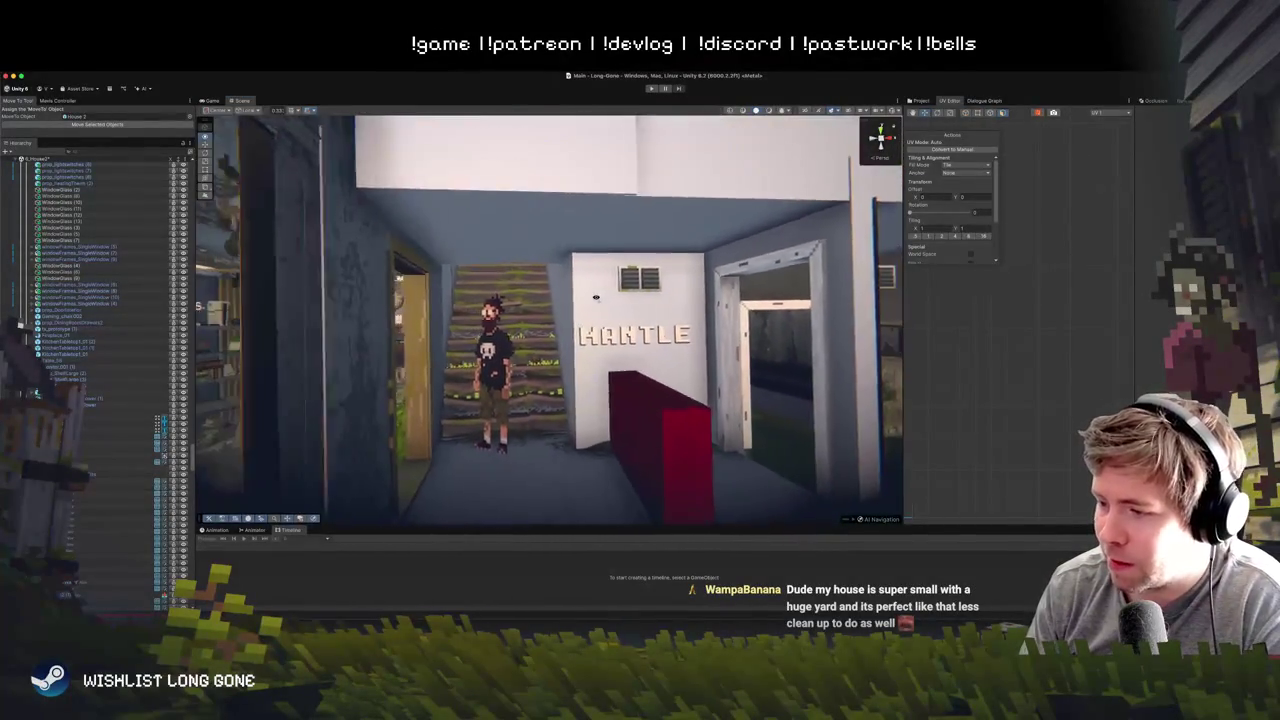
{"action": "scroll", "coordinate": [583, 300], "scroll_direction": "up", "scroll_amount": 1}
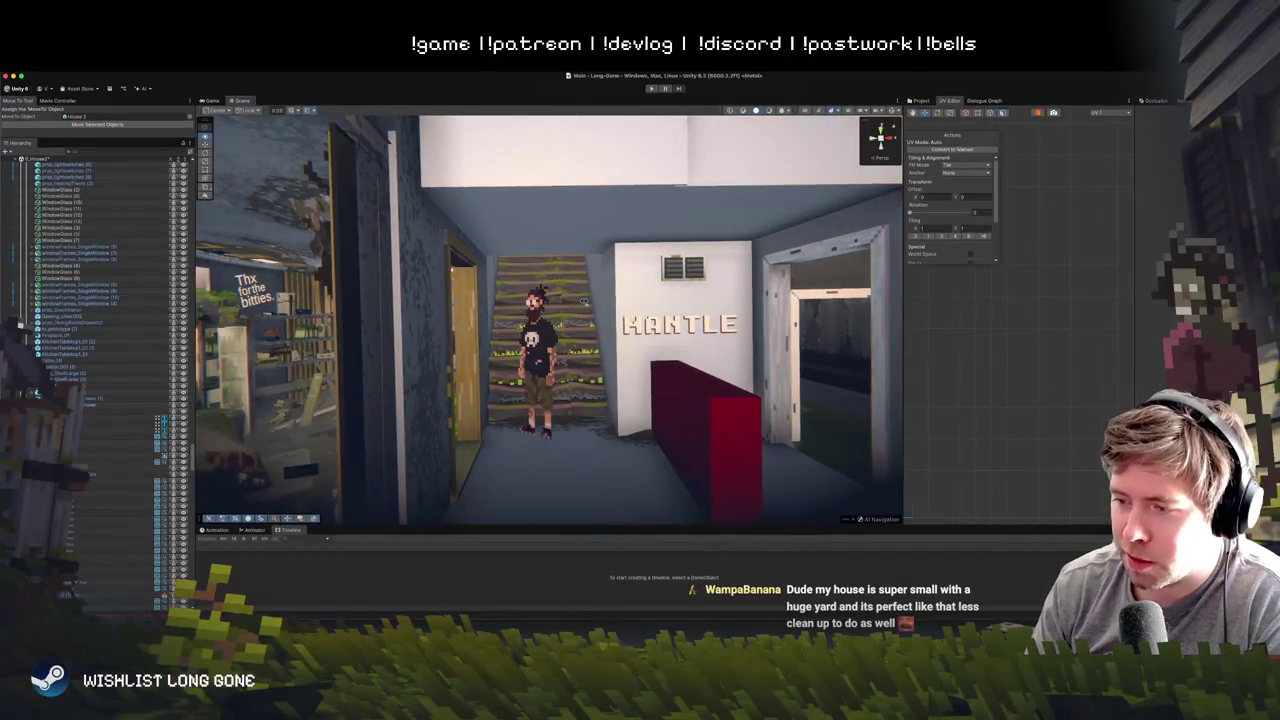
{"action": "scroll", "coordinate": [583, 301], "scroll_direction": "down", "scroll_amount": 3}
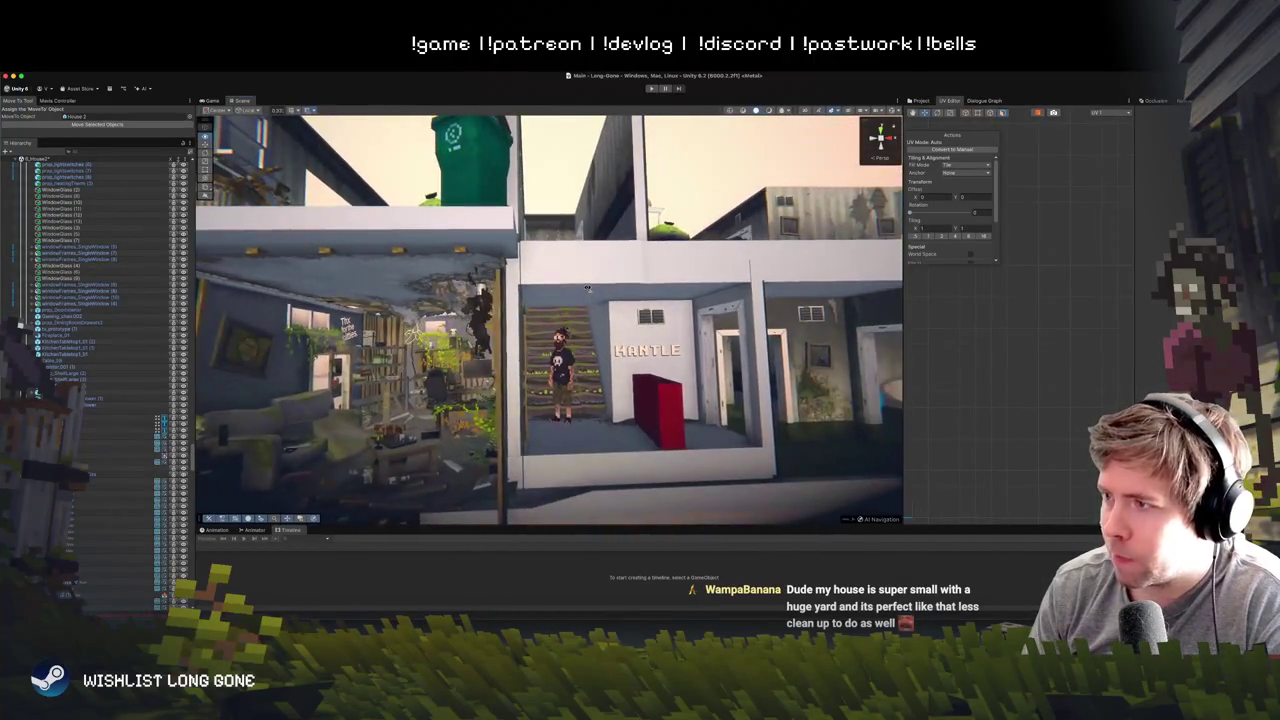
{"action": "scroll", "coordinate": [587, 288], "scroll_direction": "up", "scroll_amount": 6}
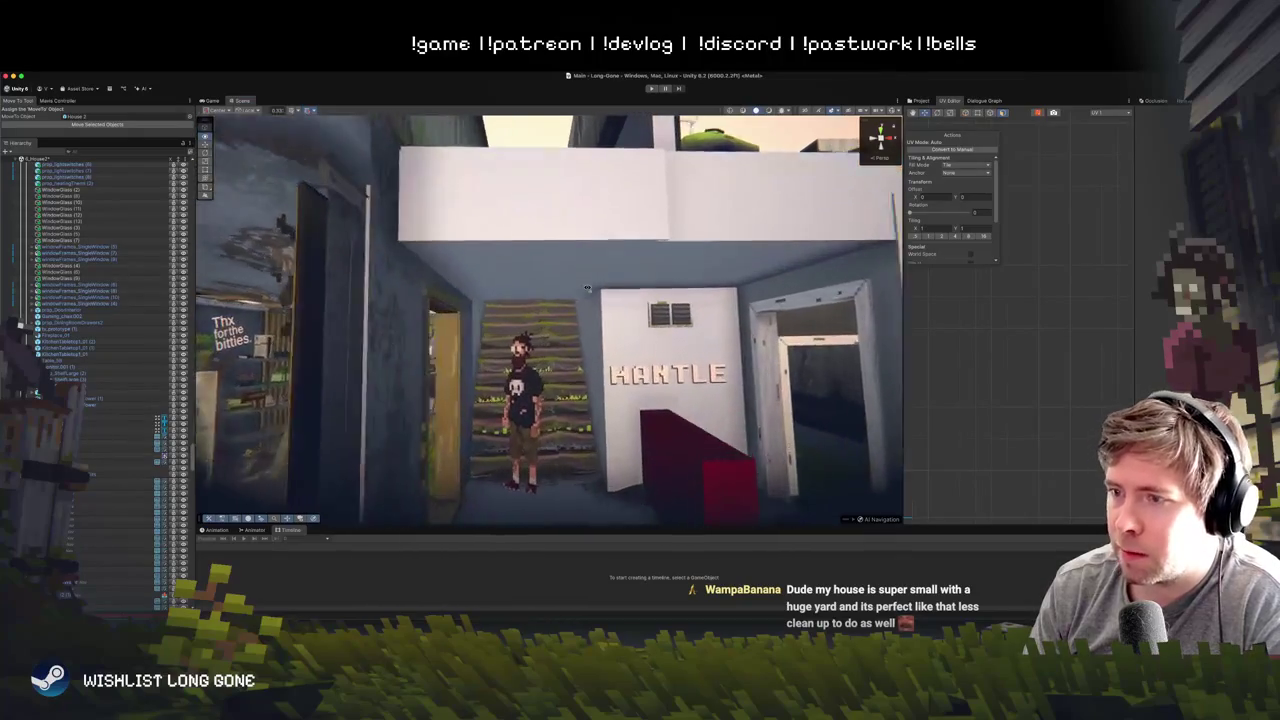
{"action": "scroll", "coordinate": [589, 287], "scroll_direction": "down", "scroll_amount": 3}
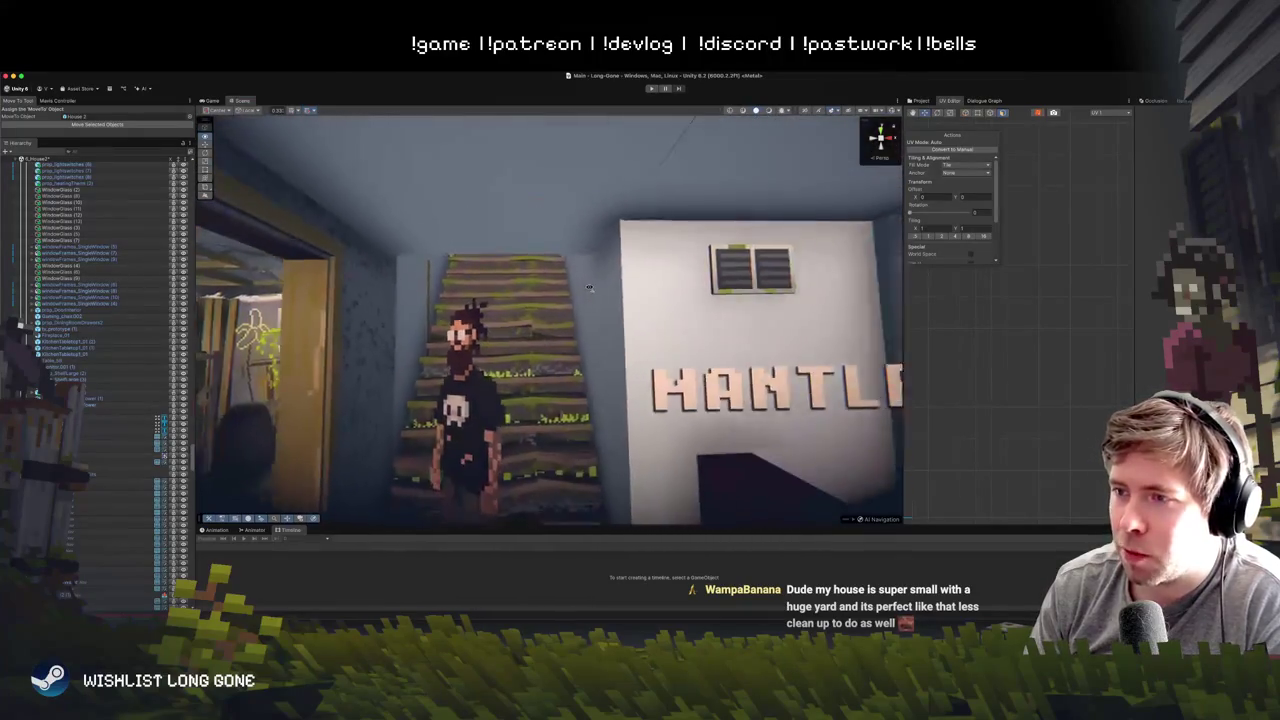
{"action": "scroll", "coordinate": [589, 287], "scroll_direction": "down", "scroll_amount": 4}
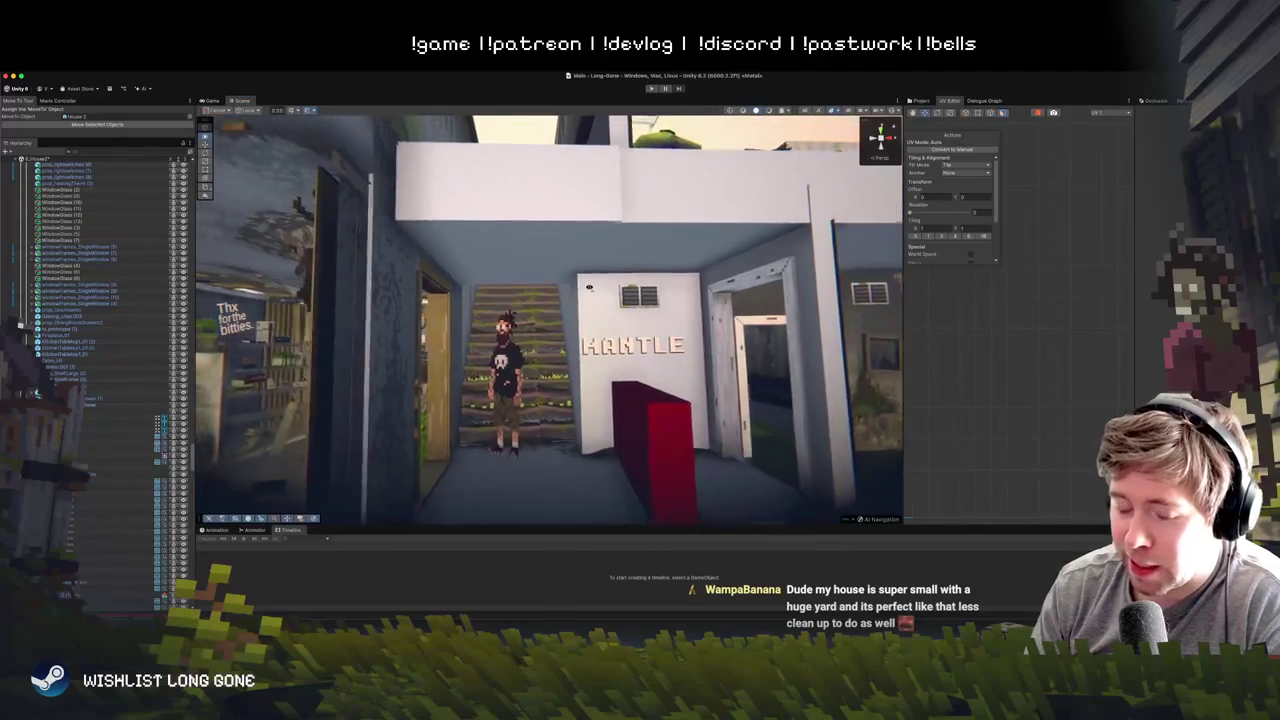
{"action": "scroll", "coordinate": [589, 287], "scroll_direction": "down", "scroll_amount": 3}
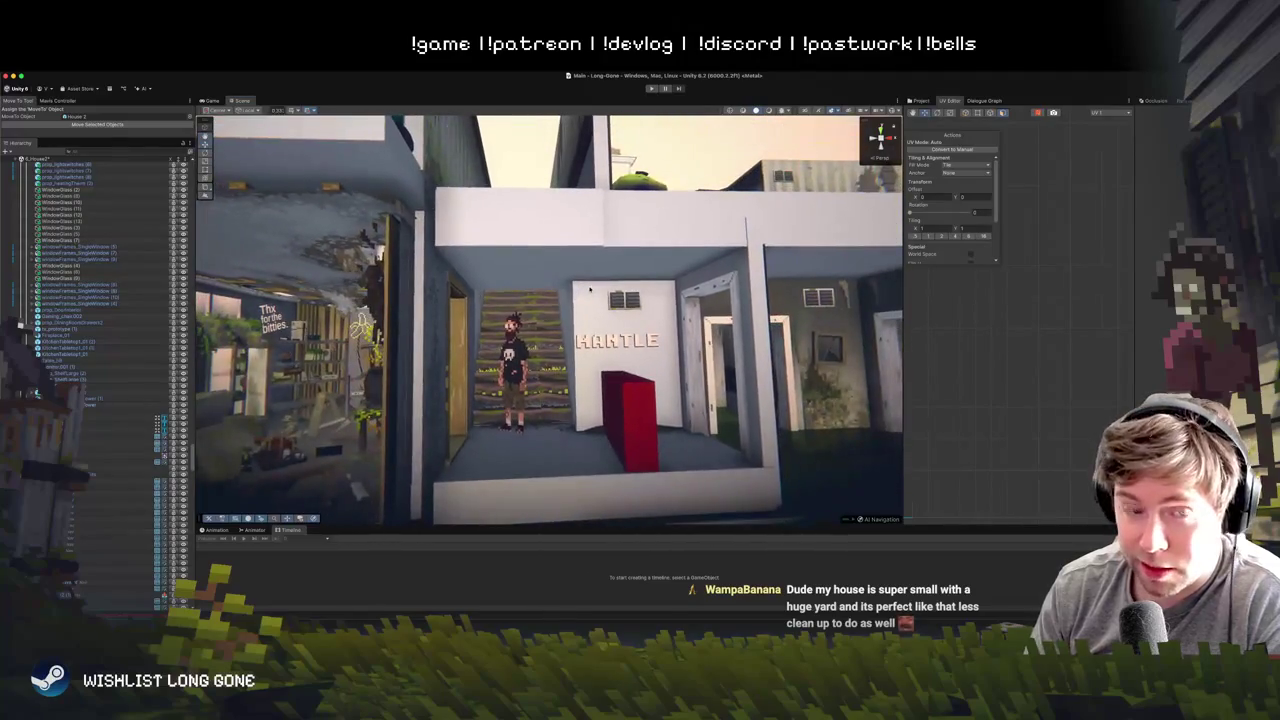
{"action": "scroll", "coordinate": [575, 318], "scroll_direction": "up", "scroll_amount": 3}
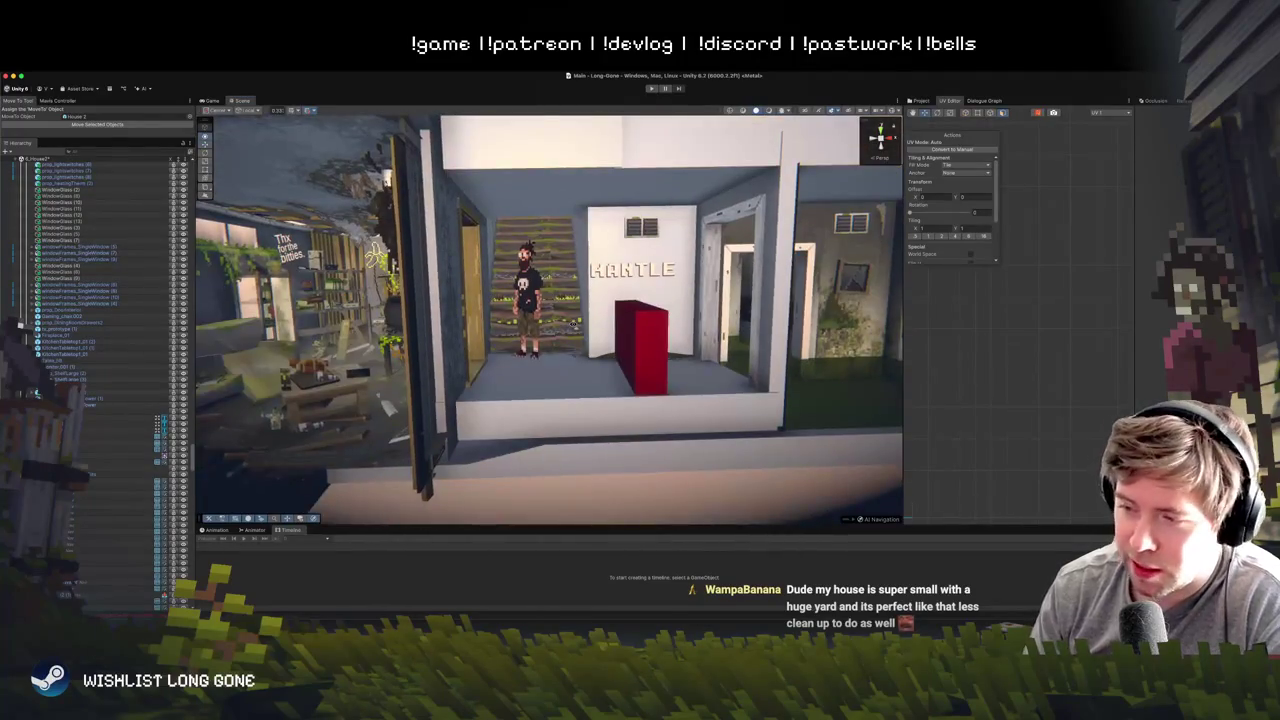
{"action": "scroll", "coordinate": [575, 318], "scroll_direction": "down", "scroll_amount": 2}
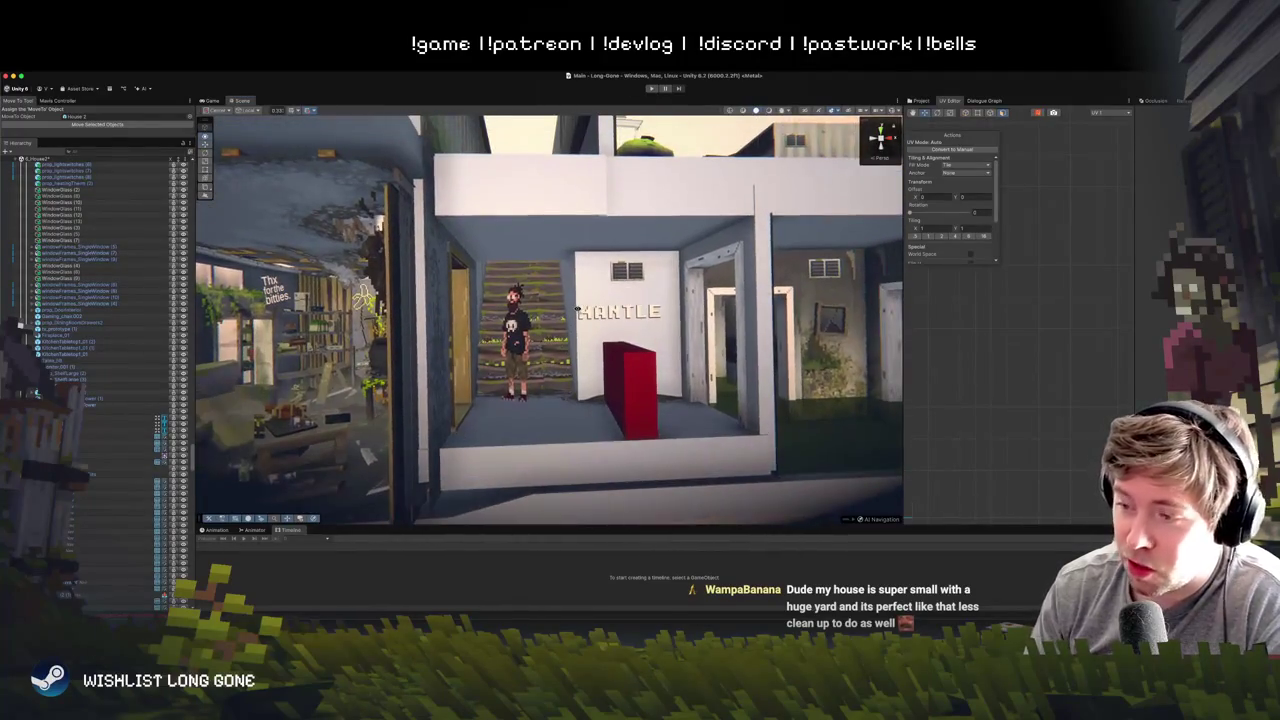
{"action": "scroll", "coordinate": [578, 306], "scroll_direction": "down", "scroll_amount": 3}
{"action": "scroll", "coordinate": [580, 290], "scroll_direction": "up", "scroll_amount": 3}
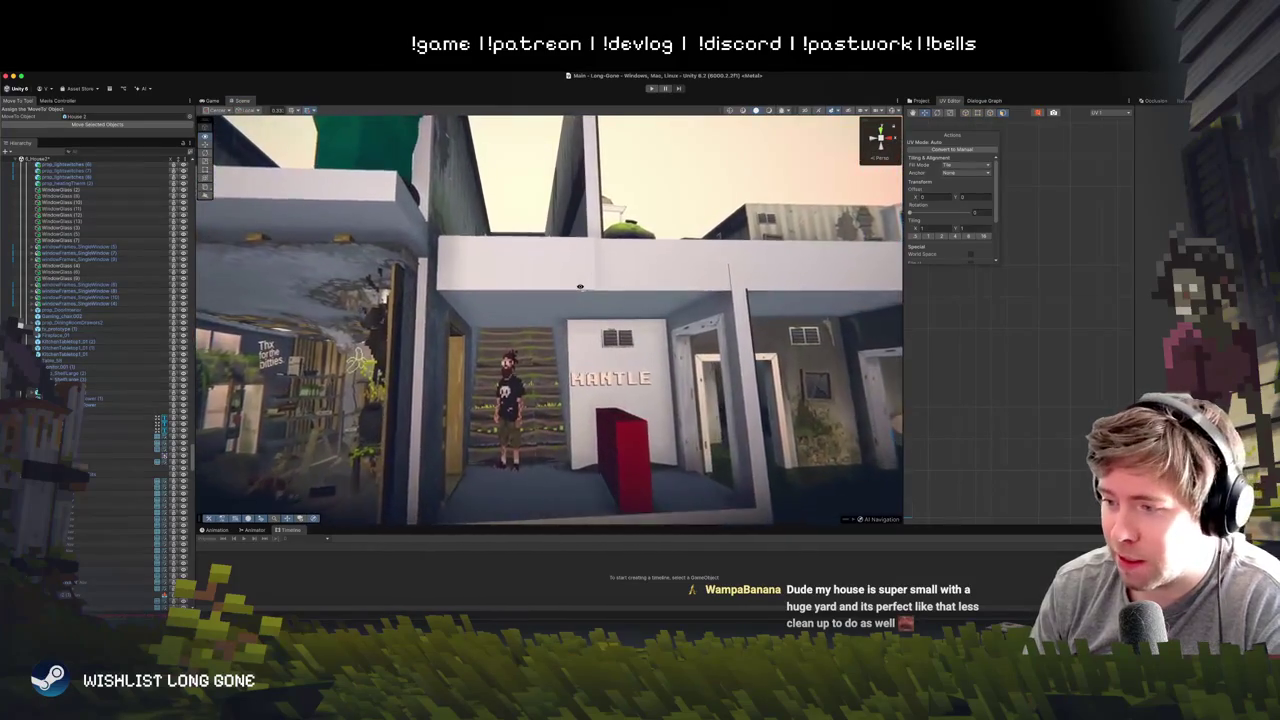
{"action": "scroll", "coordinate": [580, 290], "scroll_direction": "down", "scroll_amount": 2}
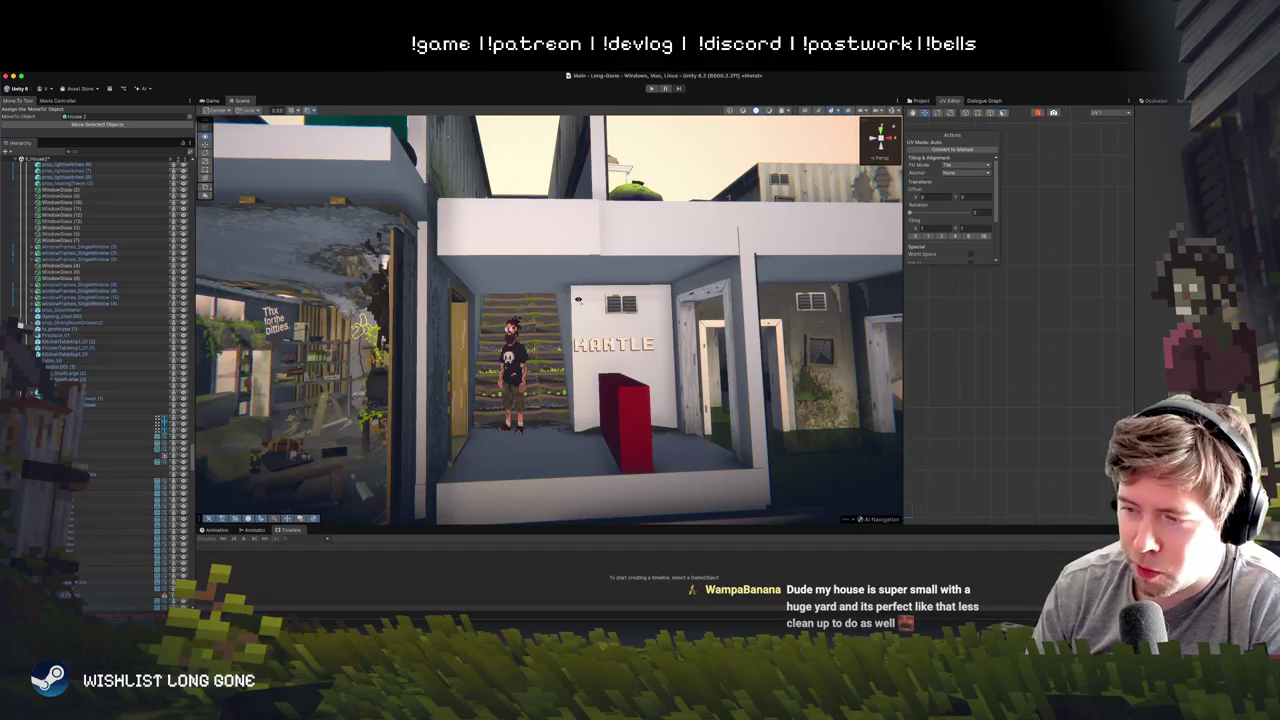
{"action": "key", "text": "d"}
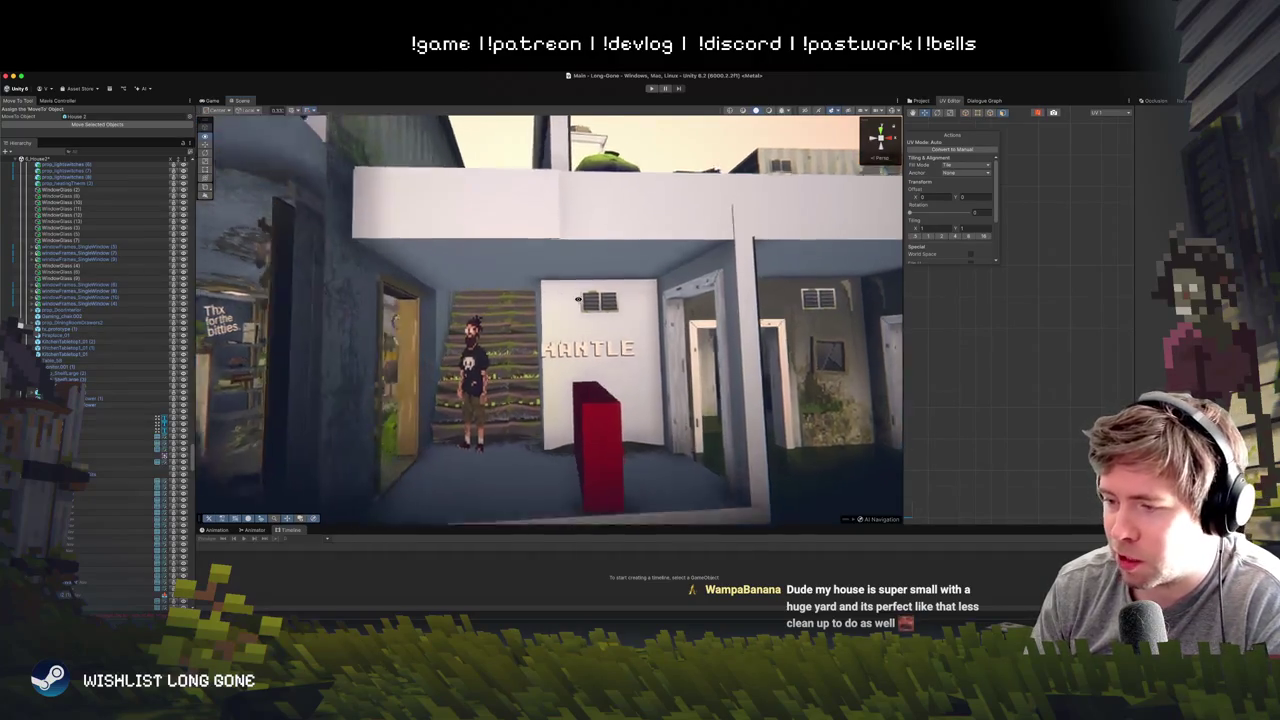
- Fly into the pink-panelled living room and back out, then select the House 2 object
{"action": "key", "text": "d"}
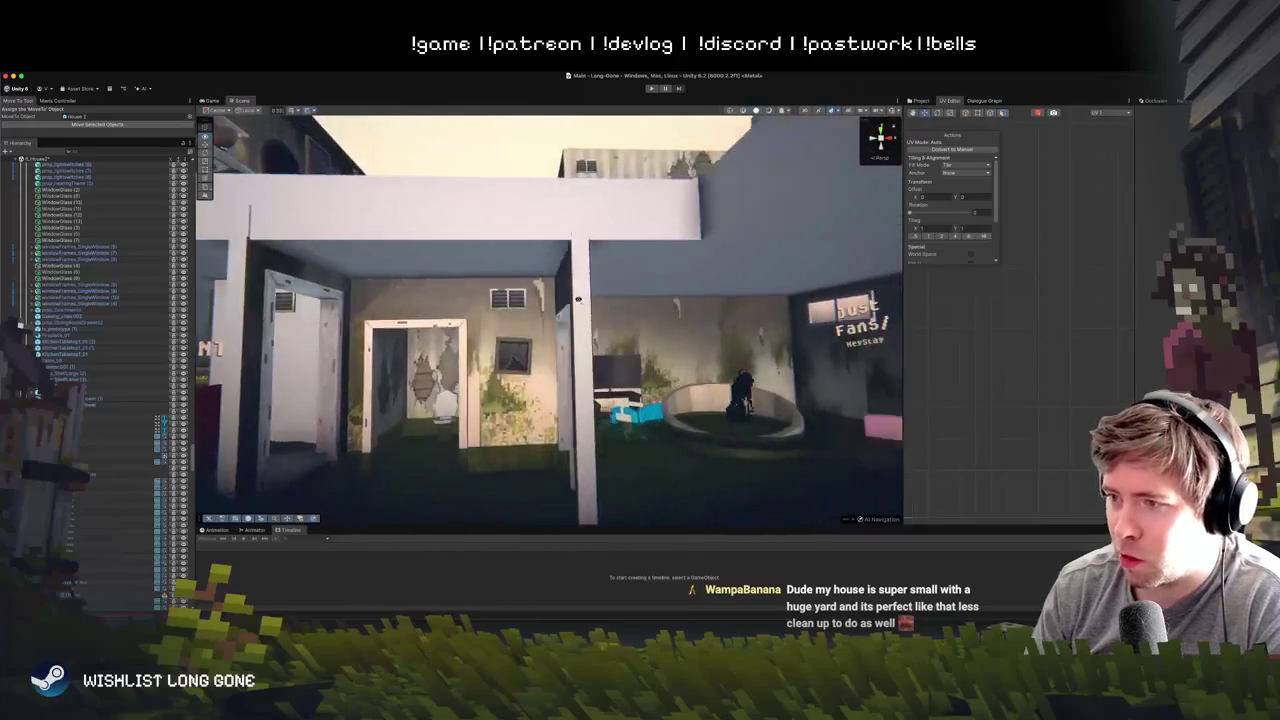
{"action": "key", "text": "d"}
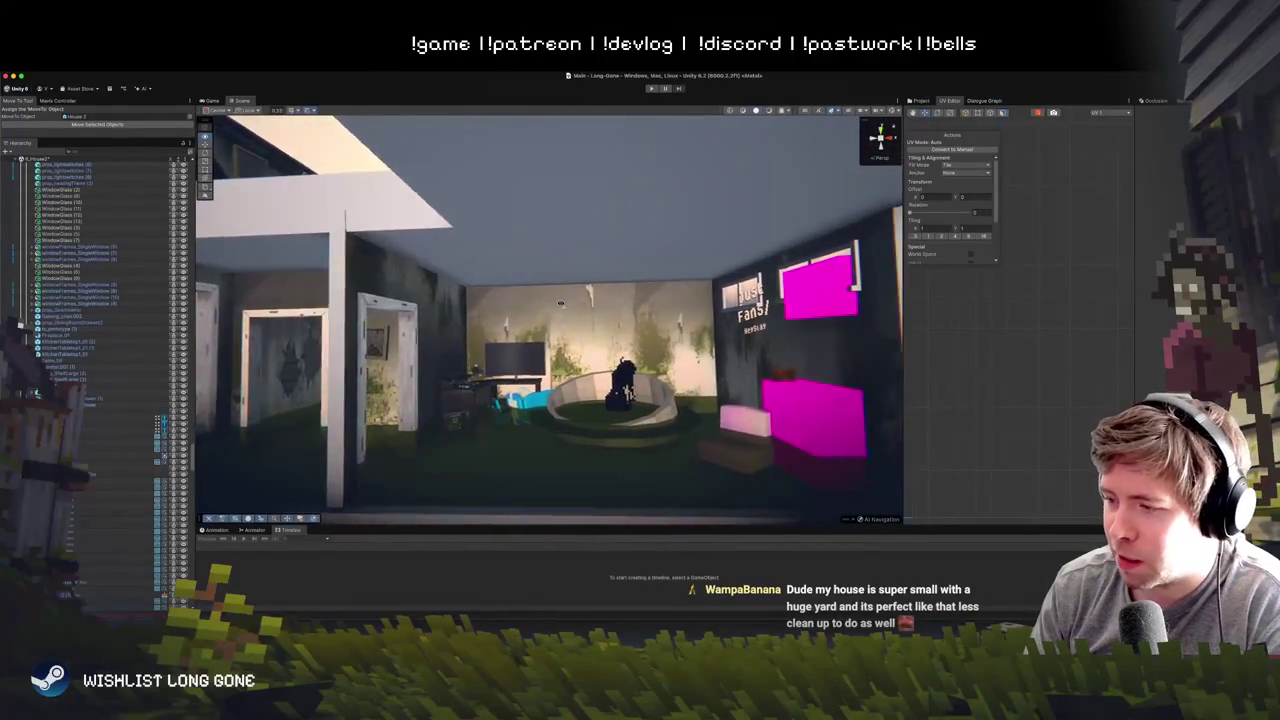
{"action": "key", "text": "w"}
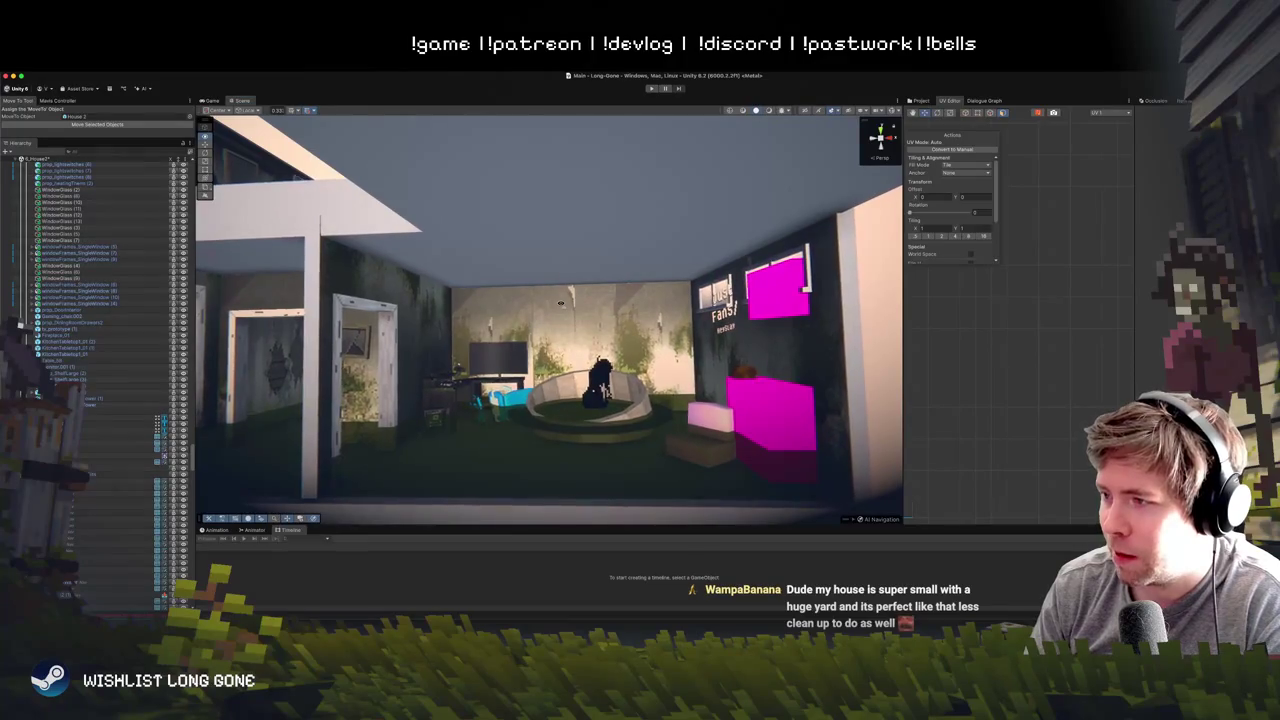
{"action": "key", "text": "s"}
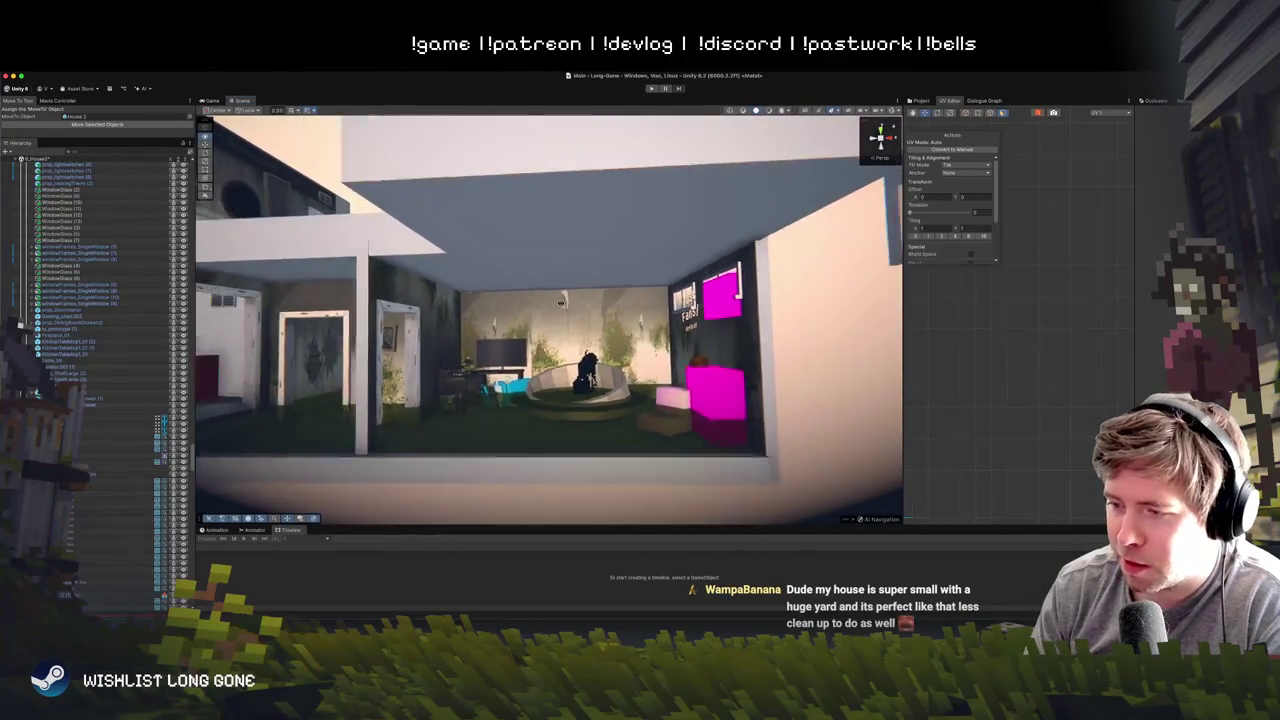
{"action": "left_click", "coordinate": [545, 327]}
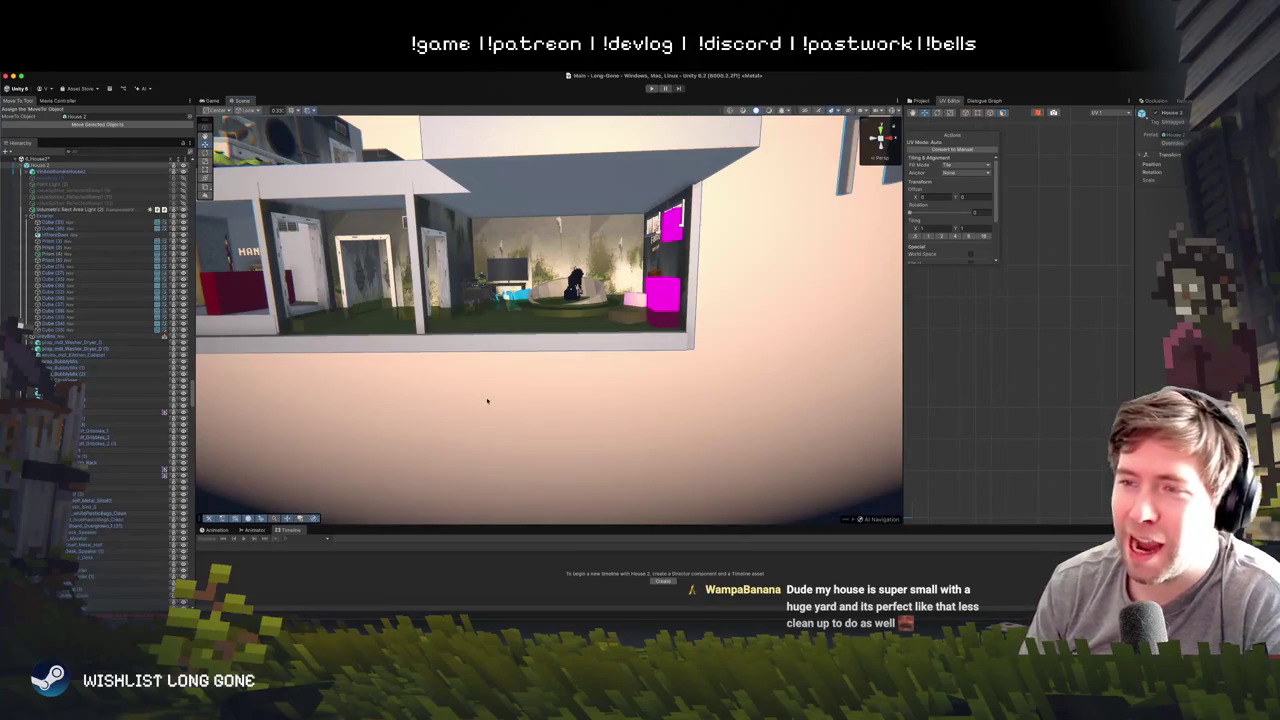
- Fly along the house front and over the courtyard to locate the grimy wall plane
{"action": "key", "text": "w"}
{"action": "key", "text": "w"}
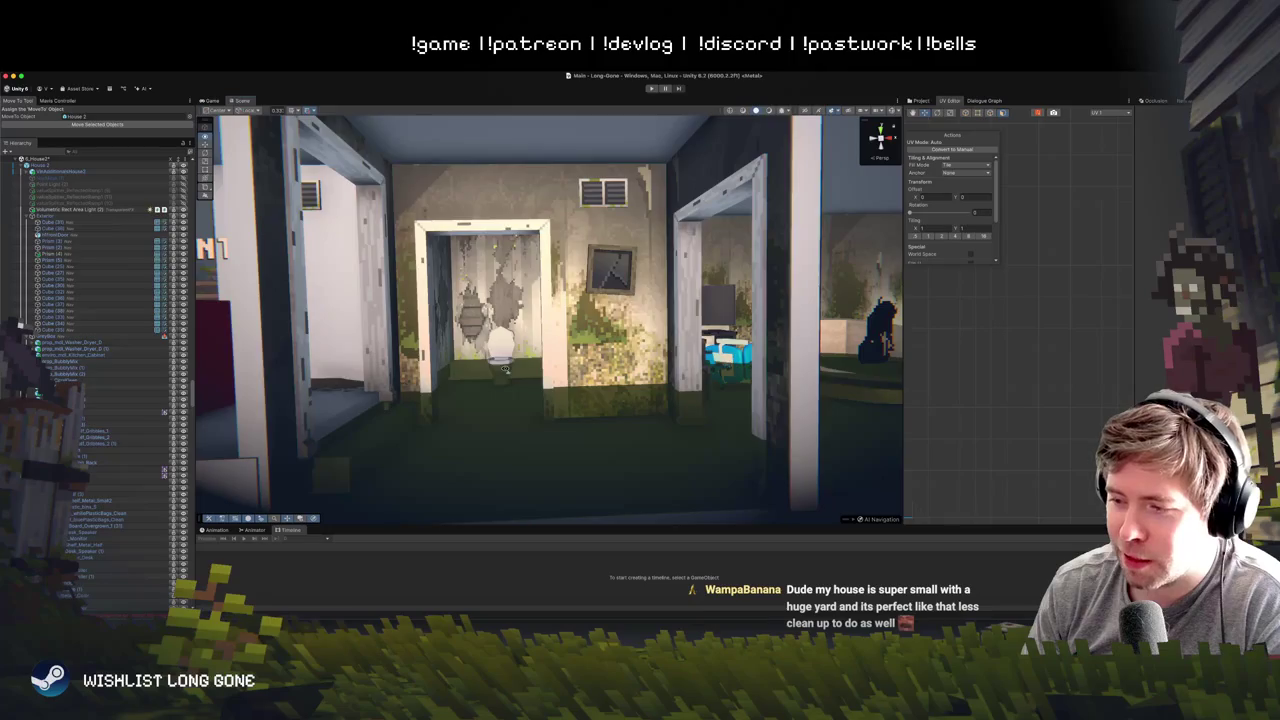
{"action": "key", "text": "w"}
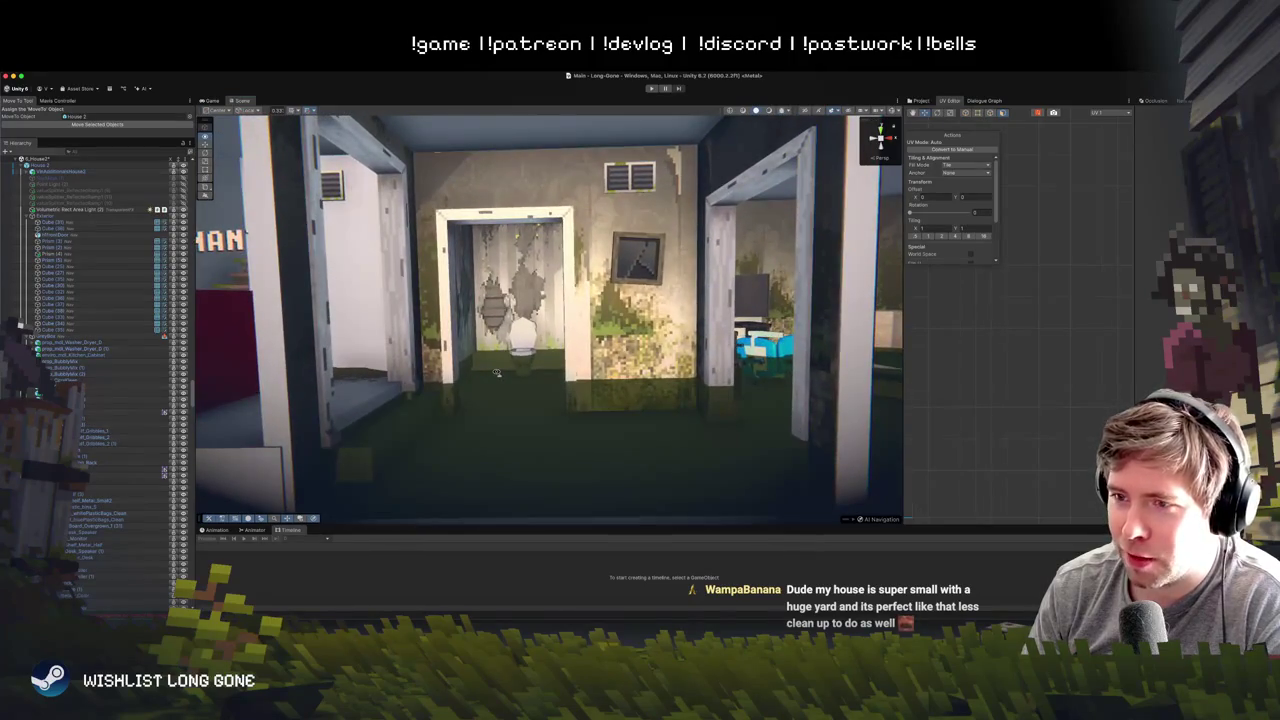
{"action": "key", "text": "s"}
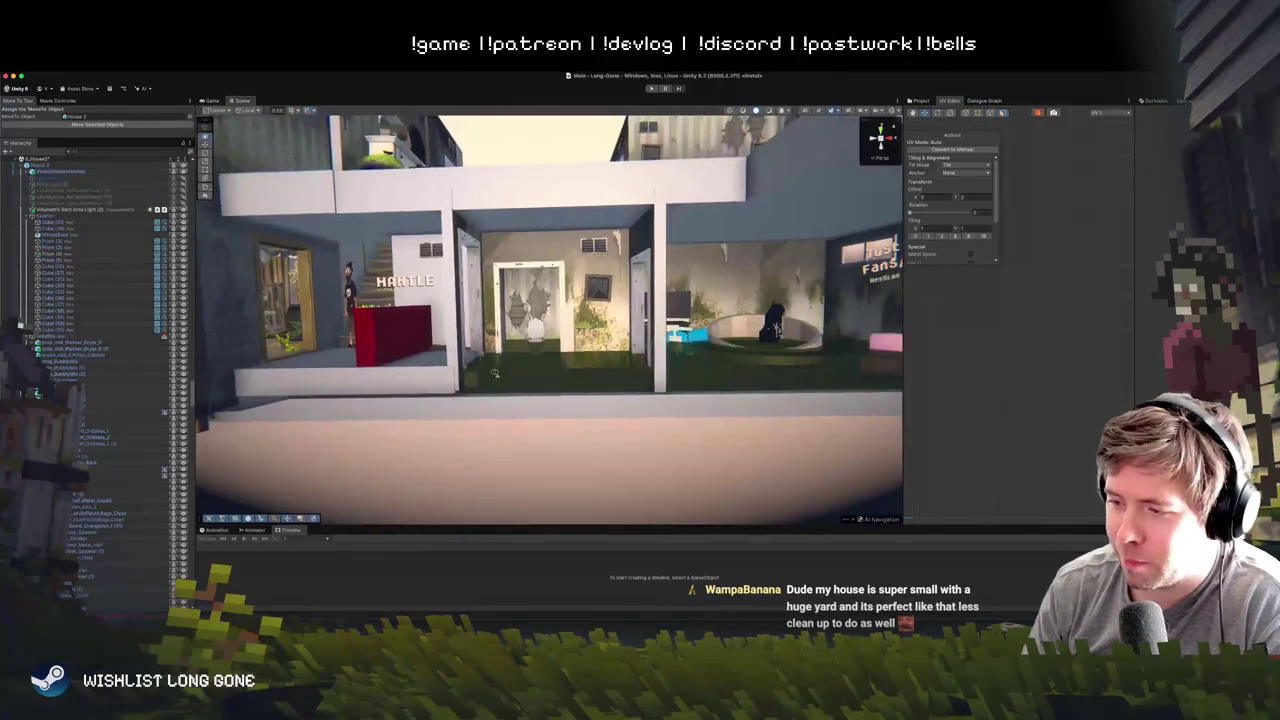
{"action": "key", "text": "w"}
{"action": "key", "text": "a"}
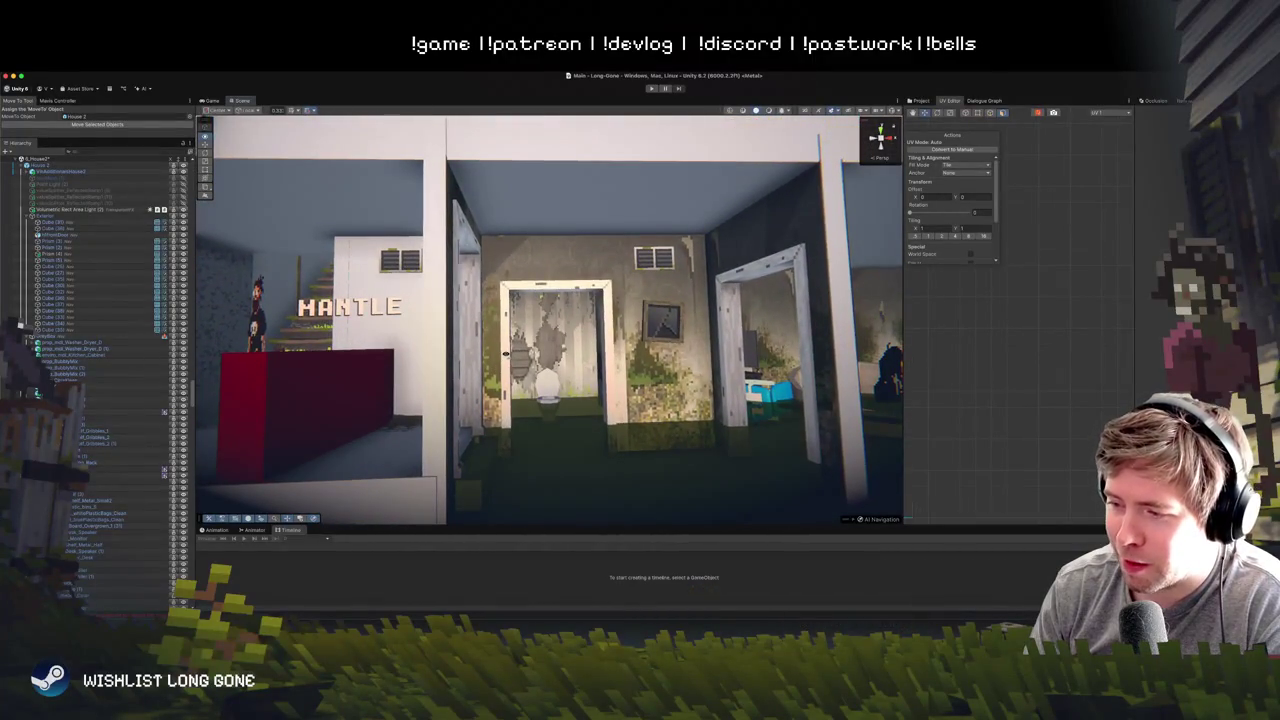
{"action": "key", "text": "s"}
{"action": "key", "text": "a"}
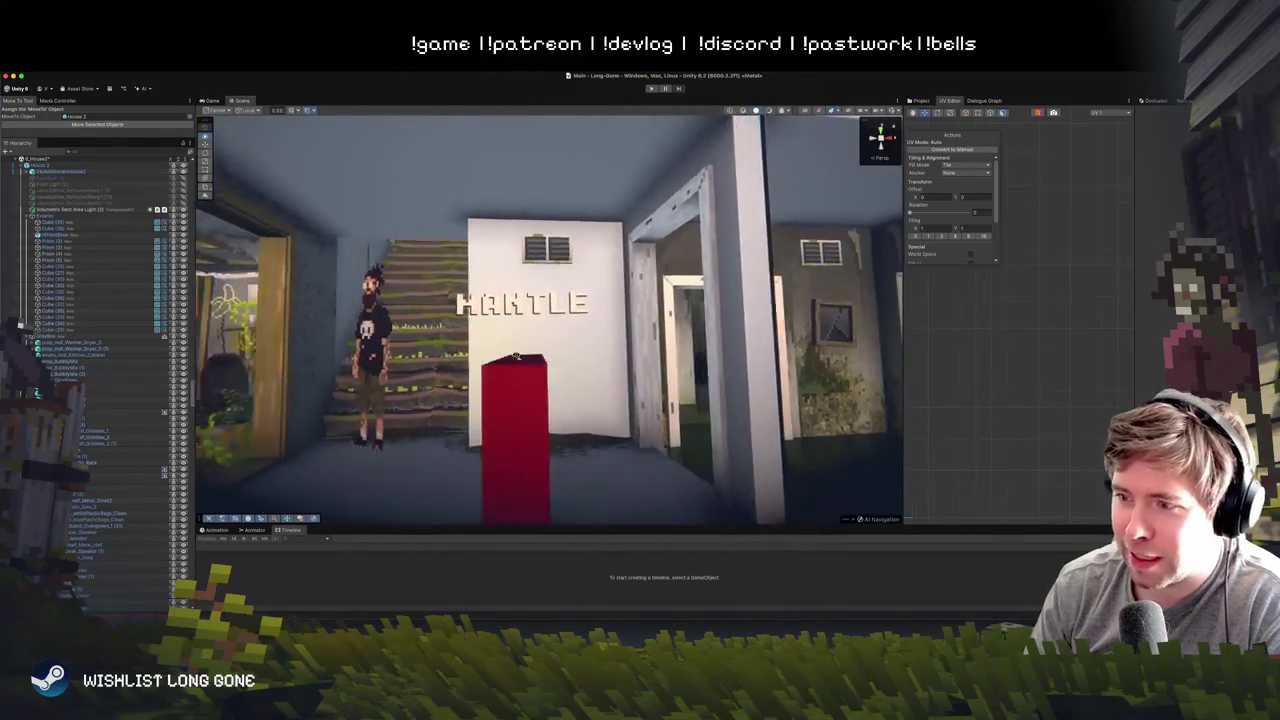
{"action": "key", "text": "s"}
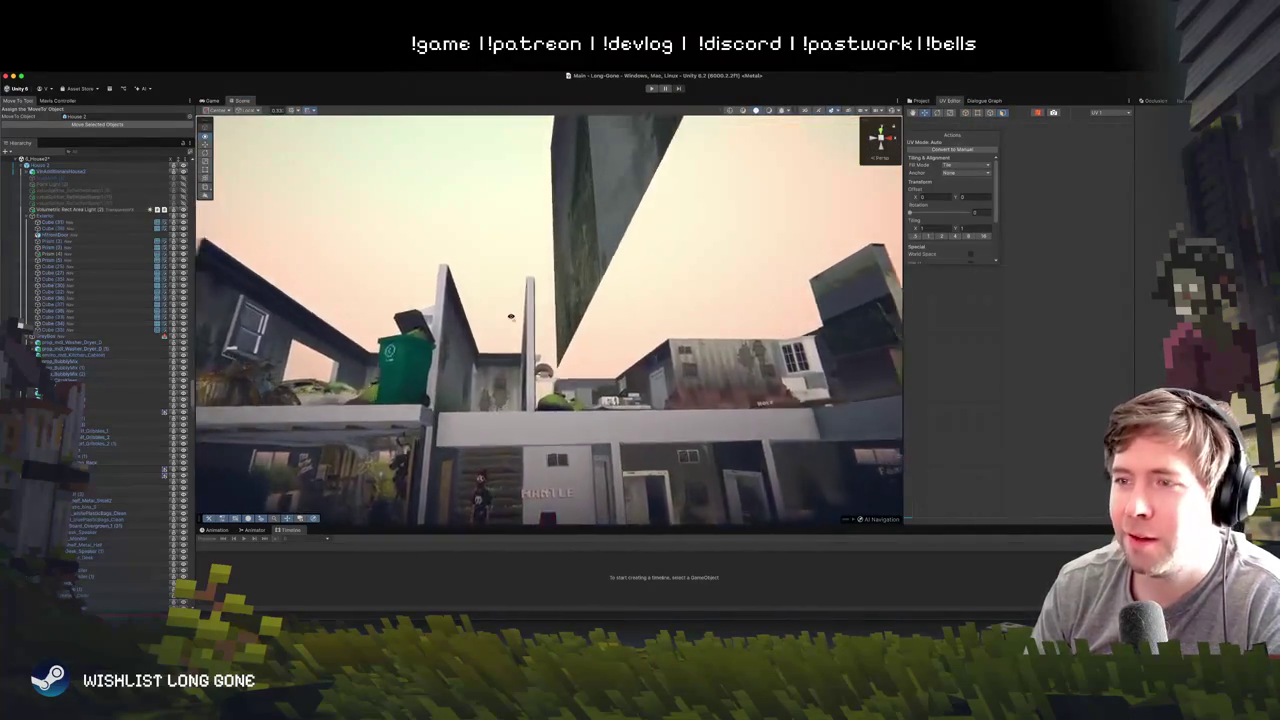
{"action": "key", "text": "w"}
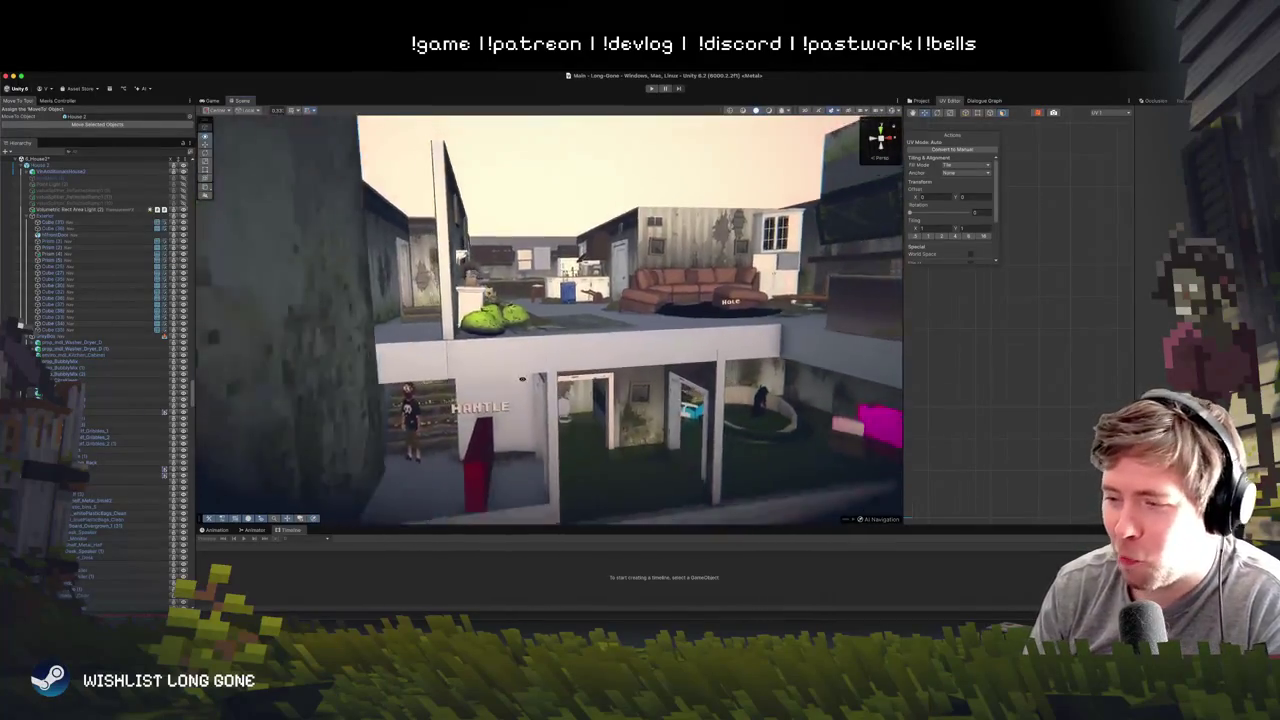
{"action": "key", "text": "s"}
- Select Plane (1) and slide it into line with the front wall beside the sign and counter
{"action": "left_click", "coordinate": [529, 300]}
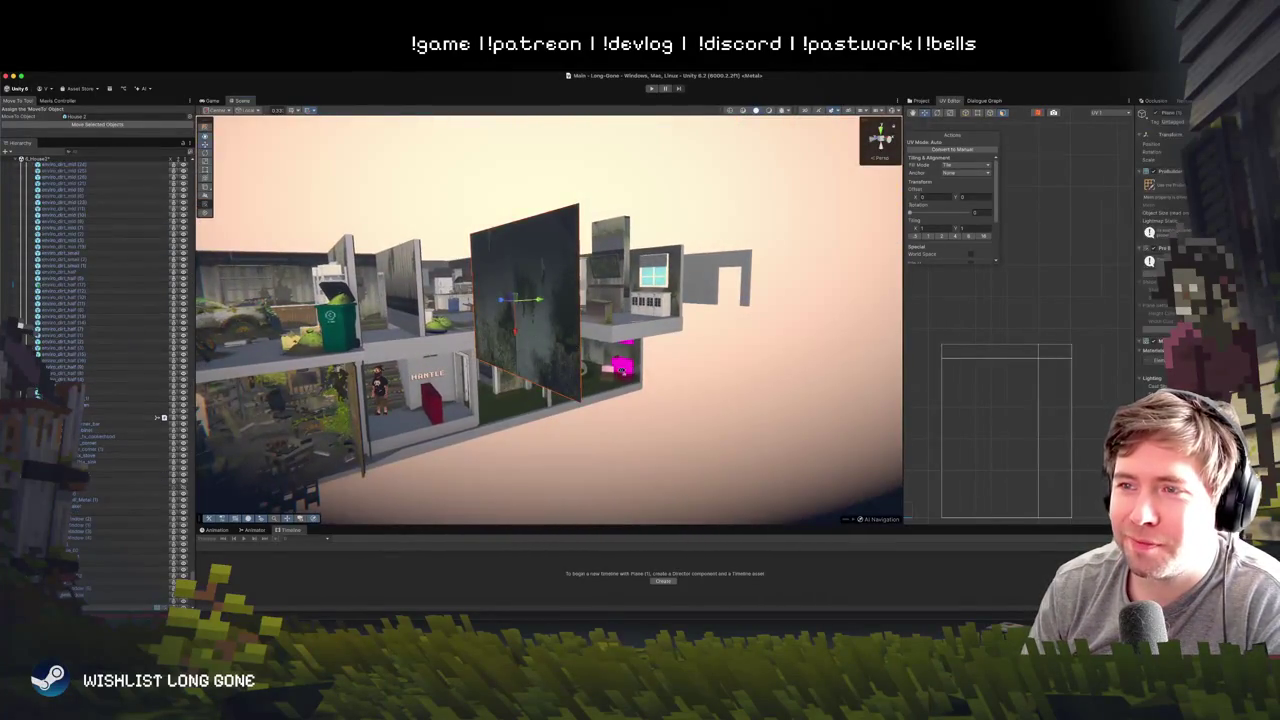
{"action": "key", "text": "w"}
{"action": "key", "text": "d"}
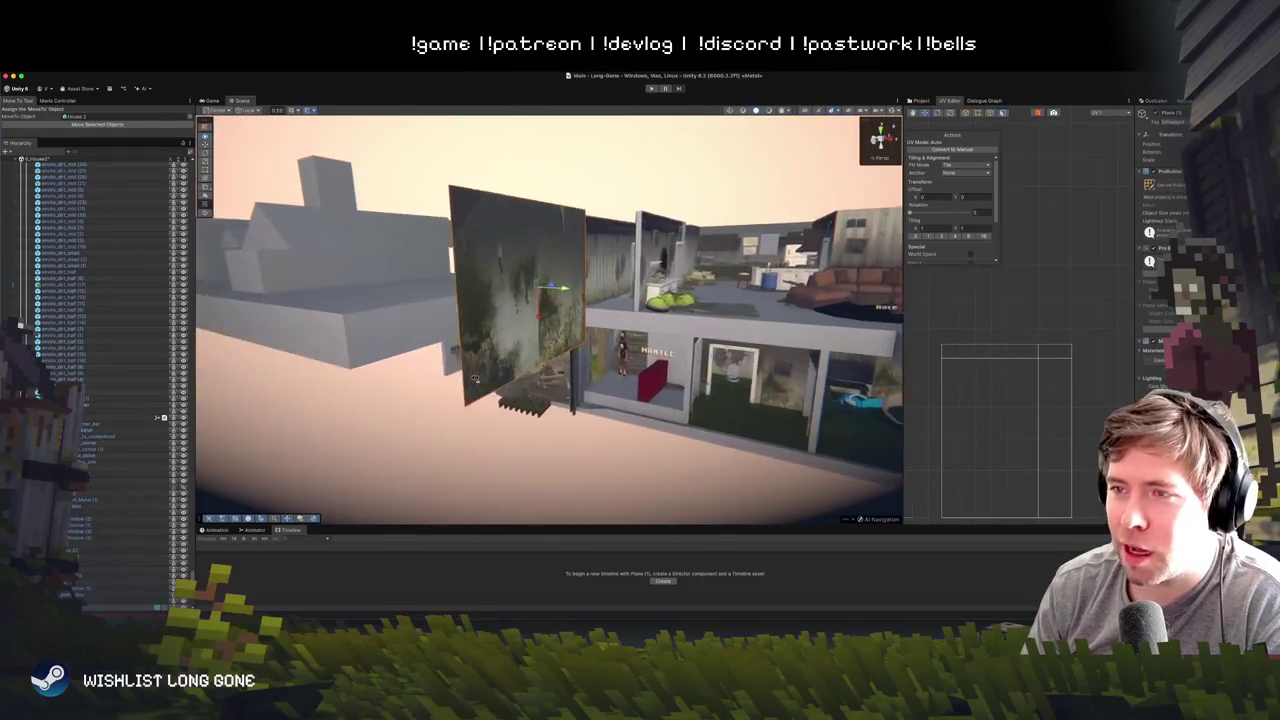
{"action": "left_click_drag", "start_coordinate": [522, 287], "coordinate": [632, 357]}
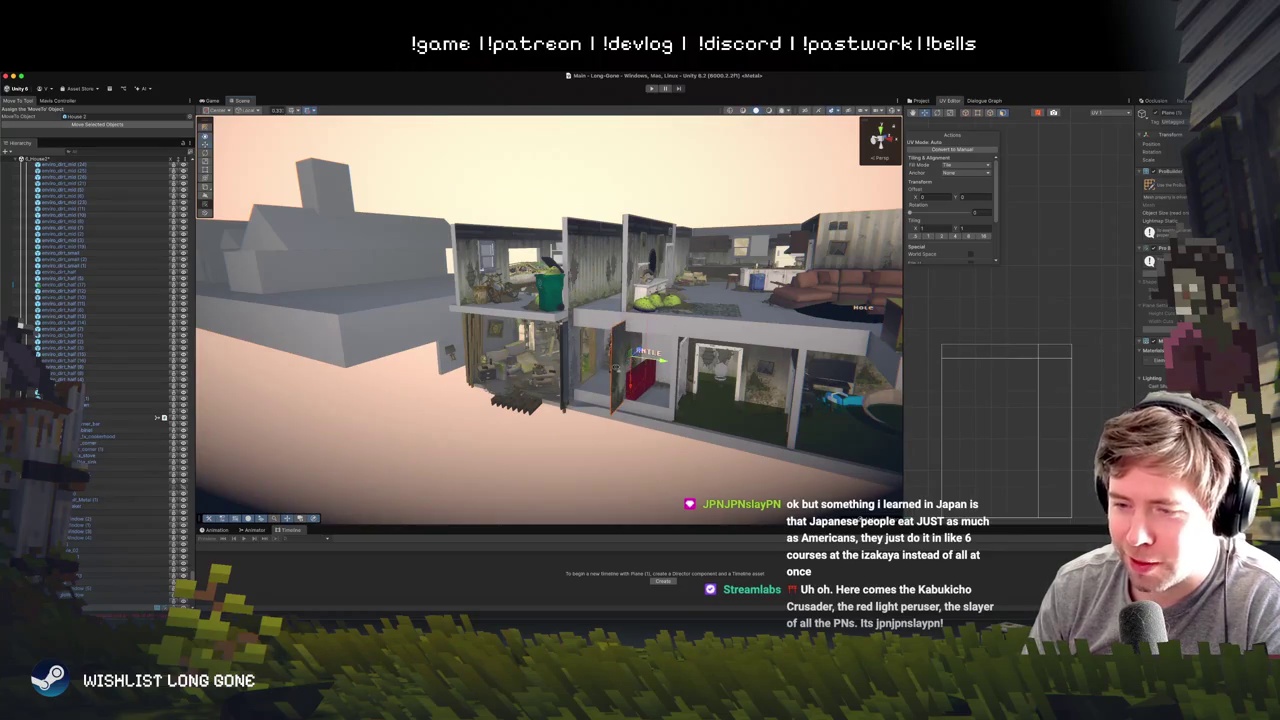
{"action": "scroll", "coordinate": [632, 357], "scroll_direction": "down", "scroll_amount": 5}
{"action": "scroll", "coordinate": [596, 383], "scroll_direction": "up", "scroll_amount": 3}
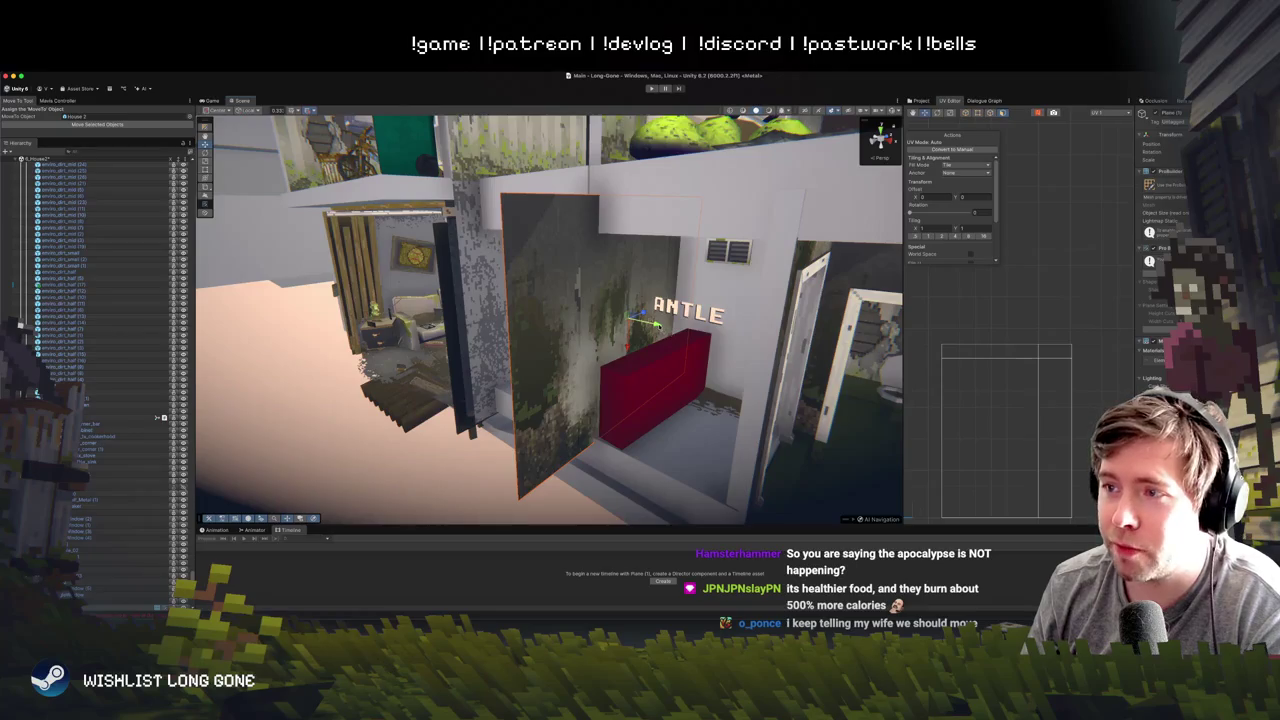
{"action": "mouse_move", "coordinate": [655, 325]}
{"action": "left_mouse_down"}
{"action": "mouse_move", "coordinate": [613, 313]}
{"action": "mouse_move", "coordinate": [638, 320]}
{"action": "mouse_move", "coordinate": [628, 325]}
{"action": "mouse_move", "coordinate": [617, 313]}
{"action": "mouse_move", "coordinate": [656, 300]}
{"action": "left_mouse_up"}
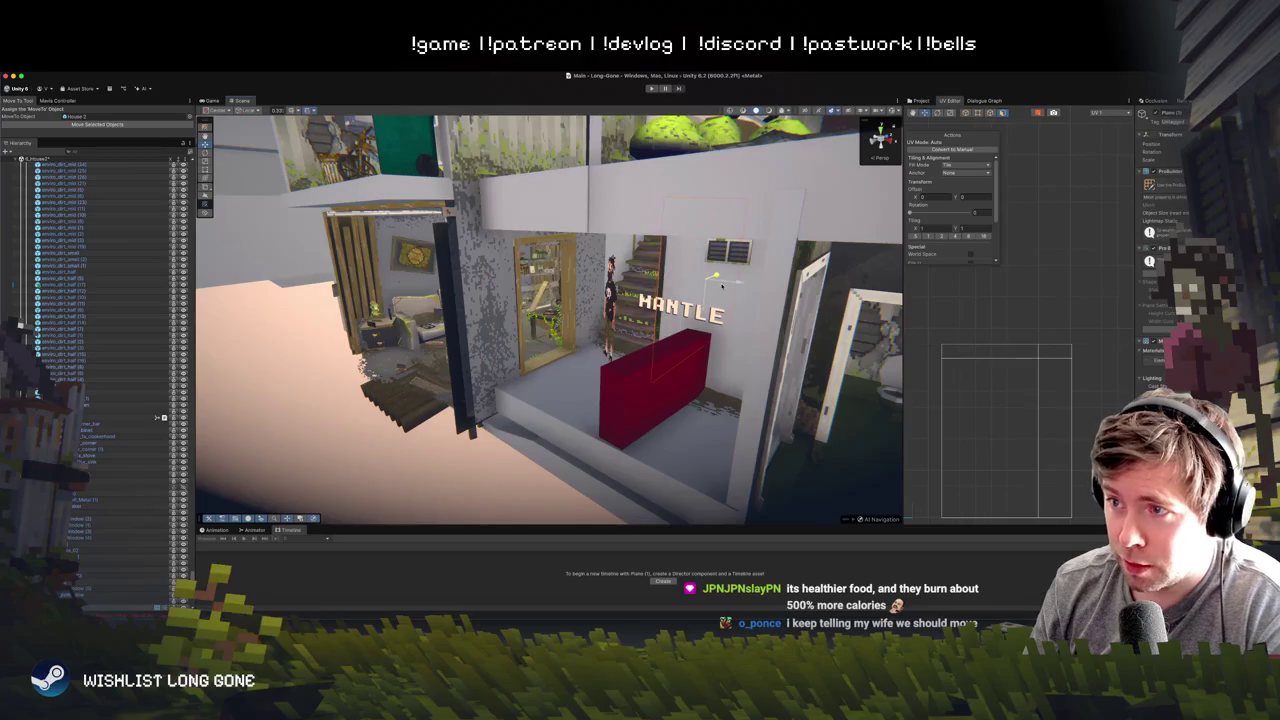
- Fly through the doorway to view the stairs and MANTLE sign, then select the thin wall plane beside it
{"action": "key", "text": "w"}
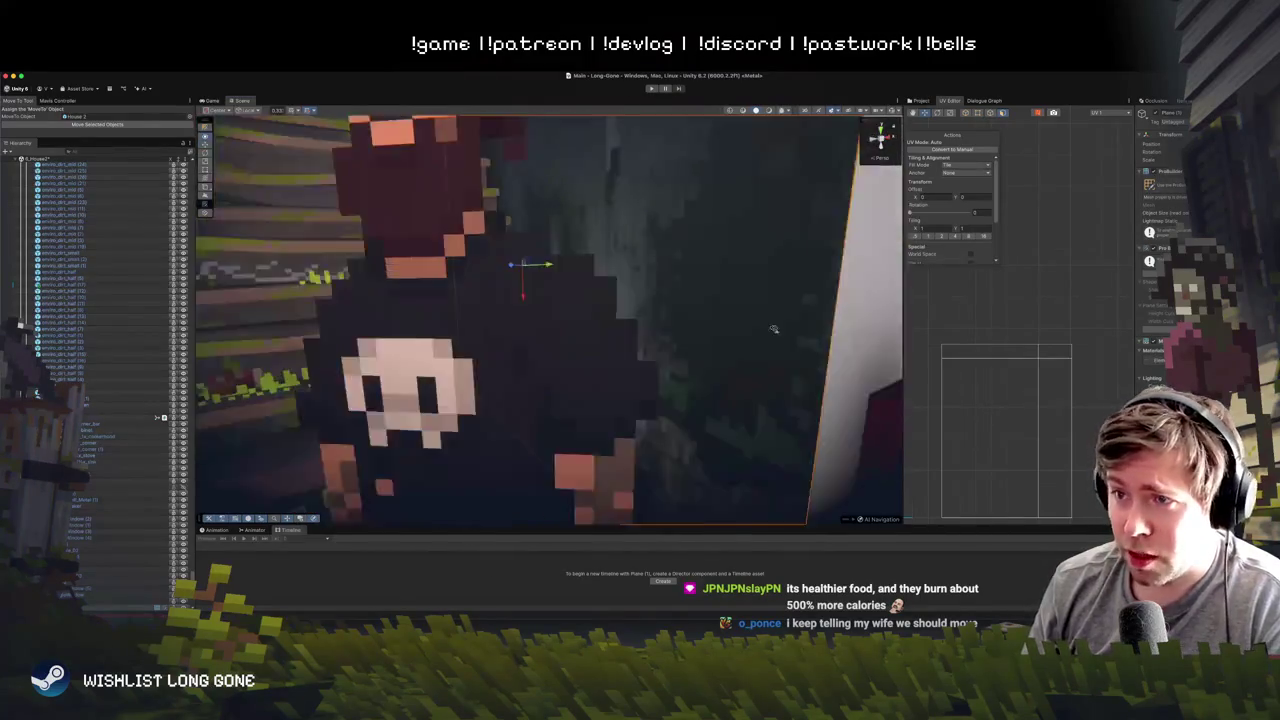
{"action": "key", "text": "w"}
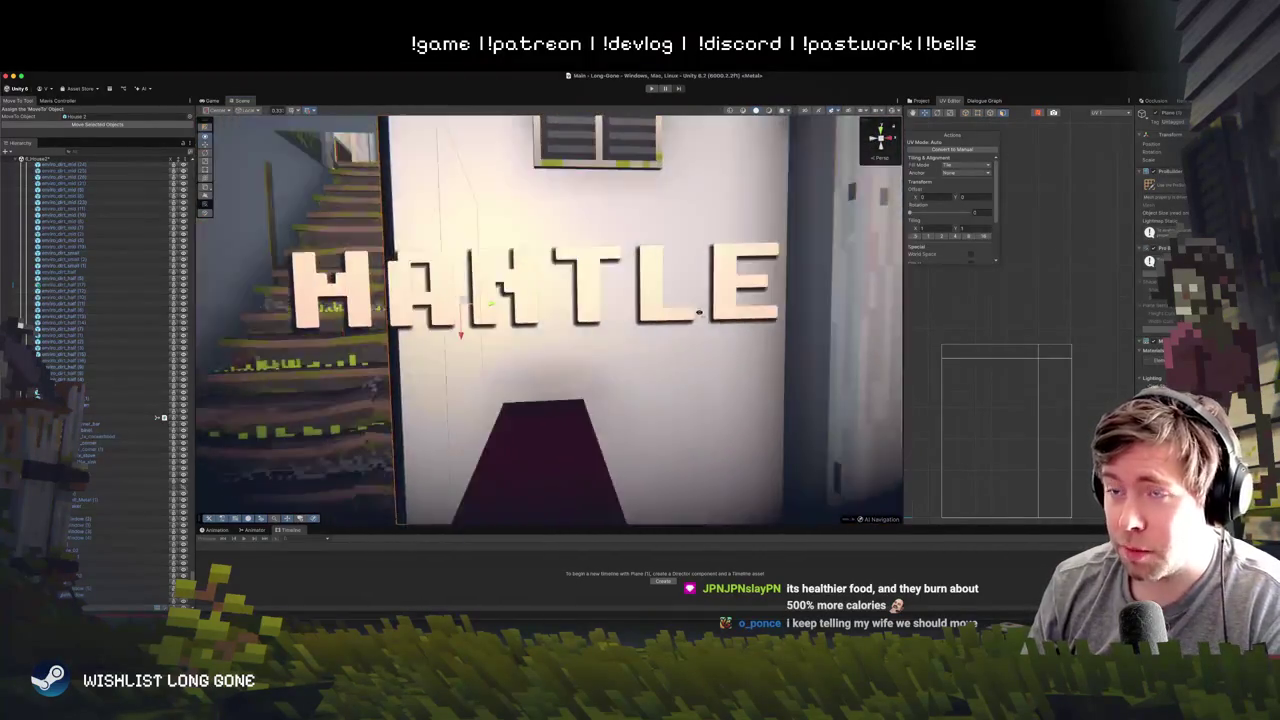
{"action": "key", "text": "w"}
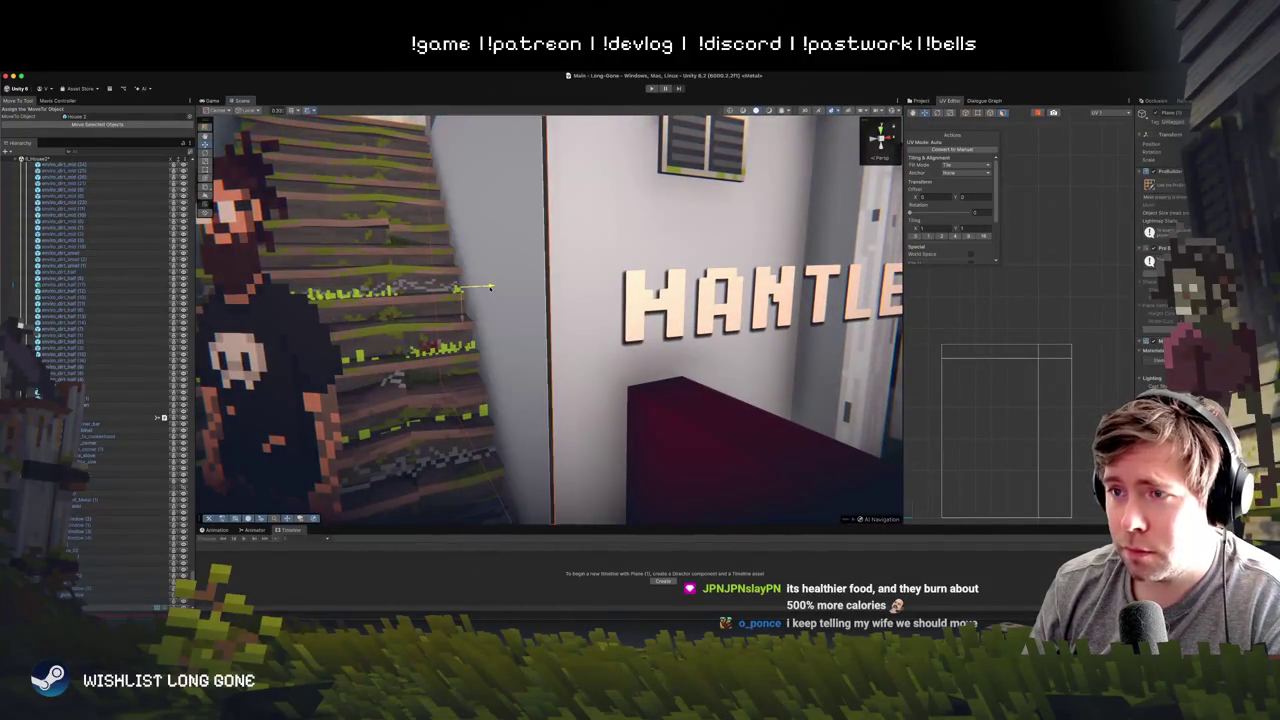
{"action": "key", "text": "s"}
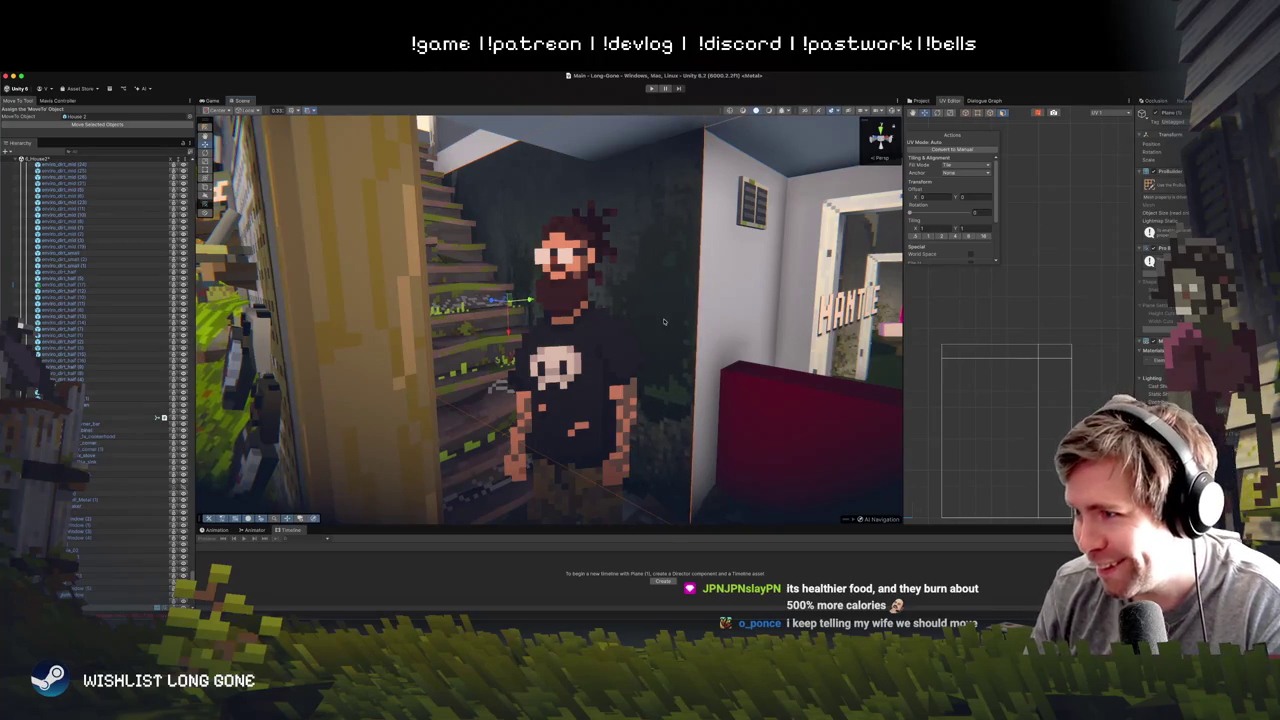
{"action": "key", "text": "s"}
{"action": "left_click_drag", "start_coordinate": [587, 325], "coordinate": [574, 300]}
{"action": "left_click", "coordinate": [276, 163]}
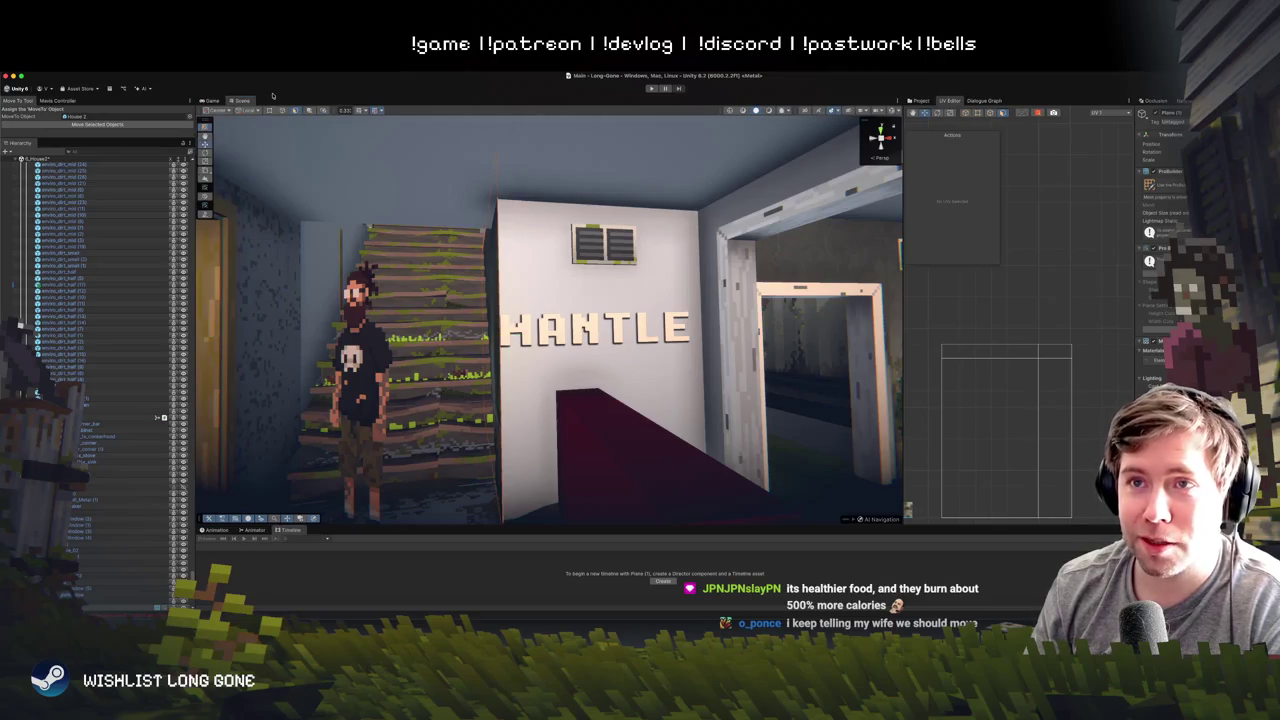
{"action": "left_click", "coordinate": [497, 400]}
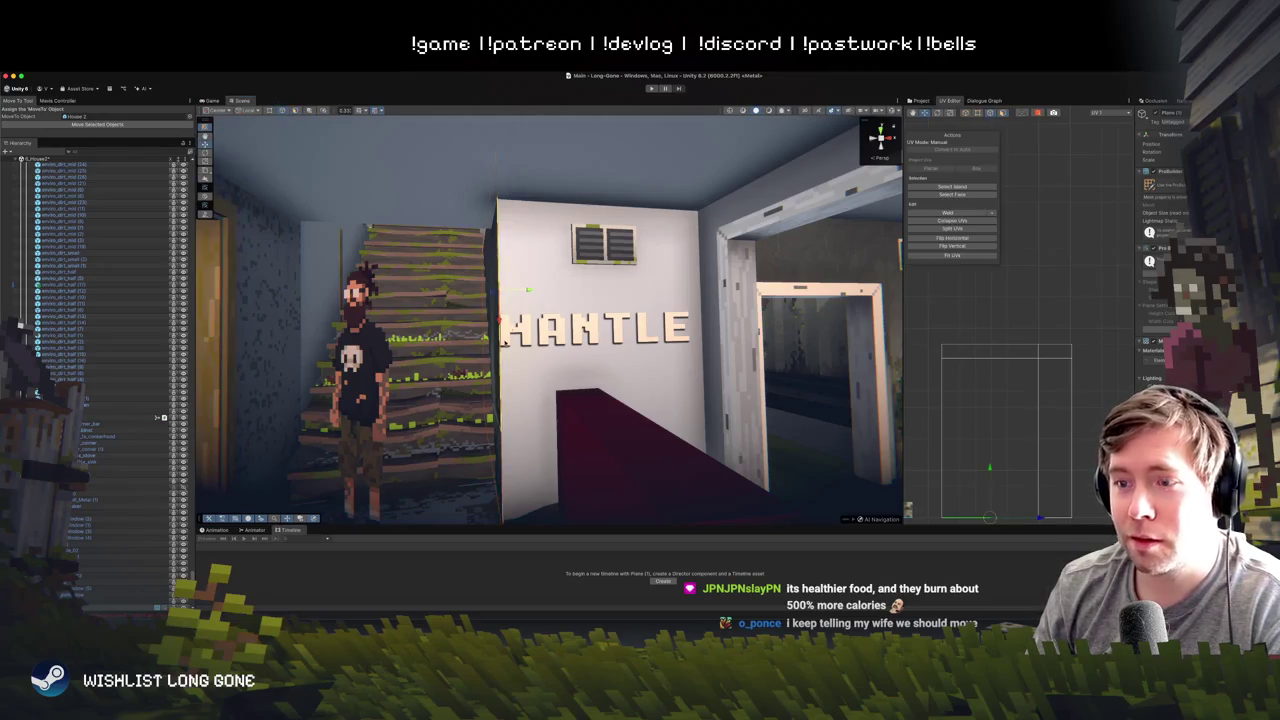
- Select the wall plane's face and right edge and frame the doorway beside it
{"action": "left_click", "coordinate": [502, 450]}
{"action": "left_click_drag", "start_coordinate": [548, 367], "coordinate": [390, 323]}
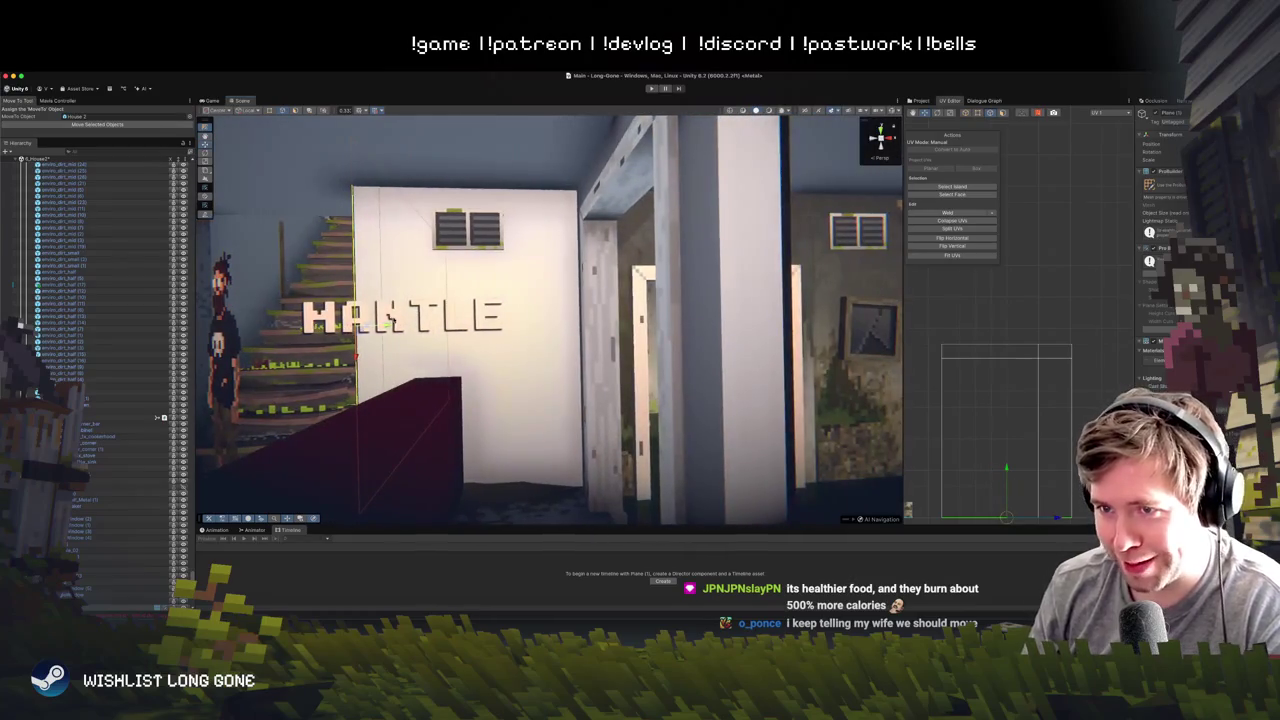
{"action": "left_click", "coordinate": [576, 340]}
{"action": "left_click_drag", "start_coordinate": [576, 340], "coordinate": [705, 368]}
{"action": "key", "text": "f"}
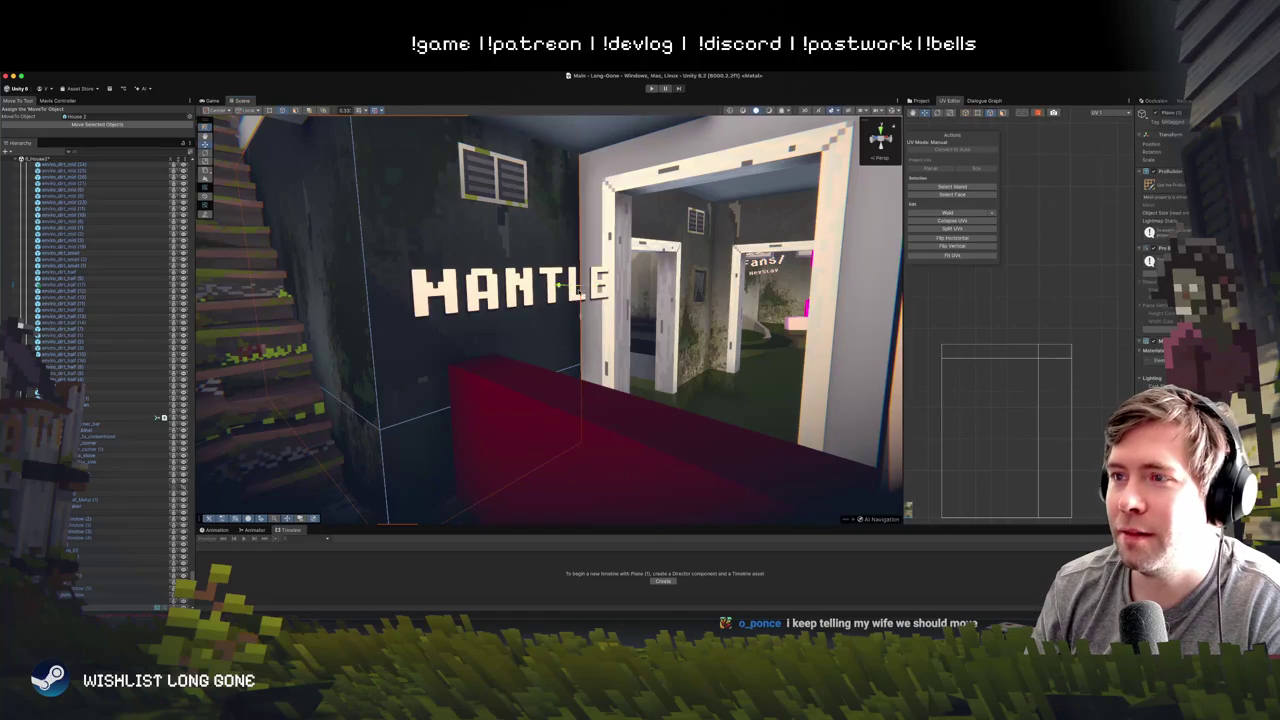
{"action": "left_click", "coordinate": [600, 292]}
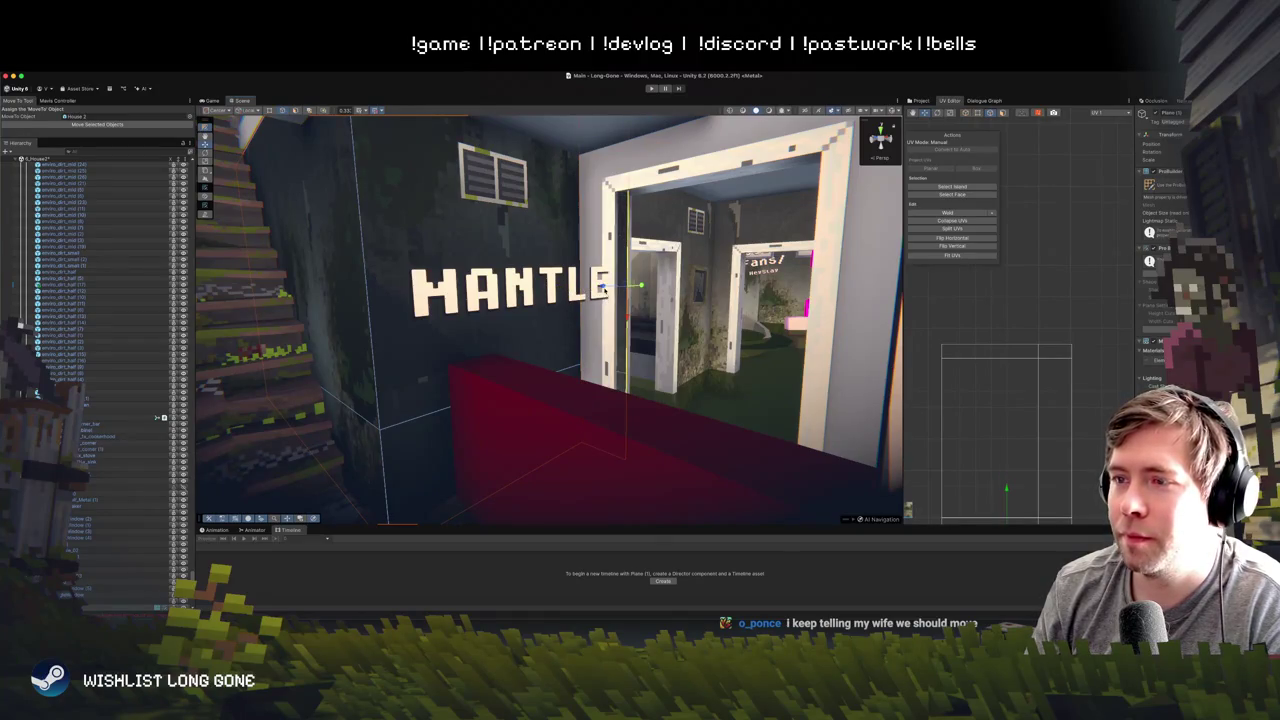
{"action": "left_click", "coordinate": [597, 287]}
{"action": "mouse_move", "coordinate": [600, 290]}
{"action": "left_mouse_down"}
{"action": "mouse_move", "coordinate": [640, 291]}
{"action": "mouse_move", "coordinate": [558, 294]}
{"action": "left_mouse_up"}
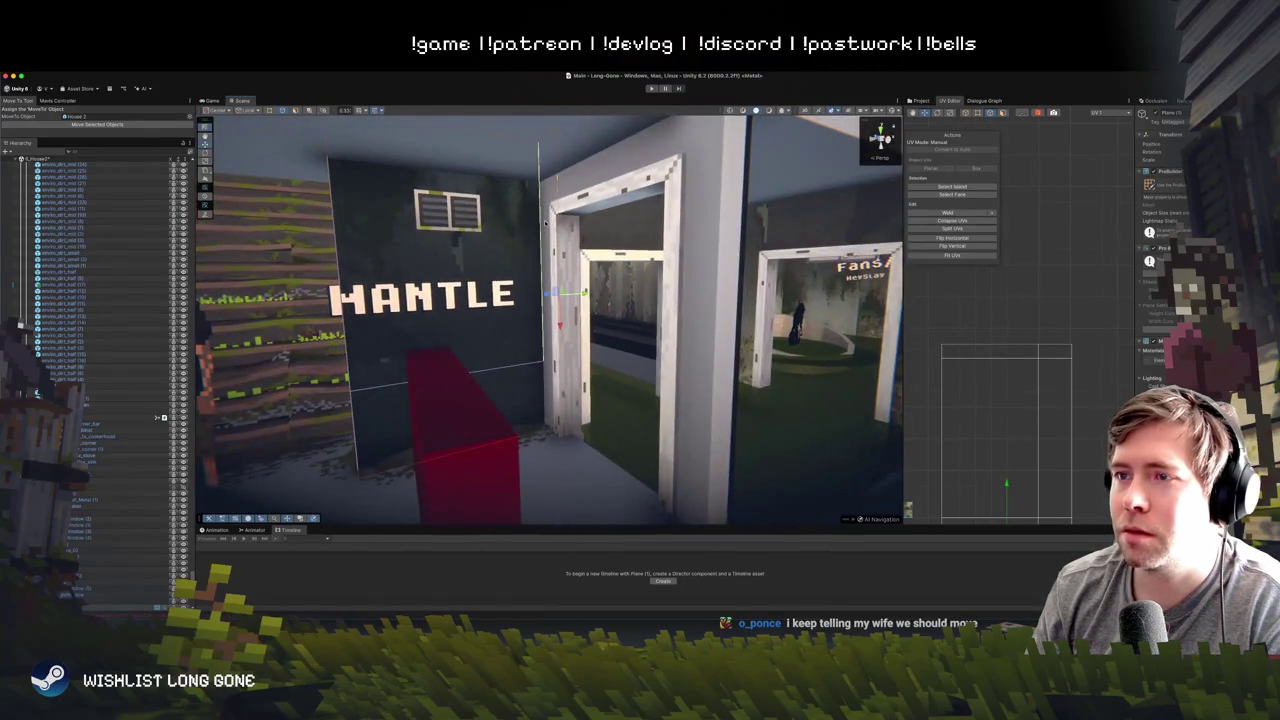
- Slide the MANTLE sign wall right until it closes the gap against the doorframe
{"action": "left_click", "coordinate": [745, 257]}
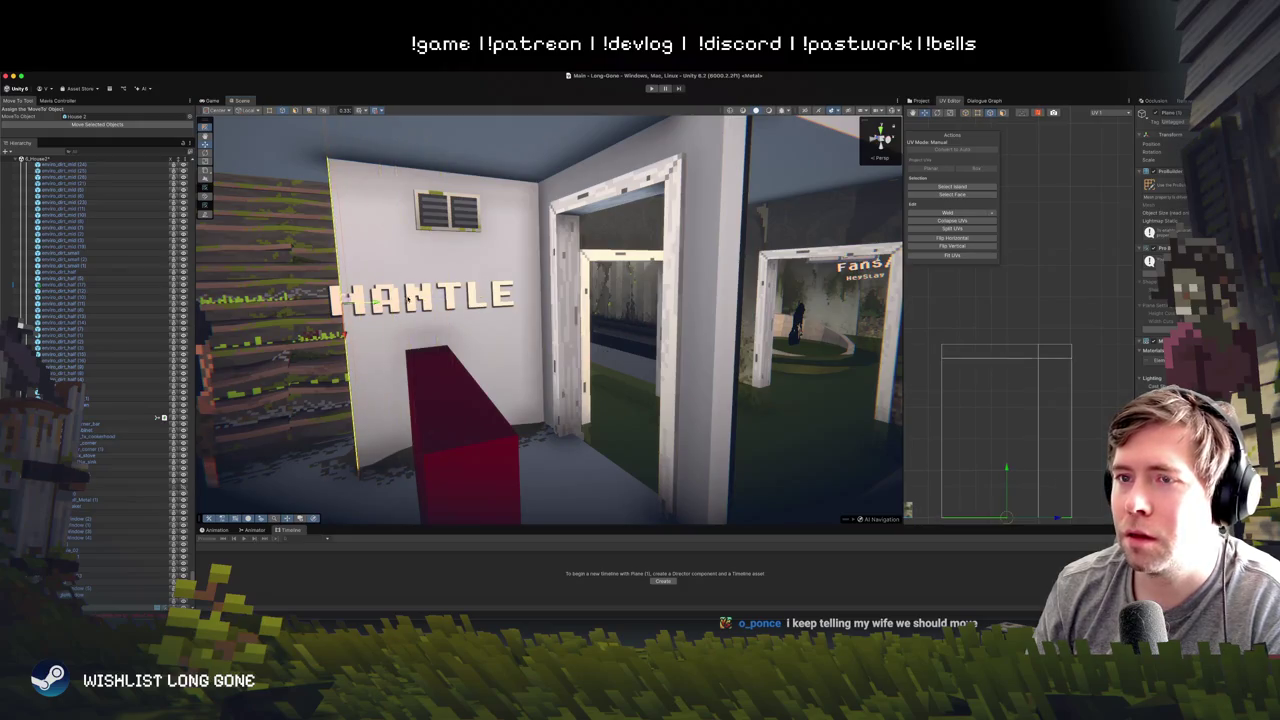
{"action": "left_click", "coordinate": [564, 293]}
{"action": "key", "text": "f"}
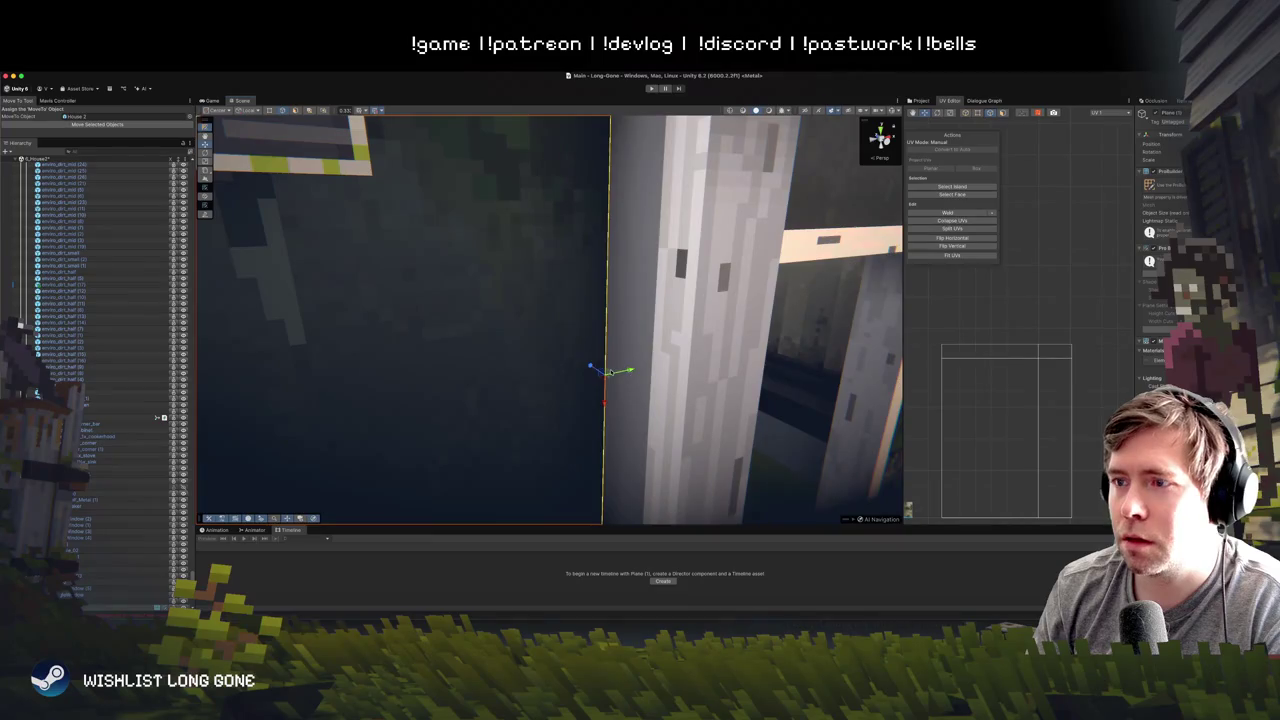
{"action": "scroll", "coordinate": [689, 373], "scroll_direction": "down", "scroll_amount": 5}
{"action": "scroll", "coordinate": [689, 374], "scroll_direction": "down", "scroll_amount": 5}
{"action": "left_click_drag", "start_coordinate": [538, 331], "coordinate": [736, 368]}
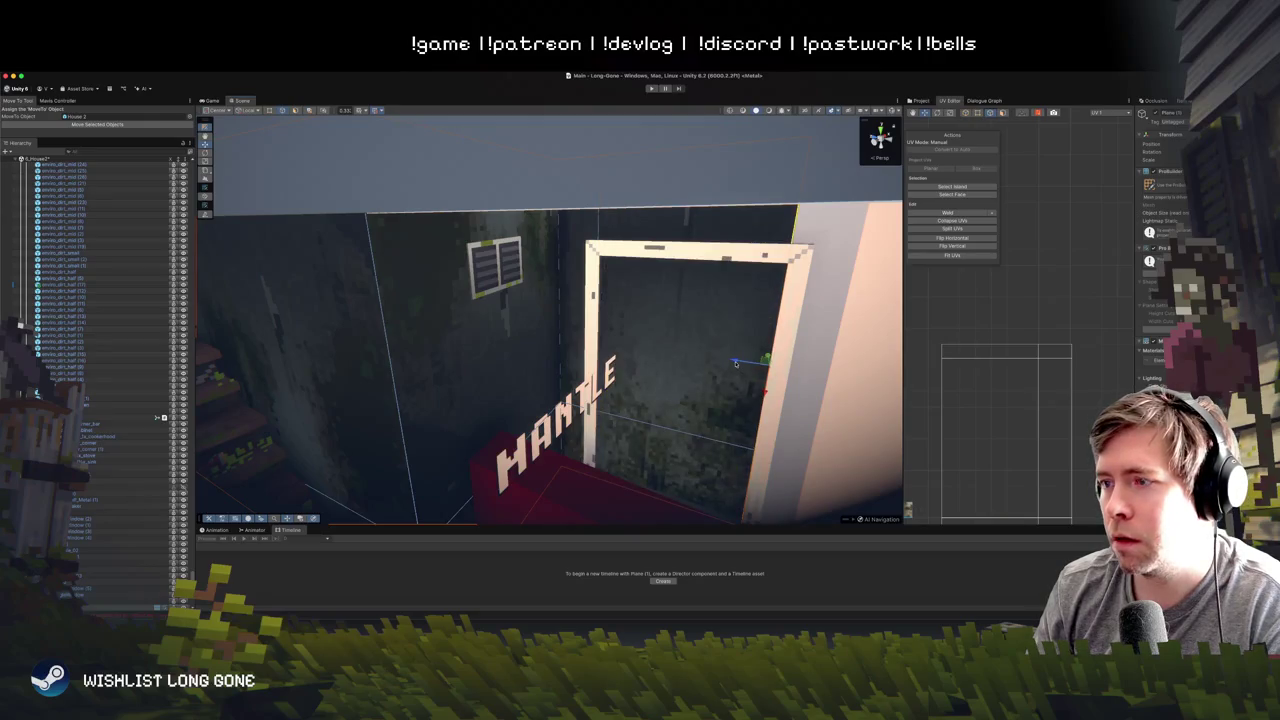
{"action": "mouse_move", "coordinate": [748, 362]}
{"action": "left_mouse_down"}
{"action": "mouse_move", "coordinate": [779, 361]}
{"action": "mouse_move", "coordinate": [749, 380]}
{"action": "mouse_move", "coordinate": [608, 305]}
{"action": "left_mouse_up"}
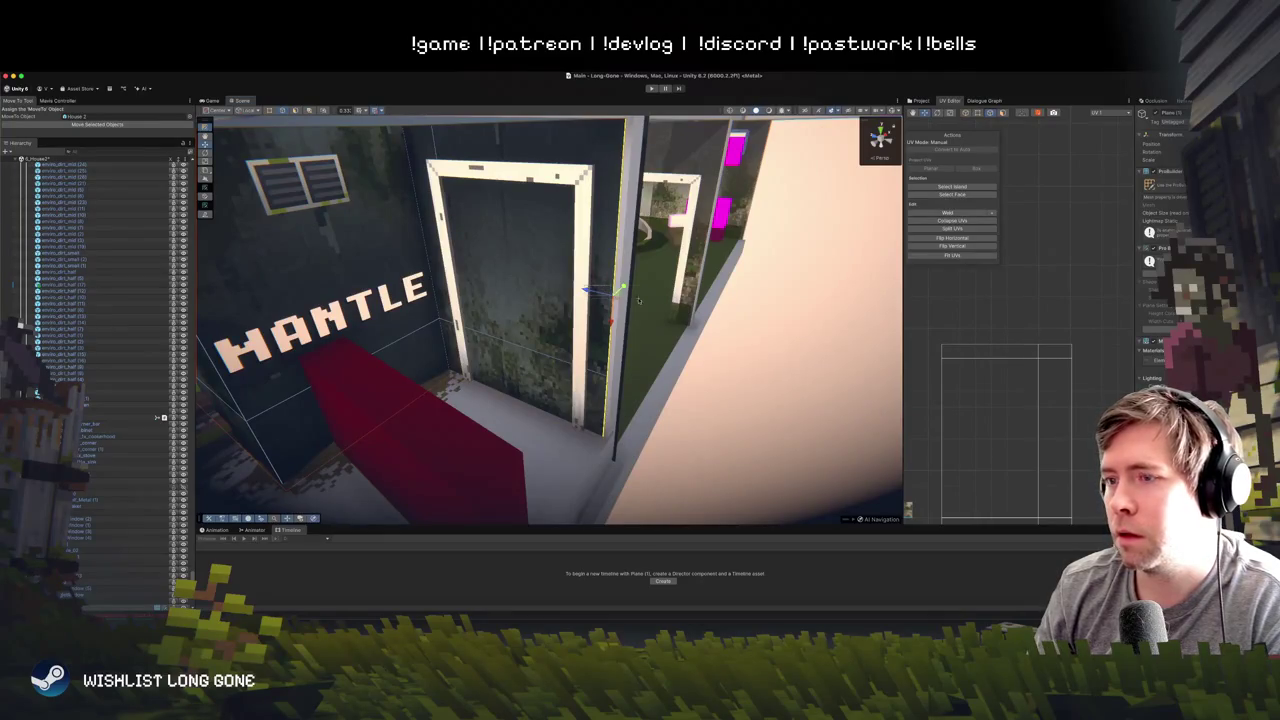
- Pick out the doorframe's vertical jamb and shift it to the left
{"action": "left_click", "coordinate": [601, 293]}
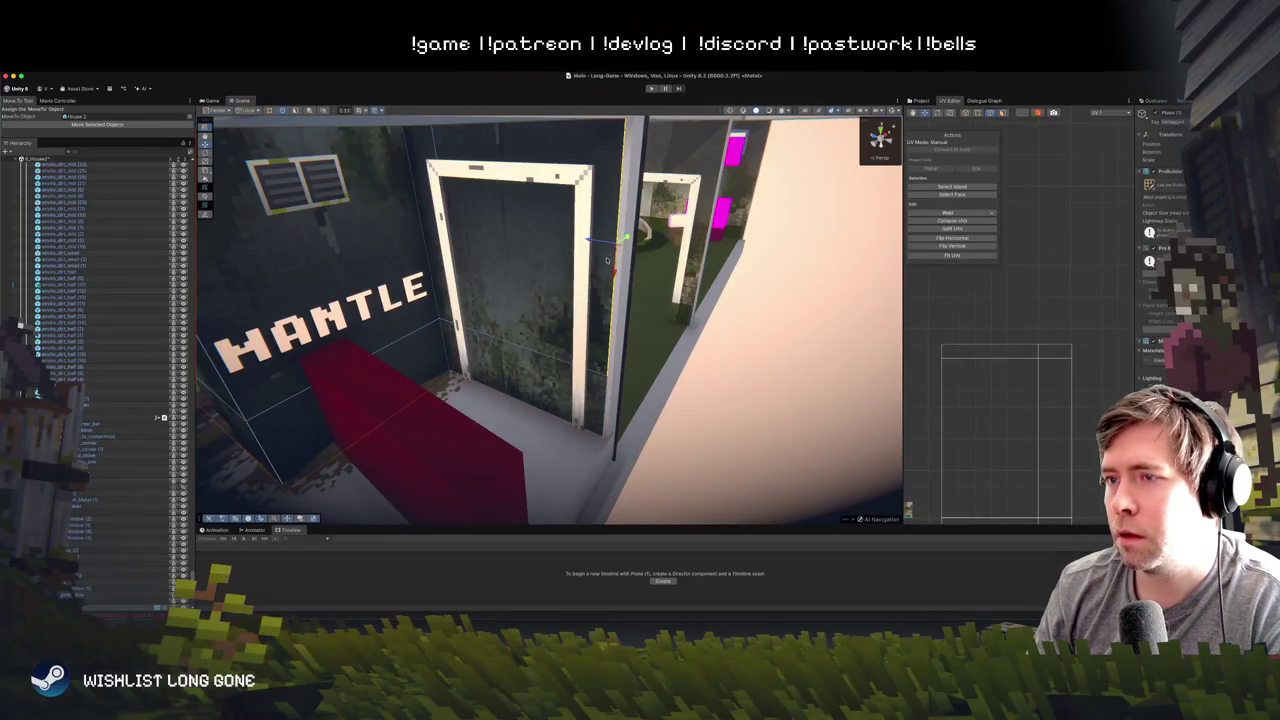
{"action": "left_click", "coordinate": [583, 282]}
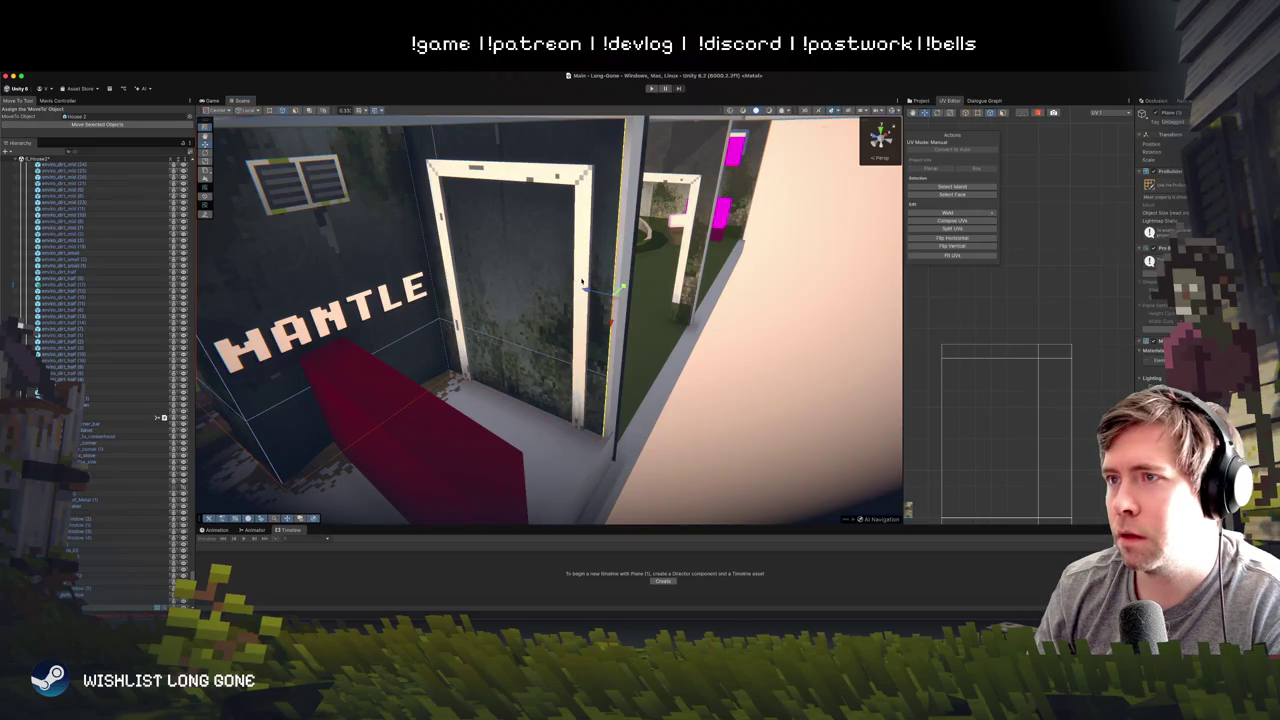
{"action": "left_click", "coordinate": [589, 293]}
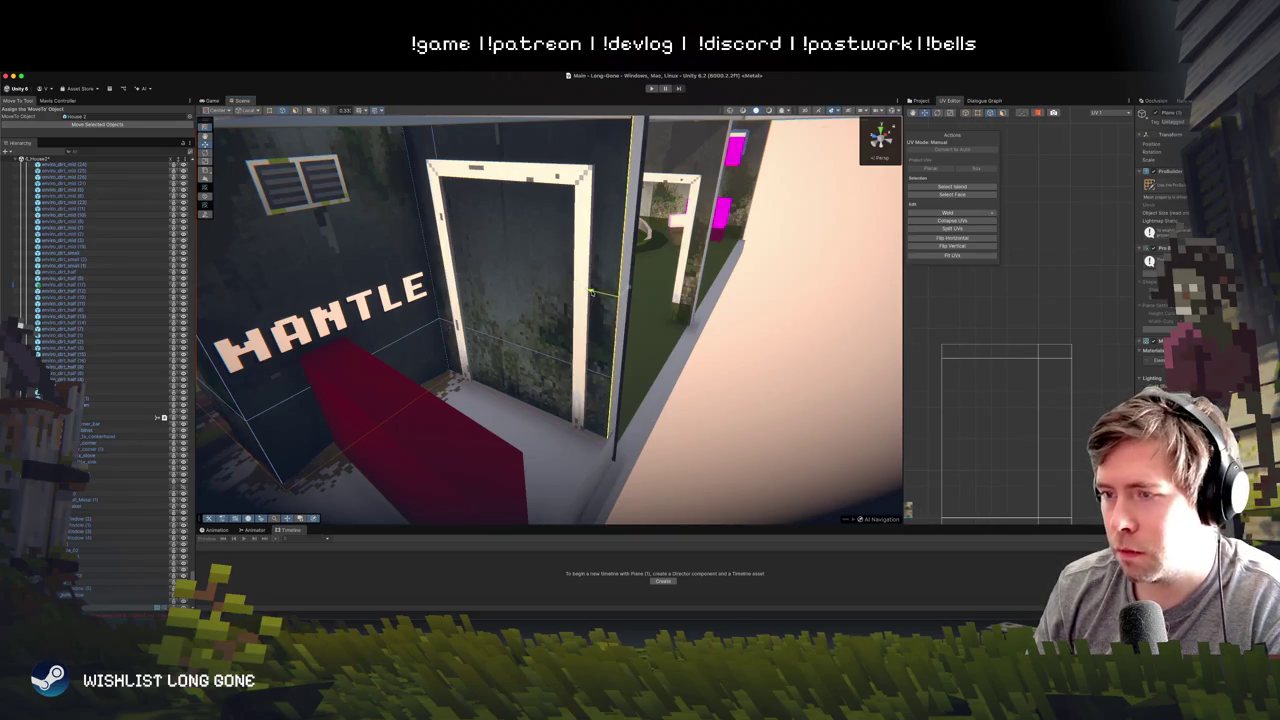
{"action": "left_click", "coordinate": [482, 338]}
{"action": "left_click", "coordinate": [545, 357]}
{"action": "left_click", "coordinate": [597, 373]}
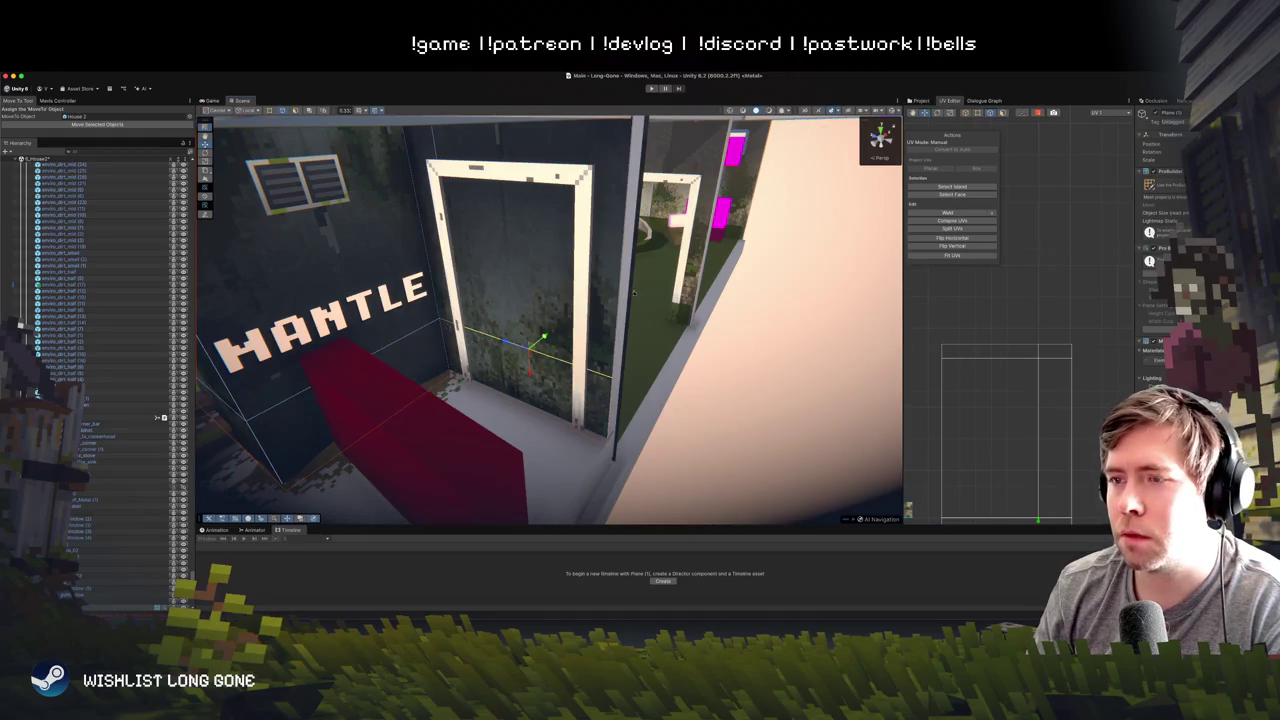
{"action": "left_click", "coordinate": [601, 277]}
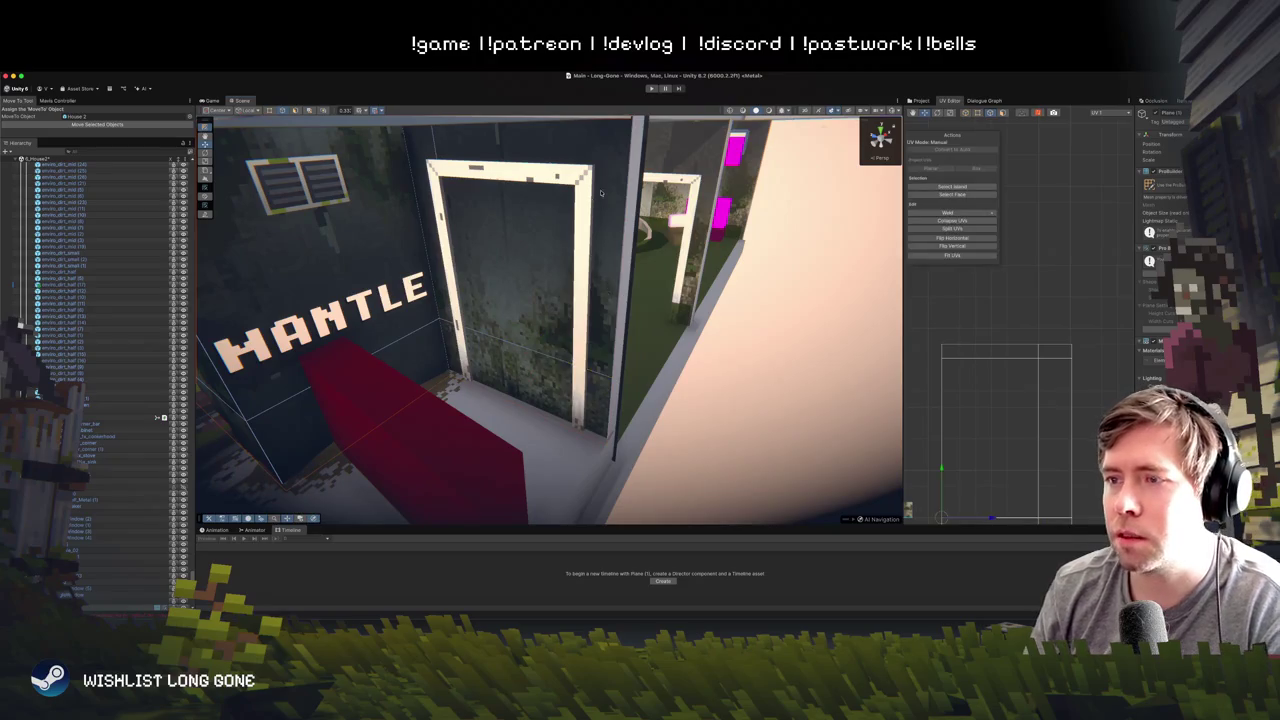
{"action": "left_click", "coordinate": [608, 288]}
{"action": "mouse_move", "coordinate": [617, 291]}
{"action": "left_mouse_down"}
{"action": "mouse_move", "coordinate": [578, 287]}
{"action": "mouse_move", "coordinate": [590, 292]}
{"action": "left_mouse_up"}
- Select edges along the door frame and MANTLE wall, framing the view there
{"action": "left_click", "coordinate": [546, 355]}
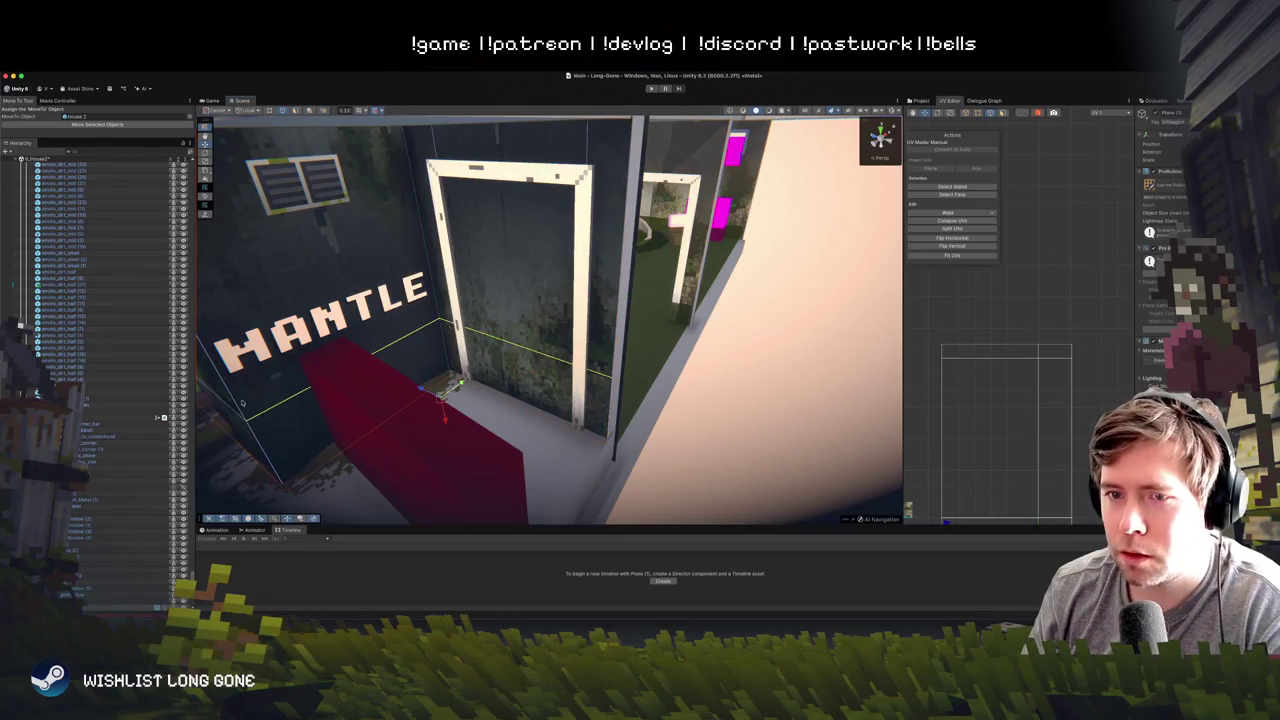
{"action": "left_click", "coordinate": [300, 355]}
{"action": "key", "text": "f"}
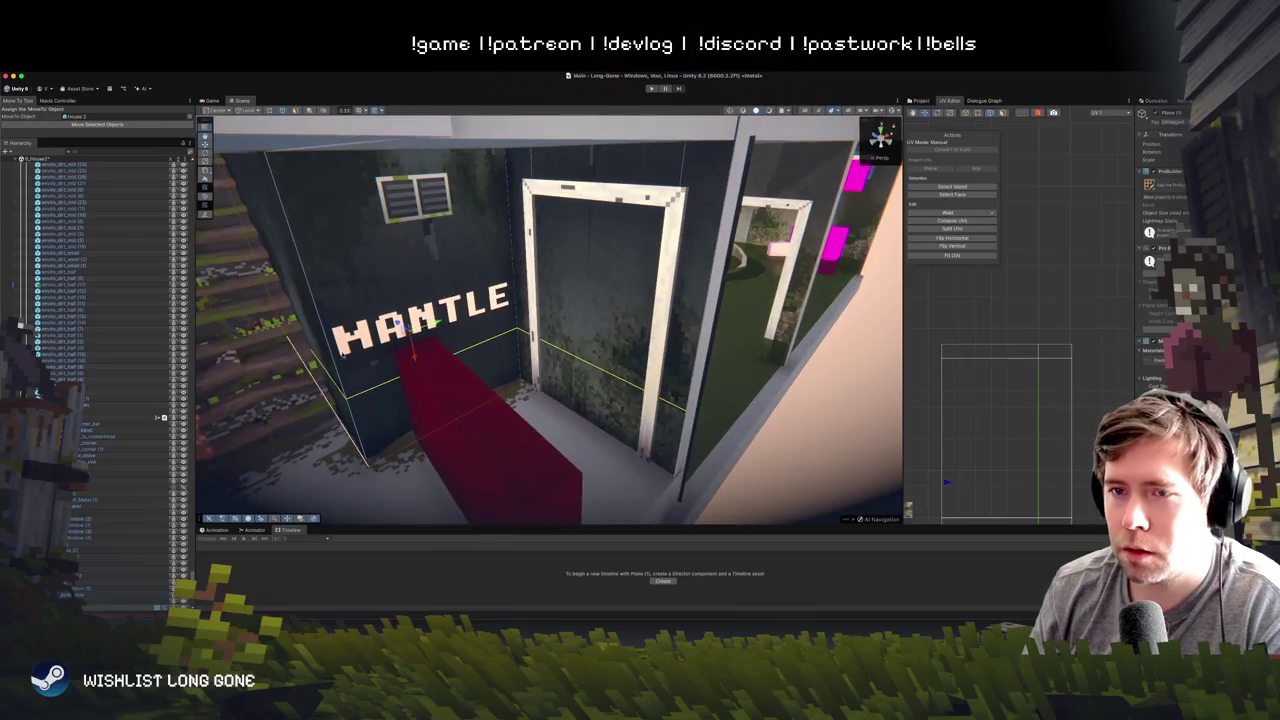
{"action": "left_click", "coordinate": [422, 222]}
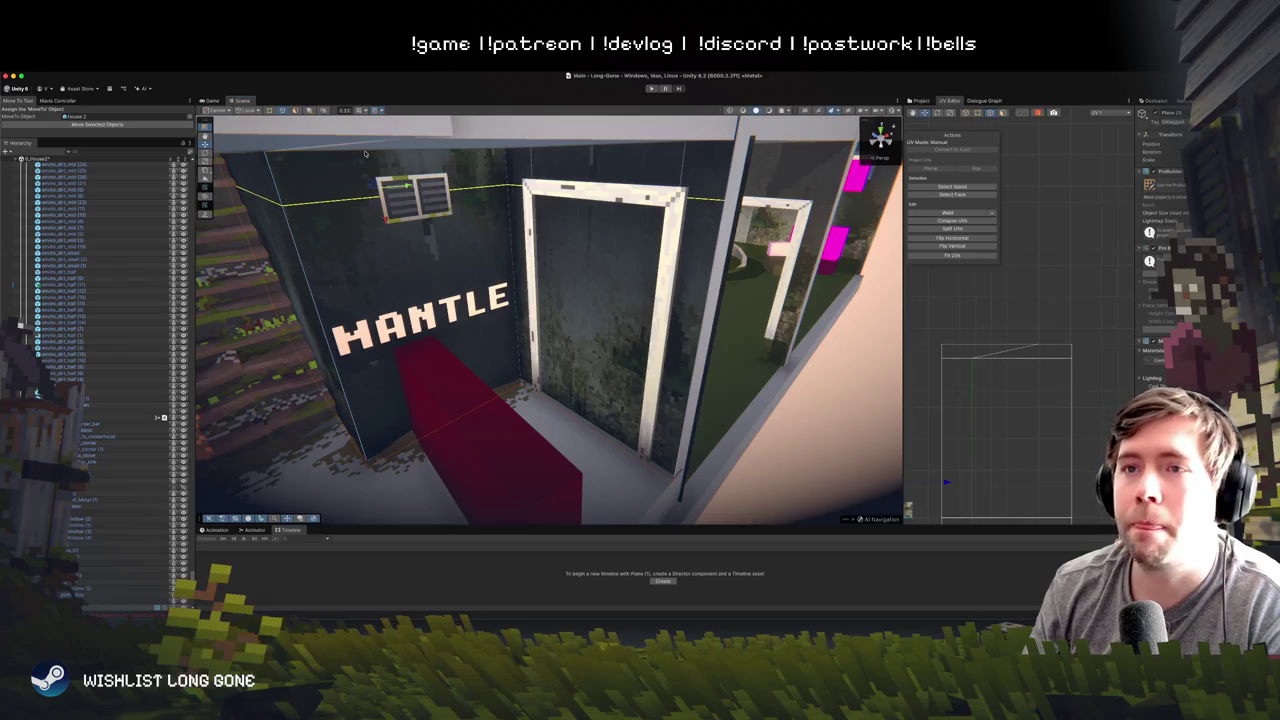
{"action": "left_click", "coordinate": [297, 111]}
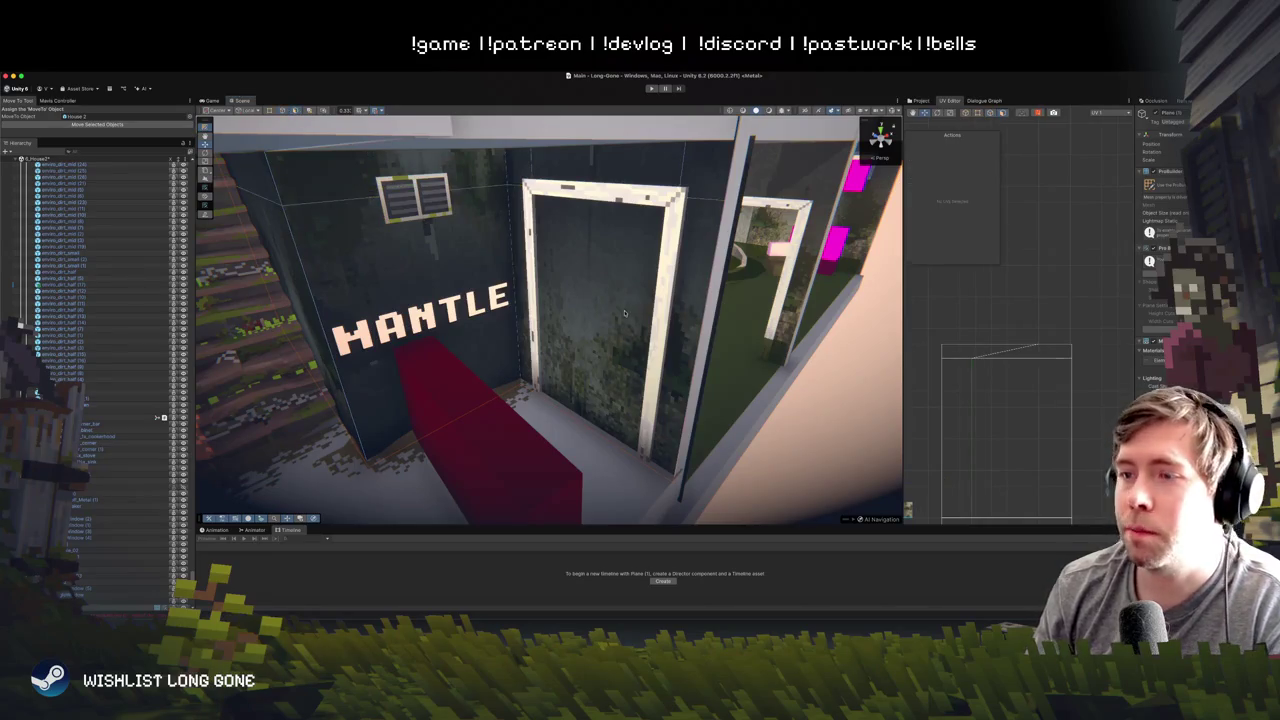
- Delete the unwanted inner face filling the doorway
{"action": "left_click", "coordinate": [600, 277]}
{"action": "mouse_move", "coordinate": [620, 287]}
{"action": "left_mouse_down"}
{"action": "mouse_move", "coordinate": [632, 314]}
{"action": "mouse_move", "coordinate": [690, 337]}
{"action": "mouse_move", "coordinate": [827, 306]}
{"action": "left_mouse_up"}
{"action": "left_click", "coordinate": [632, 314]}
{"action": "key", "text": "BackSpace"}
{"action": "scroll", "coordinate": [827, 306], "scroll_direction": "down", "scroll_amount": 10}
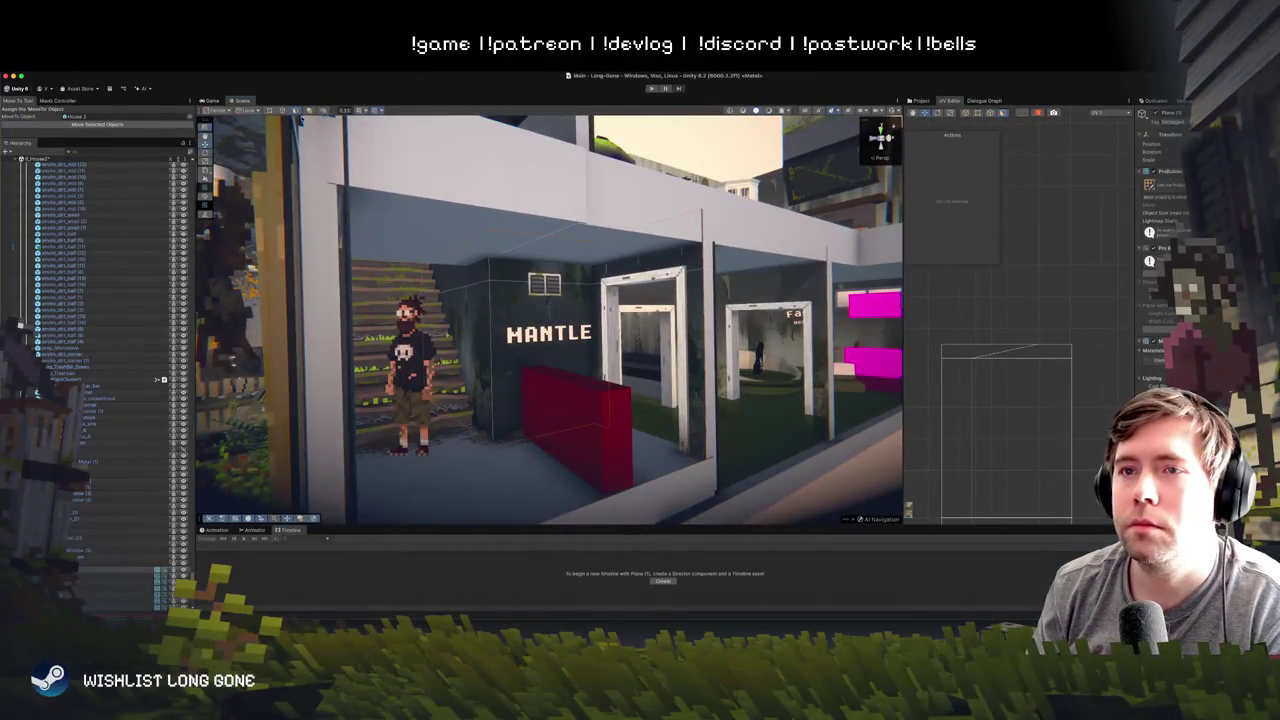
{"action": "mouse_move", "coordinate": [210, 122]}
{"action": "left_mouse_down"}
{"action": "mouse_move", "coordinate": [694, 323]}
{"action": "mouse_move", "coordinate": [602, 301]}
{"action": "left_mouse_up"}
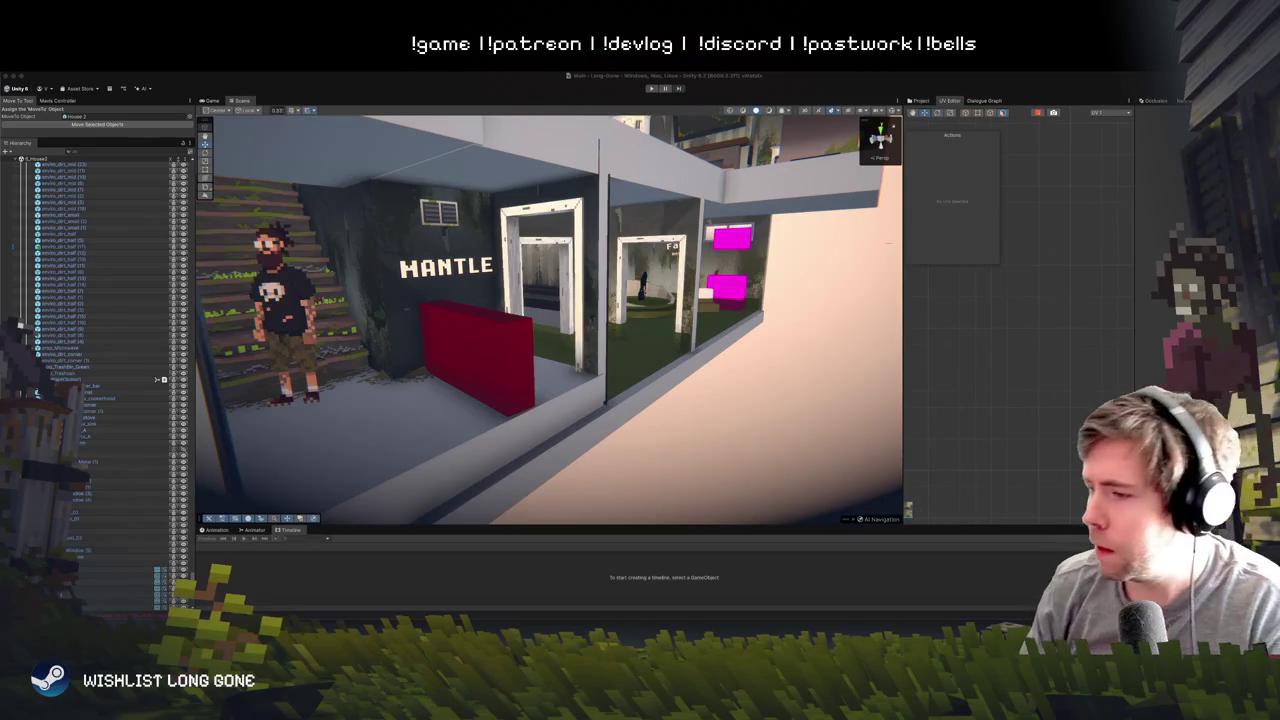
{"action": "left_click", "coordinate": [537, 367]}
{"action": "mouse_move", "coordinate": [598, 368]}
{"action": "left_mouse_down"}
{"action": "mouse_move", "coordinate": [557, 330]}
{"action": "mouse_move", "coordinate": [583, 325]}
{"action": "mouse_move", "coordinate": [565, 285]}
{"action": "mouse_move", "coordinate": [565, 300]}
{"action": "left_mouse_up"}
{"action": "left_click", "coordinate": [565, 285]}
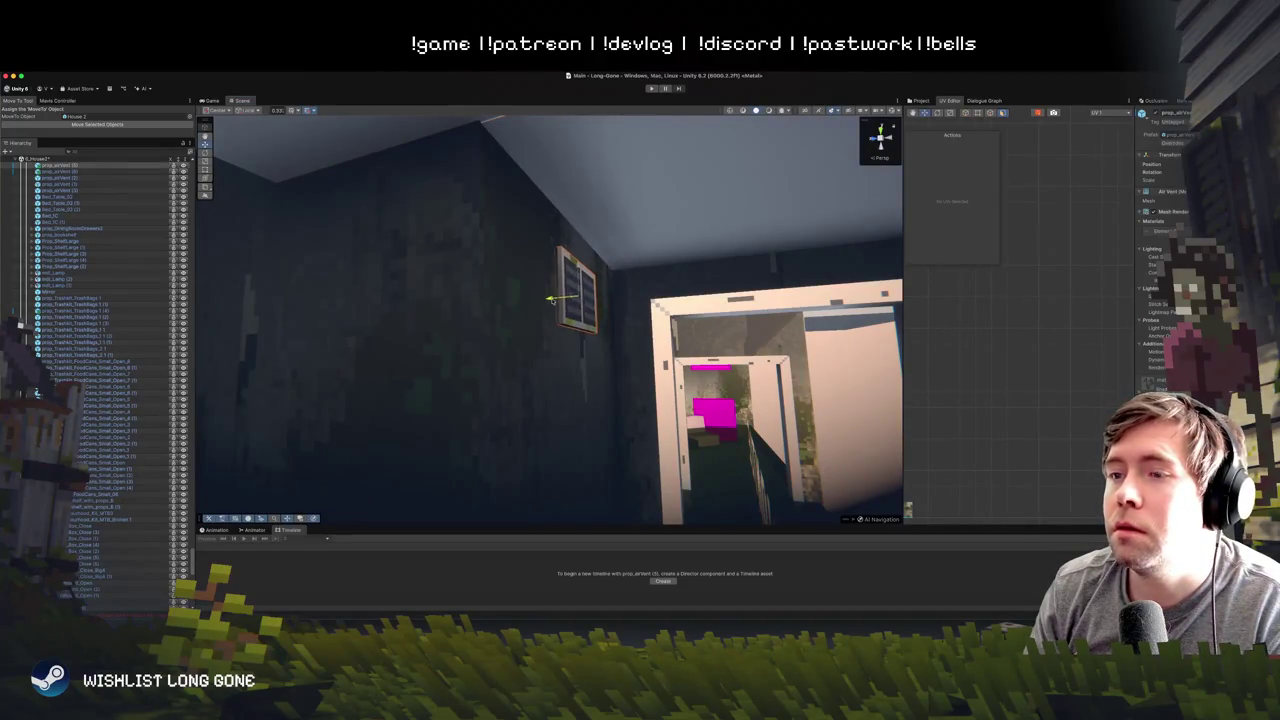
{"action": "mouse_move", "coordinate": [598, 311]}
{"action": "left_mouse_down"}
{"action": "mouse_move", "coordinate": [731, 363]}
{"action": "mouse_move", "coordinate": [487, 403]}
{"action": "mouse_move", "coordinate": [574, 429]}
{"action": "mouse_move", "coordinate": [553, 352]}
{"action": "mouse_move", "coordinate": [542, 376]}
{"action": "mouse_move", "coordinate": [578, 331]}
{"action": "mouse_move", "coordinate": [563, 348]}
{"action": "left_mouse_up"}
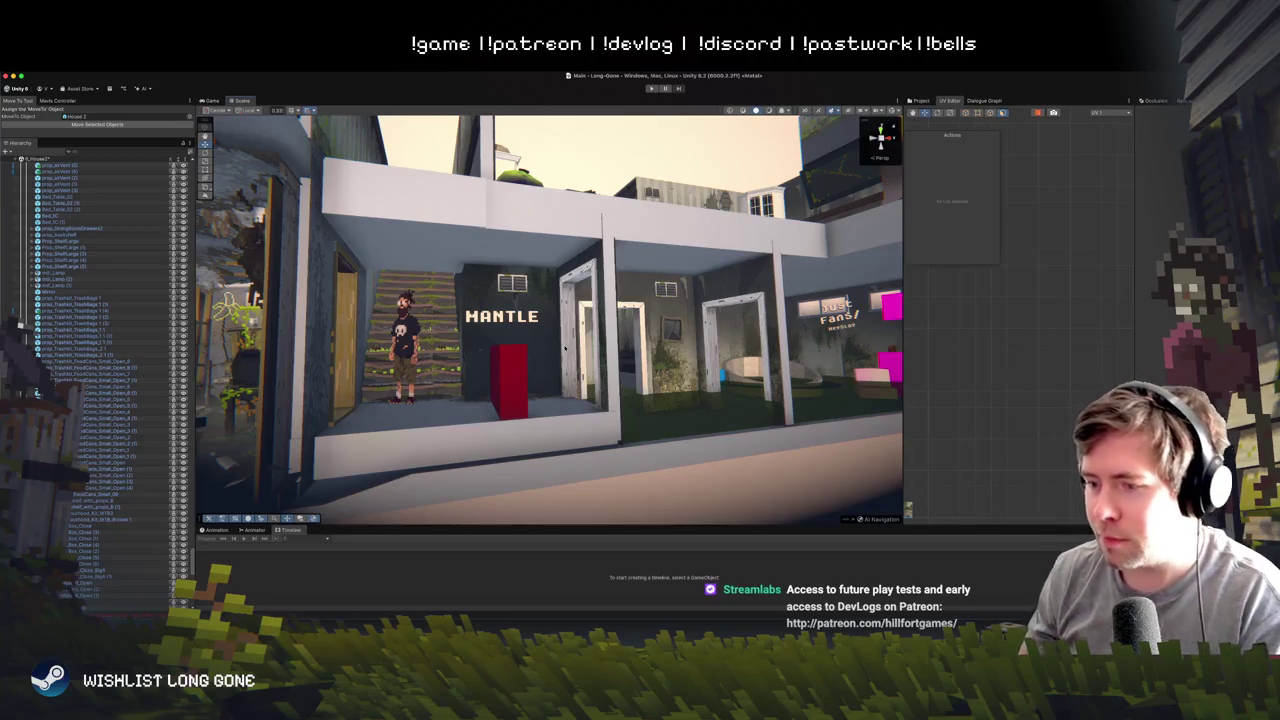
{"action": "mouse_move", "coordinate": [723, 243]}
{"action": "left_mouse_down"}
{"action": "mouse_move", "coordinate": [690, 300]}
{"action": "mouse_move", "coordinate": [586, 380]}
{"action": "mouse_move", "coordinate": [623, 423]}
{"action": "mouse_move", "coordinate": [624, 396]}
{"action": "mouse_move", "coordinate": [509, 375]}
{"action": "mouse_move", "coordinate": [520, 339]}
{"action": "mouse_move", "coordinate": [615, 361]}
{"action": "left_mouse_up"}
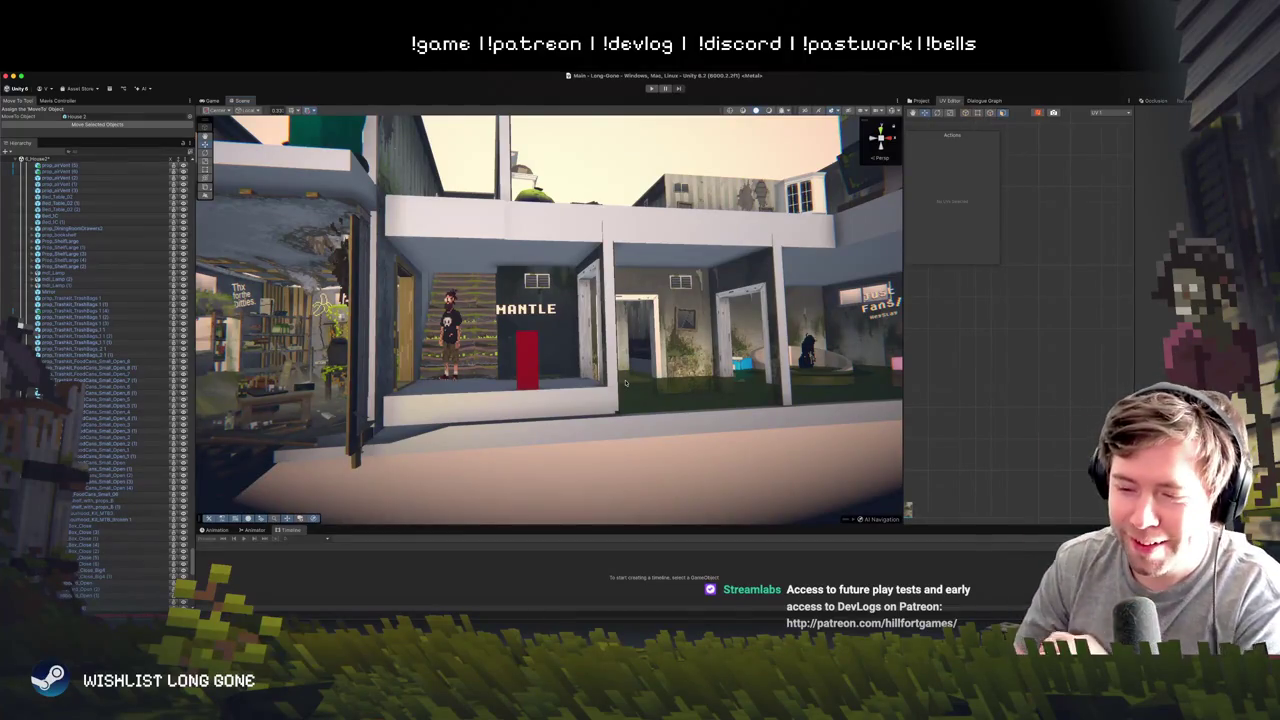
- Select the sign wall and its ceiling edges near the MANTLE room using the Rect tool
{"action": "mouse_move", "coordinate": [707, 353]}
{"action": "left_mouse_down"}
{"action": "mouse_move", "coordinate": [680, 380]}
{"action": "mouse_move", "coordinate": [685, 333]}
{"action": "left_mouse_up"}
{"action": "left_click", "coordinate": [685, 331]}
{"action": "scroll", "coordinate": [685, 332], "scroll_direction": "down", "scroll_amount": 5}
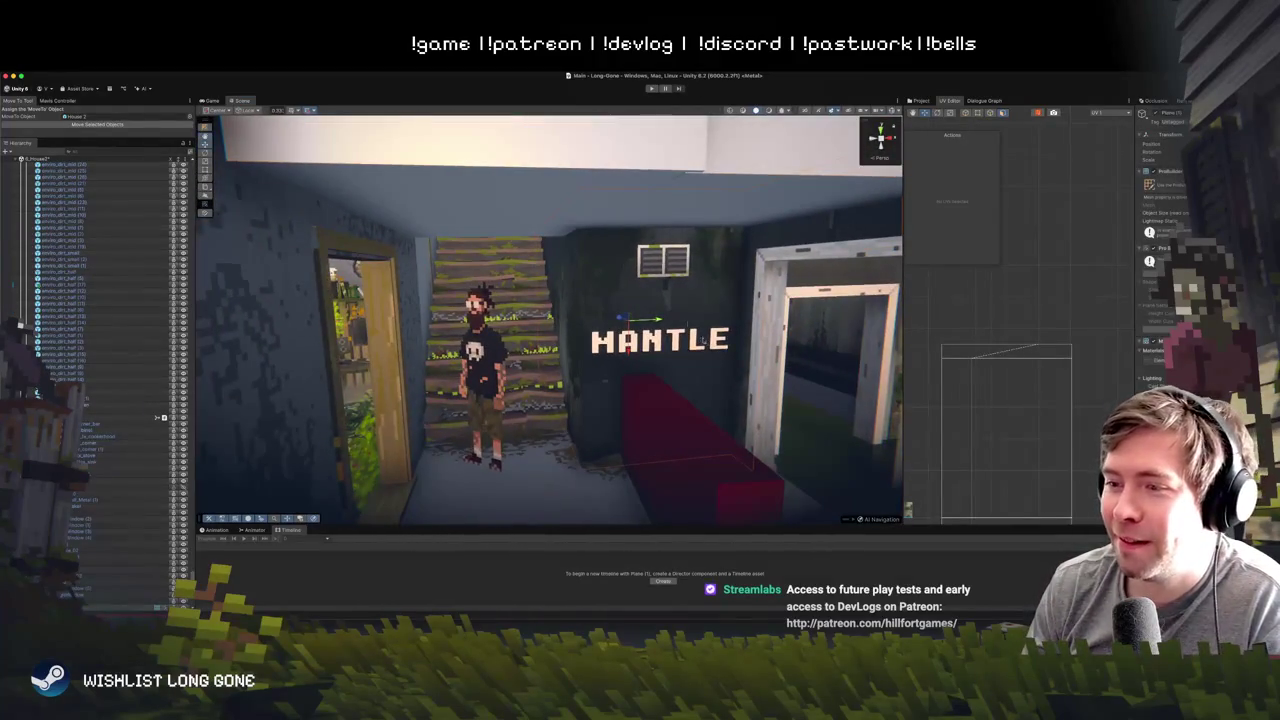
{"action": "key", "text": "t"}
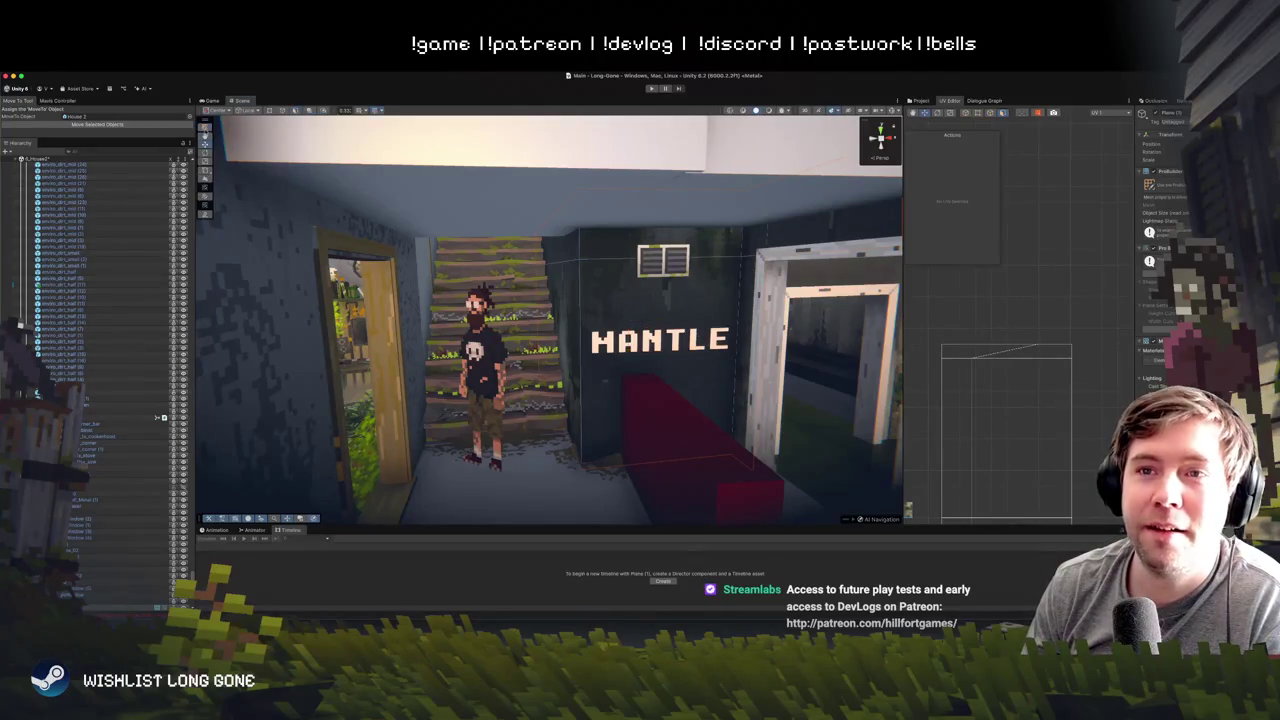
{"action": "left_click", "coordinate": [587, 297]}
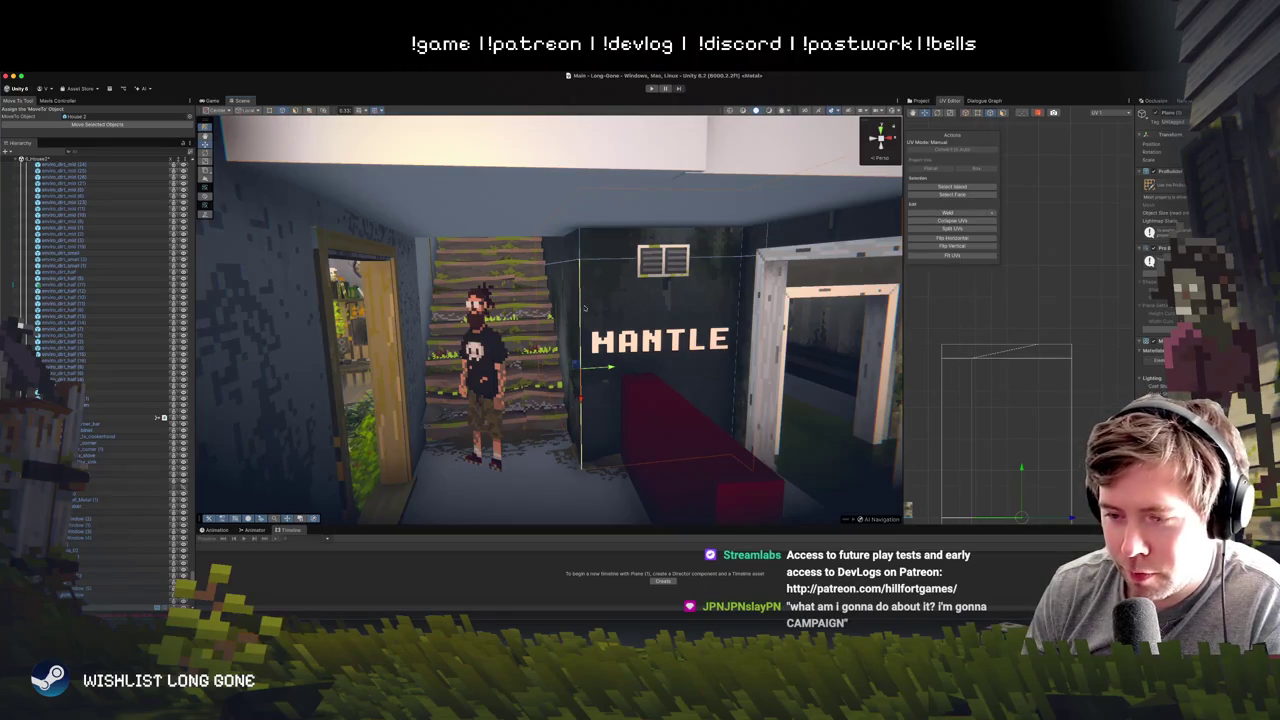
{"action": "scroll", "coordinate": [587, 310], "scroll_direction": "up", "scroll_amount": 5}
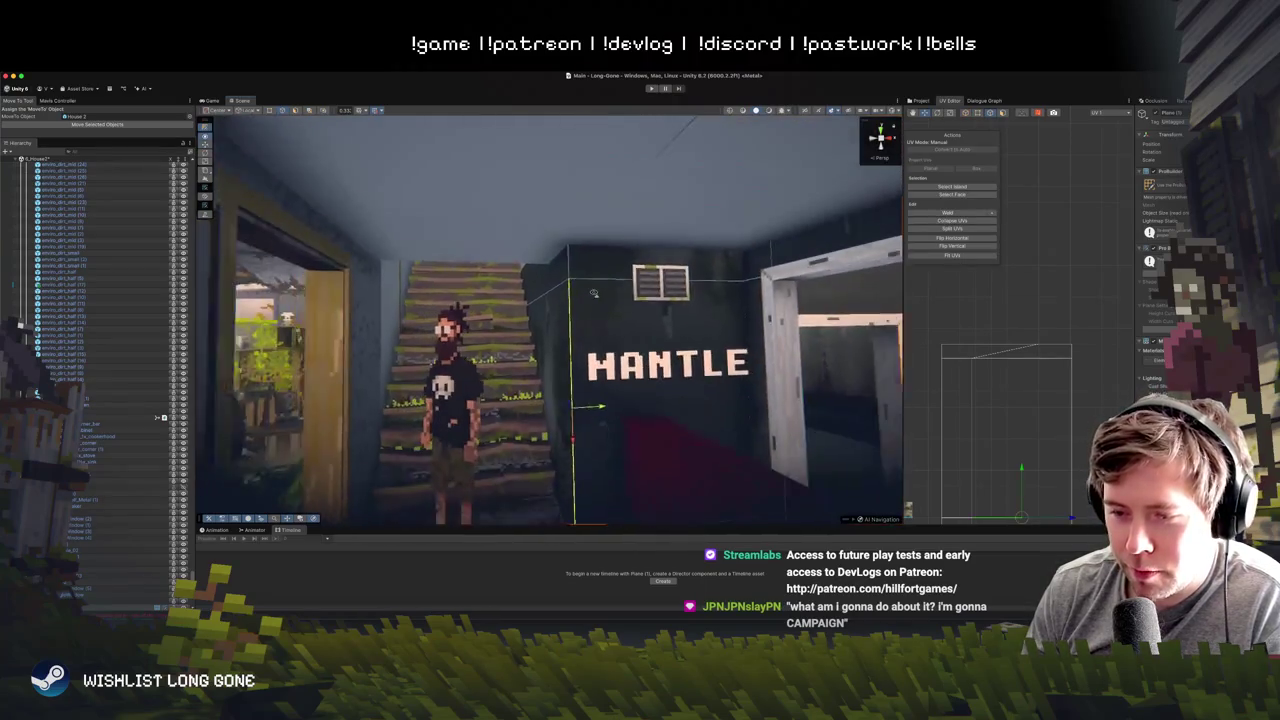
{"action": "left_click_drag", "start_coordinate": [593, 293], "coordinate": [526, 276]}
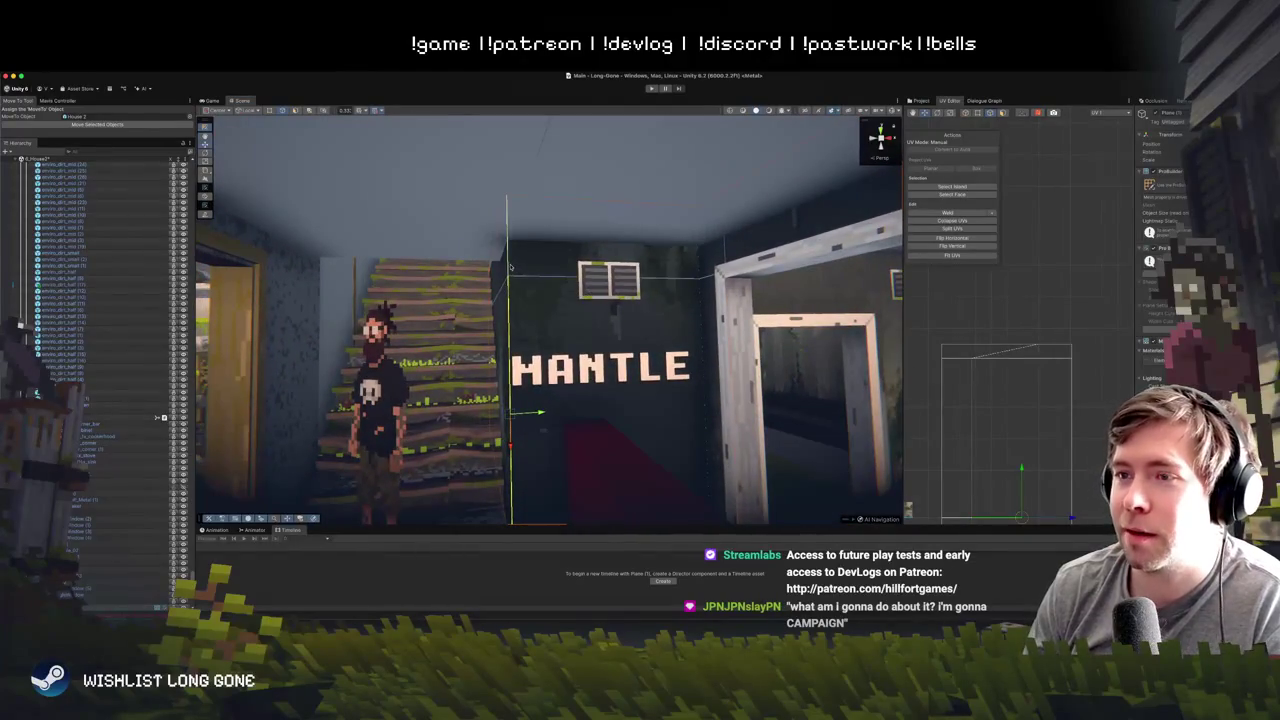
{"action": "scroll", "coordinate": [550, 301], "scroll_direction": "down", "scroll_amount": 5}
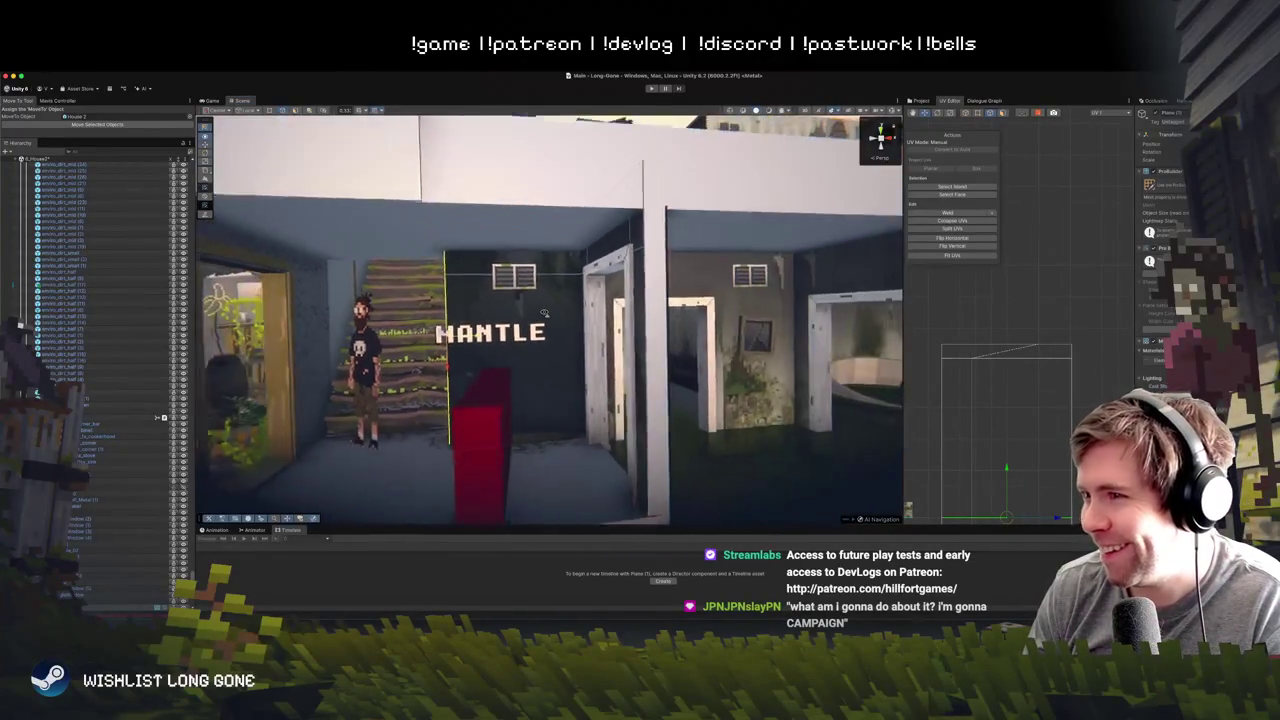
{"action": "left_click", "coordinate": [587, 220]}
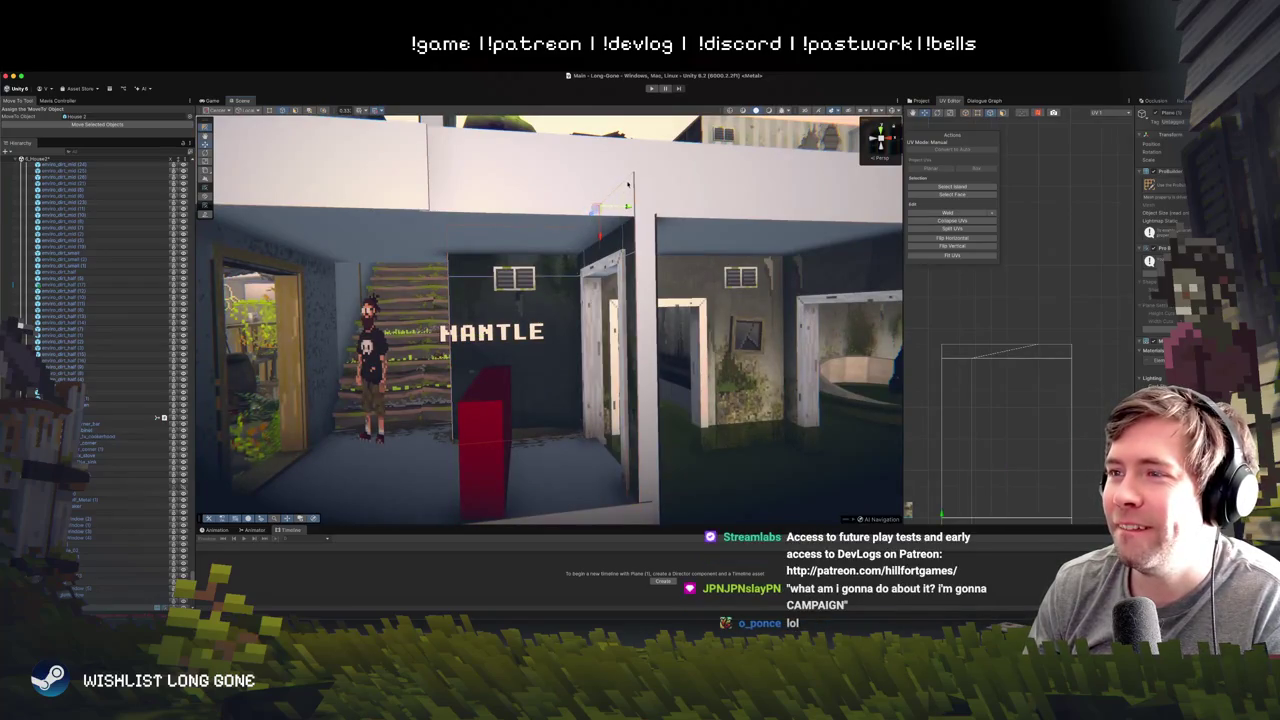
{"action": "left_click", "coordinate": [631, 182]}
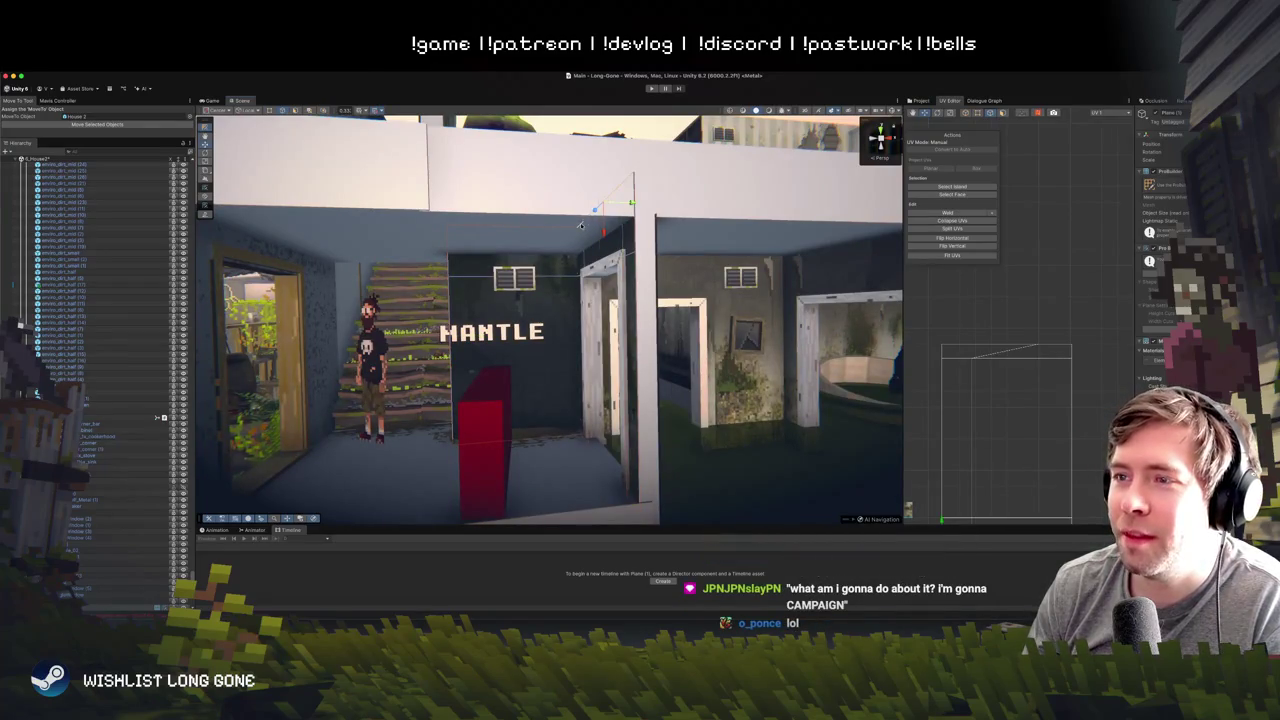
{"action": "scroll", "coordinate": [439, 264], "scroll_direction": "up", "scroll_amount": 5}
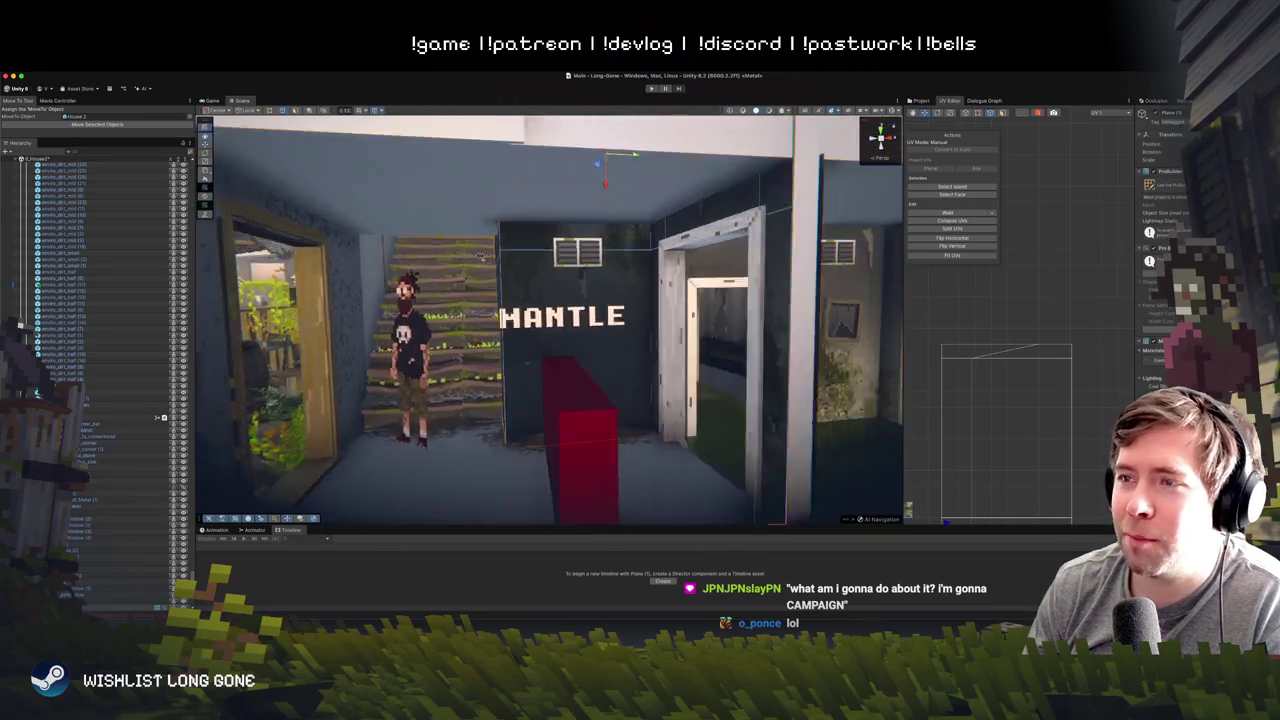
{"action": "left_click_drag", "start_coordinate": [470, 255], "coordinate": [502, 247]}
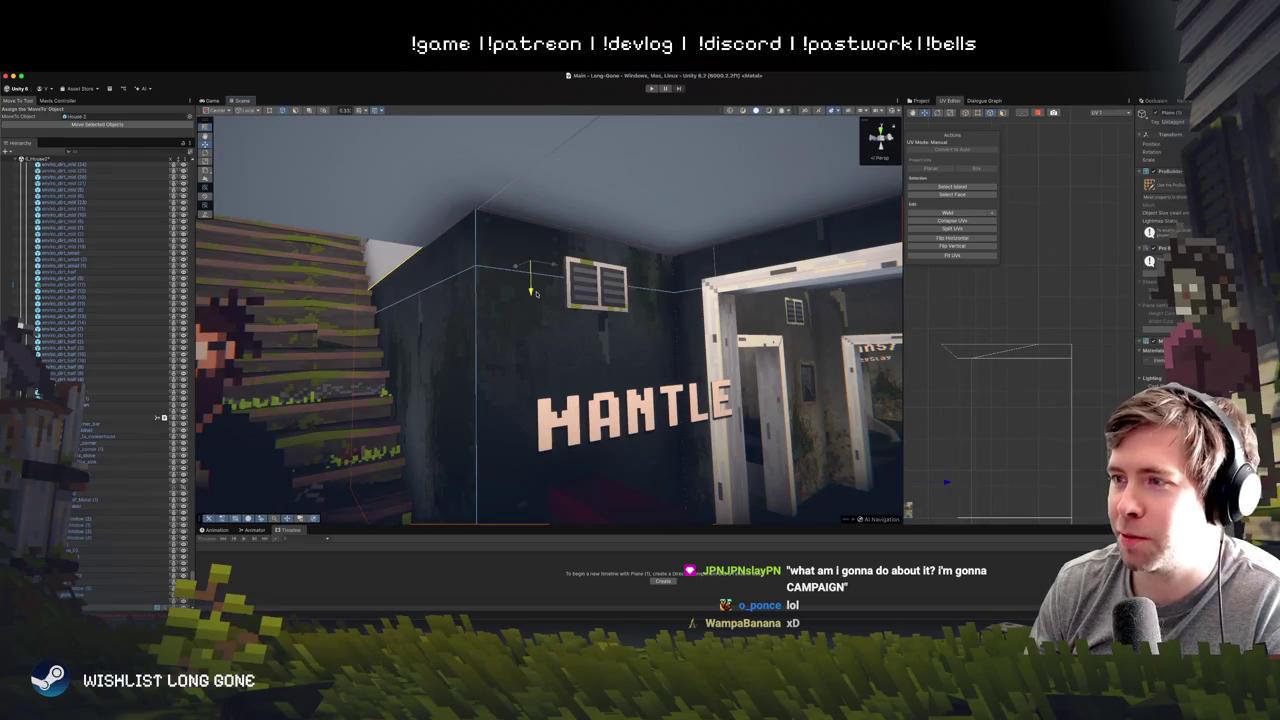
- Pull back and fly through the level, ending with the upper-floor wall selected
{"action": "left_click_drag", "start_coordinate": [538, 289], "coordinate": [700, 323]}
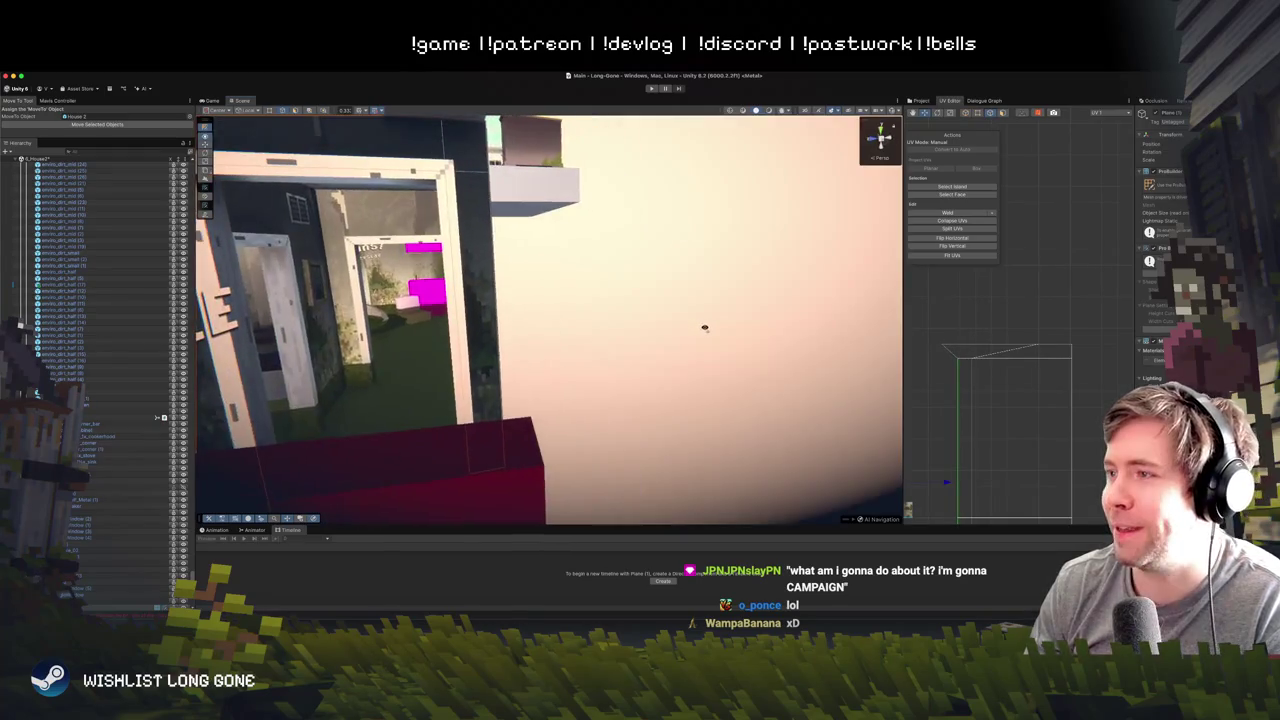
{"action": "scroll", "coordinate": [620, 314], "scroll_direction": "down", "scroll_amount": 5}
{"action": "mouse_move", "coordinate": [488, 310]}
{"action": "left_mouse_down"}
{"action": "mouse_move", "coordinate": [480, 366]}
{"action": "mouse_move", "coordinate": [543, 374]}
{"action": "mouse_move", "coordinate": [515, 360]}
{"action": "mouse_move", "coordinate": [550, 287]}
{"action": "mouse_move", "coordinate": [564, 285]}
{"action": "left_mouse_up"}
{"action": "left_click", "coordinate": [480, 264]}
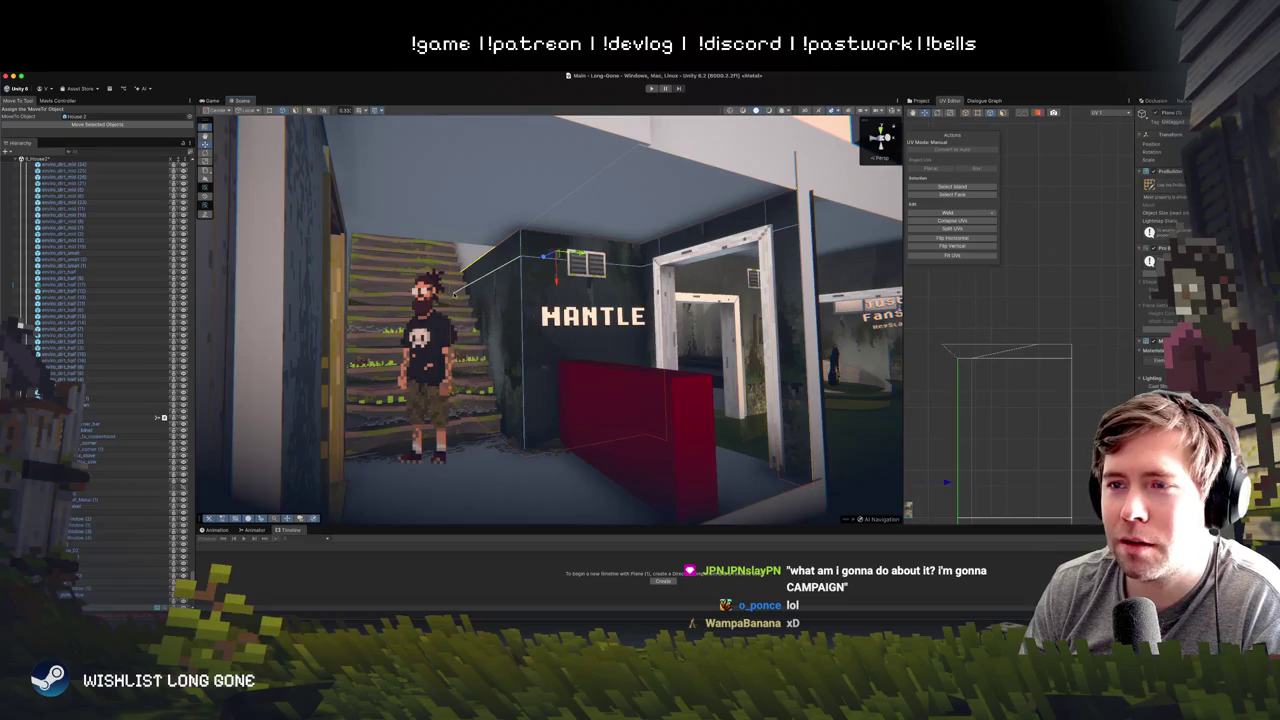
{"action": "mouse_move", "coordinate": [515, 303]}
{"action": "left_mouse_down"}
{"action": "mouse_move", "coordinate": [463, 309]}
{"action": "mouse_move", "coordinate": [670, 309]}
{"action": "mouse_move", "coordinate": [674, 294]}
{"action": "mouse_move", "coordinate": [613, 334]}
{"action": "mouse_move", "coordinate": [507, 306]}
{"action": "mouse_move", "coordinate": [509, 274]}
{"action": "mouse_move", "coordinate": [511, 407]}
{"action": "mouse_move", "coordinate": [480, 349]}
{"action": "mouse_move", "coordinate": [529, 334]}
{"action": "mouse_move", "coordinate": [515, 391]}
{"action": "left_mouse_up"}
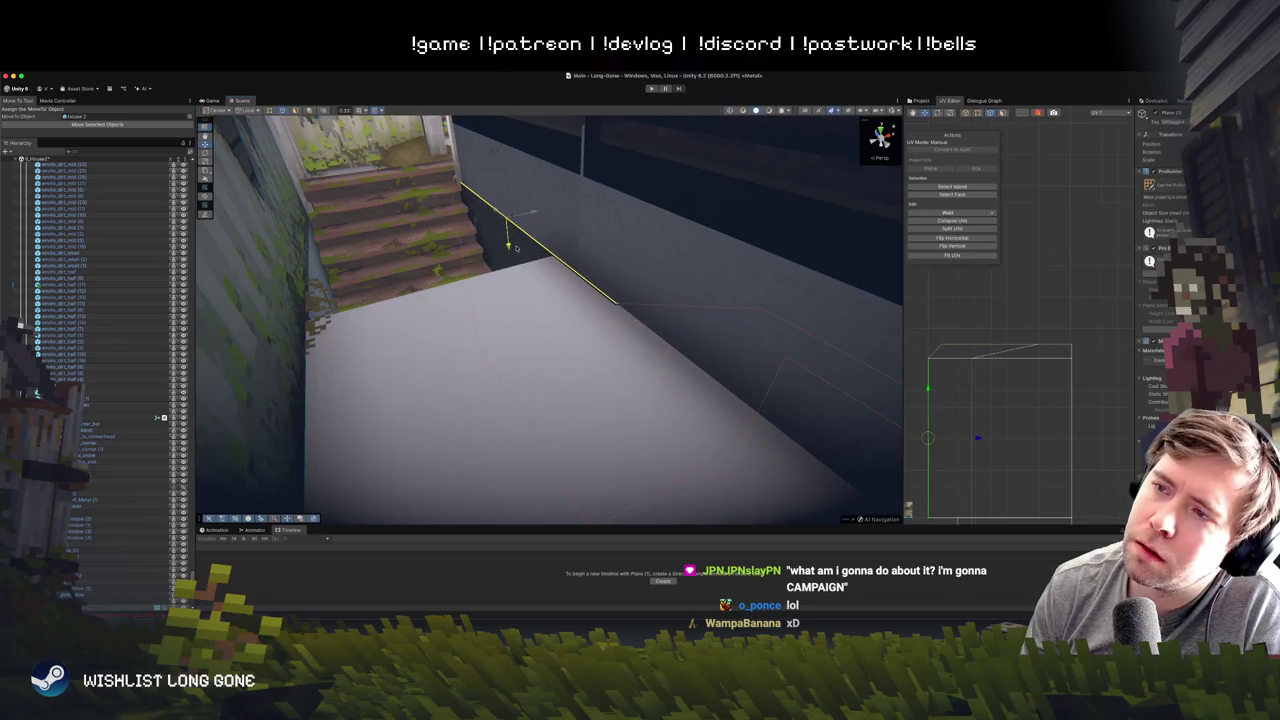
{"action": "mouse_move", "coordinate": [591, 277]}
{"action": "left_mouse_down"}
{"action": "mouse_move", "coordinate": [429, 306]}
{"action": "mouse_move", "coordinate": [521, 235]}
{"action": "mouse_move", "coordinate": [499, 174]}
{"action": "mouse_move", "coordinate": [505, 136]}
{"action": "mouse_move", "coordinate": [523, 234]}
{"action": "mouse_move", "coordinate": [502, 202]}
{"action": "mouse_move", "coordinate": [588, 169]}
{"action": "mouse_move", "coordinate": [637, 126]}
{"action": "mouse_move", "coordinate": [657, 149]}
{"action": "mouse_move", "coordinate": [703, 137]}
{"action": "mouse_move", "coordinate": [646, 166]}
{"action": "mouse_move", "coordinate": [461, 171]}
{"action": "left_mouse_up"}
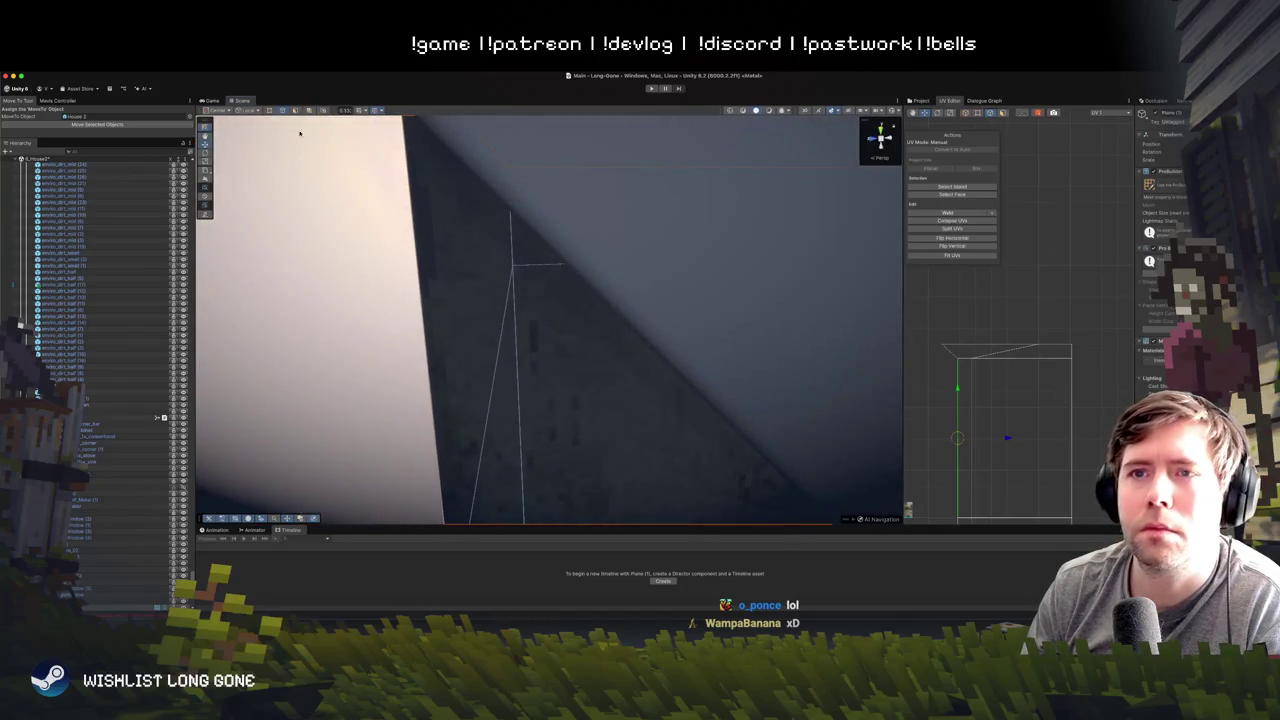
{"action": "left_click", "coordinate": [489, 256]}
{"action": "mouse_move", "coordinate": [475, 253]}
{"action": "left_mouse_down"}
{"action": "mouse_move", "coordinate": [503, 194]}
{"action": "mouse_move", "coordinate": [589, 223]}
{"action": "mouse_move", "coordinate": [451, 340]}
{"action": "mouse_move", "coordinate": [873, 381]}
{"action": "mouse_move", "coordinate": [320, 165]}
{"action": "left_mouse_up"}
{"action": "left_click", "coordinate": [453, 336]}
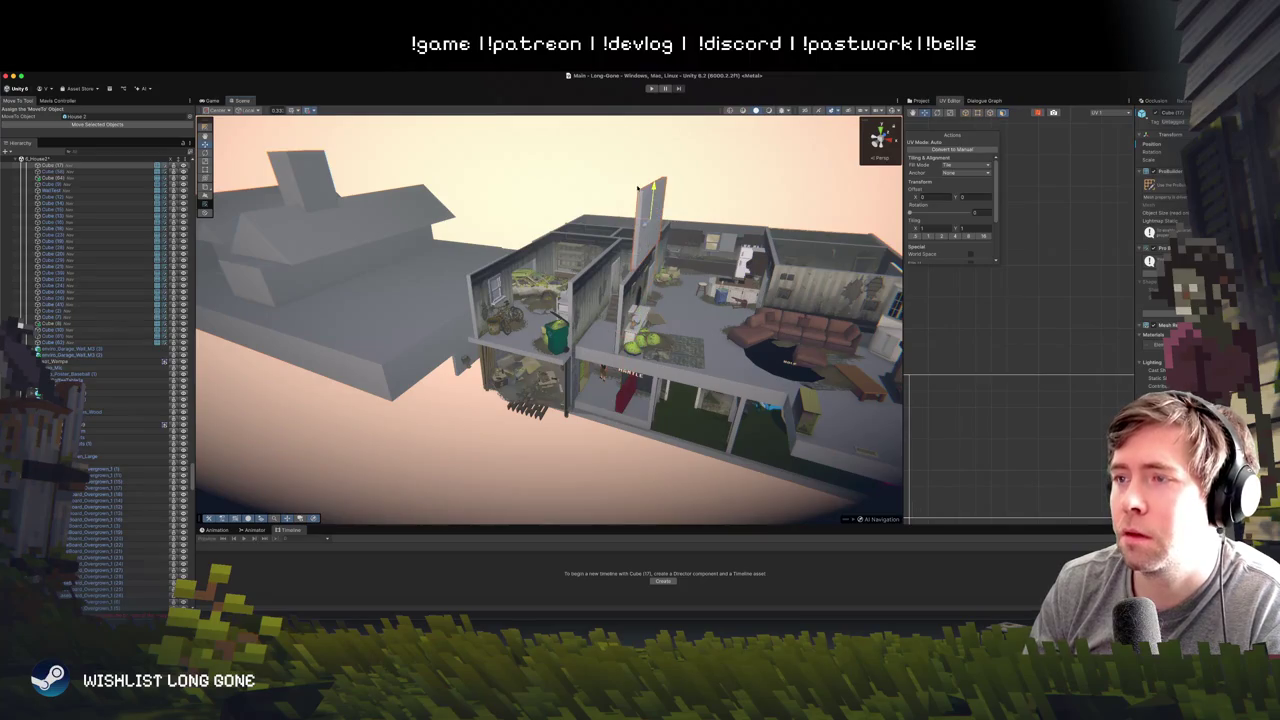
- Select the mossy upper-floor wall plane and switch ProBuilder to Face selection mode
{"action": "mouse_move", "coordinate": [636, 313]}
{"action": "left_mouse_down"}
{"action": "mouse_move", "coordinate": [640, 363]}
{"action": "mouse_move", "coordinate": [652, 280]}
{"action": "mouse_move", "coordinate": [707, 345]}
{"action": "mouse_move", "coordinate": [828, 316]}
{"action": "mouse_move", "coordinate": [584, 318]}
{"action": "left_mouse_up"}
{"action": "left_click", "coordinate": [652, 280]}
{"action": "left_click", "coordinate": [584, 318]}
{"action": "left_click", "coordinate": [641, 252]}
{"action": "mouse_move", "coordinate": [641, 252]}
{"action": "left_mouse_down"}
{"action": "mouse_move", "coordinate": [786, 306]}
{"action": "mouse_move", "coordinate": [700, 320]}
{"action": "left_mouse_up"}
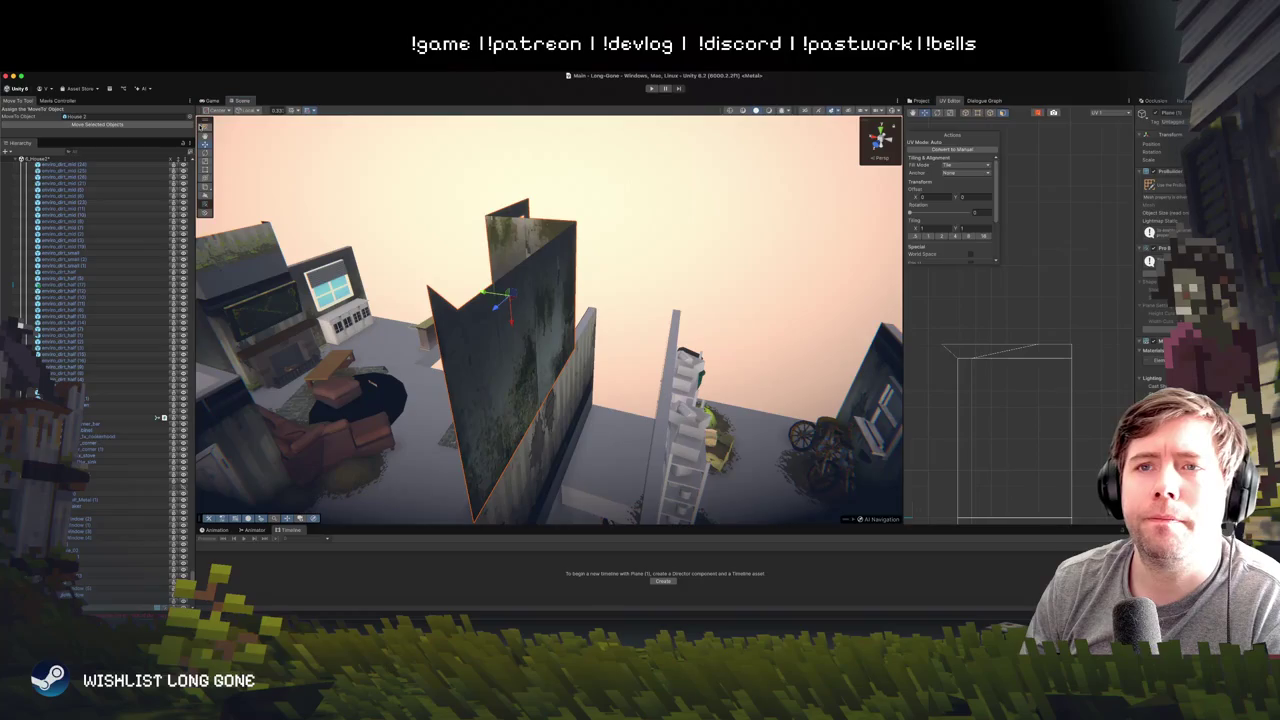
{"action": "key", "text": "g"}
{"action": "left_click_drag", "start_coordinate": [617, 294], "coordinate": [398, 152]}
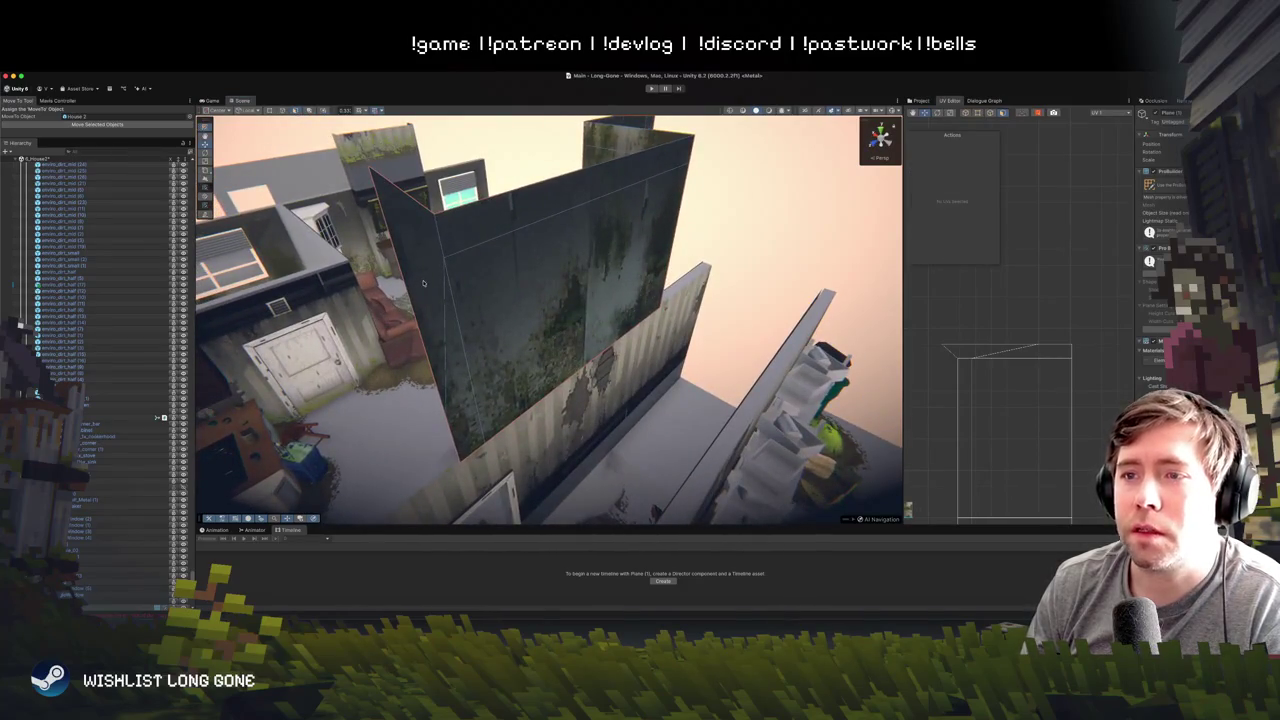
{"action": "left_click_drag", "start_coordinate": [414, 248], "coordinate": [605, 184]}
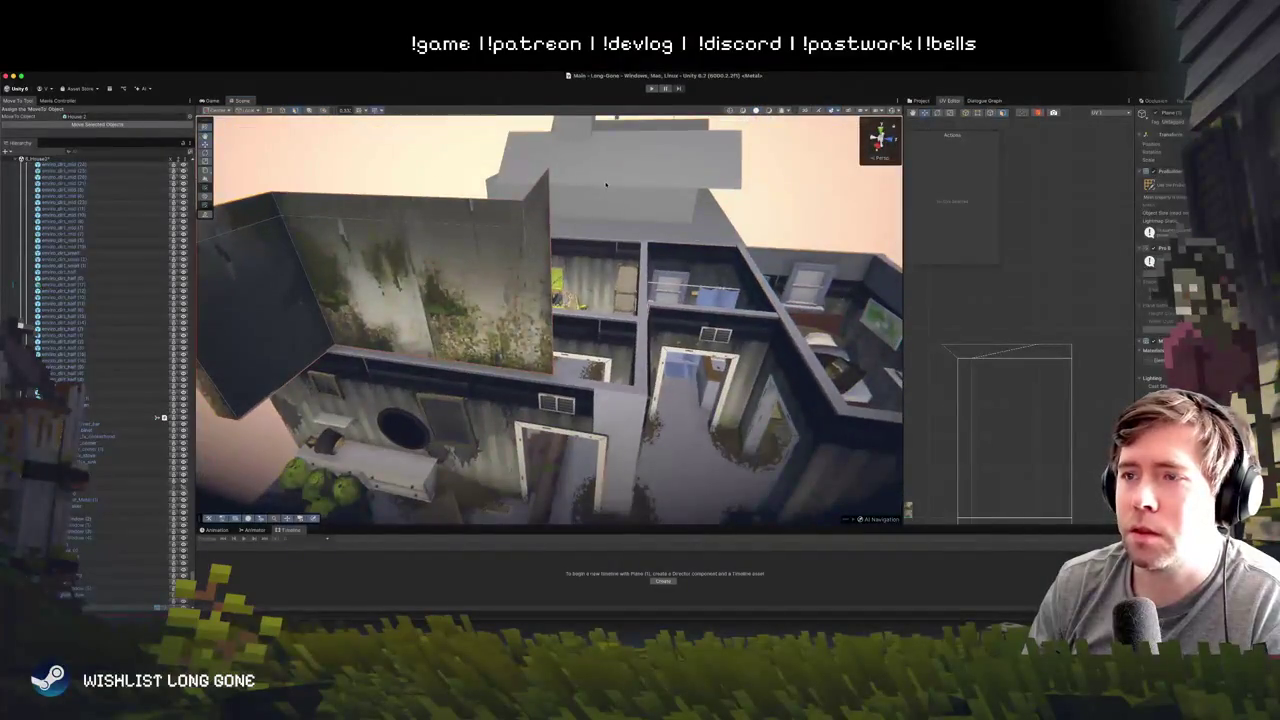
- Try the wall's side and outer faces, then settle on its dark inner face
{"action": "left_click", "coordinate": [541, 224]}
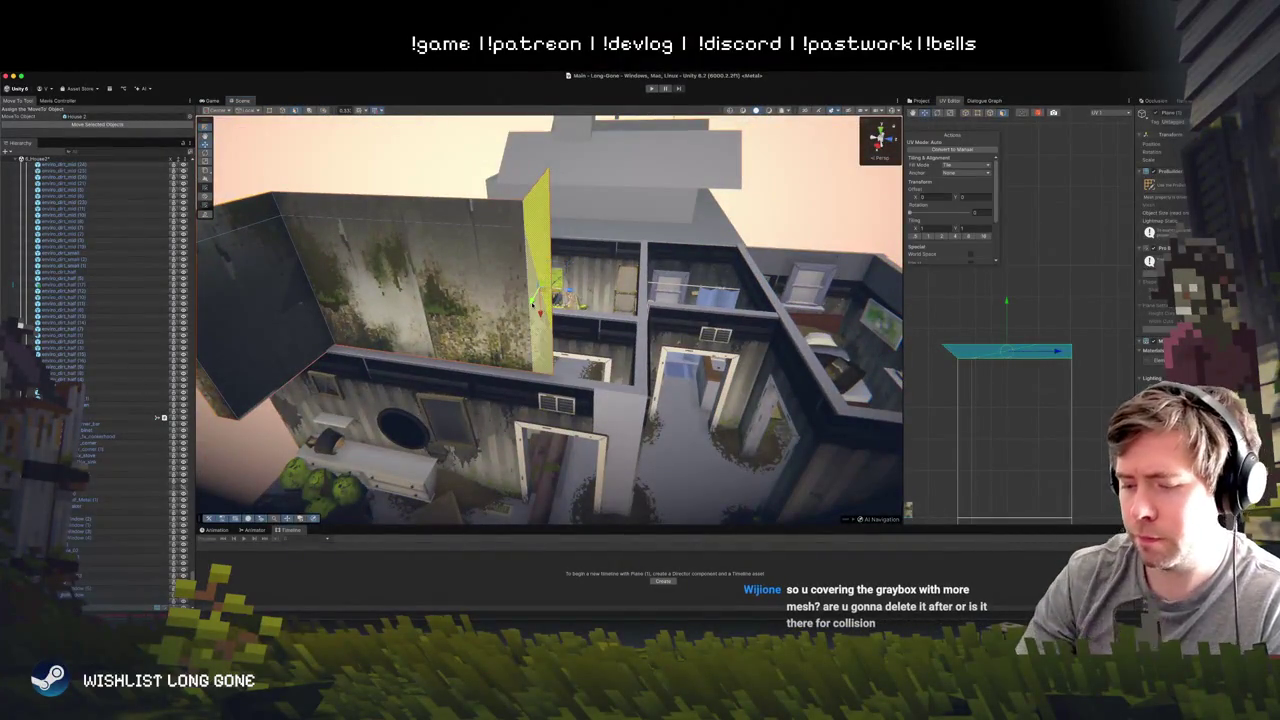
{"action": "key", "text": "Escape"}
{"action": "mouse_move", "coordinate": [443, 301]}
{"action": "left_mouse_down"}
{"action": "mouse_move", "coordinate": [508, 339]}
{"action": "mouse_move", "coordinate": [540, 330]}
{"action": "mouse_move", "coordinate": [560, 360]}
{"action": "mouse_move", "coordinate": [520, 382]}
{"action": "left_mouse_up"}
{"action": "left_click", "coordinate": [508, 339]}
{"action": "key", "text": "Escape"}
{"action": "left_click", "coordinate": [675, 325]}
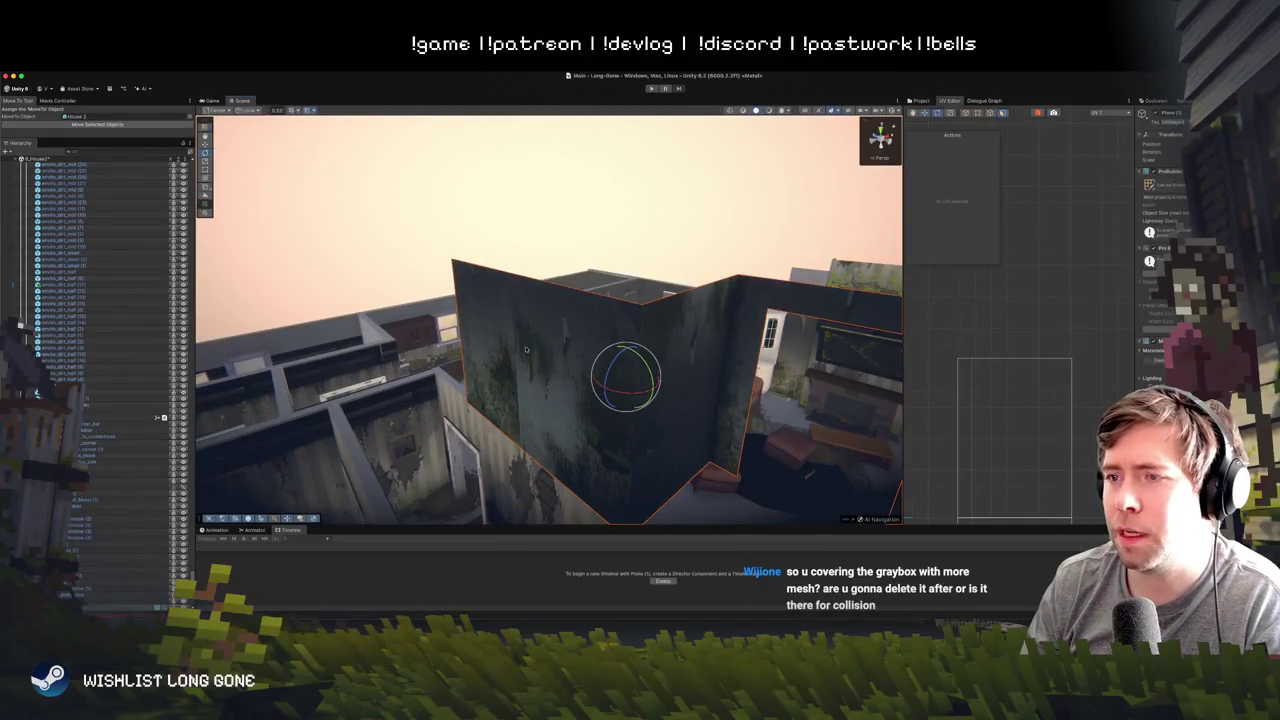
{"action": "left_click_drag", "start_coordinate": [570, 292], "coordinate": [551, 320]}
{"action": "right_click", "coordinate": [551, 320]}
{"action": "left_click", "coordinate": [425, 292]}
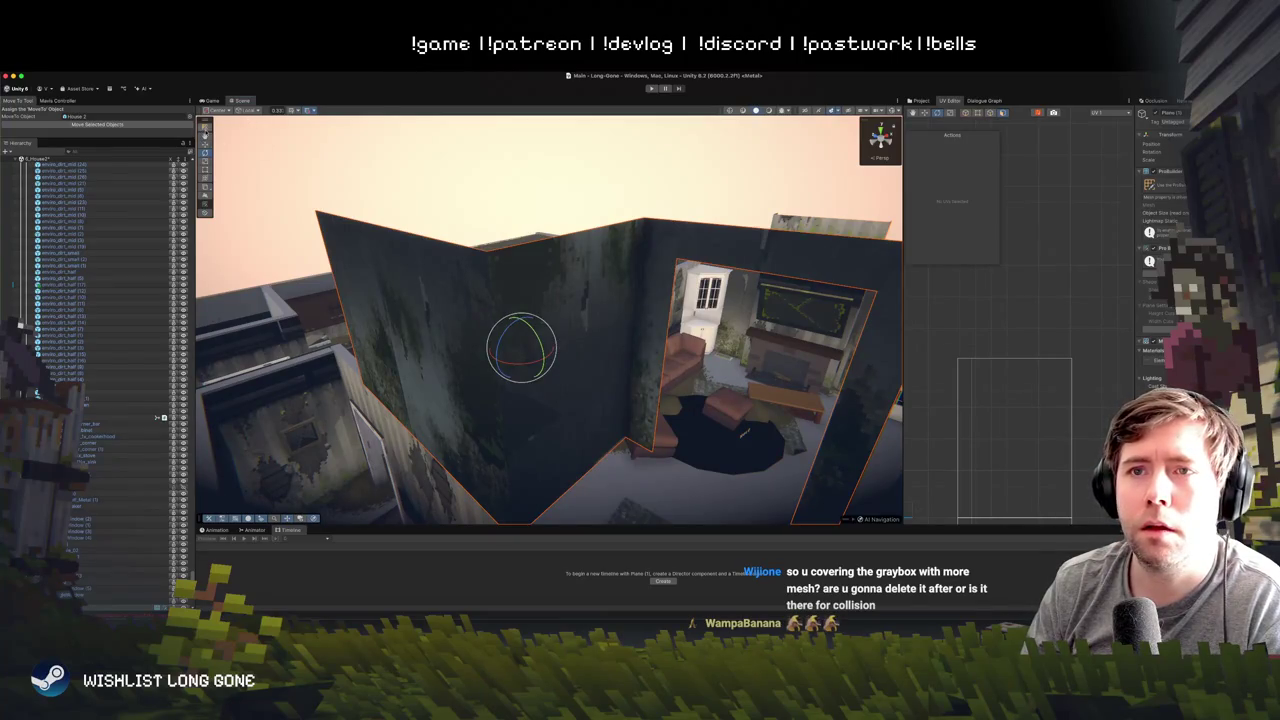
{"action": "left_click_drag", "start_coordinate": [533, 254], "coordinate": [530, 320]}
{"action": "left_click", "coordinate": [530, 340]}
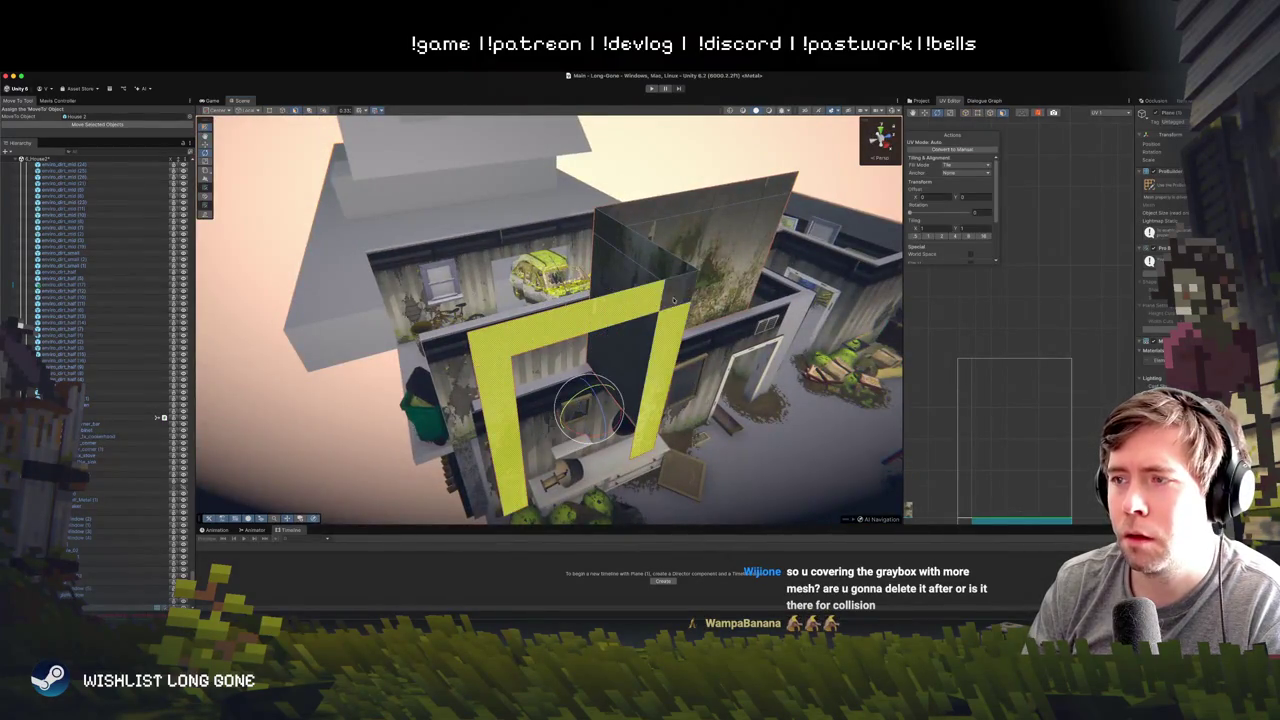
- Add the neighbouring dark face to the selection and fly in to centre both faces
{"action": "left_click", "coordinate": [674, 300], "text": "shift"}
{"action": "left_click_drag", "start_coordinate": [674, 300], "coordinate": [703, 271]}
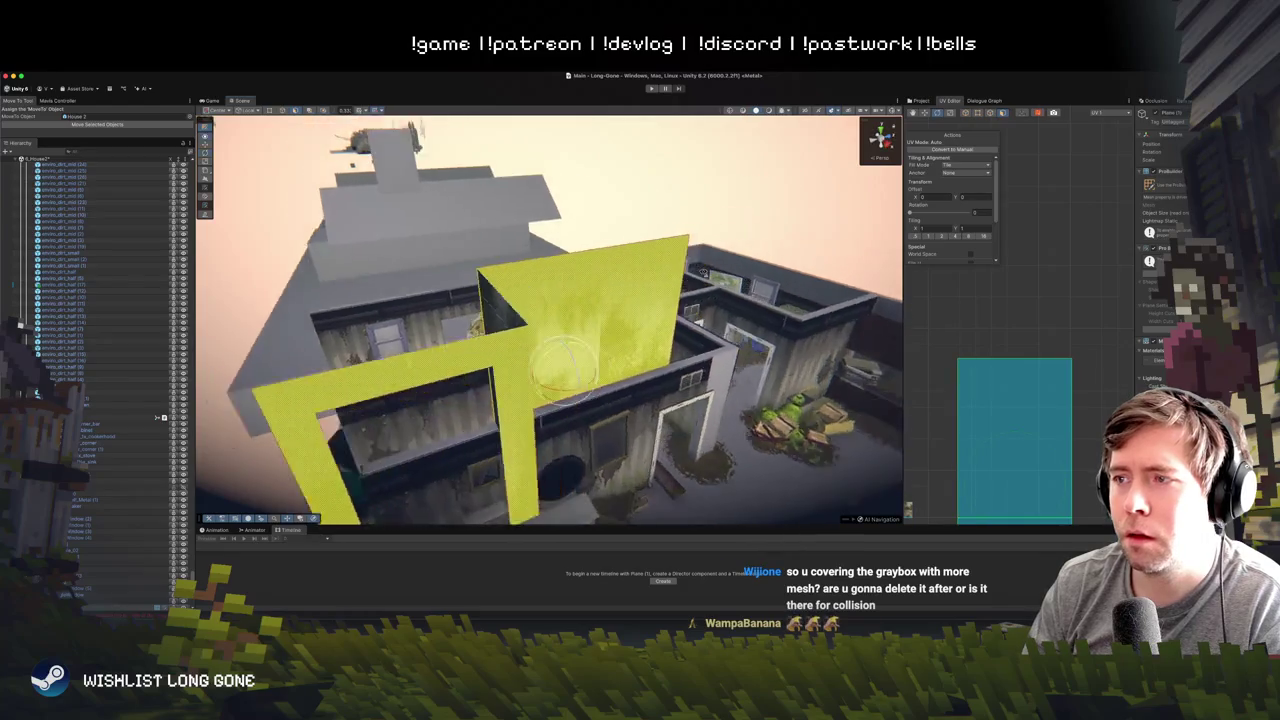
{"action": "key", "text": "f"}
{"action": "mouse_move", "coordinate": [545, 357]}
{"action": "left_mouse_down"}
{"action": "mouse_move", "coordinate": [534, 363]}
{"action": "mouse_move", "coordinate": [807, 375]}
{"action": "mouse_move", "coordinate": [944, 323]}
{"action": "mouse_move", "coordinate": [907, 350]}
{"action": "left_mouse_up"}
{"action": "scroll", "coordinate": [534, 363], "scroll_direction": "down", "scroll_amount": 10}
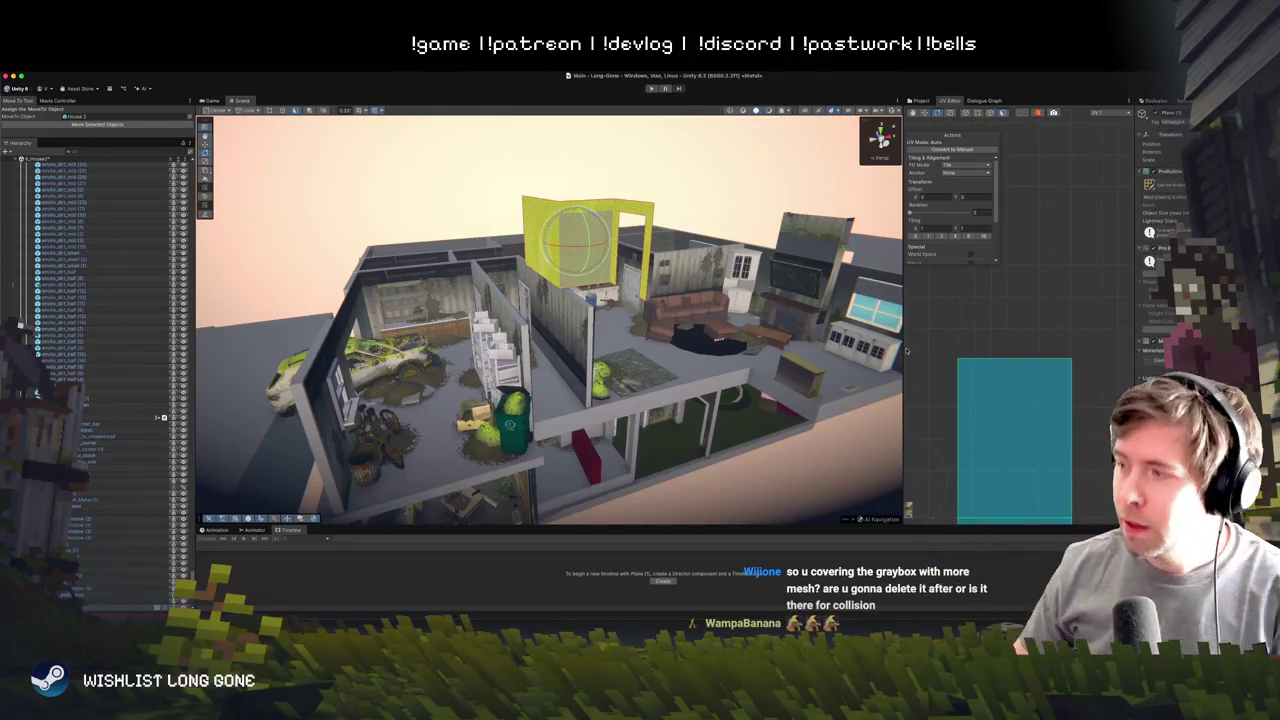
{"action": "mouse_move", "coordinate": [762, 232]}
{"action": "left_mouse_down"}
{"action": "mouse_move", "coordinate": [766, 206]}
{"action": "mouse_move", "coordinate": [659, 211]}
{"action": "left_mouse_up"}
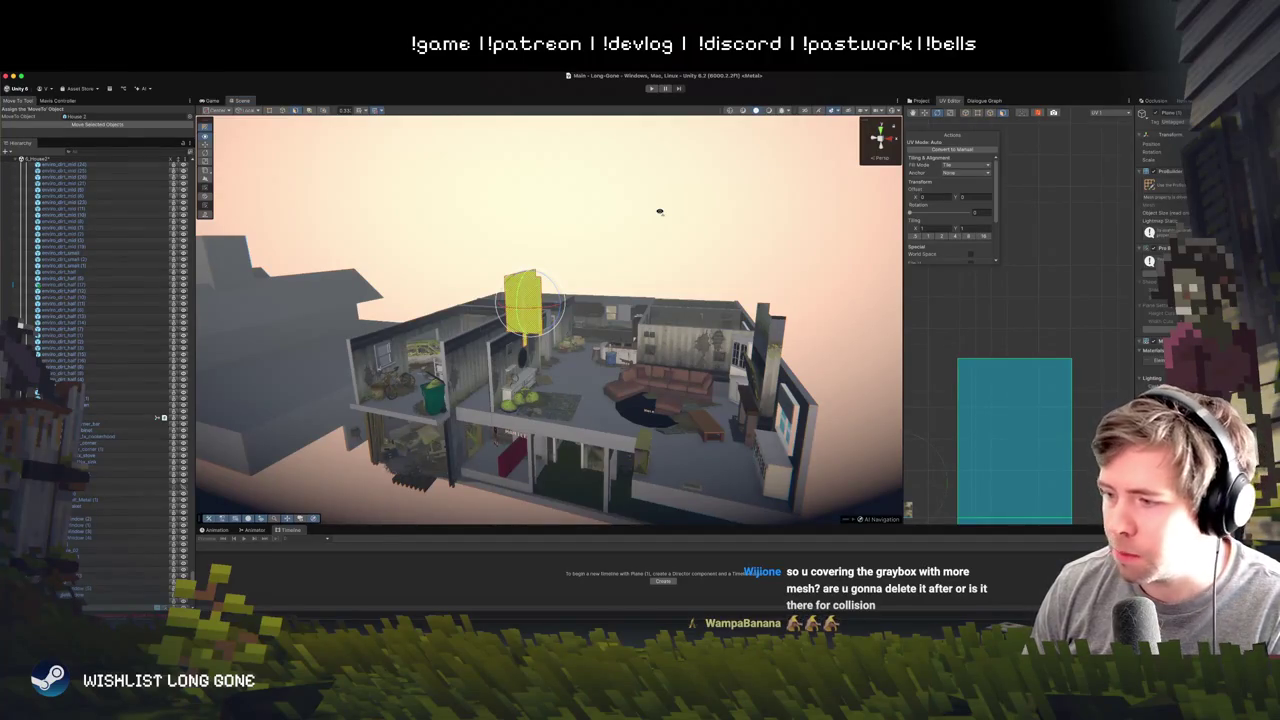
{"action": "mouse_move", "coordinate": [659, 211]}
{"action": "left_mouse_down"}
{"action": "mouse_move", "coordinate": [693, 204]}
{"action": "mouse_move", "coordinate": [558, 221]}
{"action": "mouse_move", "coordinate": [754, 217]}
{"action": "left_mouse_up"}
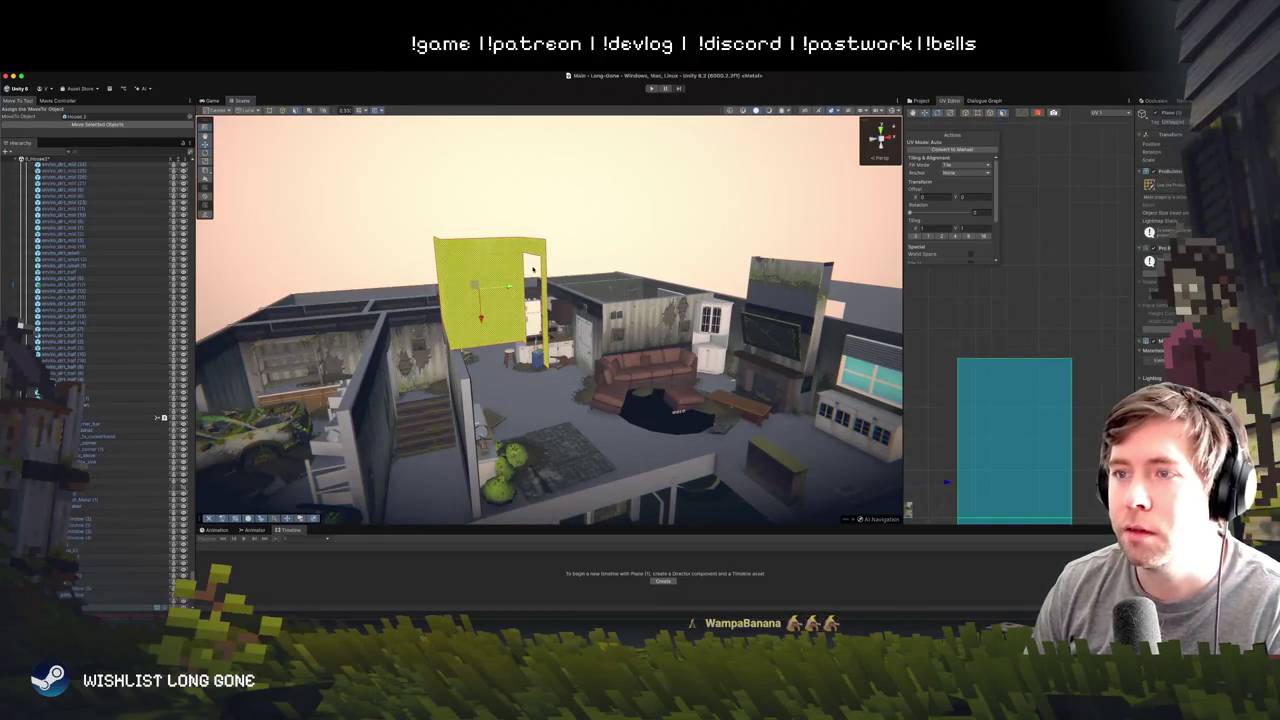
{"action": "left_click_drag", "start_coordinate": [601, 237], "coordinate": [505, 287]}
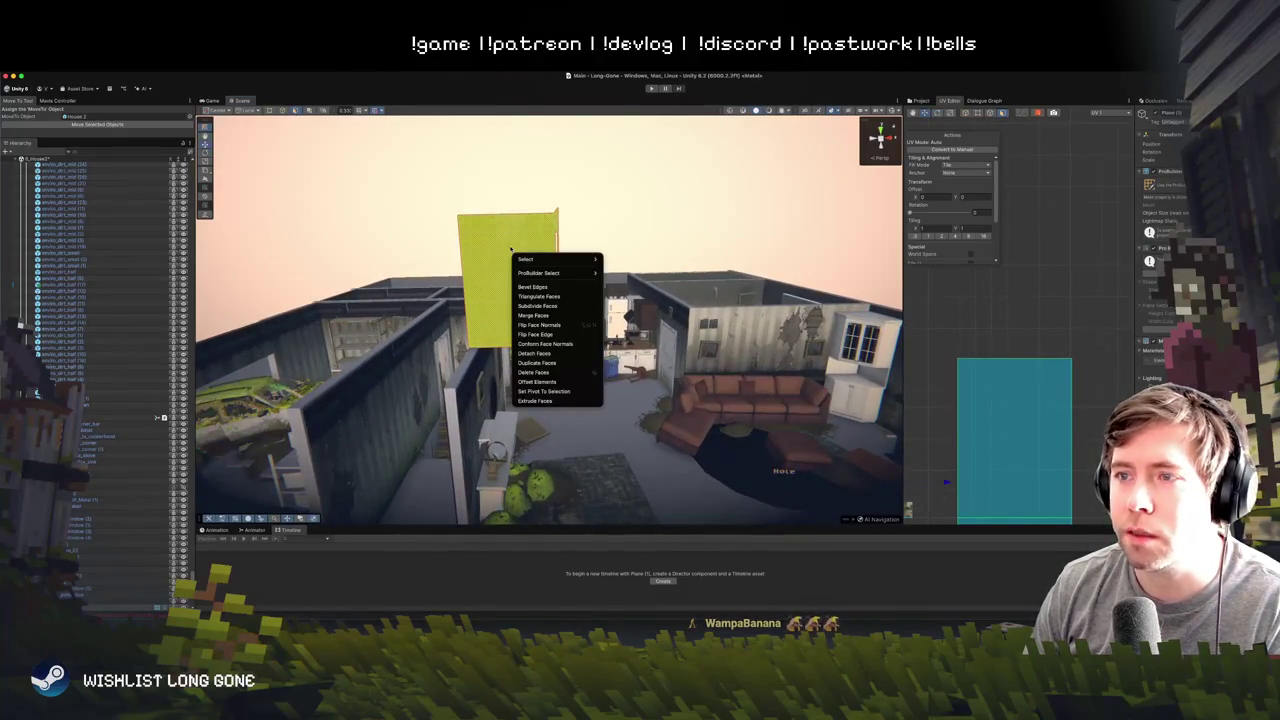
- Flip Face Normals on the selected wall faces and orbit to confirm the moss texture shows
{"action": "left_click", "coordinate": [570, 326]}
{"action": "left_click_drag", "start_coordinate": [570, 326], "coordinate": [518, 290]}
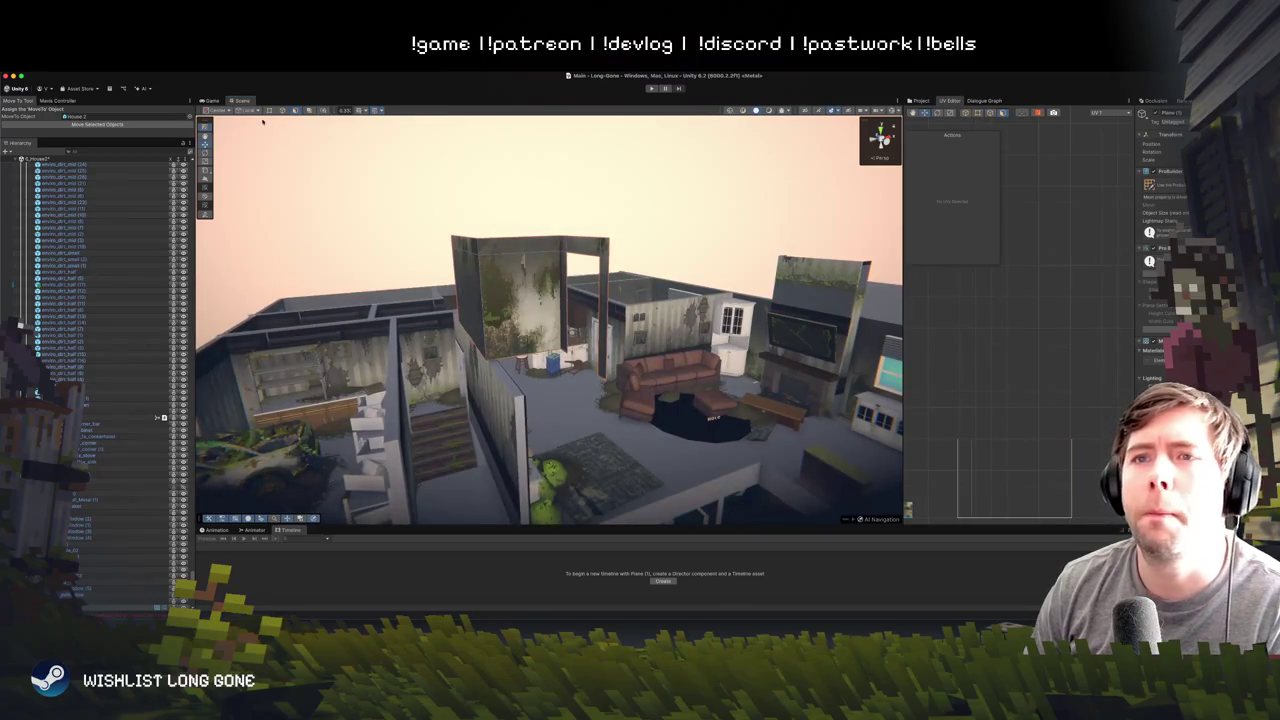
{"action": "left_click", "coordinate": [520, 244]}
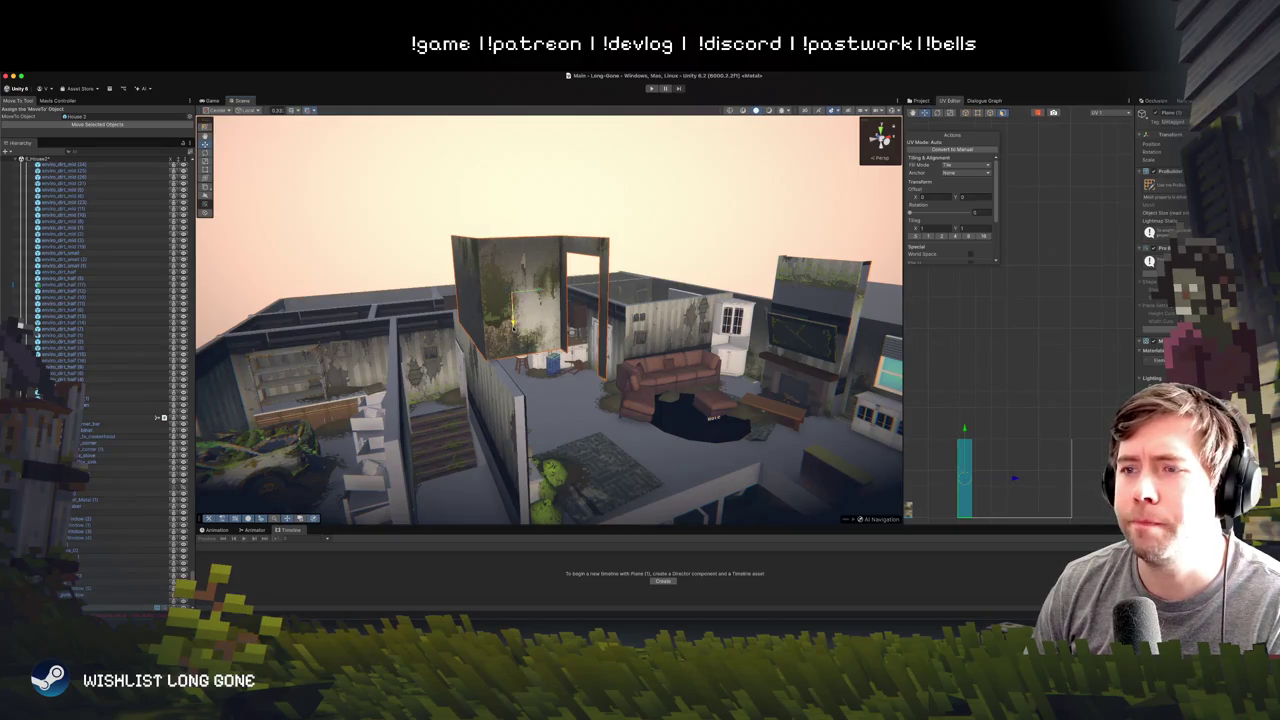
{"action": "mouse_move", "coordinate": [514, 325]}
{"action": "left_mouse_down"}
{"action": "mouse_move", "coordinate": [508, 471]}
{"action": "mouse_move", "coordinate": [532, 379]}
{"action": "mouse_move", "coordinate": [509, 393]}
{"action": "left_mouse_up"}
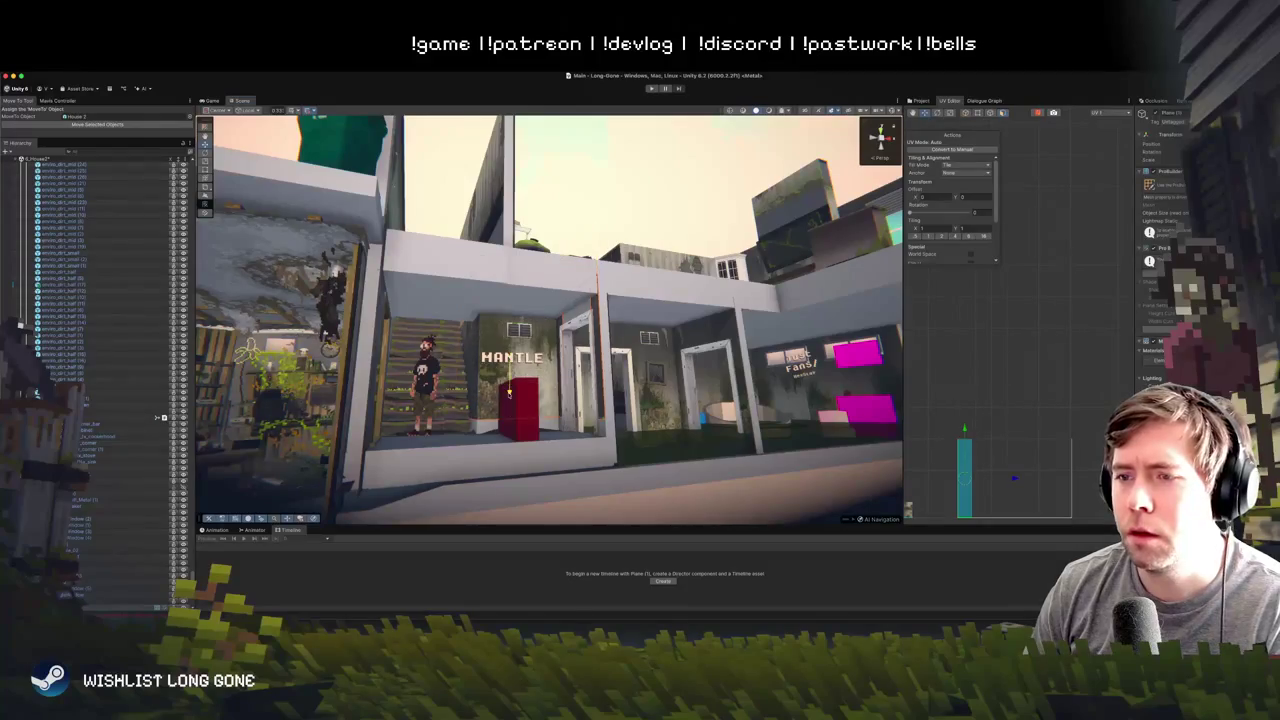
{"action": "left_click", "coordinate": [509, 405]}
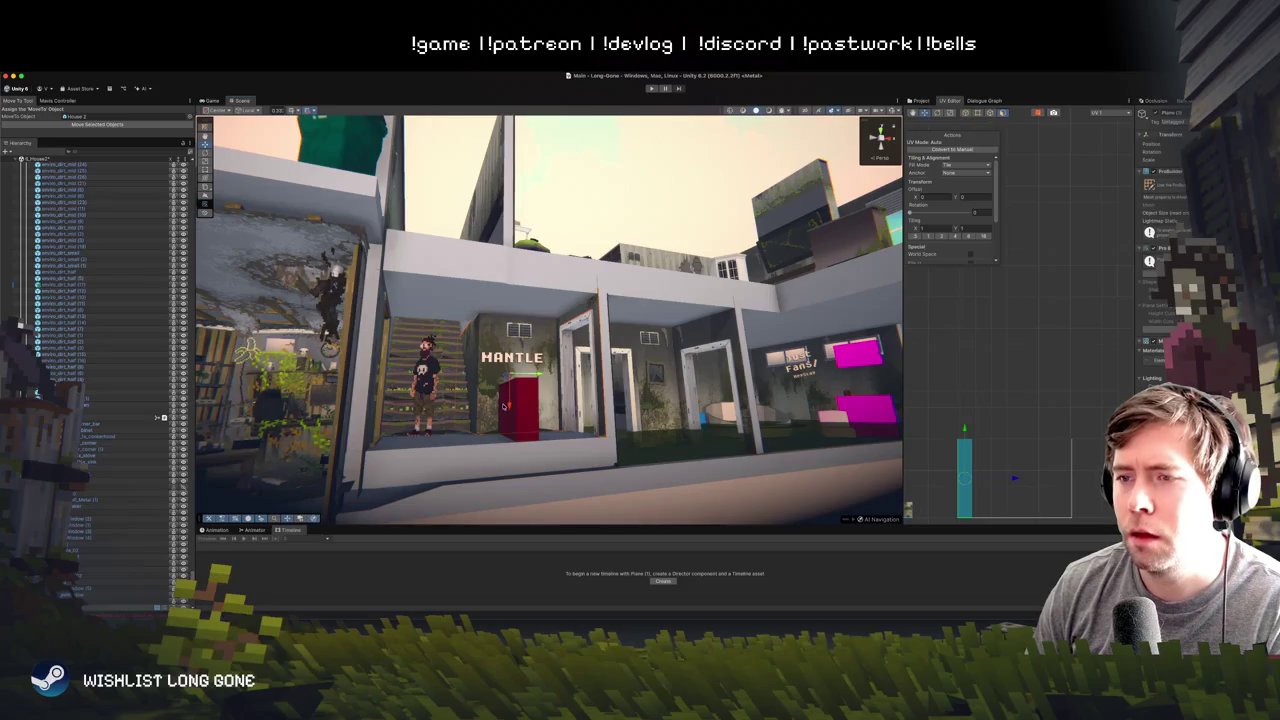
{"action": "mouse_move", "coordinate": [509, 405]}
{"action": "left_mouse_down"}
{"action": "mouse_move", "coordinate": [623, 423]}
{"action": "mouse_move", "coordinate": [543, 386]}
{"action": "left_mouse_up"}
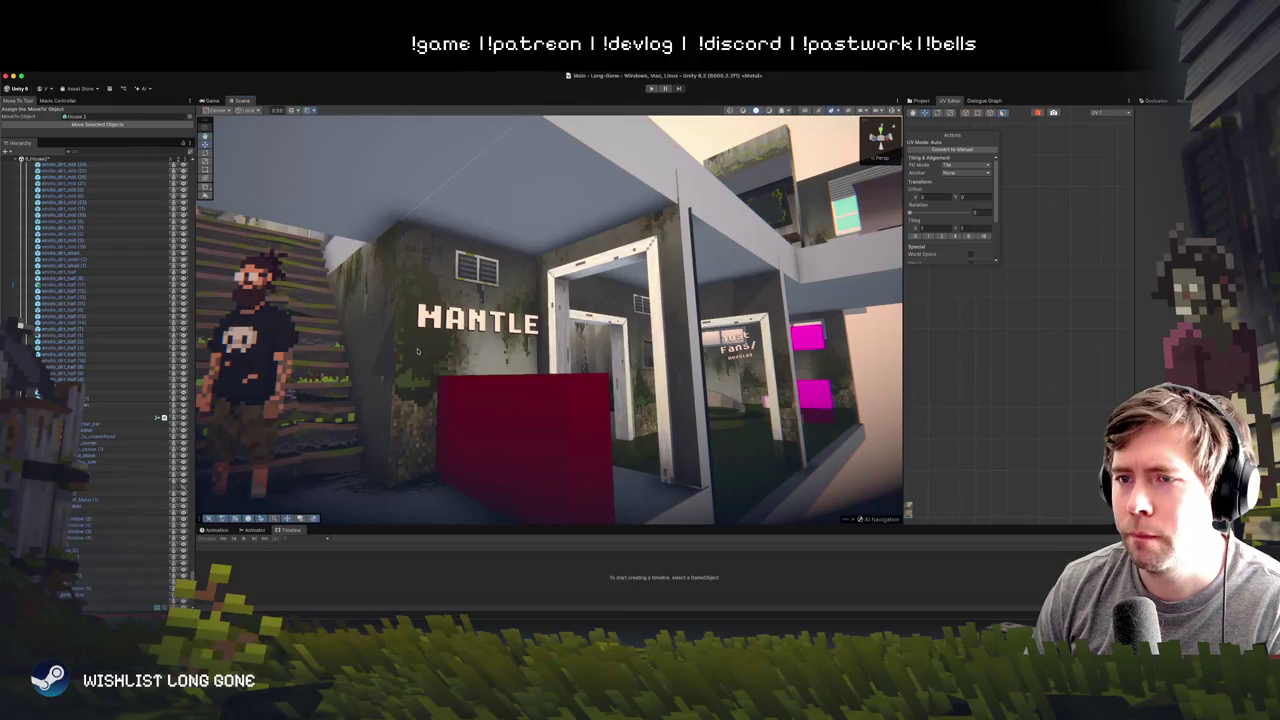
{"action": "left_click", "coordinate": [543, 386]}
{"action": "mouse_move", "coordinate": [386, 347]}
{"action": "left_mouse_down"}
{"action": "mouse_move", "coordinate": [436, 302]}
{"action": "mouse_move", "coordinate": [522, 364]}
{"action": "left_mouse_up"}
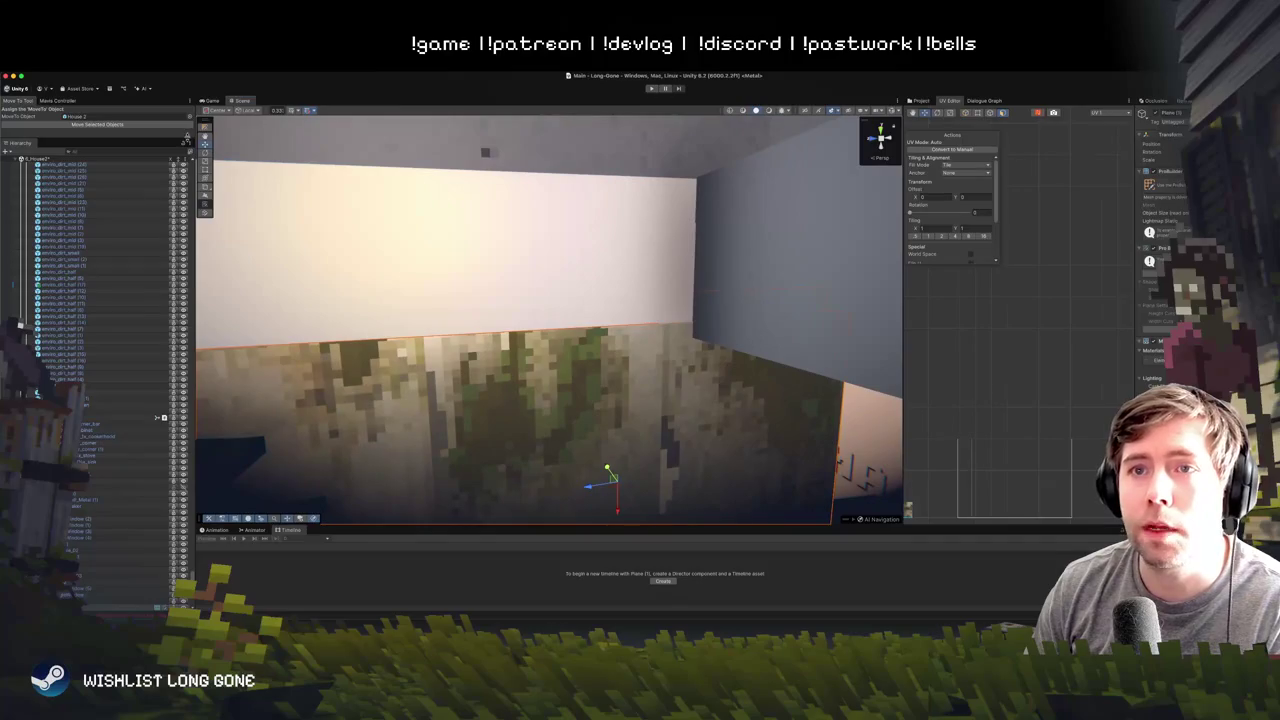
{"action": "left_click", "coordinate": [207, 128]}
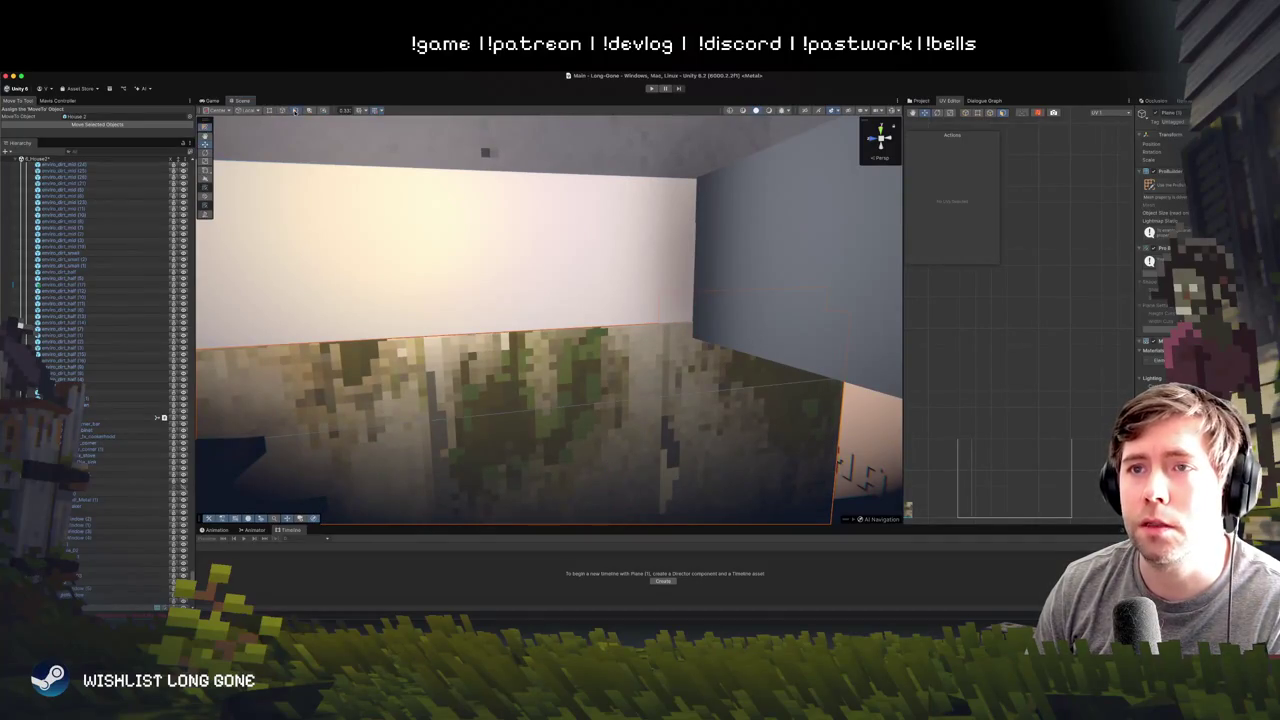
{"action": "key", "text": "w"}
{"action": "mouse_move", "coordinate": [486, 343]}
{"action": "left_mouse_down"}
{"action": "mouse_move", "coordinate": [526, 358]}
{"action": "mouse_move", "coordinate": [513, 360]}
{"action": "left_mouse_up"}
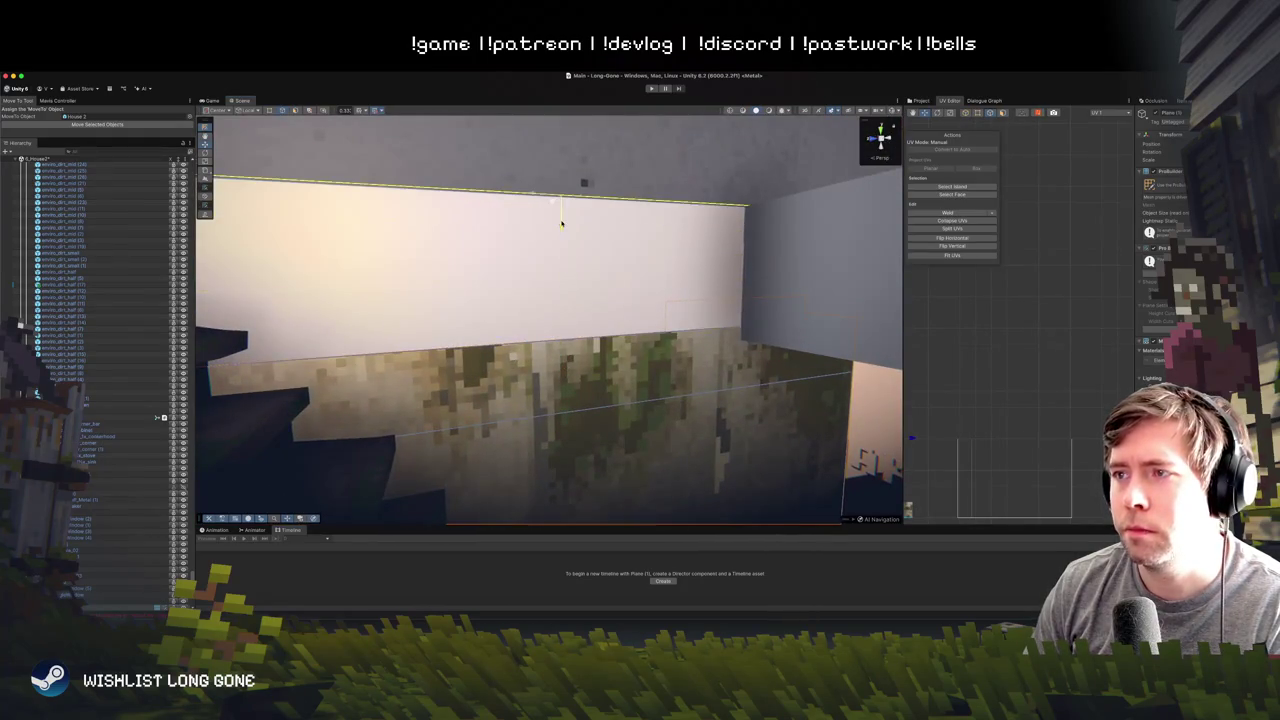
{"action": "left_click_drag", "start_coordinate": [563, 321], "coordinate": [589, 306]}
{"action": "mouse_move", "coordinate": [426, 300]}
{"action": "left_mouse_down"}
{"action": "mouse_move", "coordinate": [297, 285]}
{"action": "mouse_move", "coordinate": [550, 260]}
{"action": "mouse_move", "coordinate": [585, 297]}
{"action": "left_mouse_up"}
{"action": "key", "text": "a"}
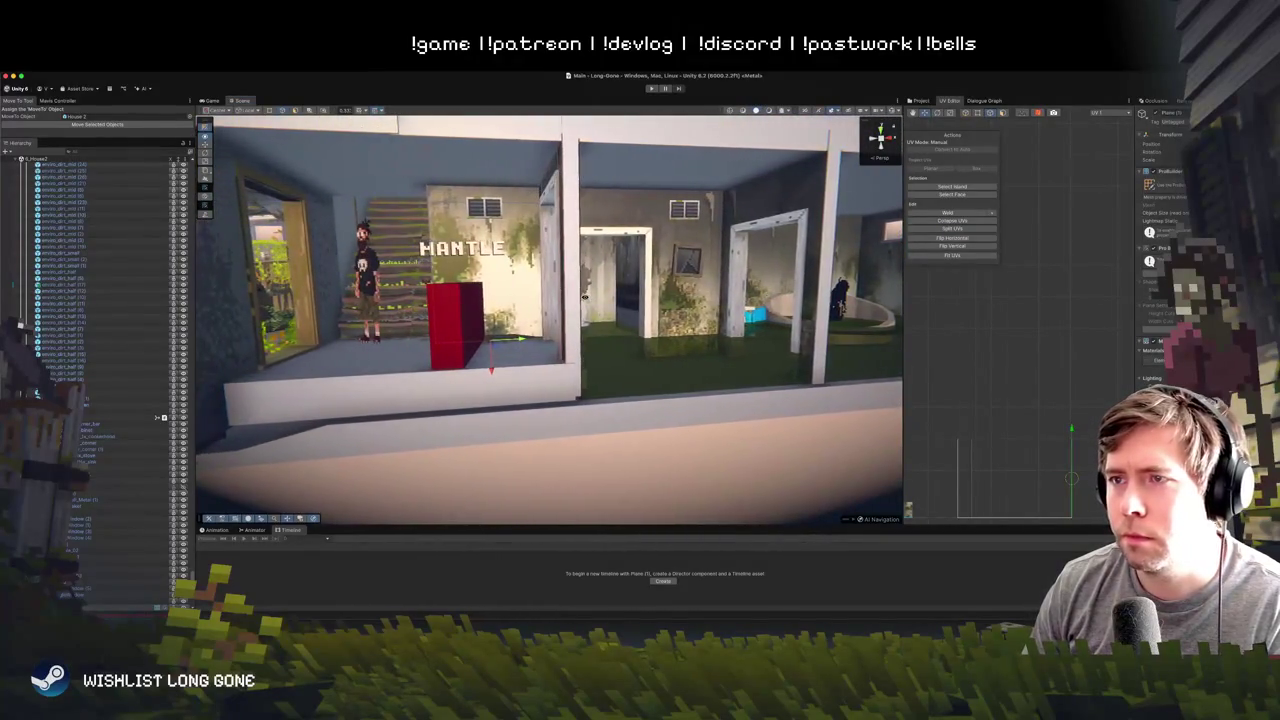
- Frame the red cube, then back out of the MANTLE room to the full two-storey house
{"action": "key", "text": "f"}
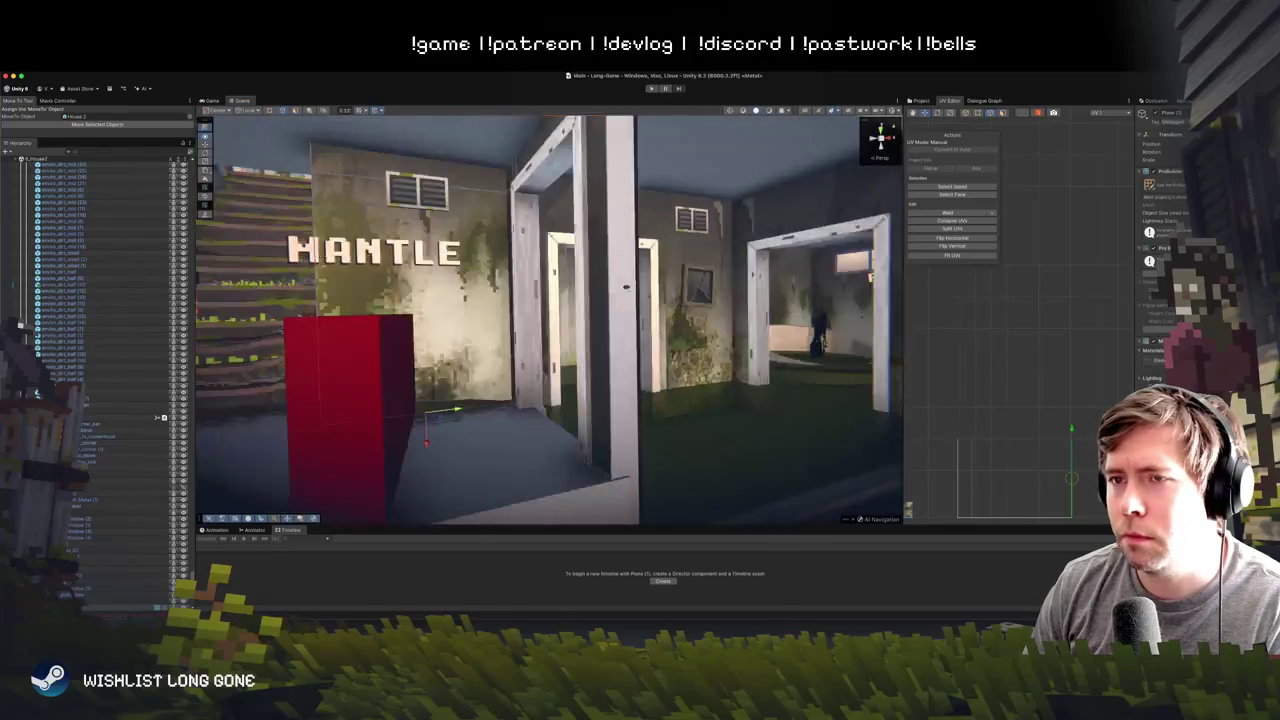
{"action": "scroll", "coordinate": [626, 287], "scroll_direction": "down", "scroll_amount": 5}
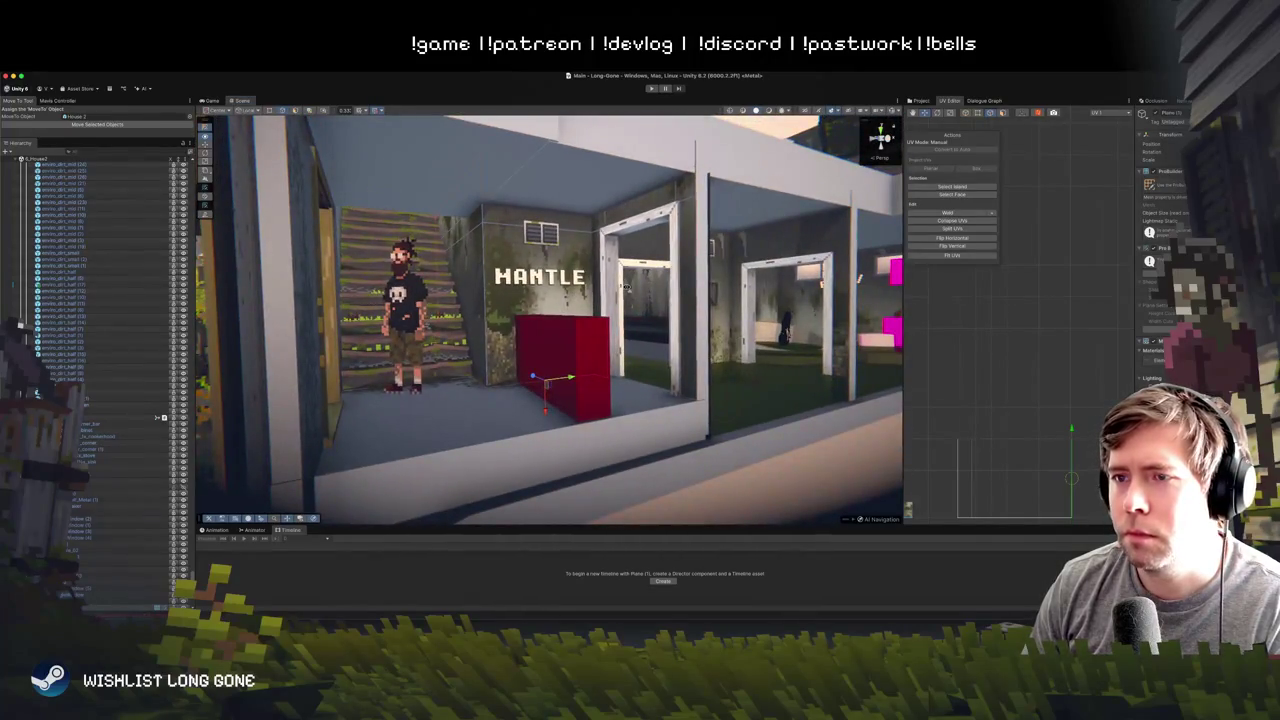
{"action": "left_click_drag", "start_coordinate": [626, 287], "coordinate": [477, 299]}
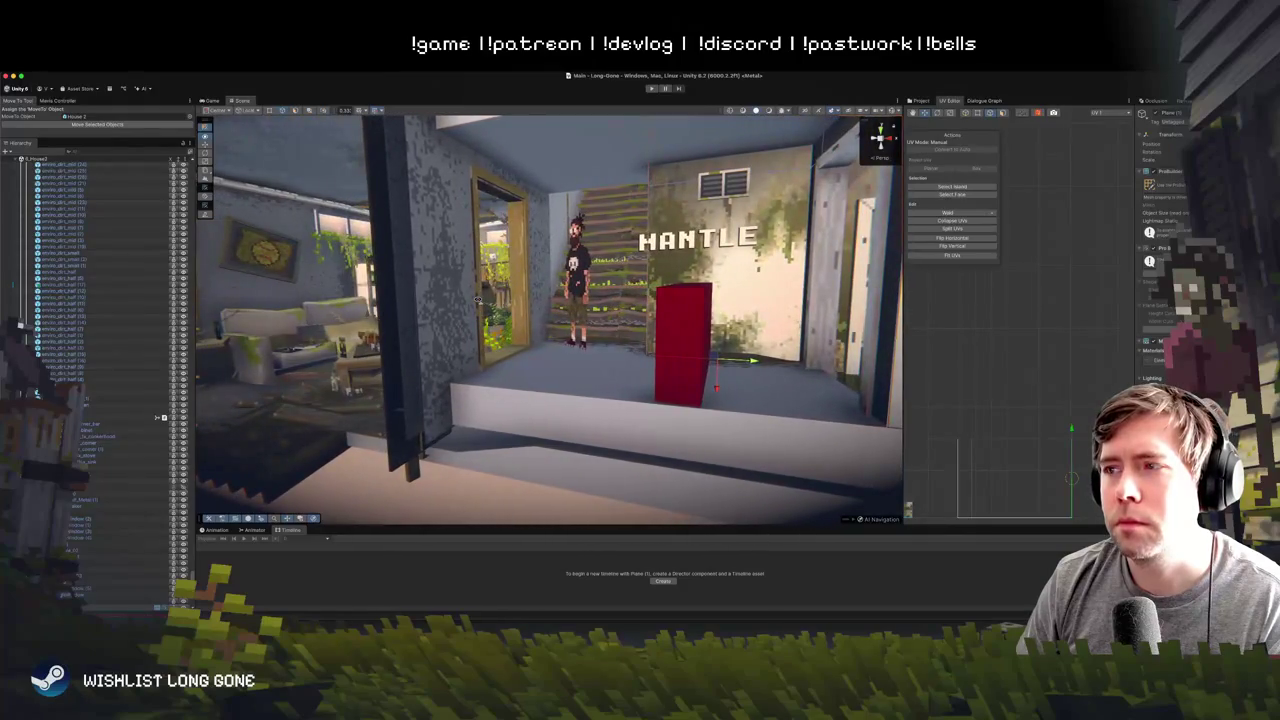
{"action": "mouse_move", "coordinate": [519, 243]}
{"action": "left_mouse_down"}
{"action": "mouse_move", "coordinate": [521, 285]}
{"action": "mouse_move", "coordinate": [510, 234]}
{"action": "mouse_move", "coordinate": [473, 191]}
{"action": "mouse_move", "coordinate": [516, 278]}
{"action": "mouse_move", "coordinate": [544, 295]}
{"action": "mouse_move", "coordinate": [568, 279]}
{"action": "mouse_move", "coordinate": [677, 362]}
{"action": "mouse_move", "coordinate": [673, 403]}
{"action": "left_mouse_up"}
{"action": "left_click", "coordinate": [516, 278]}
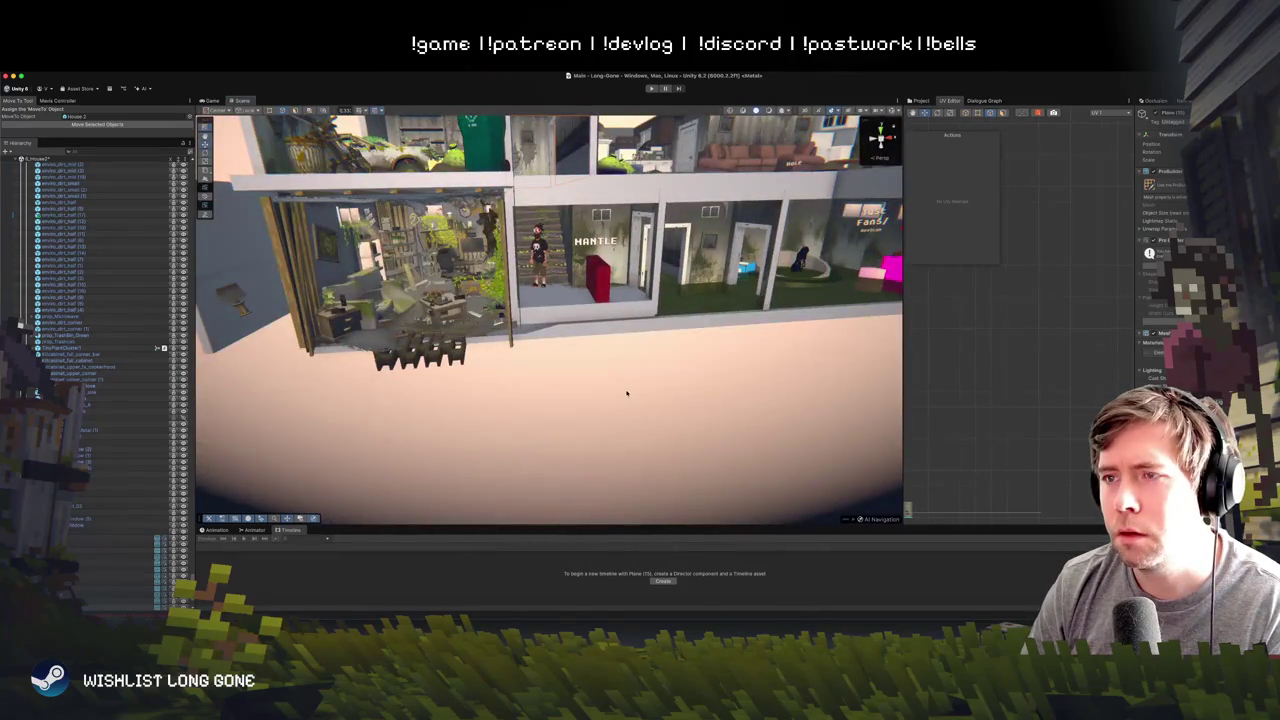
{"action": "mouse_move", "coordinate": [551, 363]}
{"action": "left_mouse_down"}
{"action": "mouse_move", "coordinate": [603, 351]}
{"action": "mouse_move", "coordinate": [581, 286]}
{"action": "mouse_move", "coordinate": [565, 355]}
{"action": "left_mouse_up"}
{"action": "scroll", "coordinate": [565, 356], "scroll_direction": "down", "scroll_amount": 3}
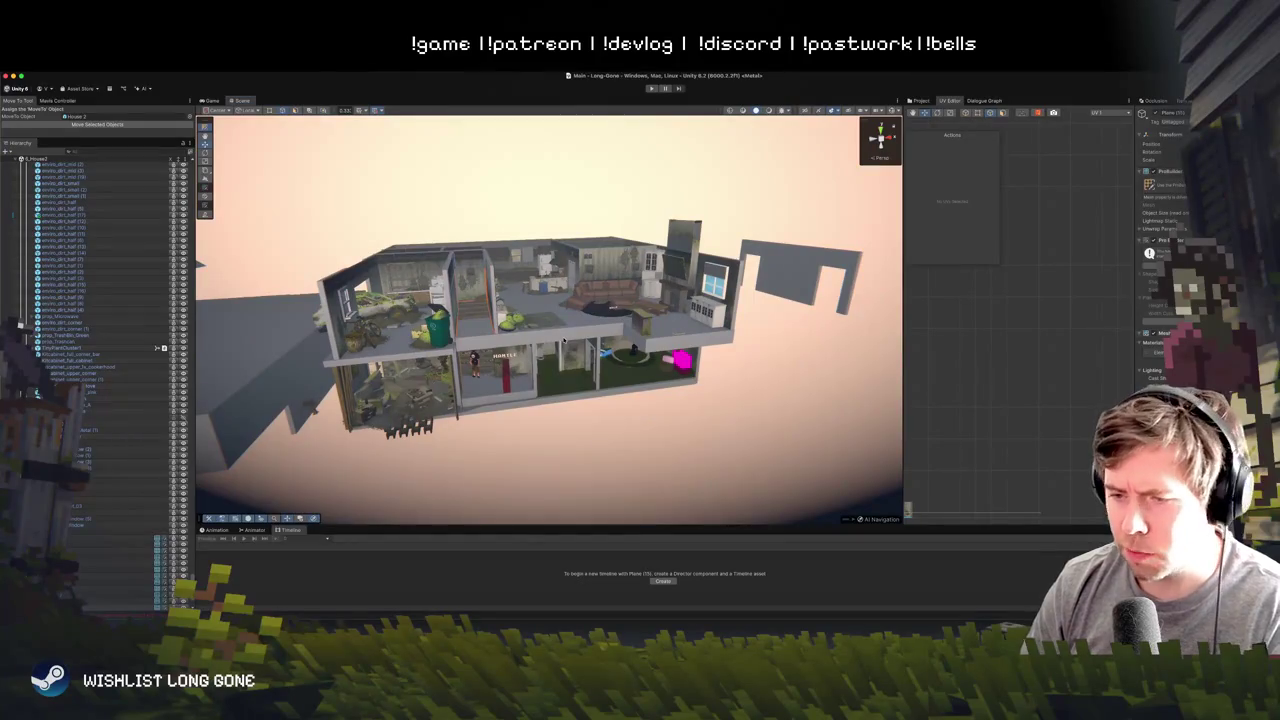
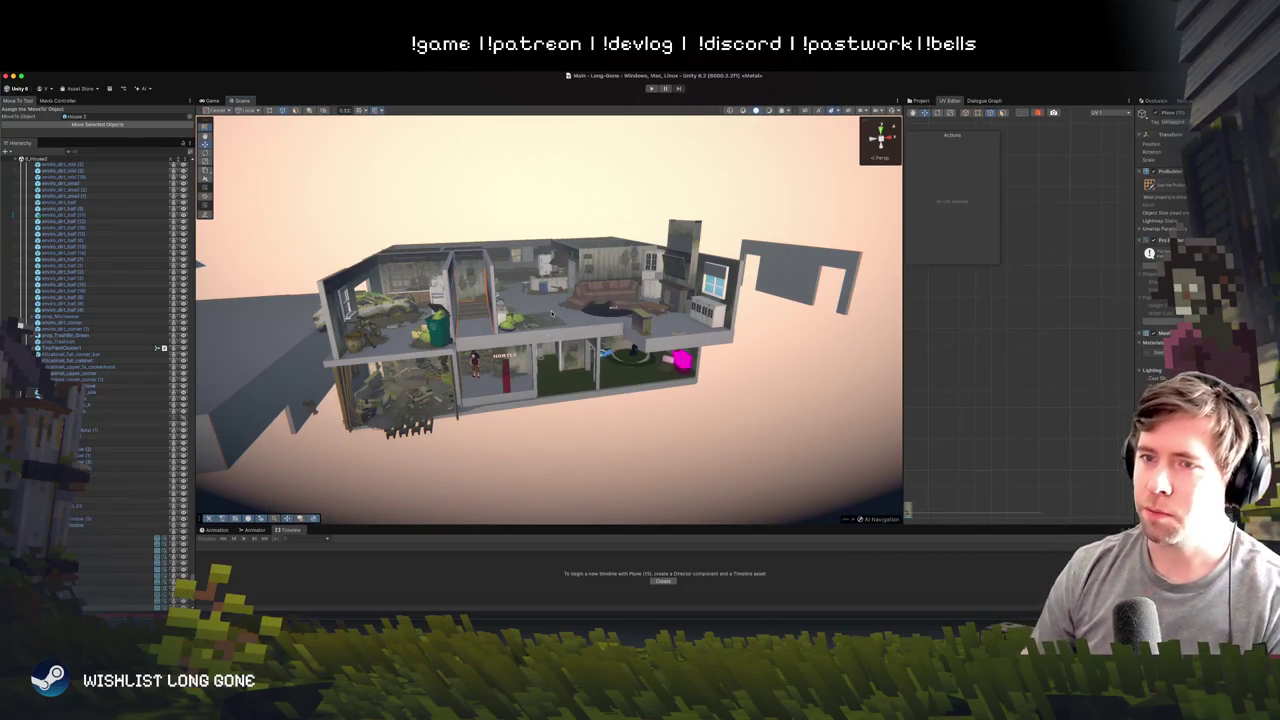
- Orbit the Scene view through the house until the round-bench room is framed through its window
{"action": "scroll", "coordinate": [545, 342], "scroll_direction": "up", "scroll_amount": 5}
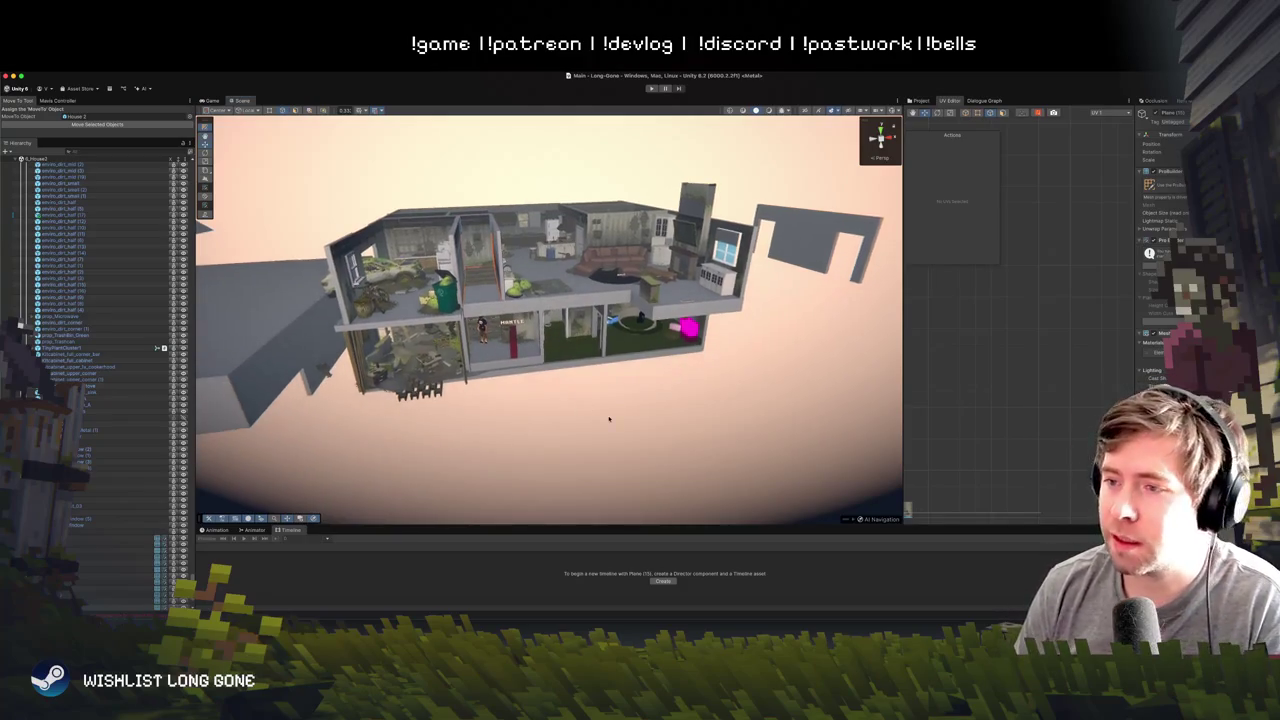
{"action": "scroll", "coordinate": [589, 370], "scroll_direction": "up", "scroll_amount": 8}
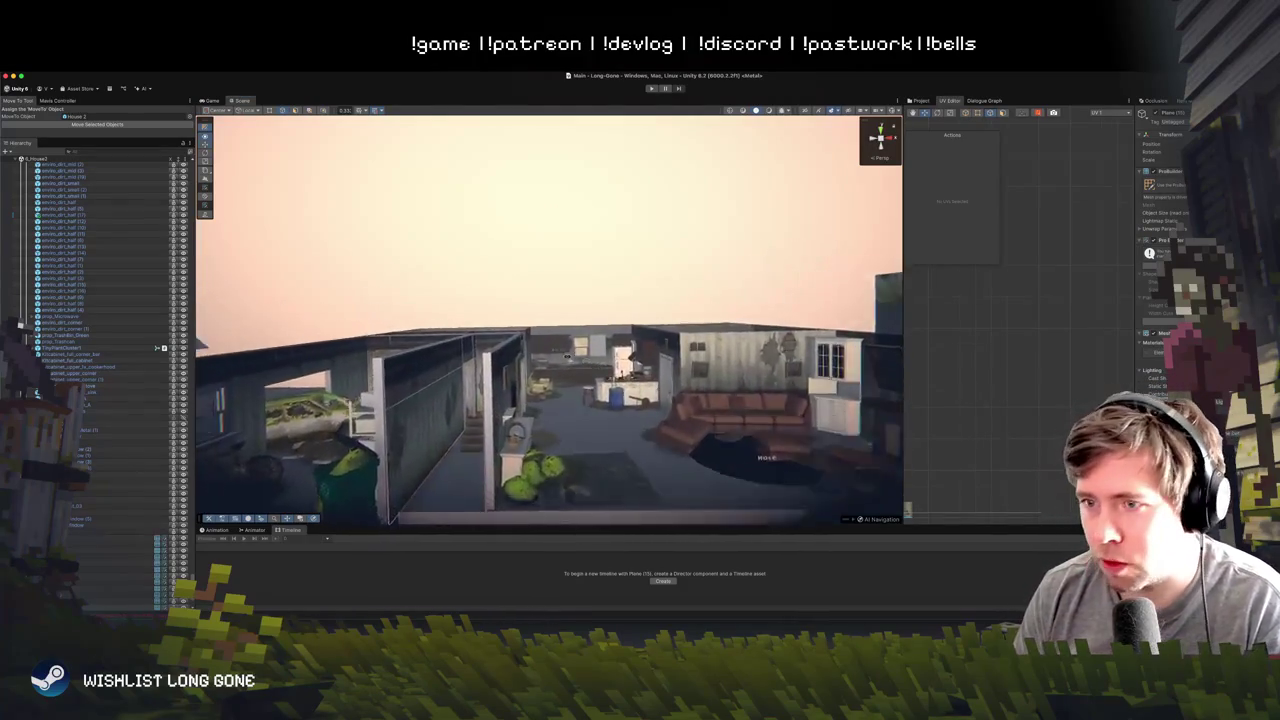
{"action": "scroll", "coordinate": [510, 384], "scroll_direction": "down", "scroll_amount": 5}
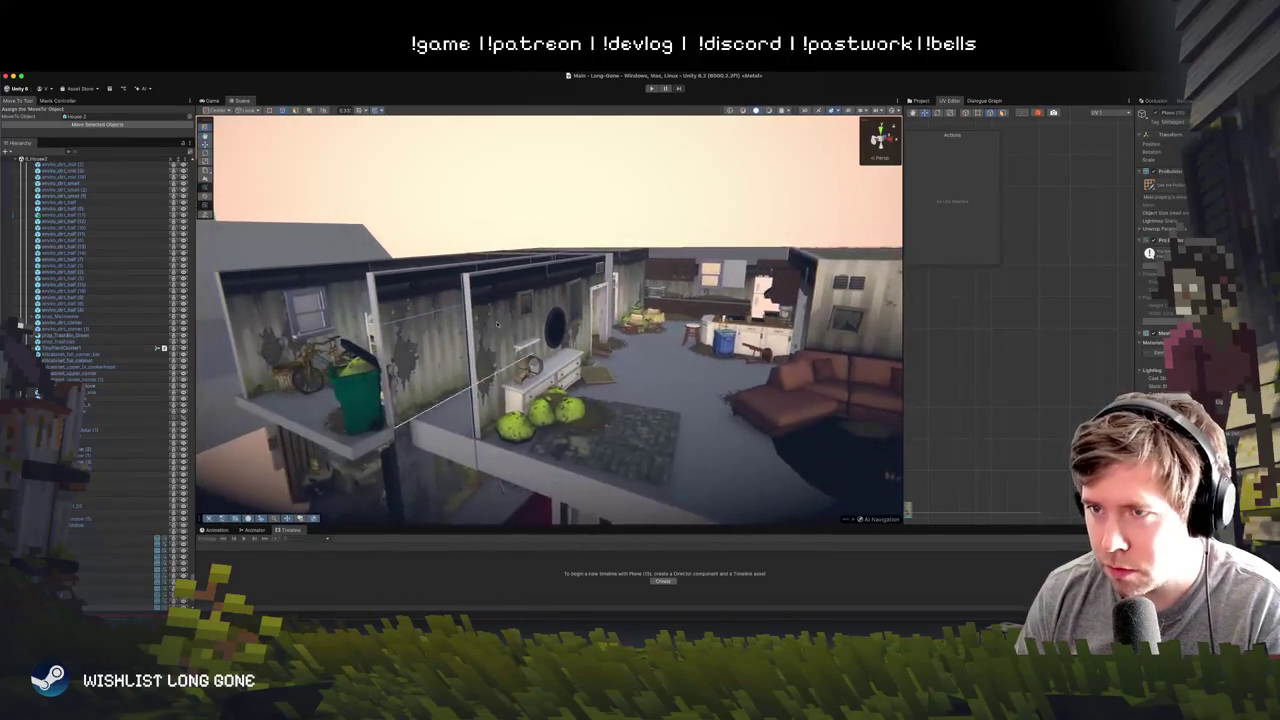
{"action": "left_click", "coordinate": [497, 323]}
{"action": "scroll", "coordinate": [501, 305], "scroll_direction": "up", "scroll_amount": 10}
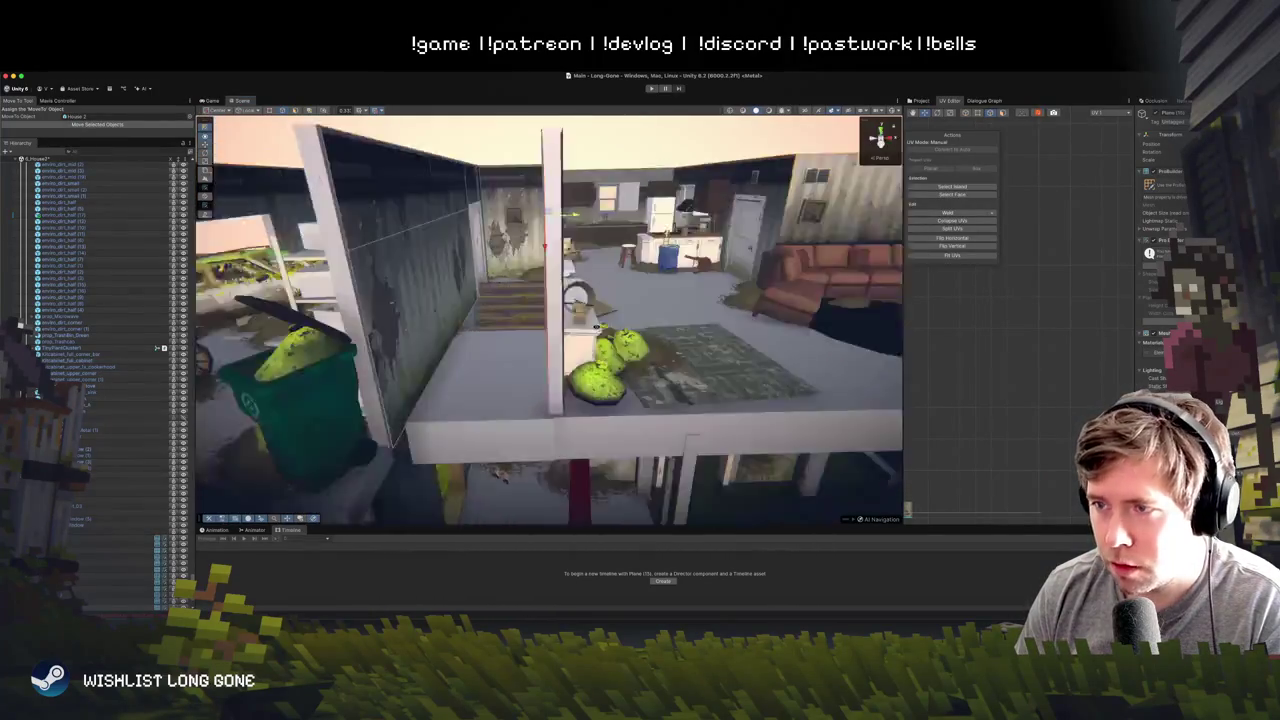
{"action": "mouse_move", "coordinate": [619, 333]}
{"action": "left_mouse_down"}
{"action": "mouse_move", "coordinate": [556, 302]}
{"action": "mouse_move", "coordinate": [630, 230]}
{"action": "mouse_move", "coordinate": [489, 350]}
{"action": "mouse_move", "coordinate": [449, 409]}
{"action": "mouse_move", "coordinate": [540, 349]}
{"action": "mouse_move", "coordinate": [618, 346]}
{"action": "mouse_move", "coordinate": [614, 235]}
{"action": "mouse_move", "coordinate": [588, 240]}
{"action": "left_mouse_up"}
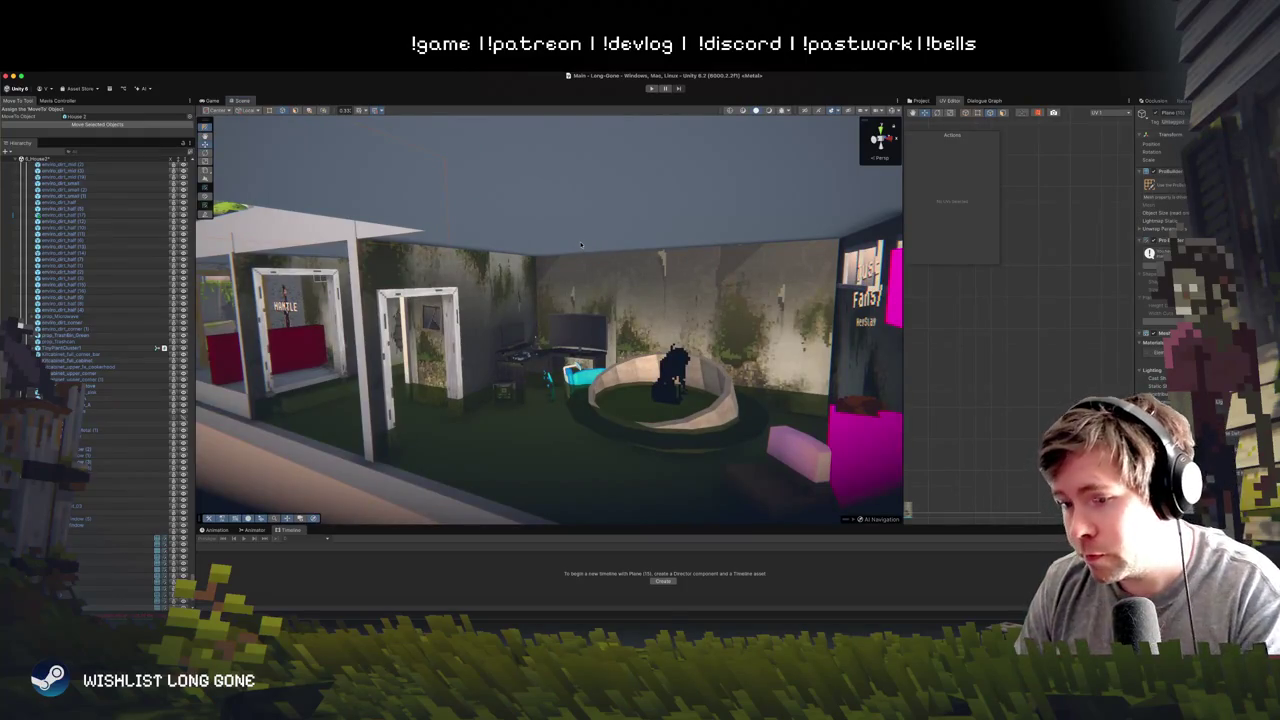
{"action": "left_click_drag", "start_coordinate": [610, 277], "coordinate": [530, 300]}
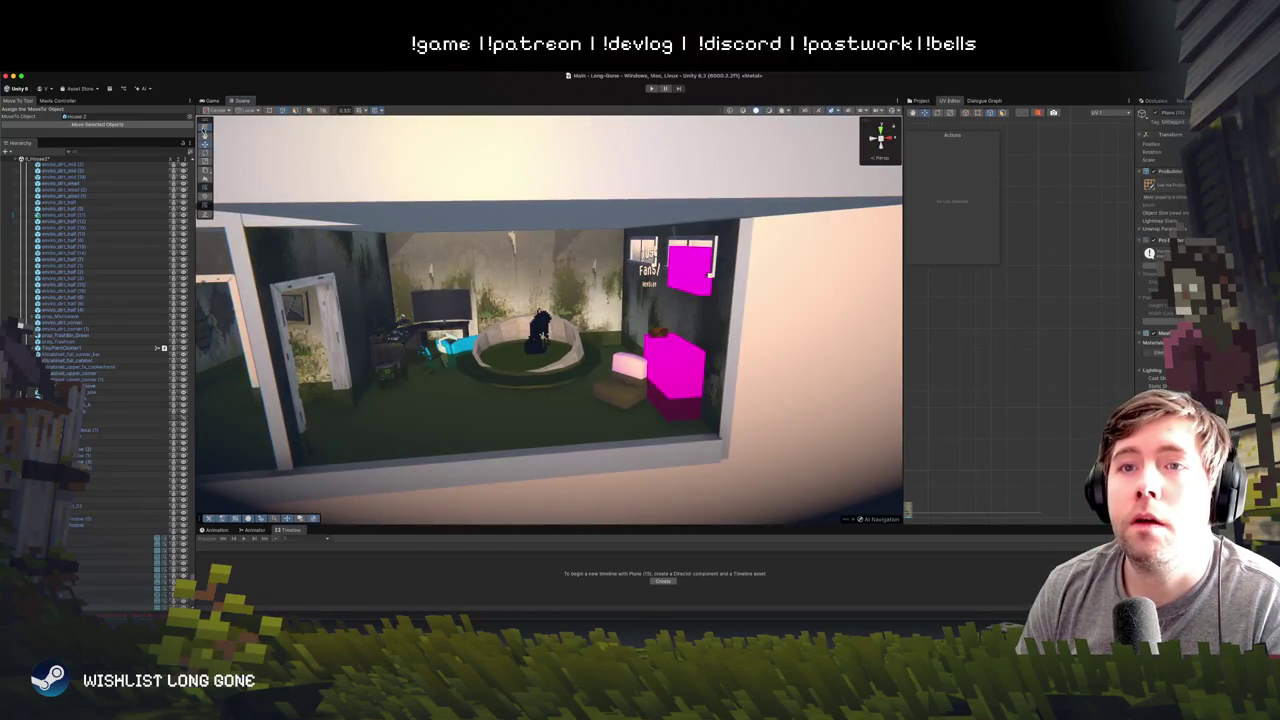
- Give the round-bench room's wall mesh the striped wallpaper material found by searching 'all_s'
{"action": "left_click", "coordinate": [685, 303]}
{"action": "left_click", "coordinate": [1156, 329]}
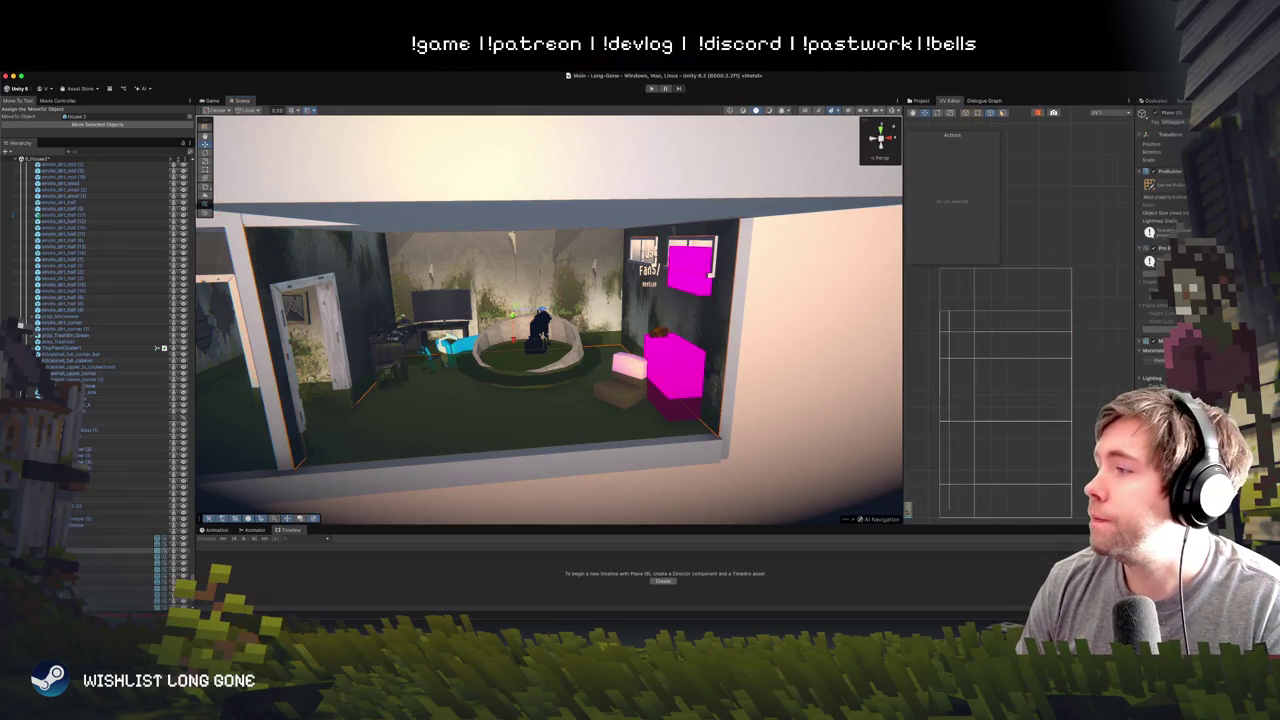
{"action": "type", "text": "all"}
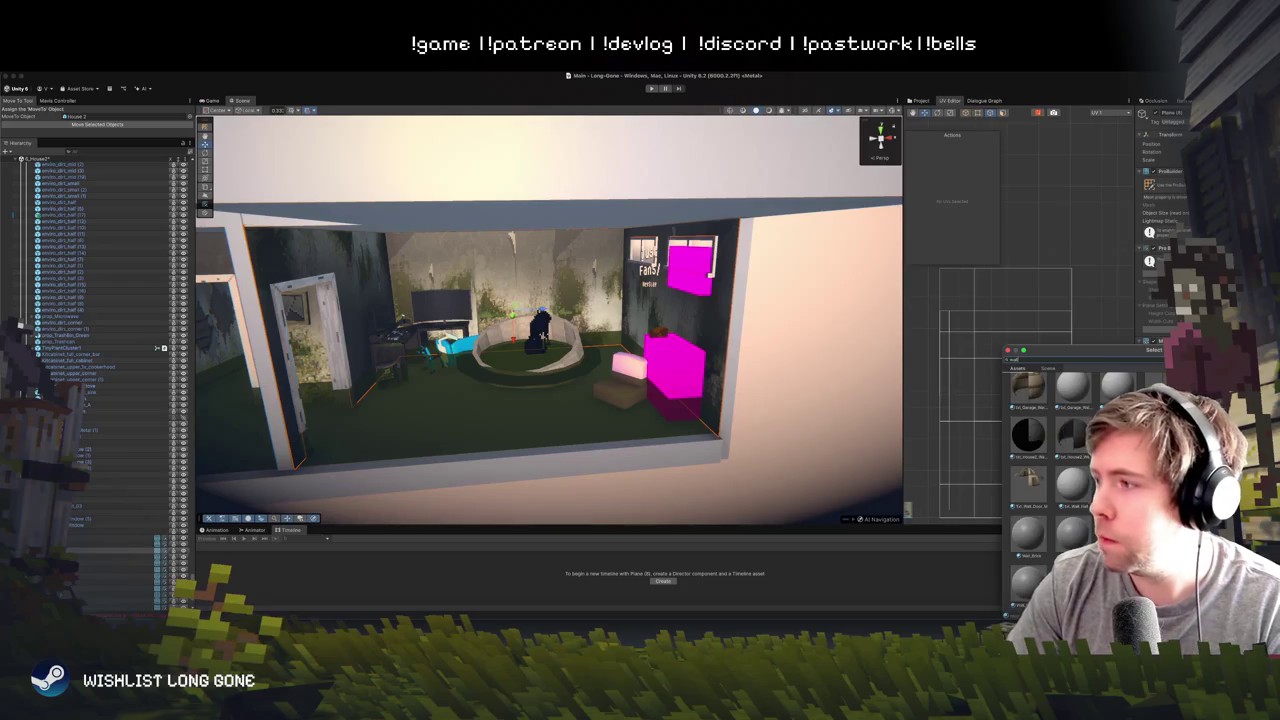
{"action": "type", "text": "_s"}
{"action": "double_click", "coordinate": [1069, 397]}
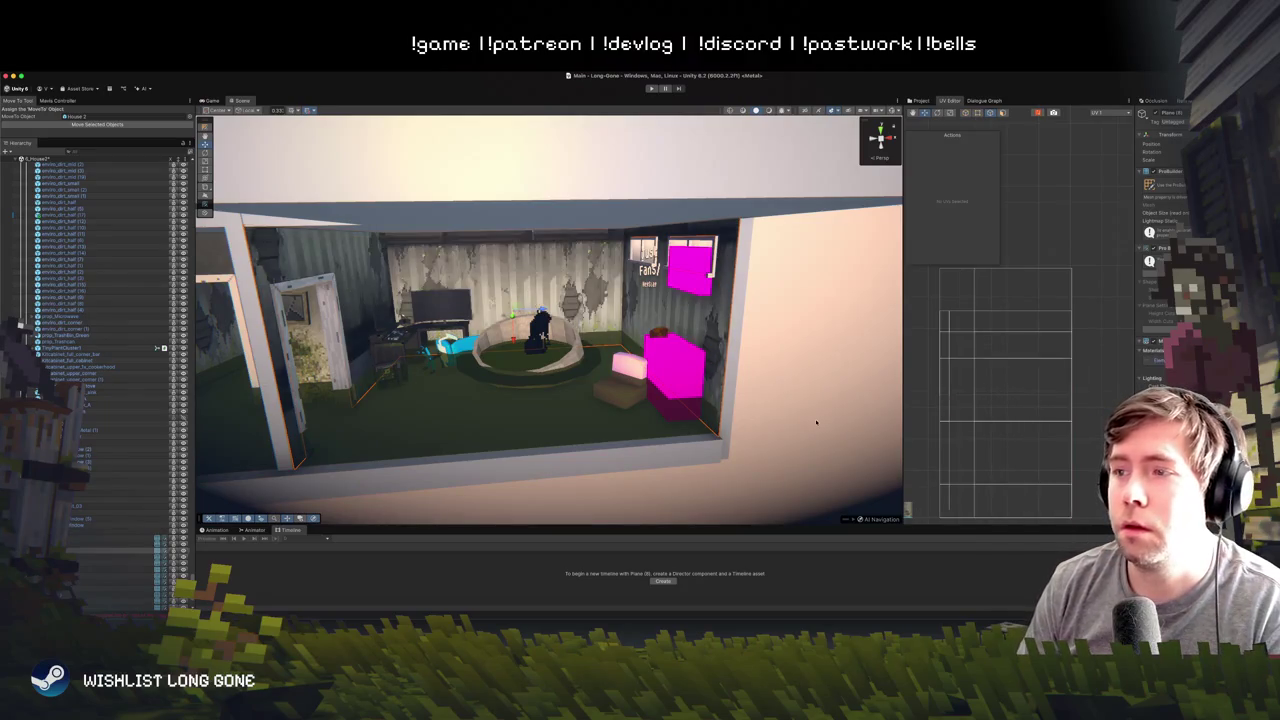
- Orbit around to the house's left side and select the wall lamp
{"action": "scroll", "coordinate": [816, 422], "scroll_direction": "down", "scroll_amount": 10}
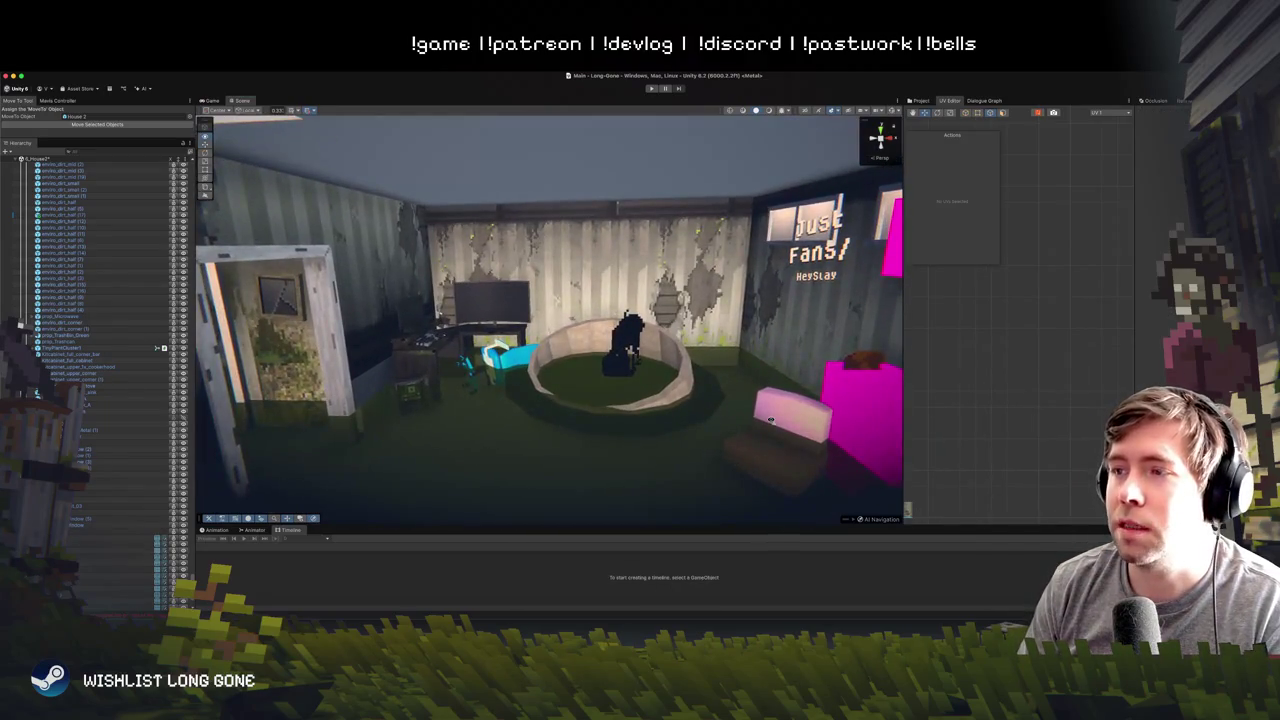
{"action": "scroll", "coordinate": [770, 421], "scroll_direction": "up", "scroll_amount": 5}
{"action": "left_click_drag", "start_coordinate": [796, 404], "coordinate": [728, 398]}
{"action": "scroll", "coordinate": [735, 397], "scroll_direction": "up", "scroll_amount": 5}
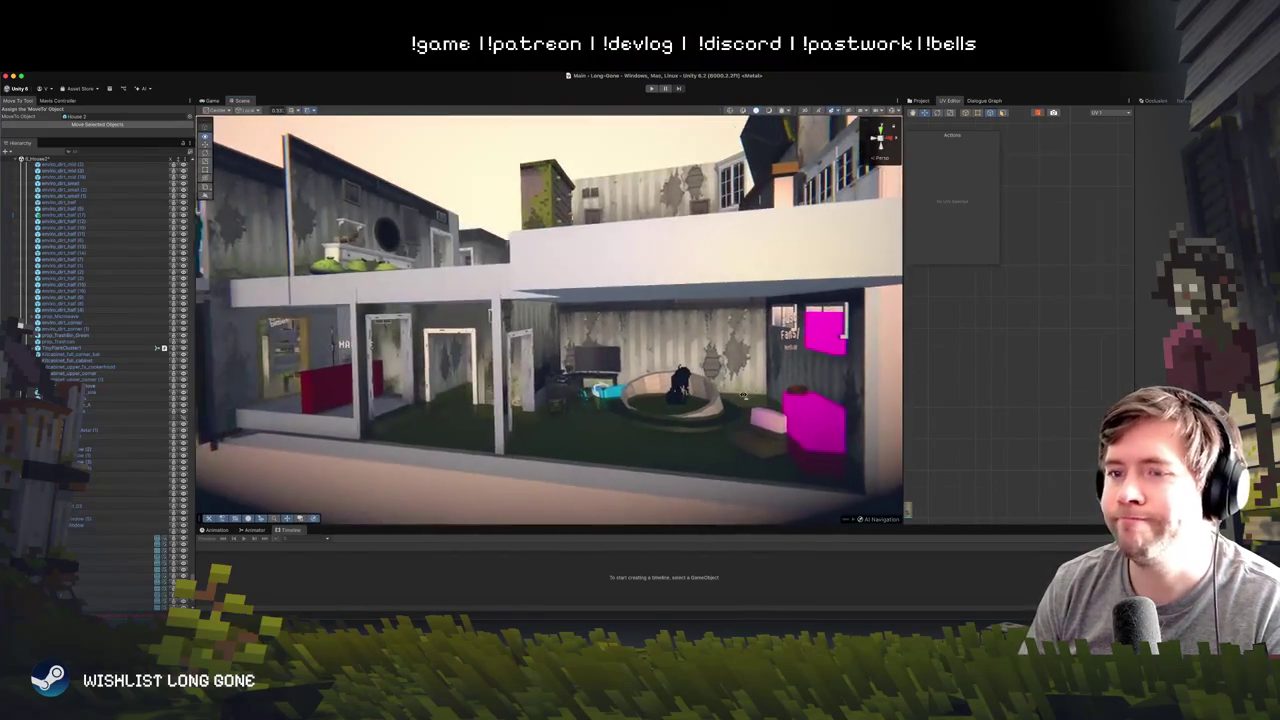
{"action": "scroll", "coordinate": [743, 396], "scroll_direction": "down", "scroll_amount": 10}
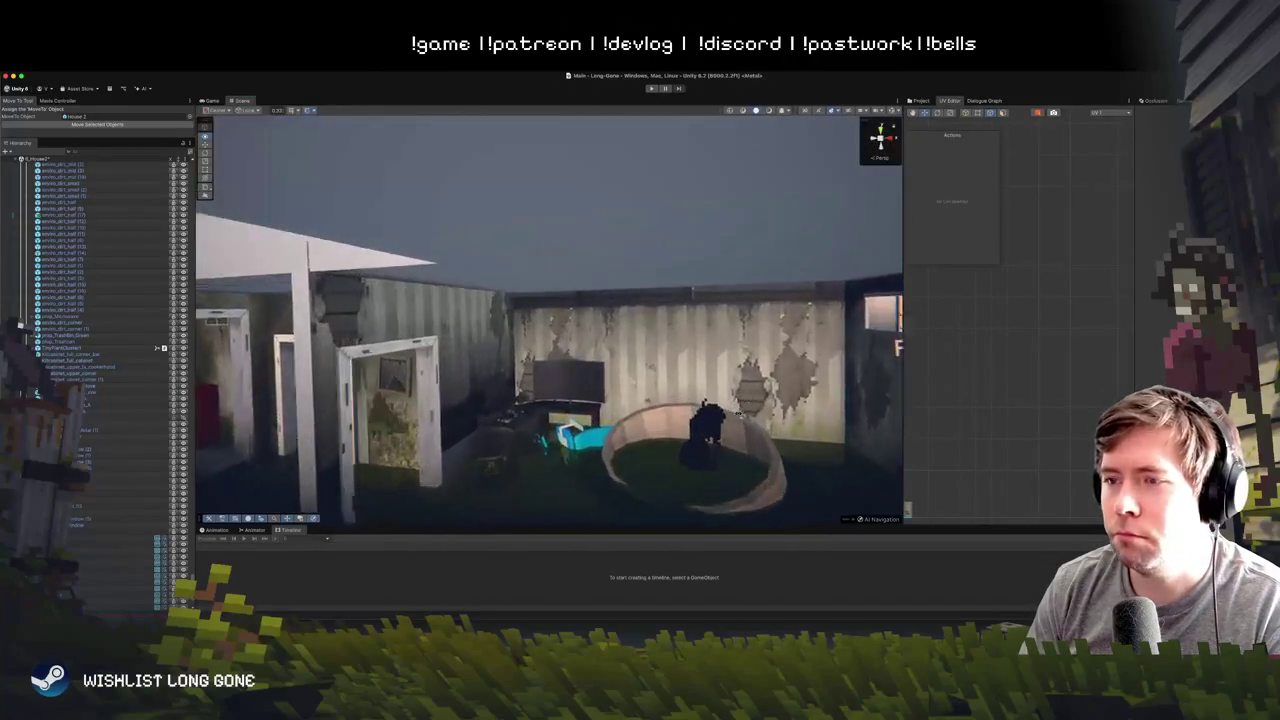
{"action": "scroll", "coordinate": [762, 378], "scroll_direction": "up", "scroll_amount": 10}
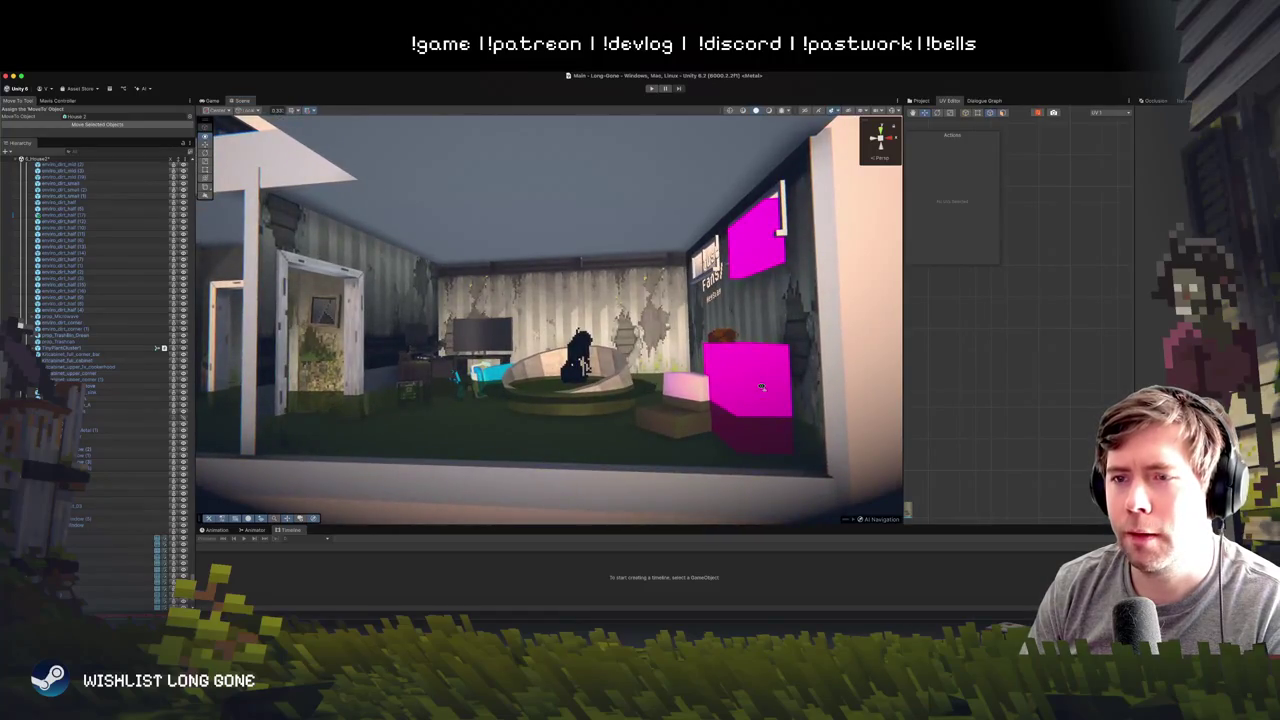
{"action": "scroll", "coordinate": [762, 387], "scroll_direction": "up", "scroll_amount": 10}
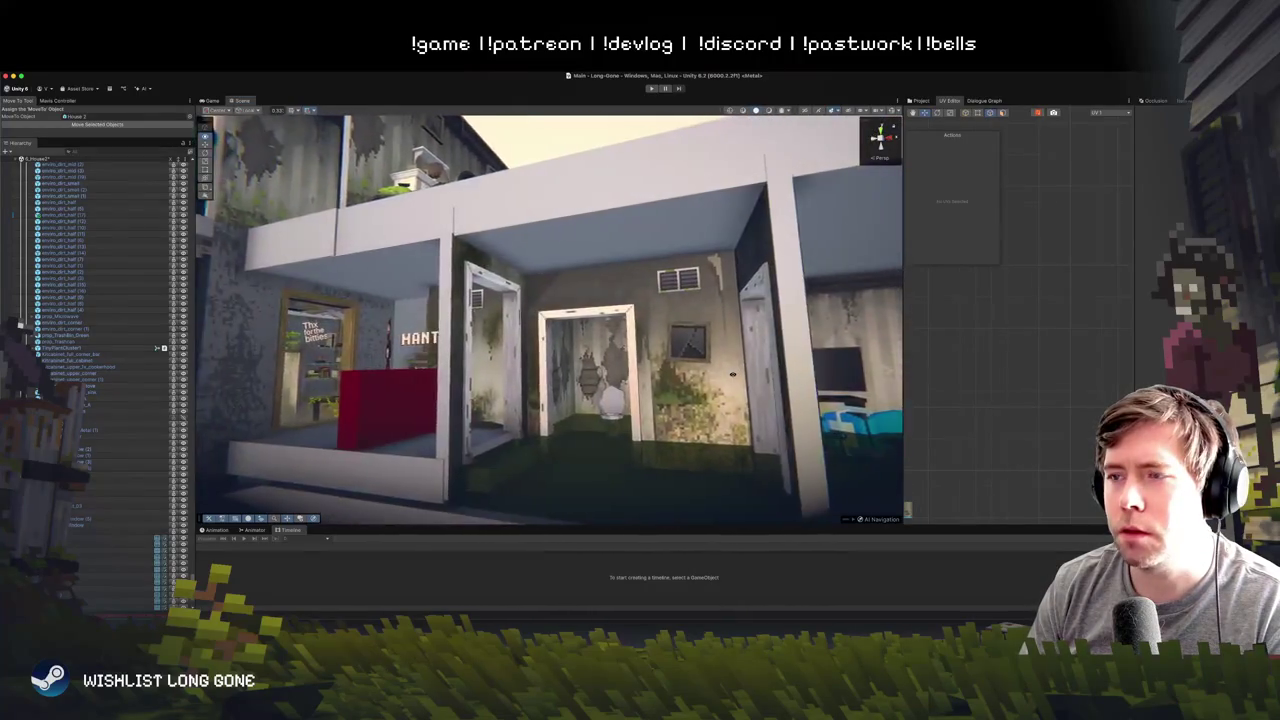
{"action": "scroll", "coordinate": [791, 443], "scroll_direction": "up", "scroll_amount": 10}
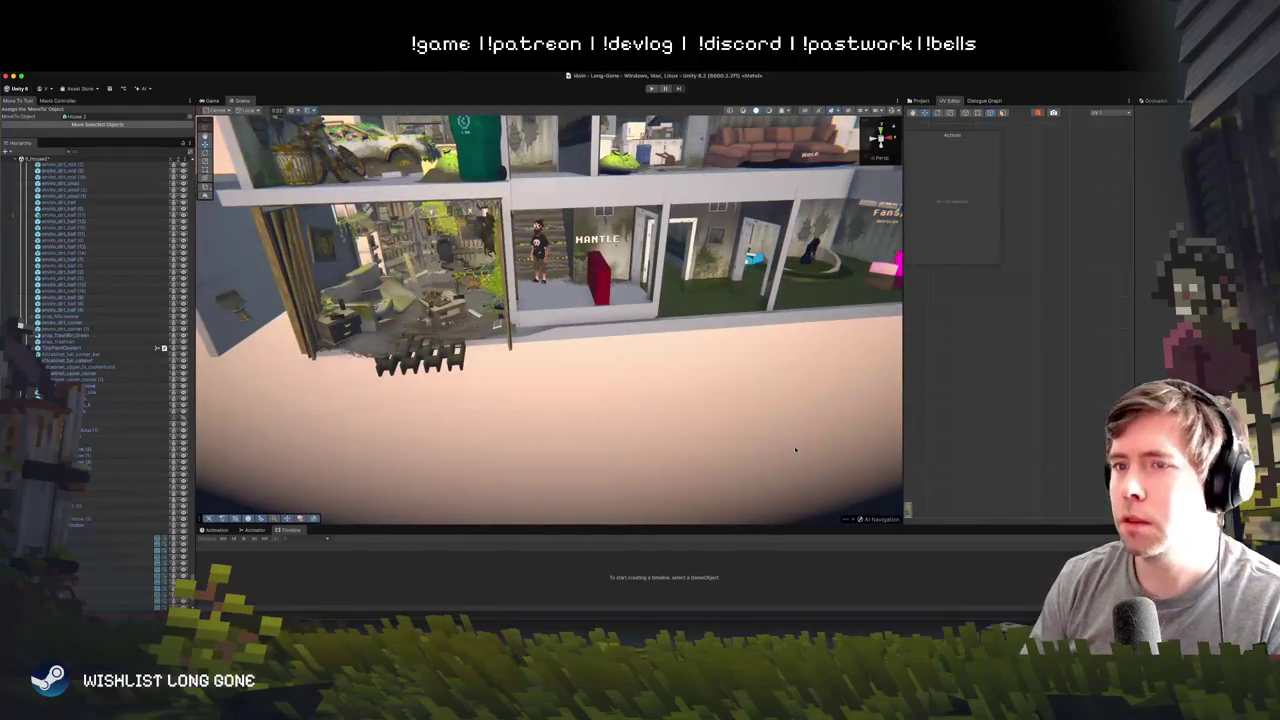
{"action": "mouse_move", "coordinate": [606, 371]}
{"action": "left_mouse_down"}
{"action": "mouse_move", "coordinate": [520, 340]}
{"action": "mouse_move", "coordinate": [533, 341]}
{"action": "left_mouse_up"}
{"action": "left_click", "coordinate": [515, 337]}
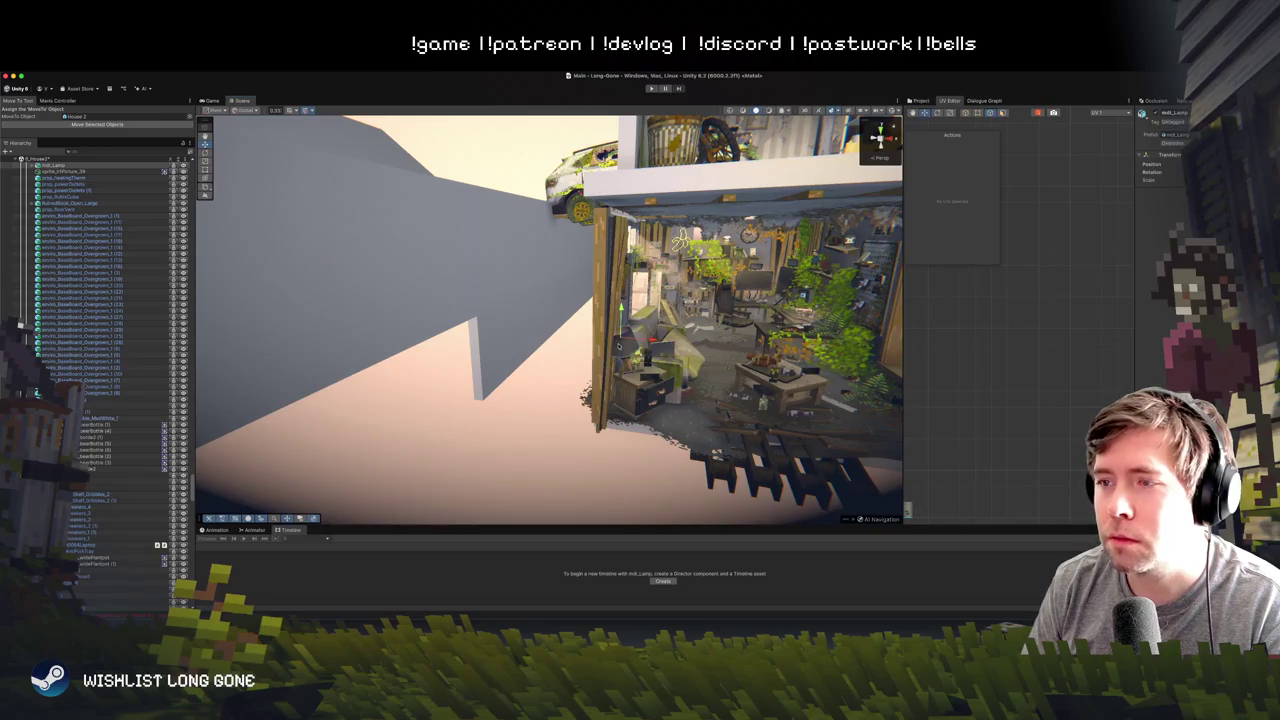
- Frame the wall lamp, undo its earlier move, and slide it along one axis
{"action": "key", "text": "f"}
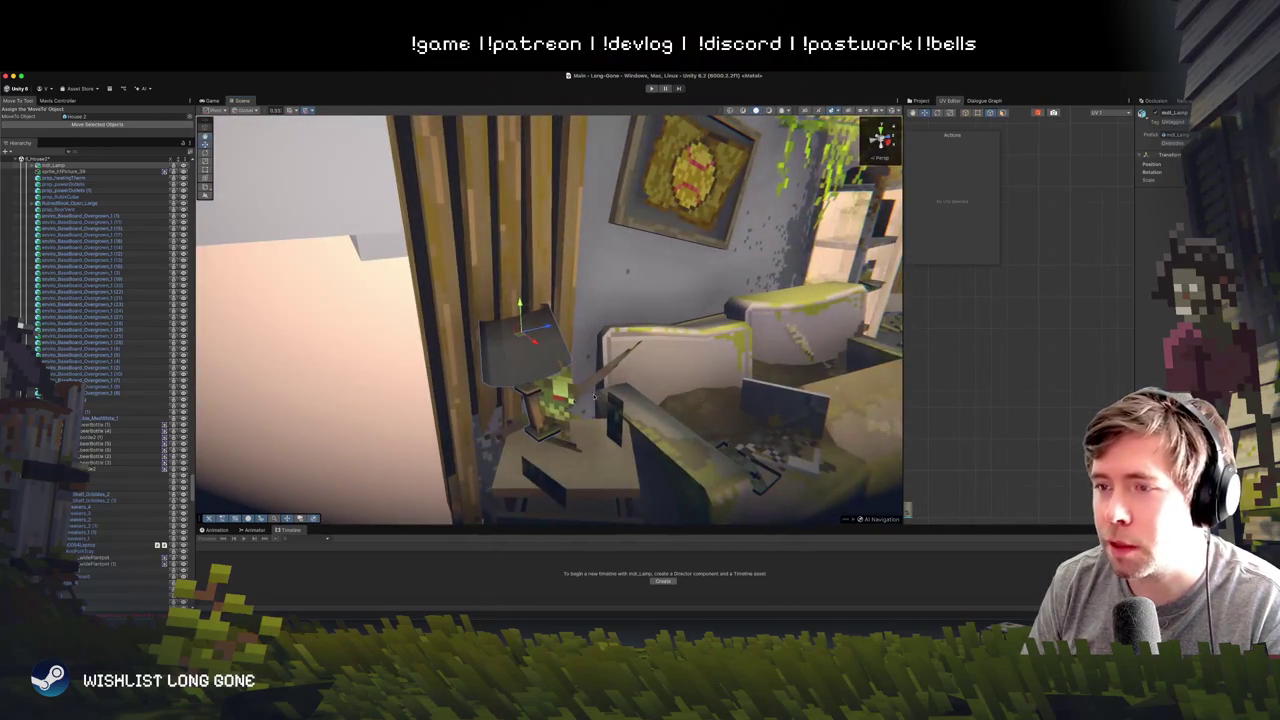
{"action": "key", "text": "ctrl+z"}
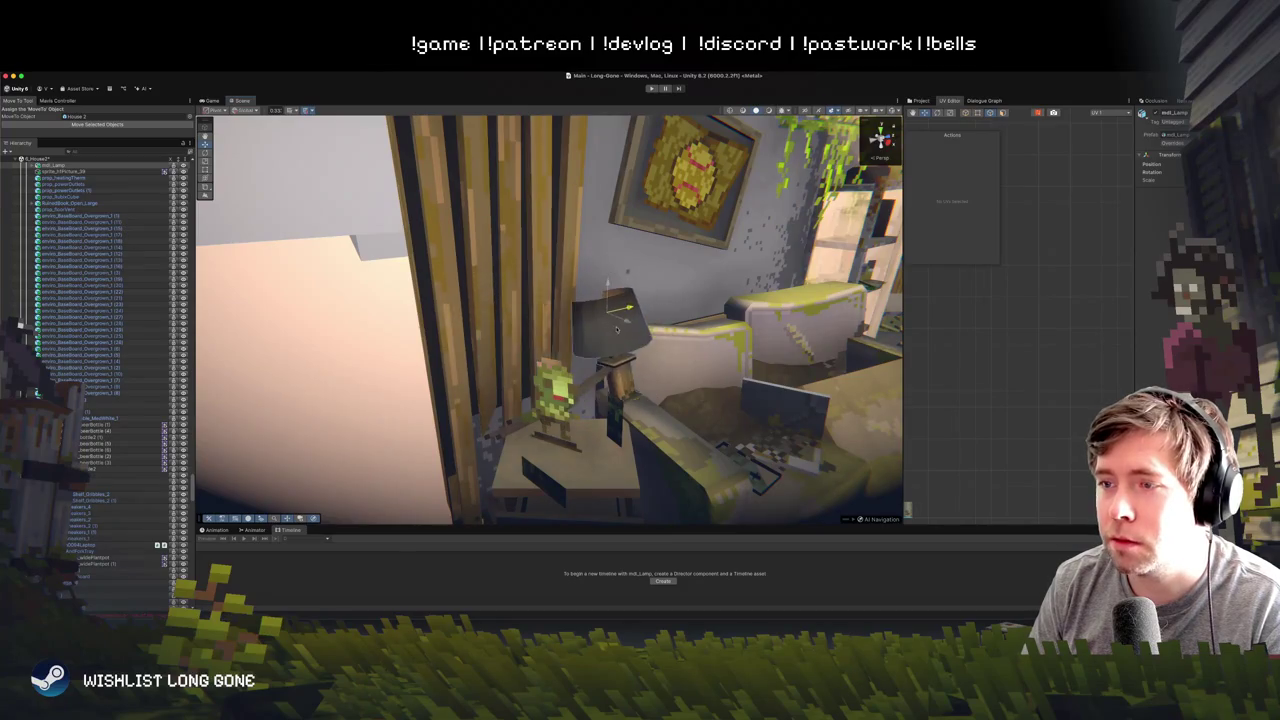
{"action": "mouse_move", "coordinate": [592, 328]}
{"action": "left_mouse_down"}
{"action": "mouse_move", "coordinate": [604, 335]}
{"action": "mouse_move", "coordinate": [426, 386]}
{"action": "mouse_move", "coordinate": [560, 360]}
{"action": "mouse_move", "coordinate": [670, 366]}
{"action": "mouse_move", "coordinate": [712, 385]}
{"action": "mouse_move", "coordinate": [694, 443]}
{"action": "mouse_move", "coordinate": [704, 380]}
{"action": "left_mouse_up"}
- Bring the side rooms into view and widen the UV Editor by moving its splitter left
{"action": "scroll", "coordinate": [670, 366], "scroll_direction": "down", "scroll_amount": 10}
{"action": "scroll", "coordinate": [704, 380], "scroll_direction": "up", "scroll_amount": 10}
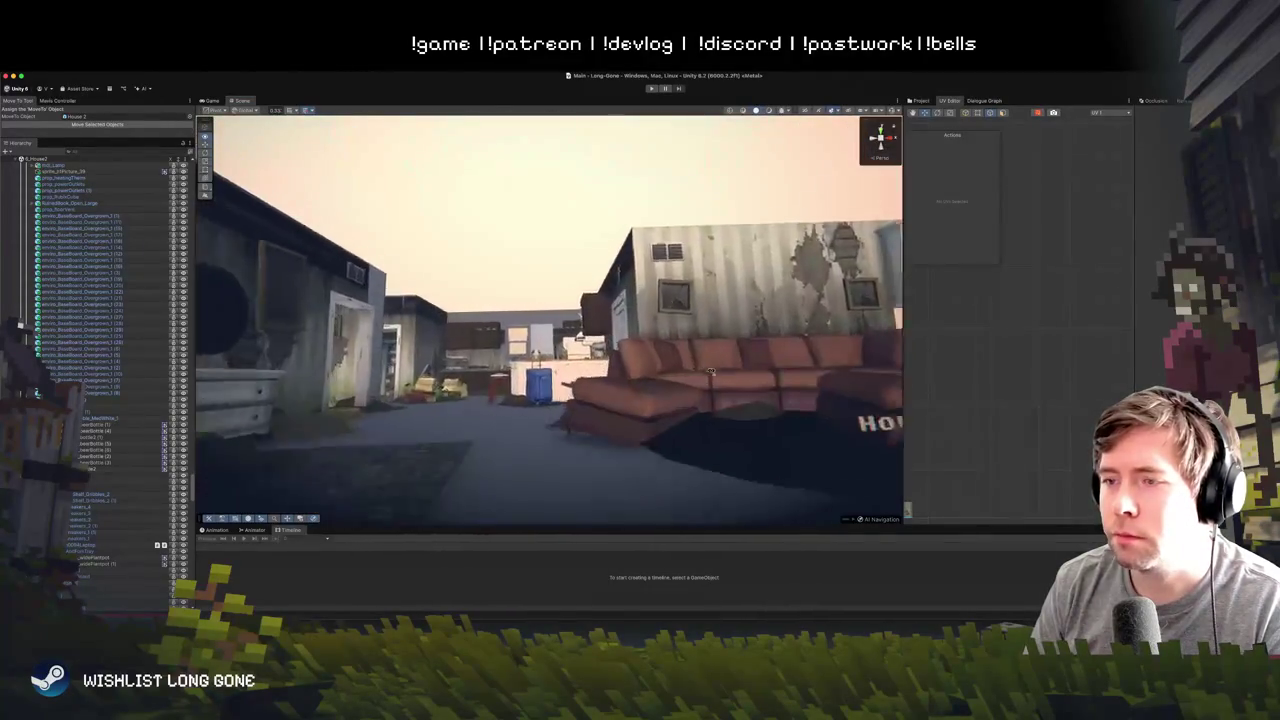
{"action": "scroll", "coordinate": [704, 425], "scroll_direction": "down", "scroll_amount": 8}
{"action": "mouse_move", "coordinate": [651, 423]}
{"action": "left_mouse_down"}
{"action": "mouse_move", "coordinate": [600, 380]}
{"action": "mouse_move", "coordinate": [663, 393]}
{"action": "left_mouse_up"}
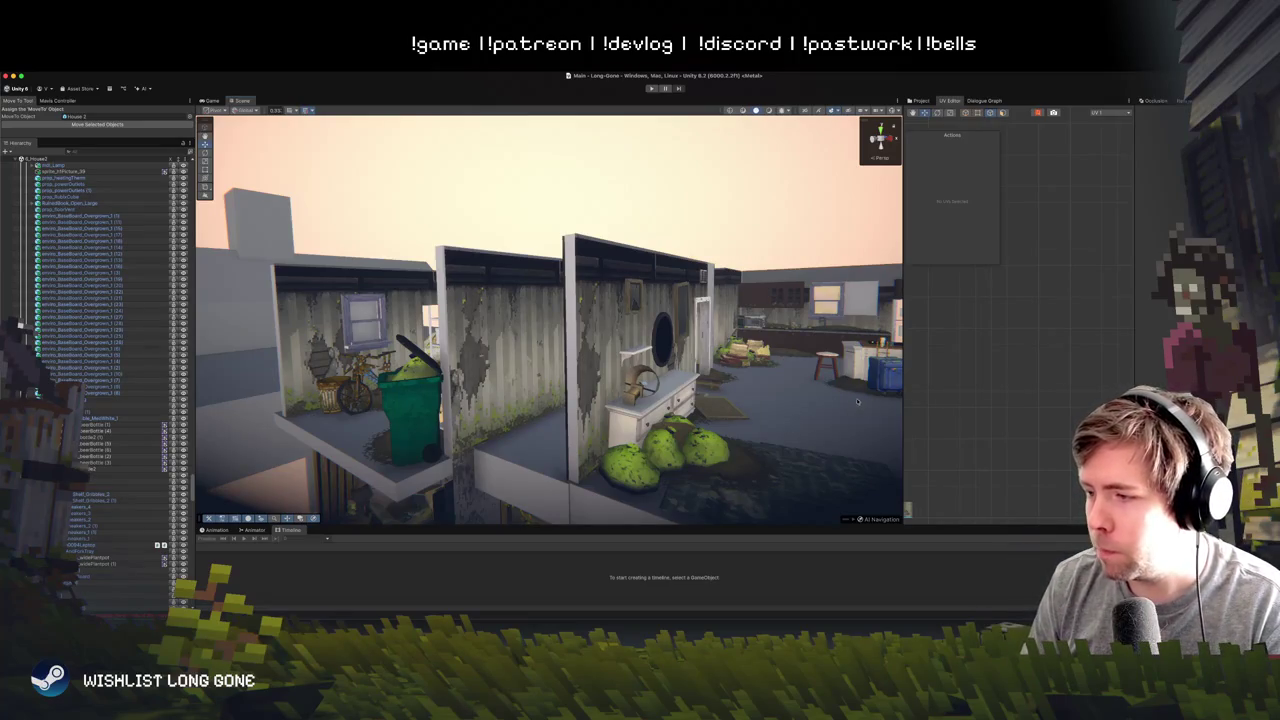
{"action": "left_click_drag", "start_coordinate": [901, 408], "coordinate": [797, 405]}
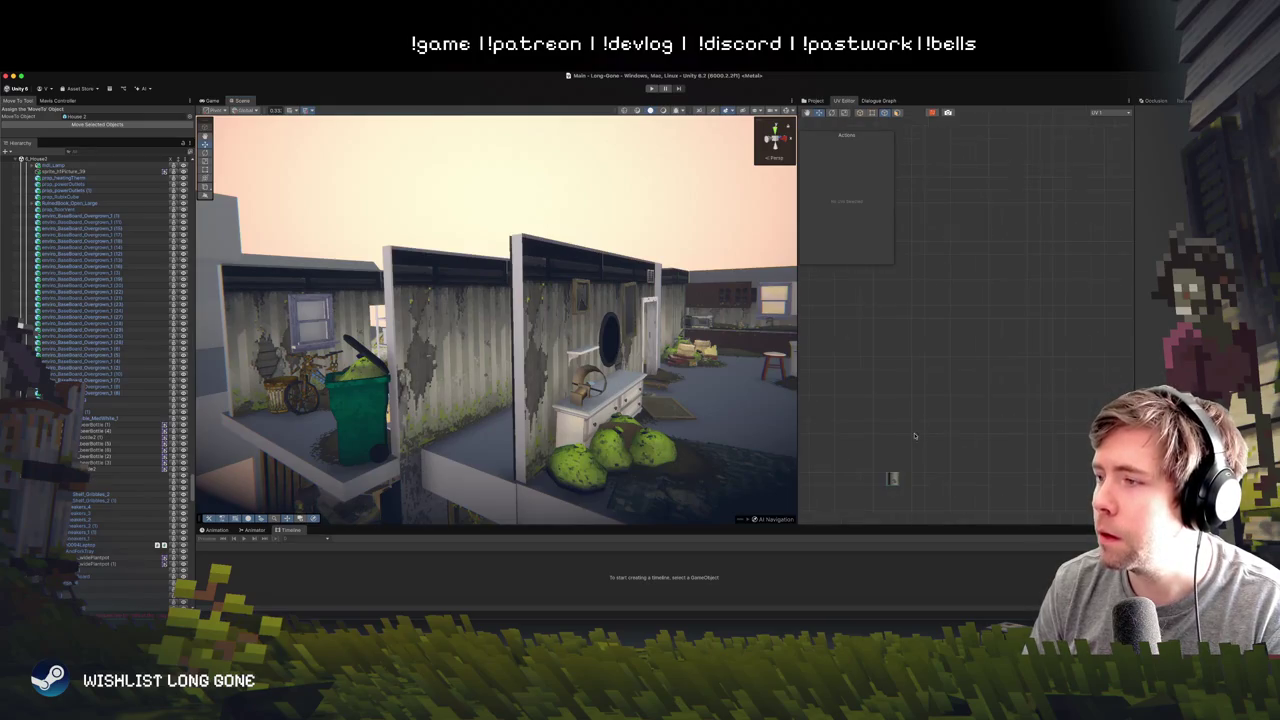
{"action": "scroll", "coordinate": [935, 370], "scroll_direction": "up", "scroll_amount": 3}
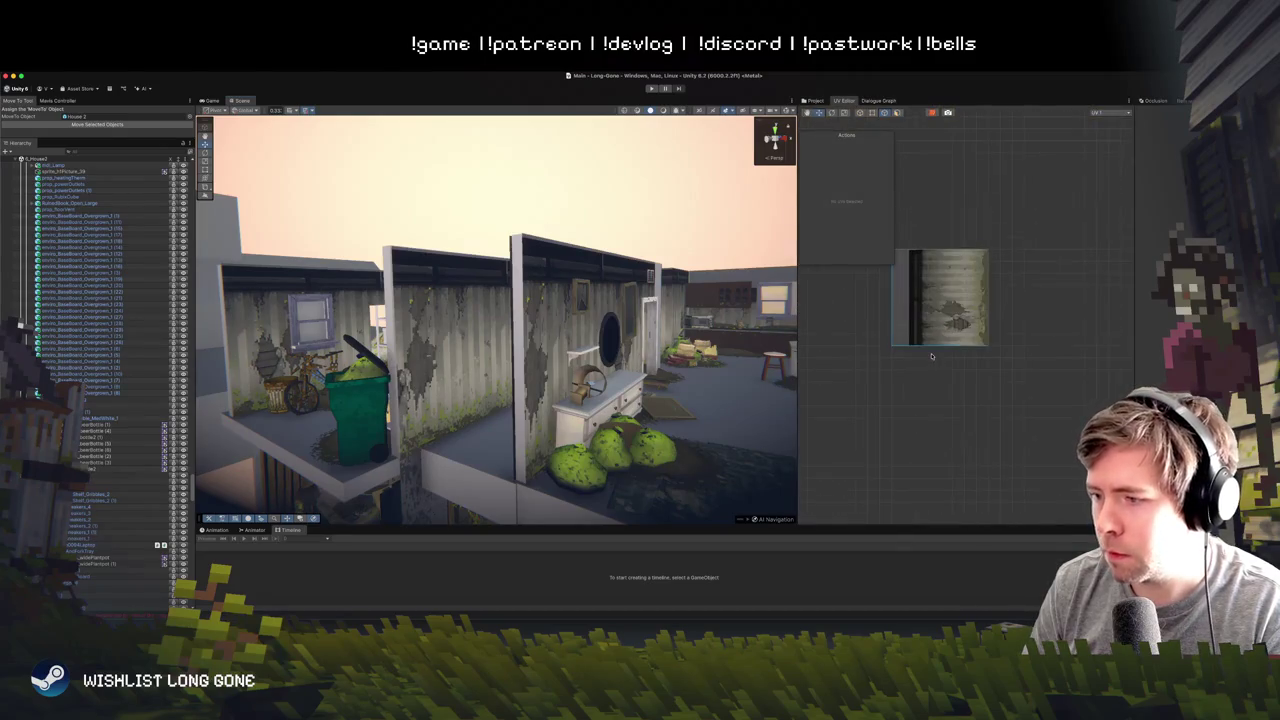
- Select the Plane beside the upstairs doorway and move it down and to the right
{"action": "scroll", "coordinate": [960, 370], "scroll_direction": "up", "scroll_amount": 3}
{"action": "scroll", "coordinate": [955, 393], "scroll_direction": "down", "scroll_amount": 2}
{"action": "mouse_move", "coordinate": [617, 362]}
{"action": "left_mouse_down"}
{"action": "mouse_move", "coordinate": [551, 371]}
{"action": "mouse_move", "coordinate": [662, 452]}
{"action": "left_mouse_up"}
{"action": "left_click", "coordinate": [523, 298]}
{"action": "mouse_move", "coordinate": [527, 300]}
{"action": "left_mouse_down"}
{"action": "mouse_move", "coordinate": [594, 328]}
{"action": "mouse_move", "coordinate": [468, 325]}
{"action": "left_mouse_up"}
{"action": "left_click", "coordinate": [594, 328]}
{"action": "left_click", "coordinate": [468, 325]}
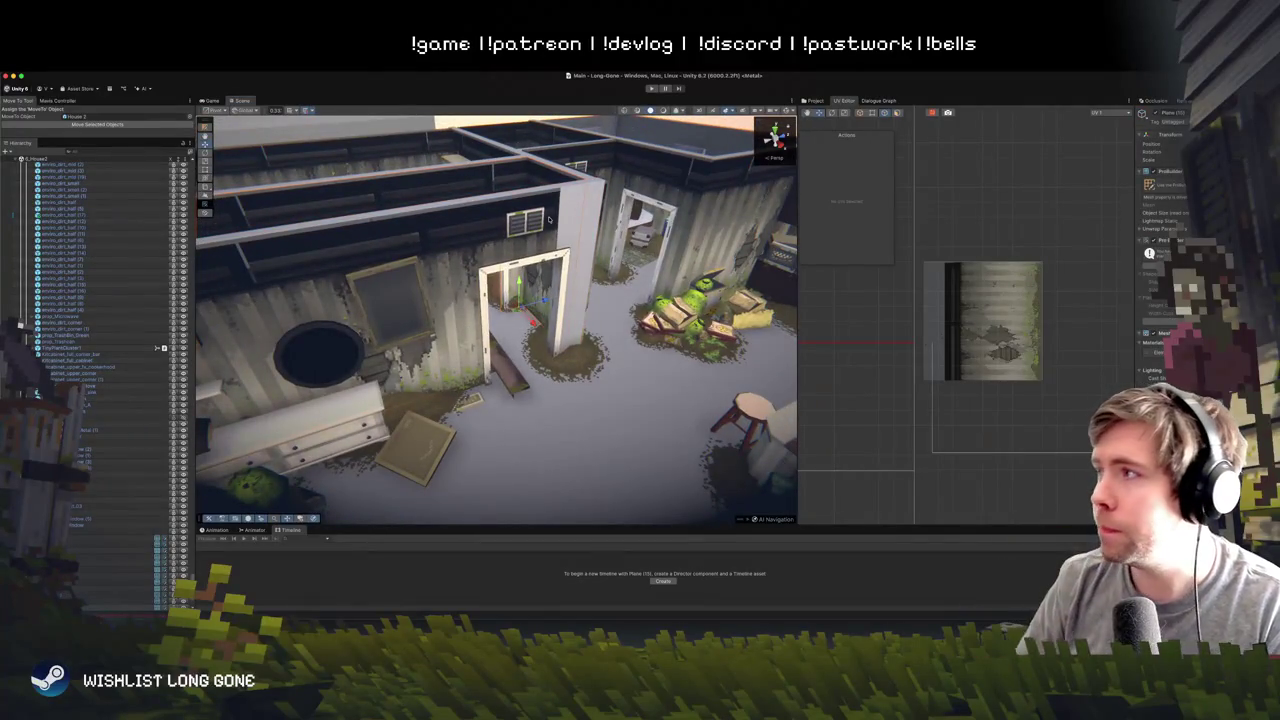
{"action": "left_click_drag", "start_coordinate": [447, 240], "coordinate": [466, 254]}
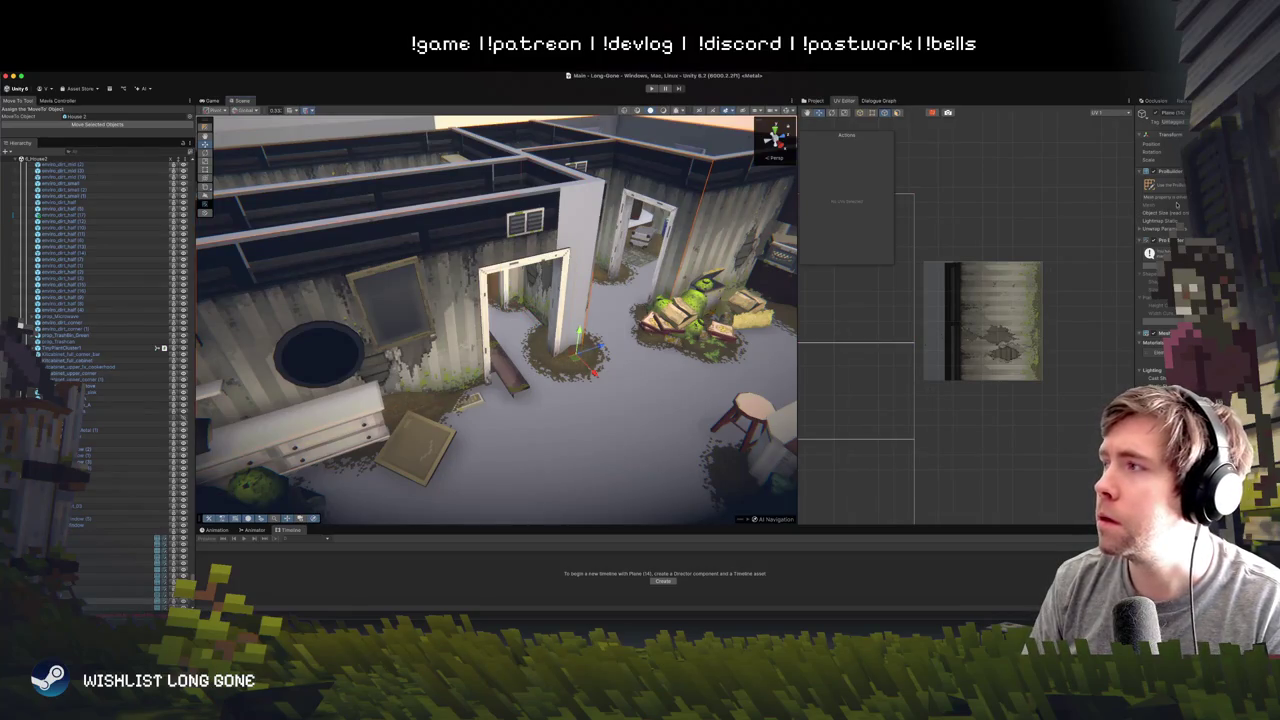
- Select wall pieces Cube (43) and Cube (48) near the picture frame and frame them
{"action": "left_click", "coordinate": [509, 212]}
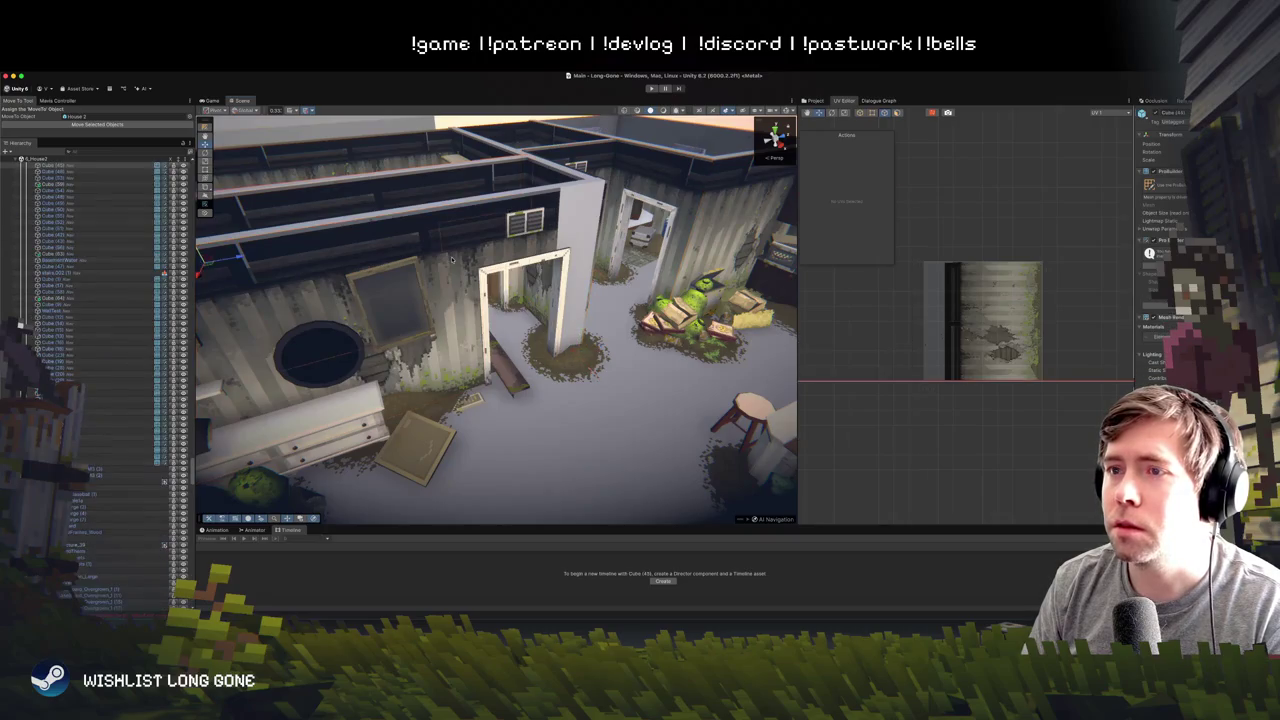
{"action": "left_click_drag", "start_coordinate": [451, 258], "coordinate": [520, 262]}
{"action": "left_click", "coordinate": [304, 239]}
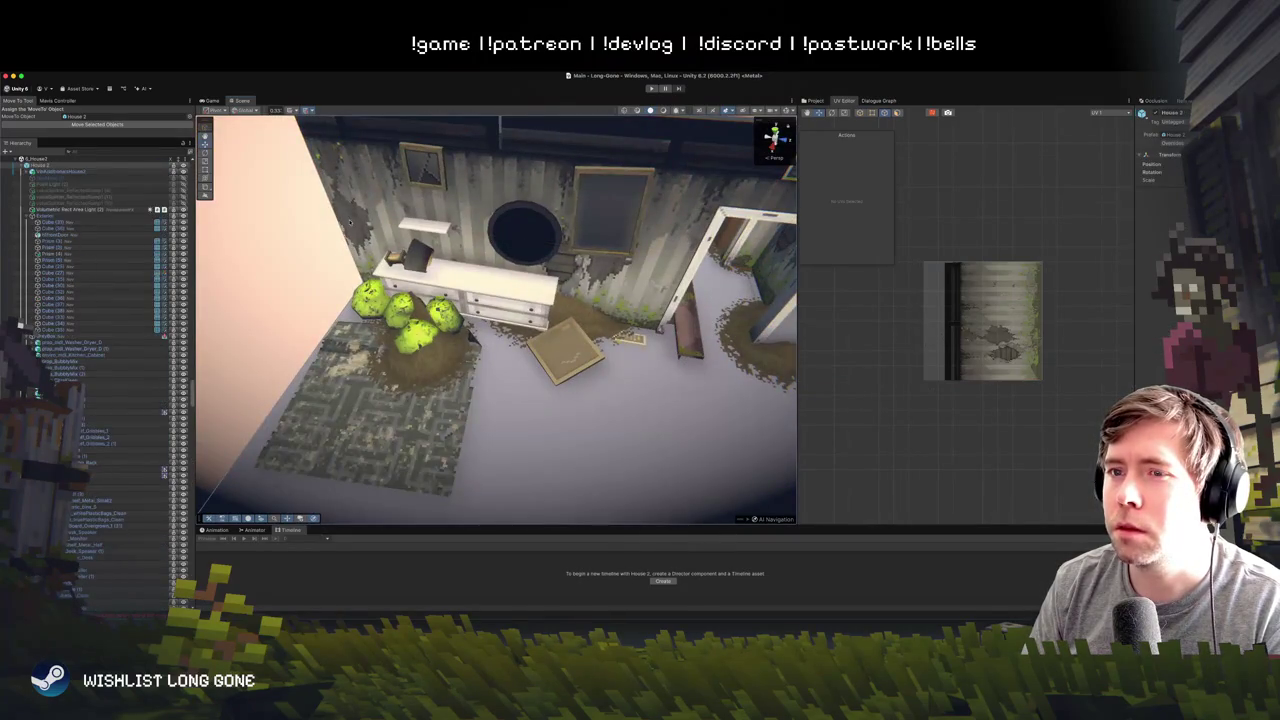
{"action": "left_click", "coordinate": [350, 221]}
{"action": "left_click", "coordinate": [350, 221]}
{"action": "key", "text": "f"}
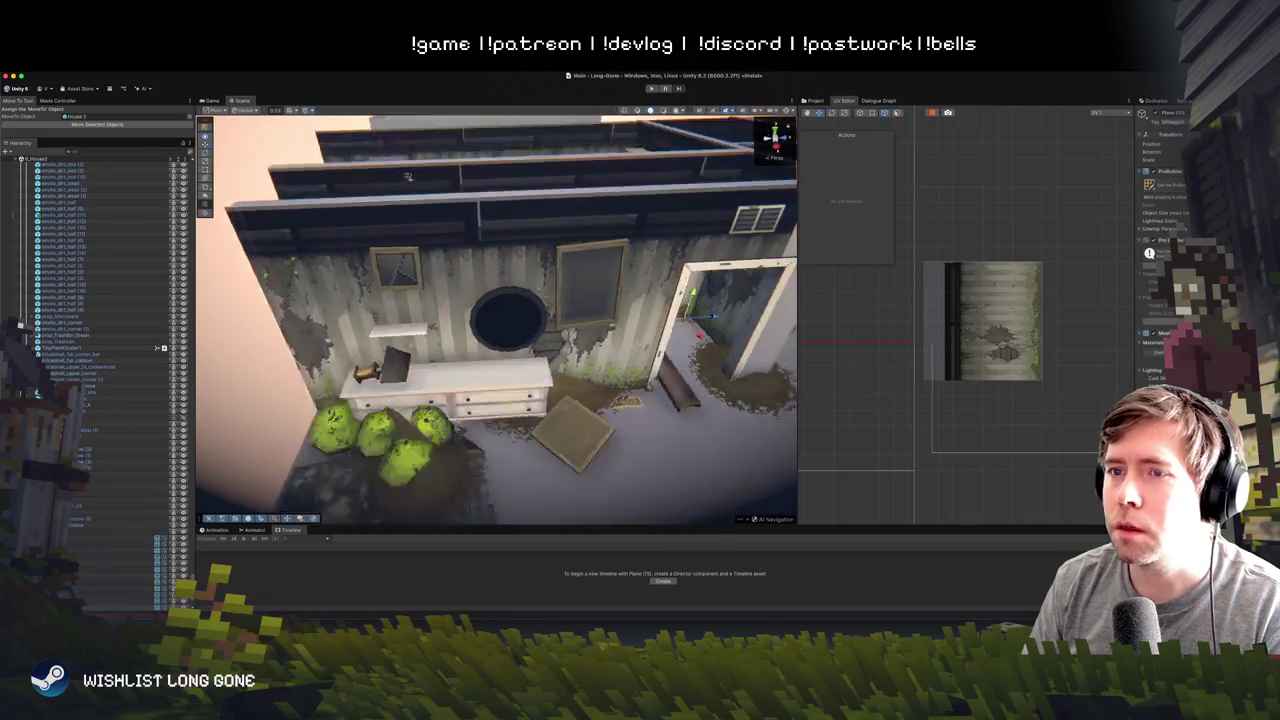
{"action": "mouse_move", "coordinate": [612, 198]}
{"action": "left_mouse_down"}
{"action": "mouse_move", "coordinate": [563, 336]}
{"action": "mouse_move", "coordinate": [364, 283]}
{"action": "left_mouse_up"}
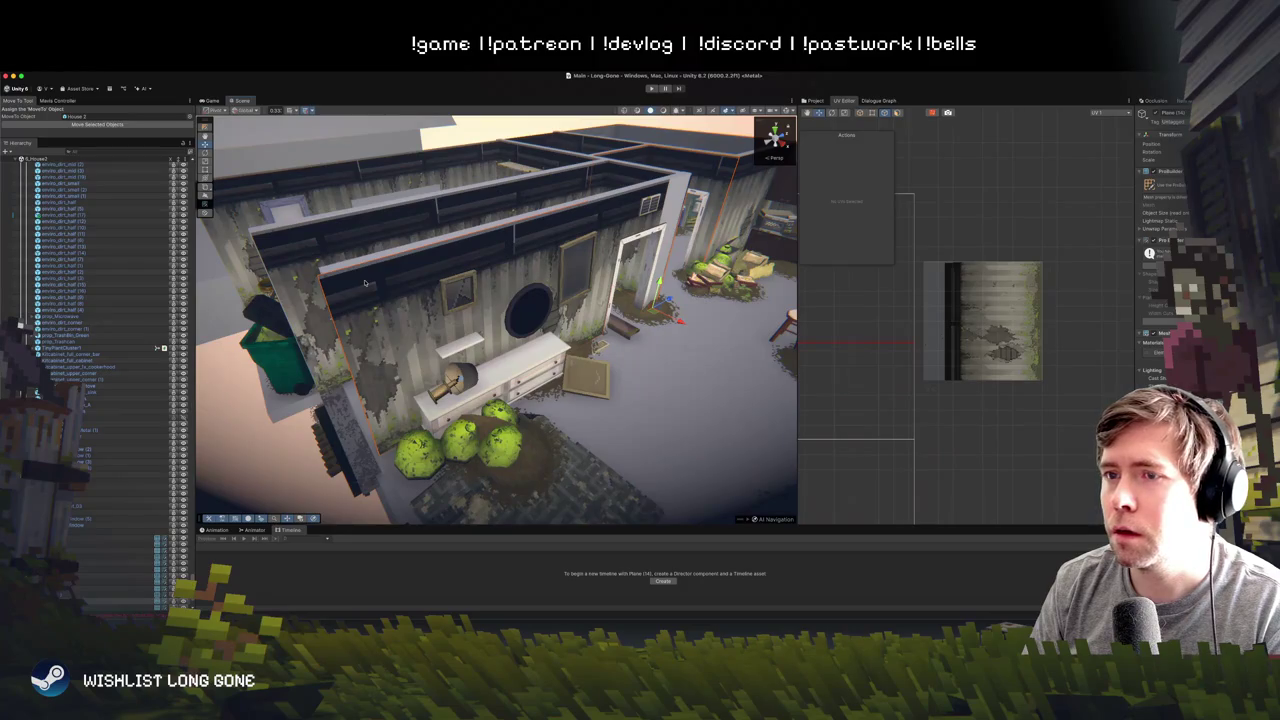
{"action": "right_click", "coordinate": [367, 285]}
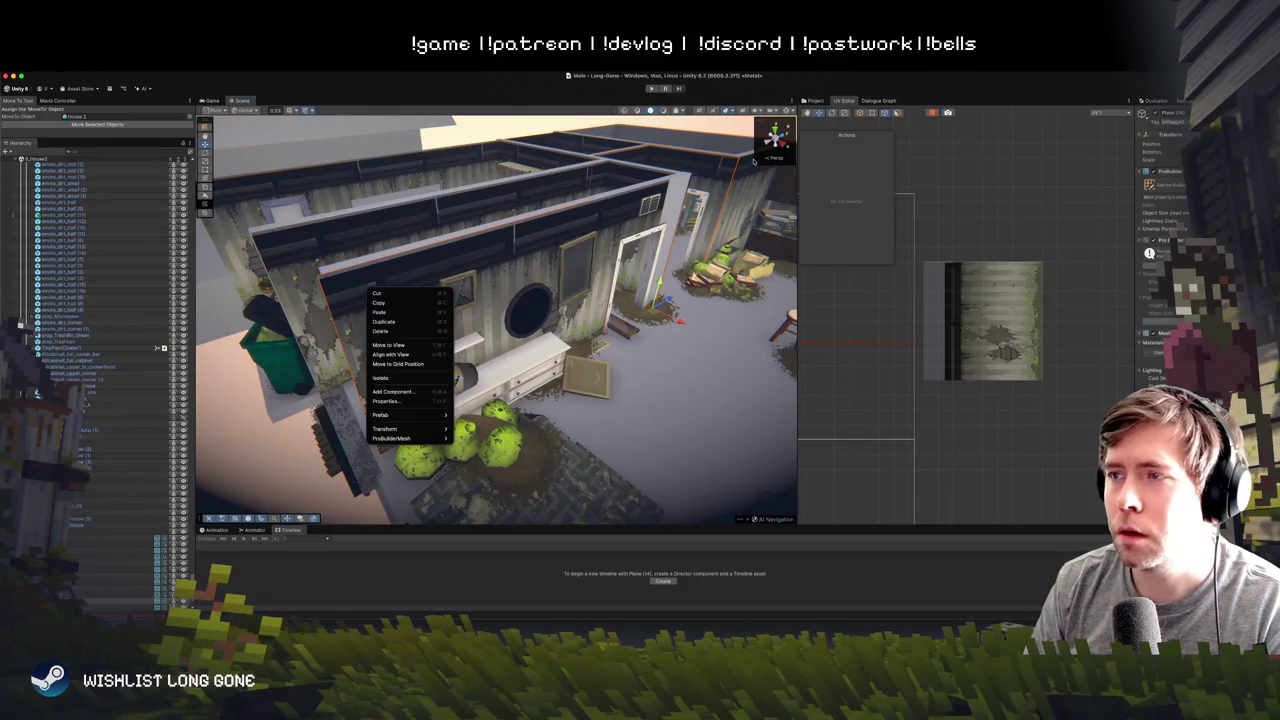
{"action": "left_click", "coordinate": [754, 160]}
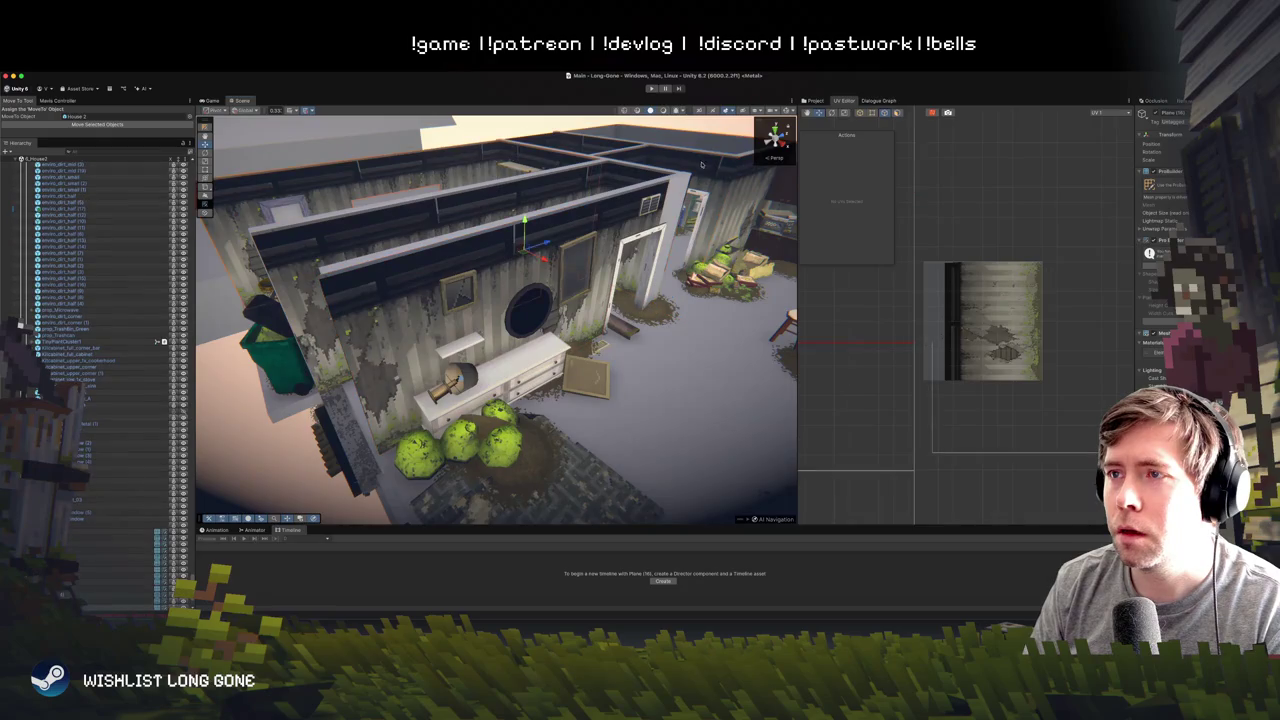
{"action": "mouse_move", "coordinate": [700, 160]}
{"action": "left_mouse_down"}
{"action": "mouse_move", "coordinate": [671, 149]}
{"action": "mouse_move", "coordinate": [570, 183]}
{"action": "left_mouse_up"}
{"action": "left_click", "coordinate": [548, 285]}
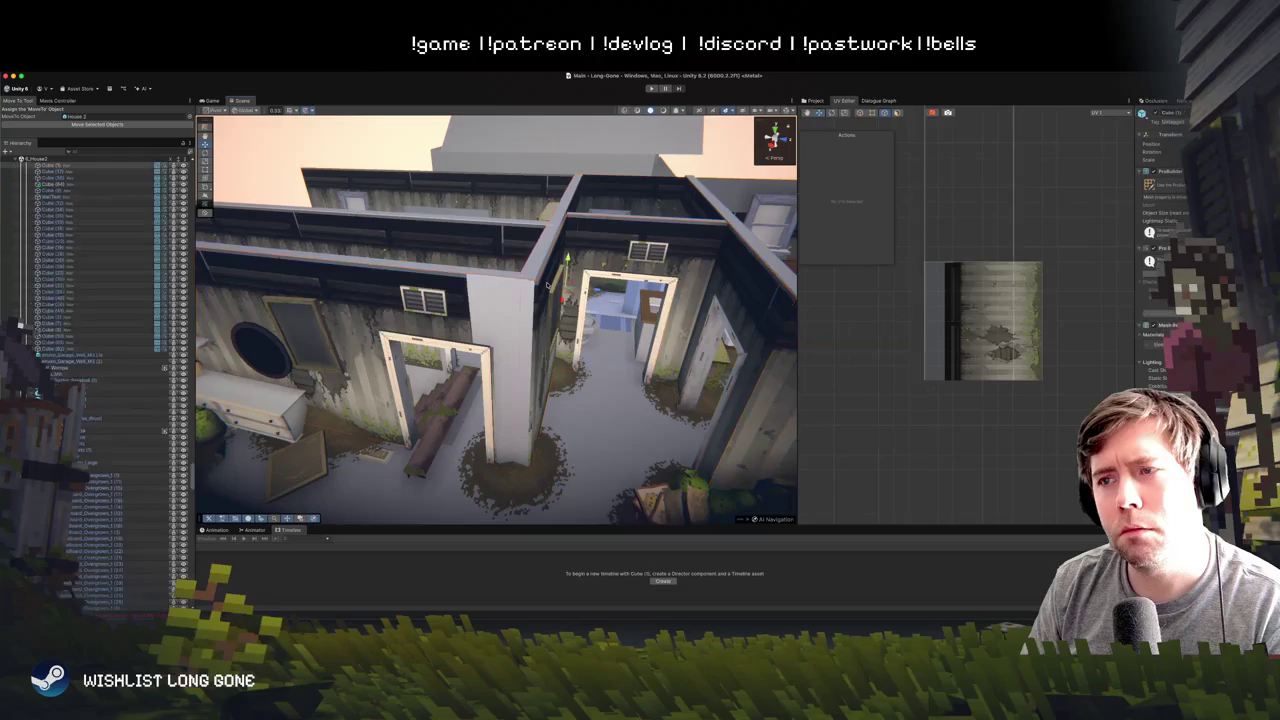
{"action": "left_click", "coordinate": [710, 249]}
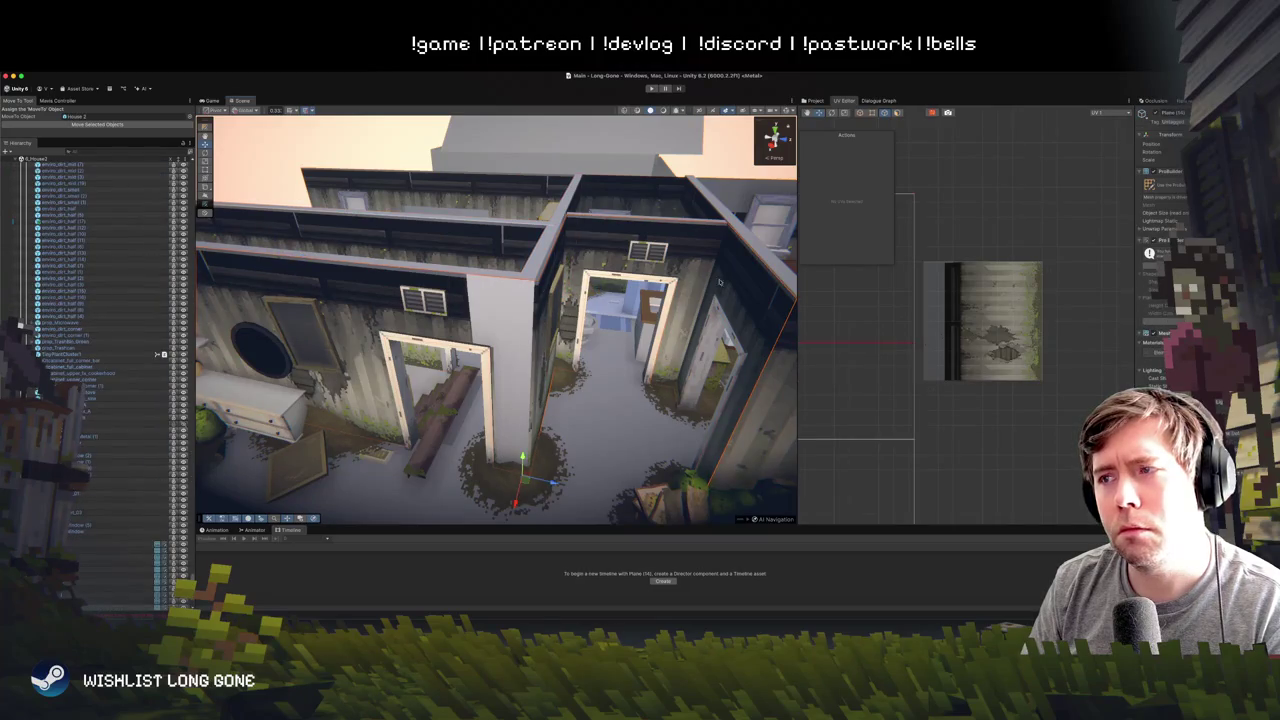
{"action": "left_click", "coordinate": [412, 285]}
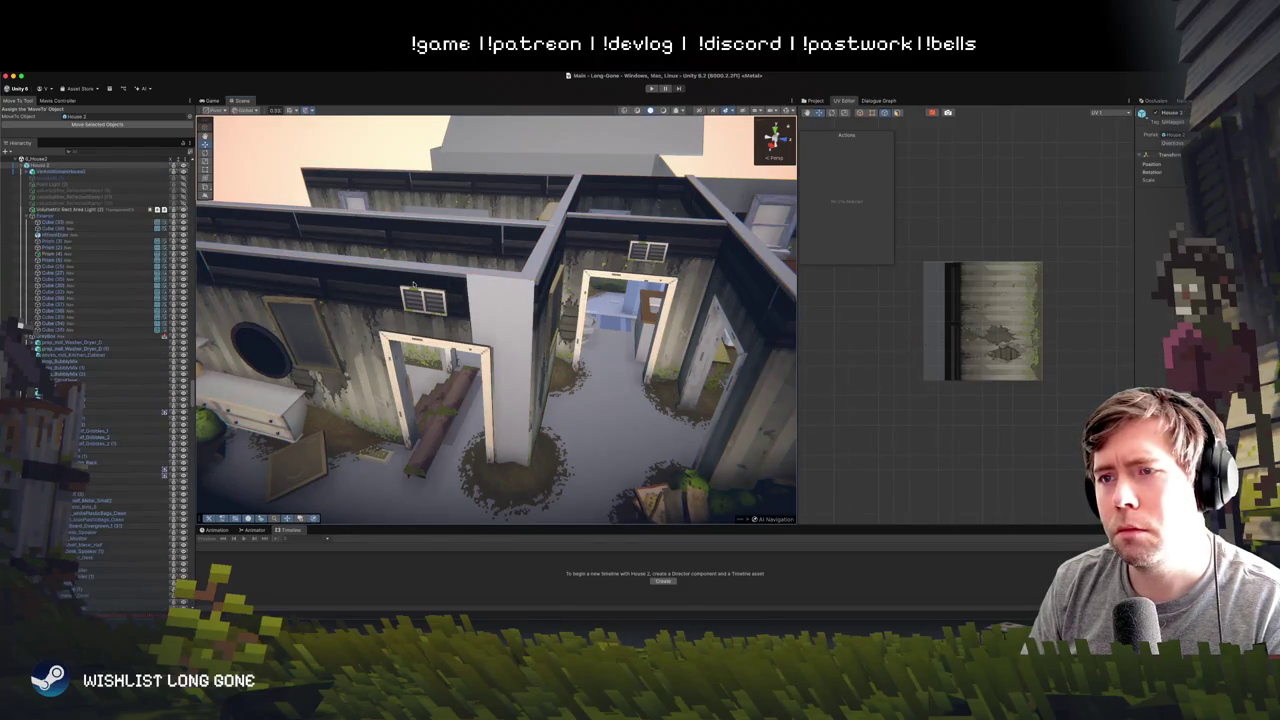
{"action": "left_click", "coordinate": [412, 285]}
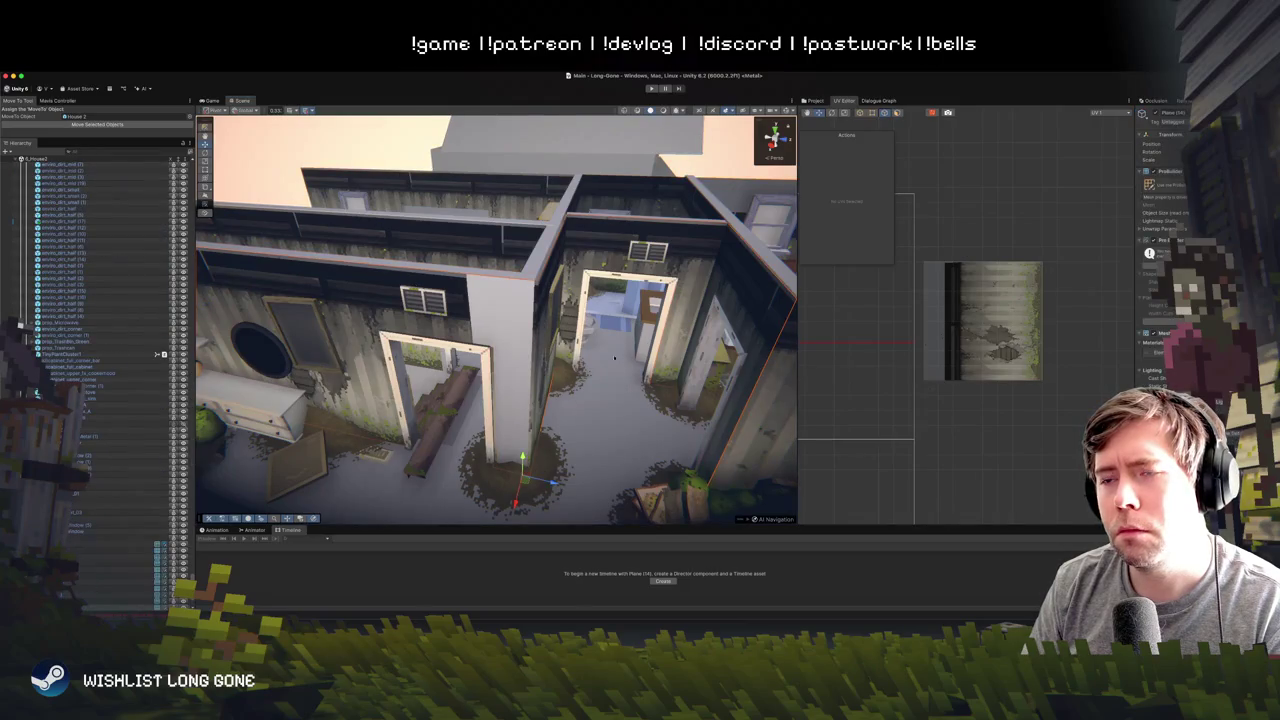
{"action": "left_click", "coordinate": [350, 304]}
{"action": "left_click", "coordinate": [597, 253]}
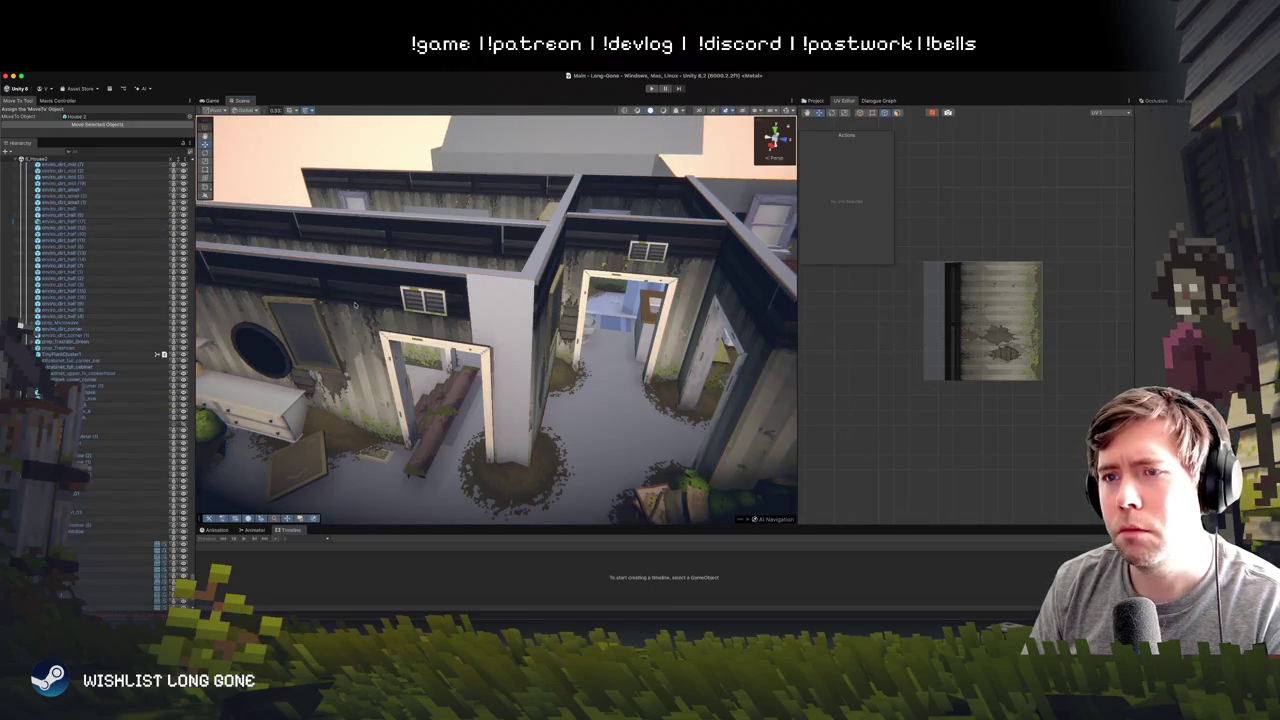
{"action": "left_click", "coordinate": [359, 304]}
{"action": "left_click_drag", "start_coordinate": [356, 301], "coordinate": [283, 294]}
{"action": "left_click_drag", "start_coordinate": [283, 294], "coordinate": [515, 360]}
{"action": "left_click", "coordinate": [515, 360]}
{"action": "left_click", "coordinate": [493, 335]}
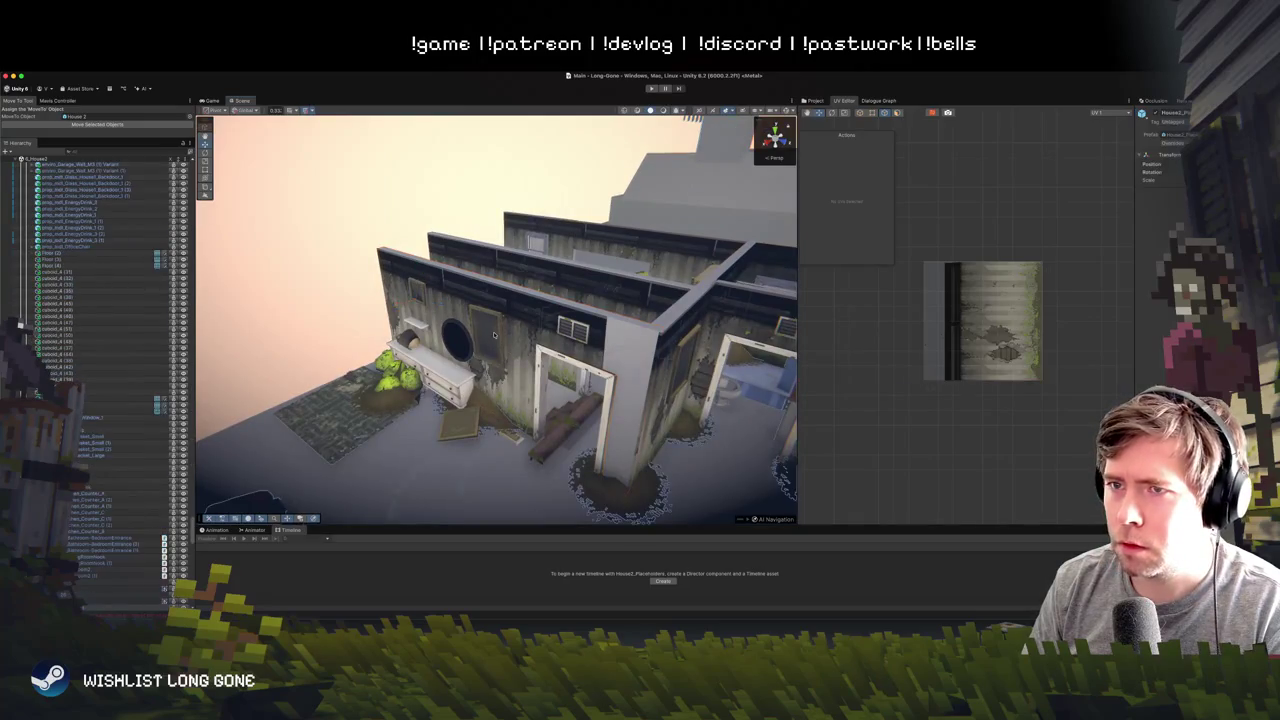
{"action": "left_click", "coordinate": [493, 335]}
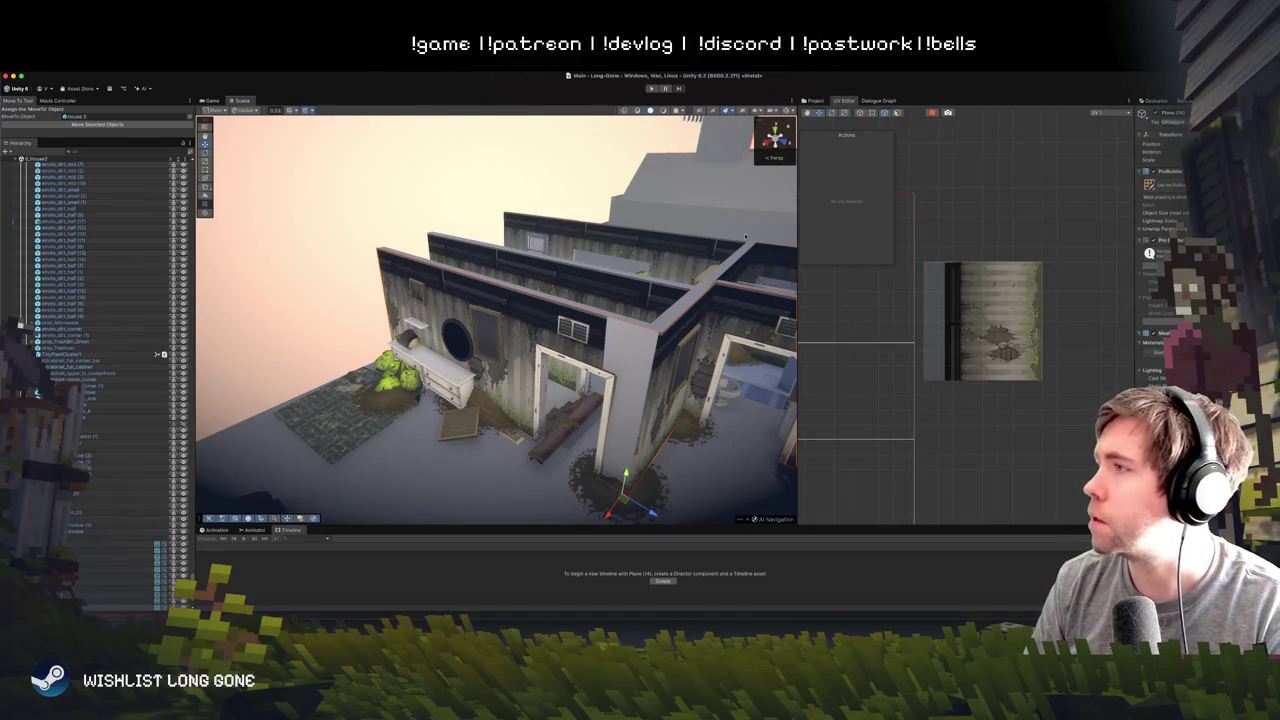
{"action": "left_click_drag", "start_coordinate": [745, 236], "coordinate": [513, 345]}
{"action": "left_click", "coordinate": [513, 345]}
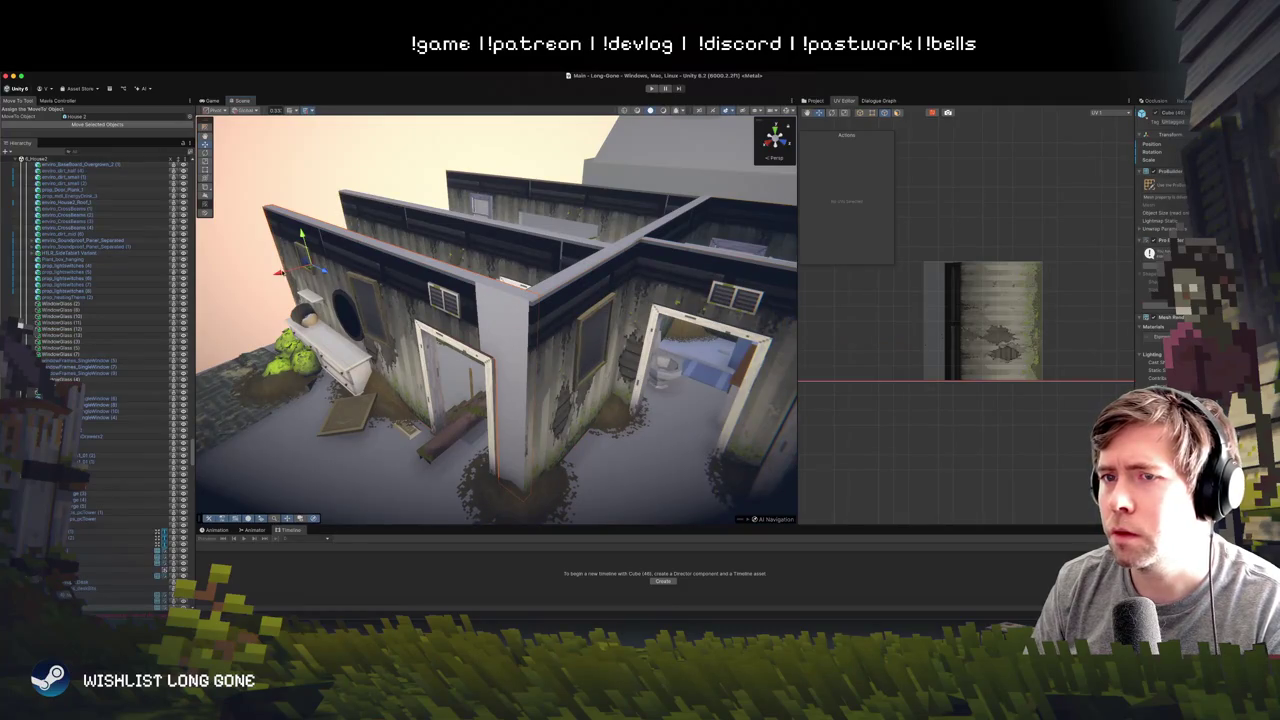
{"action": "mouse_move", "coordinate": [280, 272]}
{"action": "left_mouse_down"}
{"action": "mouse_move", "coordinate": [413, 268]}
{"action": "mouse_move", "coordinate": [238, 302]}
{"action": "mouse_move", "coordinate": [369, 271]}
{"action": "mouse_move", "coordinate": [536, 282]}
{"action": "left_mouse_up"}
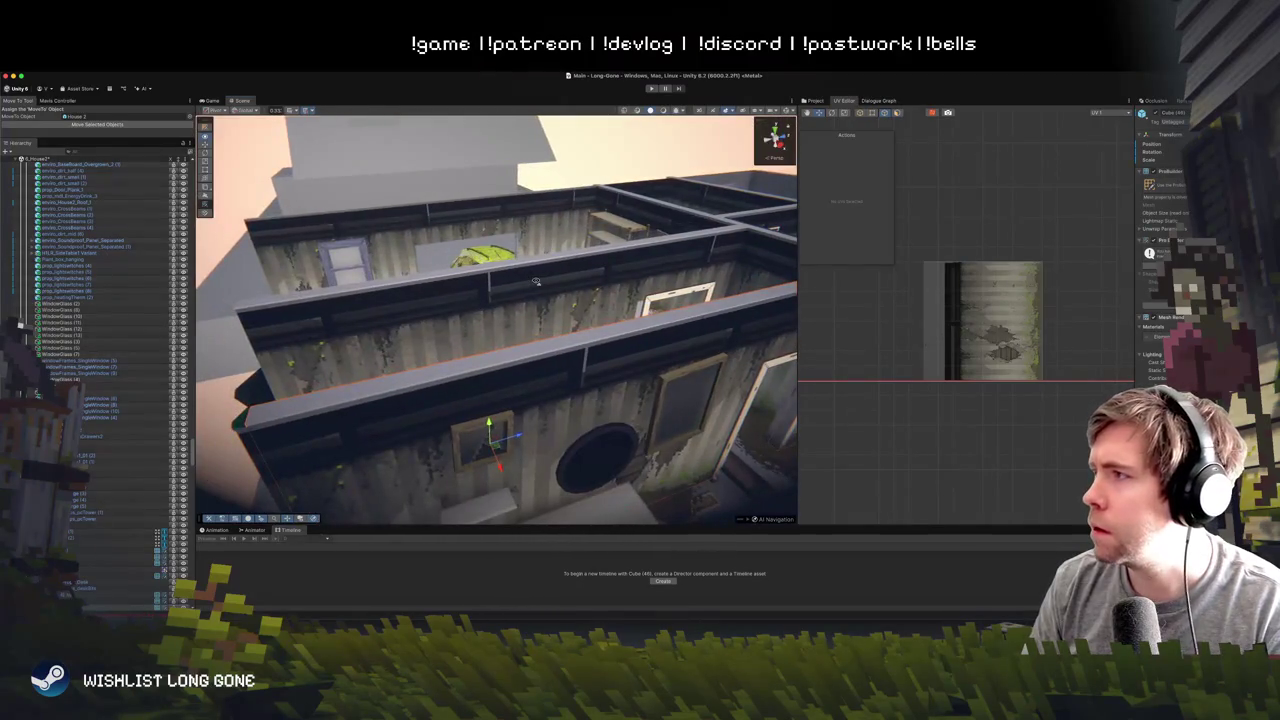
{"action": "left_click", "coordinate": [548, 370]}
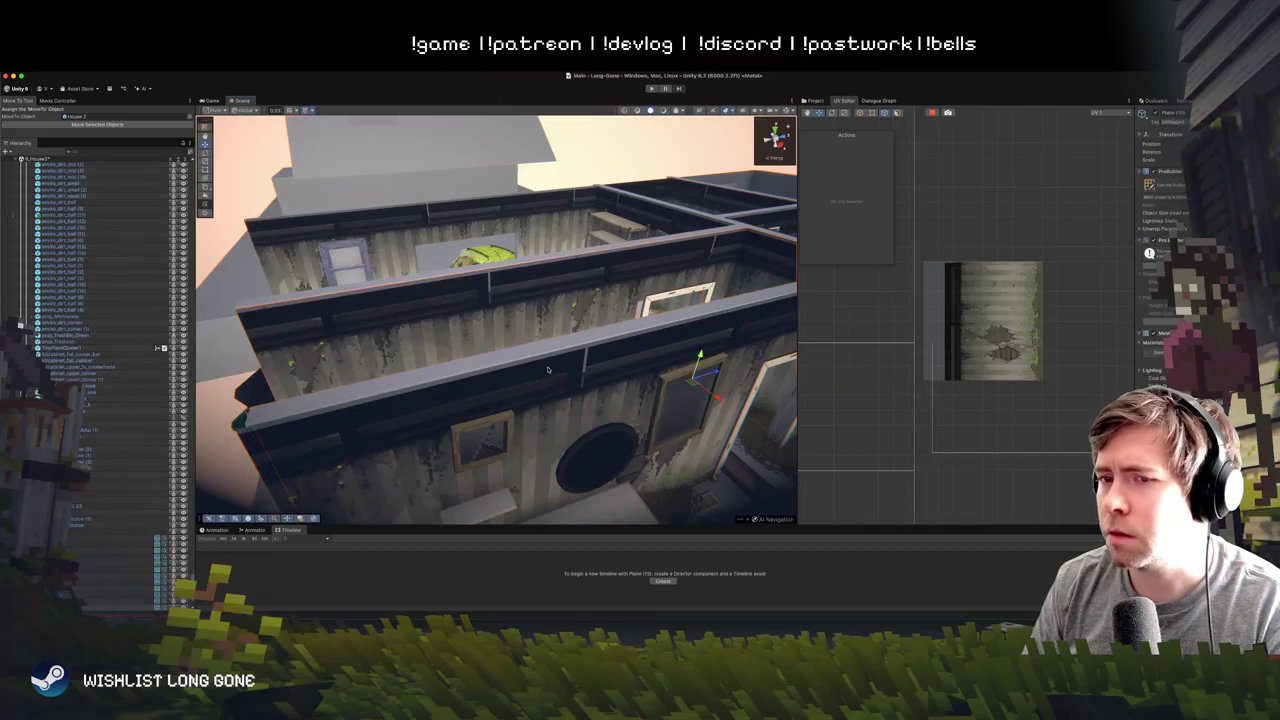
{"action": "left_click", "coordinate": [242, 437]}
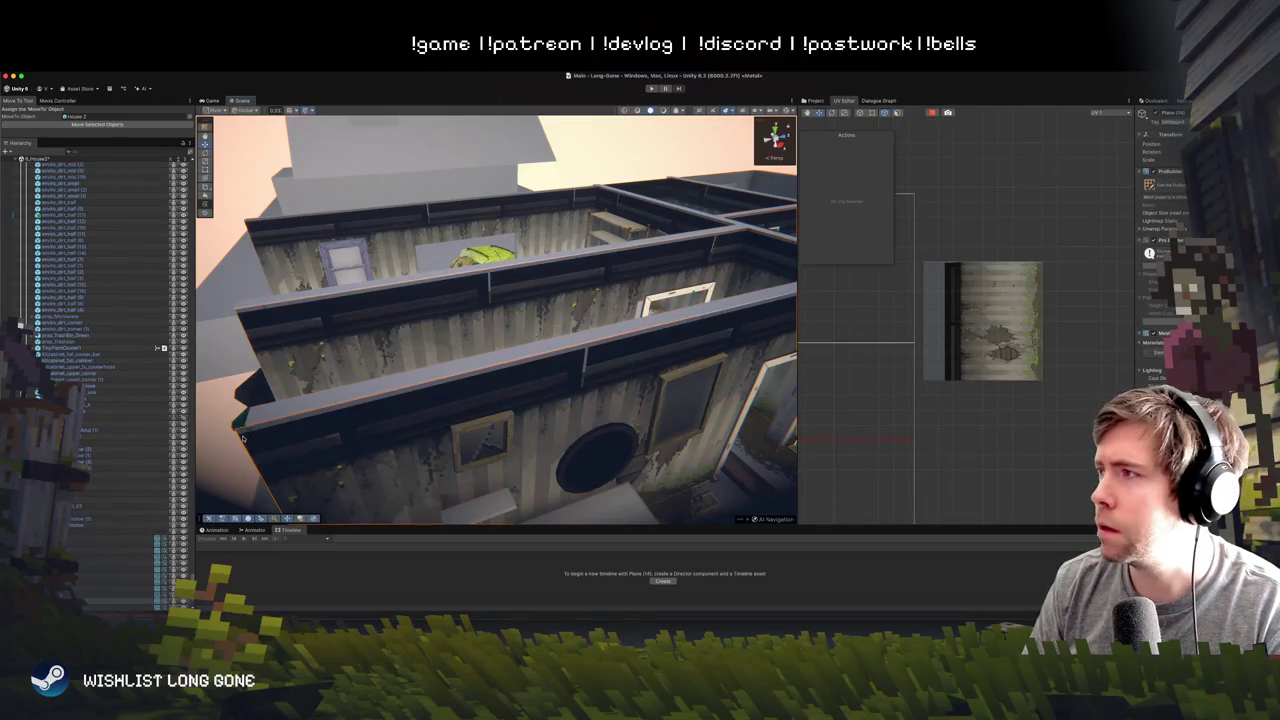
{"action": "mouse_move", "coordinate": [325, 425]}
{"action": "left_mouse_down"}
{"action": "mouse_move", "coordinate": [481, 380]}
{"action": "mouse_move", "coordinate": [480, 330]}
{"action": "mouse_move", "coordinate": [481, 396]}
{"action": "mouse_move", "coordinate": [344, 404]}
{"action": "mouse_move", "coordinate": [501, 413]}
{"action": "mouse_move", "coordinate": [743, 381]}
{"action": "mouse_move", "coordinate": [483, 400]}
{"action": "left_mouse_up"}
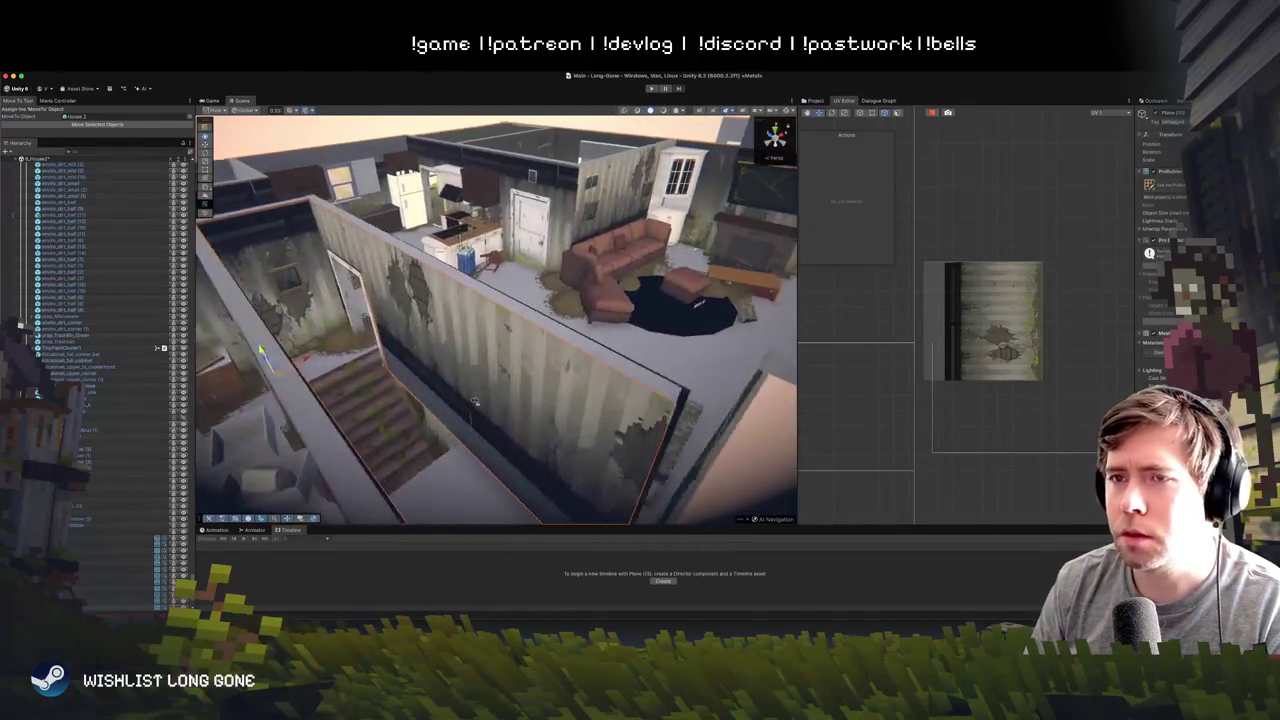
{"action": "left_click_drag", "start_coordinate": [300, 380], "coordinate": [212, 379]}
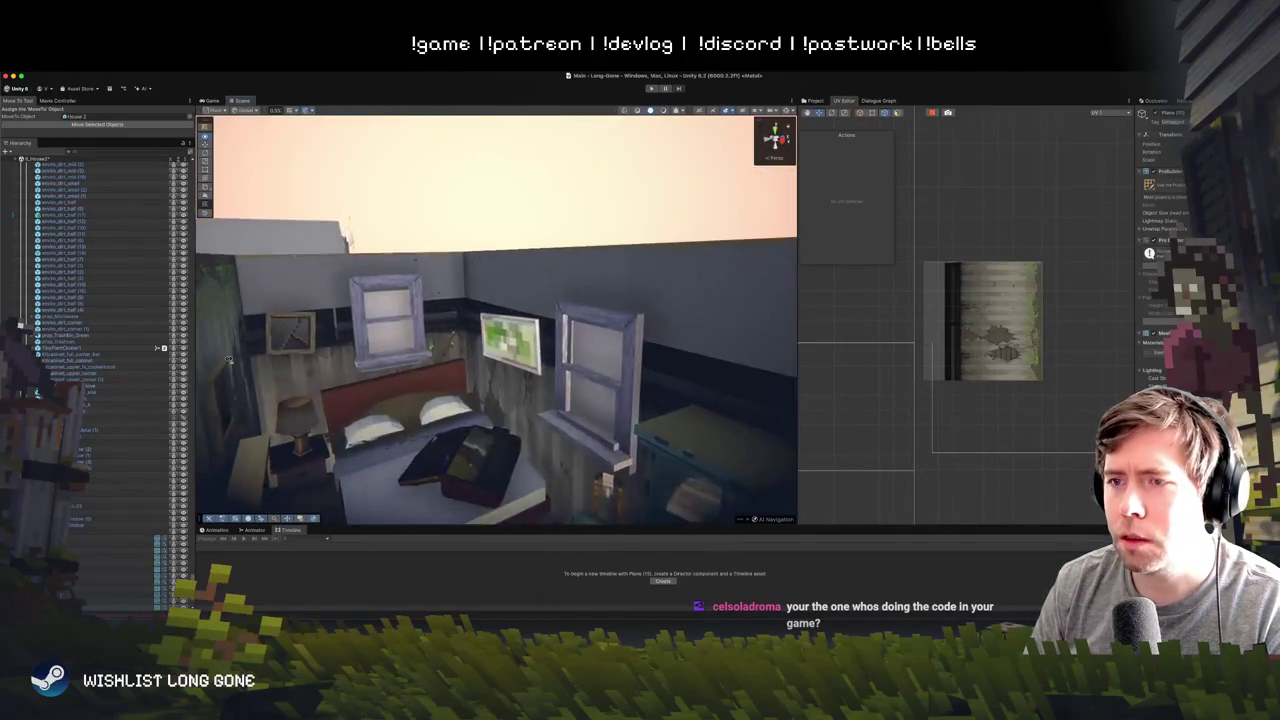
{"action": "mouse_move", "coordinate": [290, 413]}
{"action": "left_mouse_down"}
{"action": "mouse_move", "coordinate": [241, 367]}
{"action": "mouse_move", "coordinate": [260, 372]}
{"action": "left_mouse_up"}
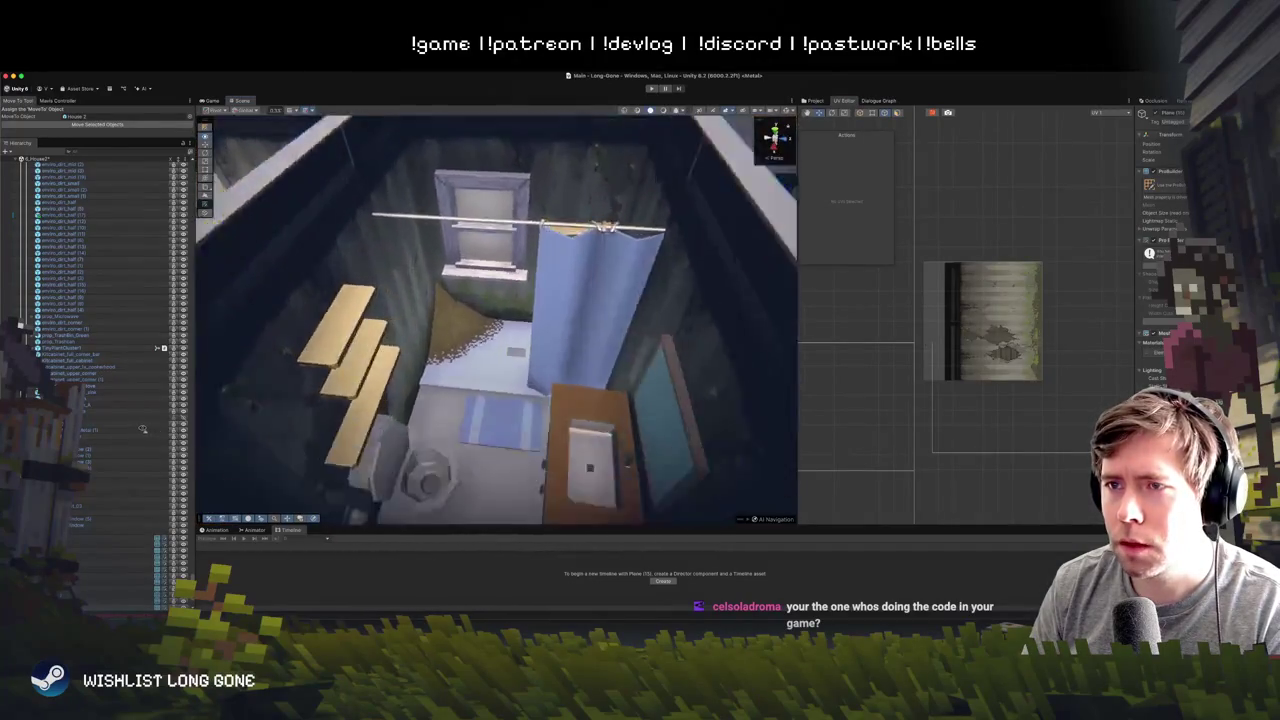
{"action": "left_click_drag", "start_coordinate": [141, 428], "coordinate": [274, 444]}
{"action": "mouse_move", "coordinate": [367, 429]}
{"action": "left_mouse_down"}
{"action": "mouse_move", "coordinate": [293, 396]}
{"action": "mouse_move", "coordinate": [202, 381]}
{"action": "left_mouse_up"}
{"action": "key", "text": "f"}
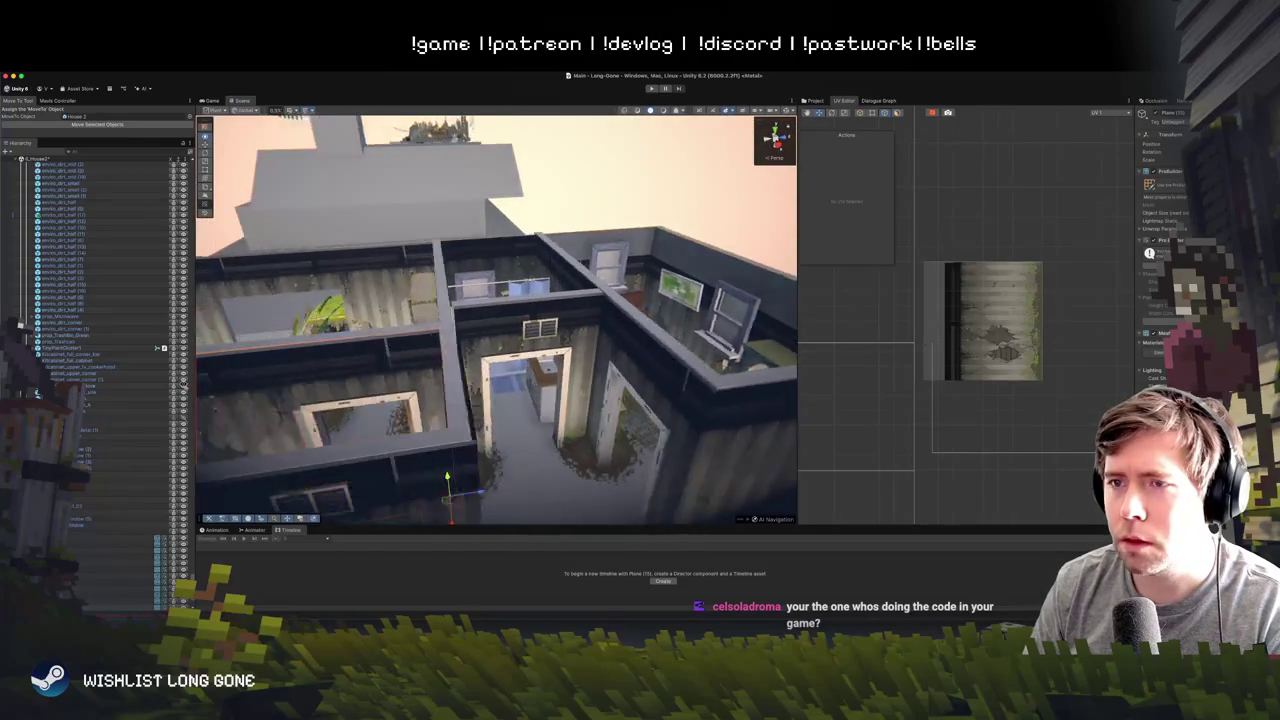
{"action": "mouse_move", "coordinate": [447, 368]}
{"action": "left_mouse_down"}
{"action": "mouse_move", "coordinate": [497, 369]}
{"action": "mouse_move", "coordinate": [412, 364]}
{"action": "left_mouse_up"}
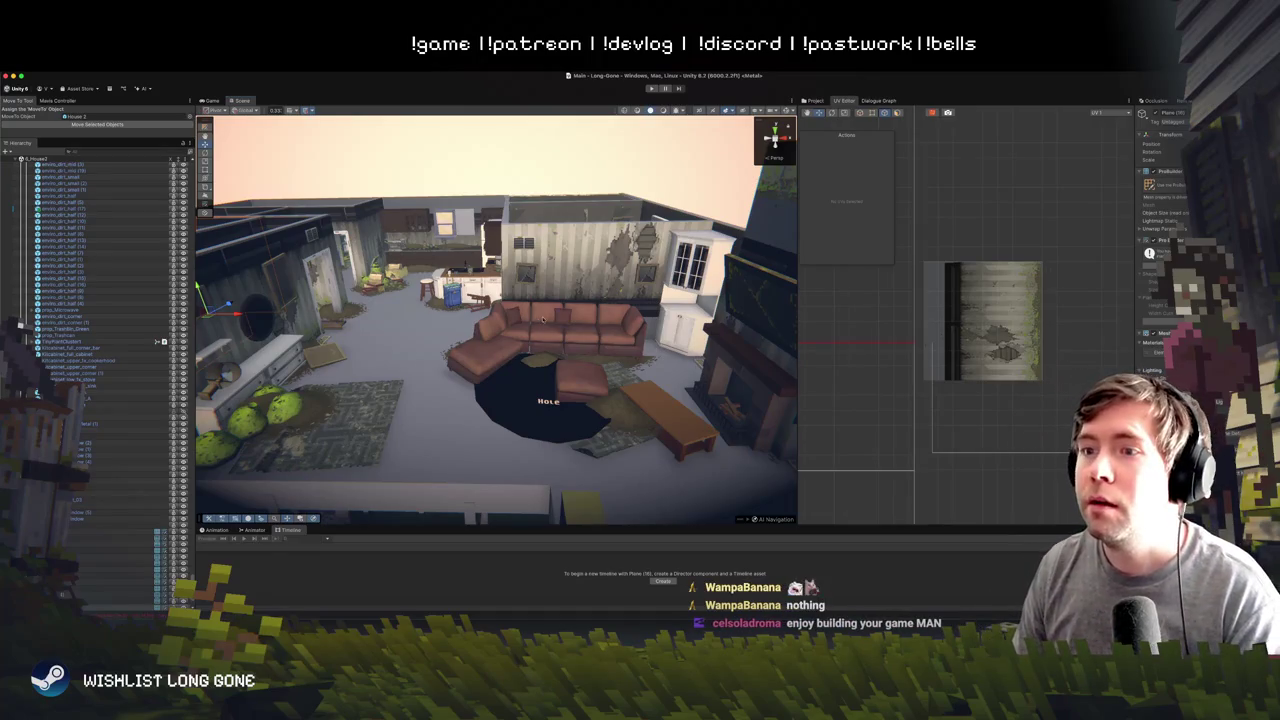
{"action": "scroll", "coordinate": [567, 286], "scroll_direction": "down", "scroll_amount": 5}
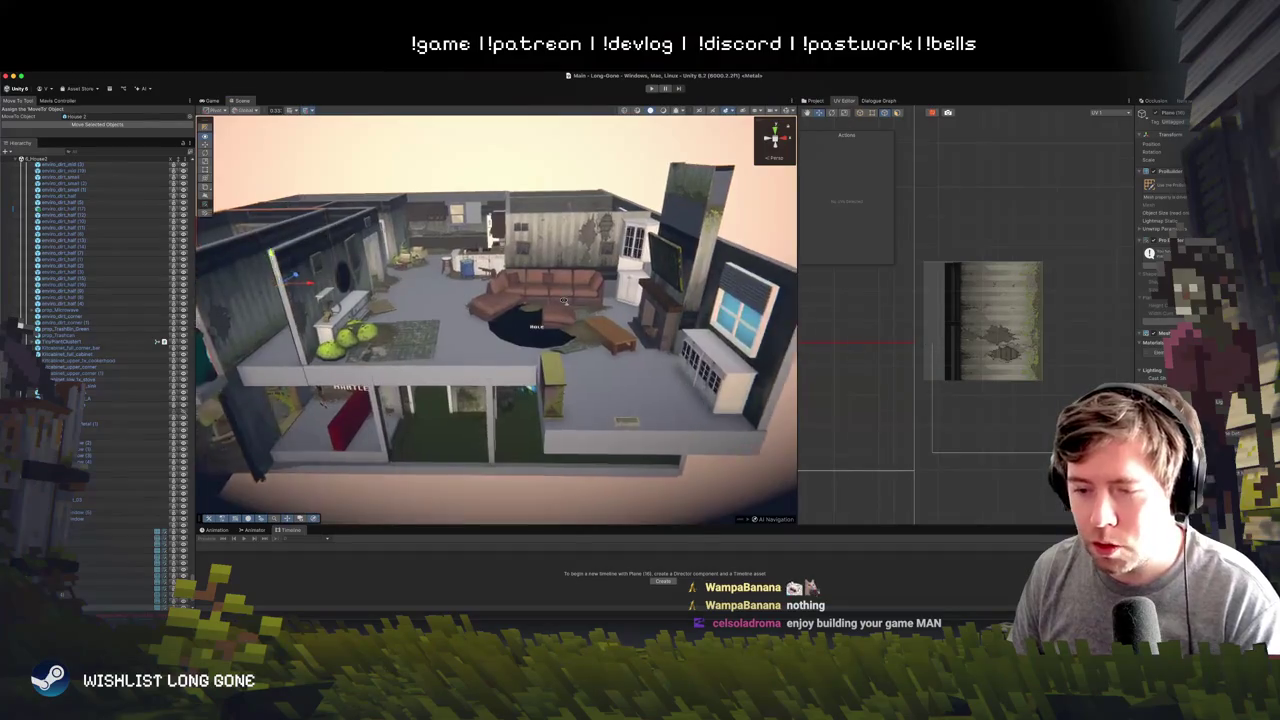
{"action": "mouse_move", "coordinate": [562, 288]}
{"action": "left_mouse_down"}
{"action": "mouse_move", "coordinate": [562, 260]}
{"action": "mouse_move", "coordinate": [380, 228]}
{"action": "left_mouse_up"}
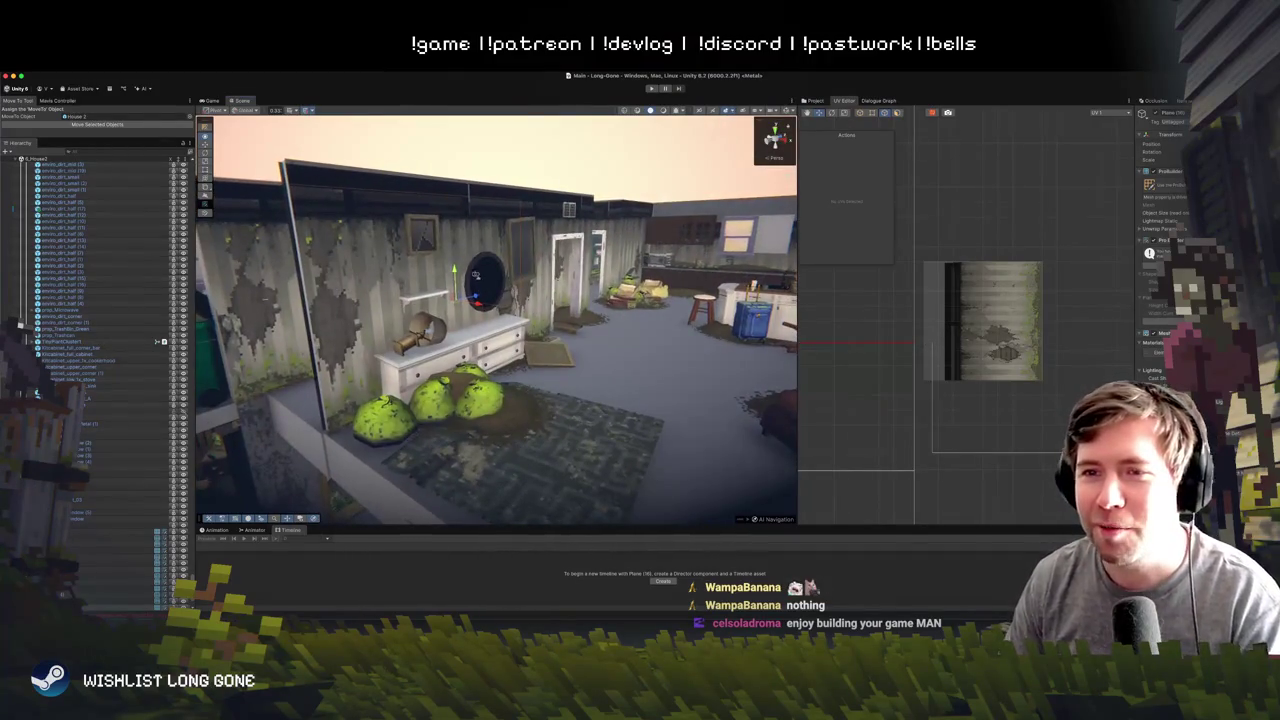
{"action": "left_click", "coordinate": [375, 225]}
{"action": "key", "text": "f"}
{"action": "mouse_move", "coordinate": [488, 293]}
{"action": "left_mouse_down"}
{"action": "mouse_move", "coordinate": [490, 280]}
{"action": "mouse_move", "coordinate": [659, 284]}
{"action": "mouse_move", "coordinate": [560, 280]}
{"action": "left_mouse_up"}
{"action": "left_click", "coordinate": [465, 280]}
{"action": "mouse_move", "coordinate": [456, 256]}
{"action": "left_mouse_down"}
{"action": "mouse_move", "coordinate": [472, 260]}
{"action": "mouse_move", "coordinate": [381, 254]}
{"action": "left_mouse_up"}
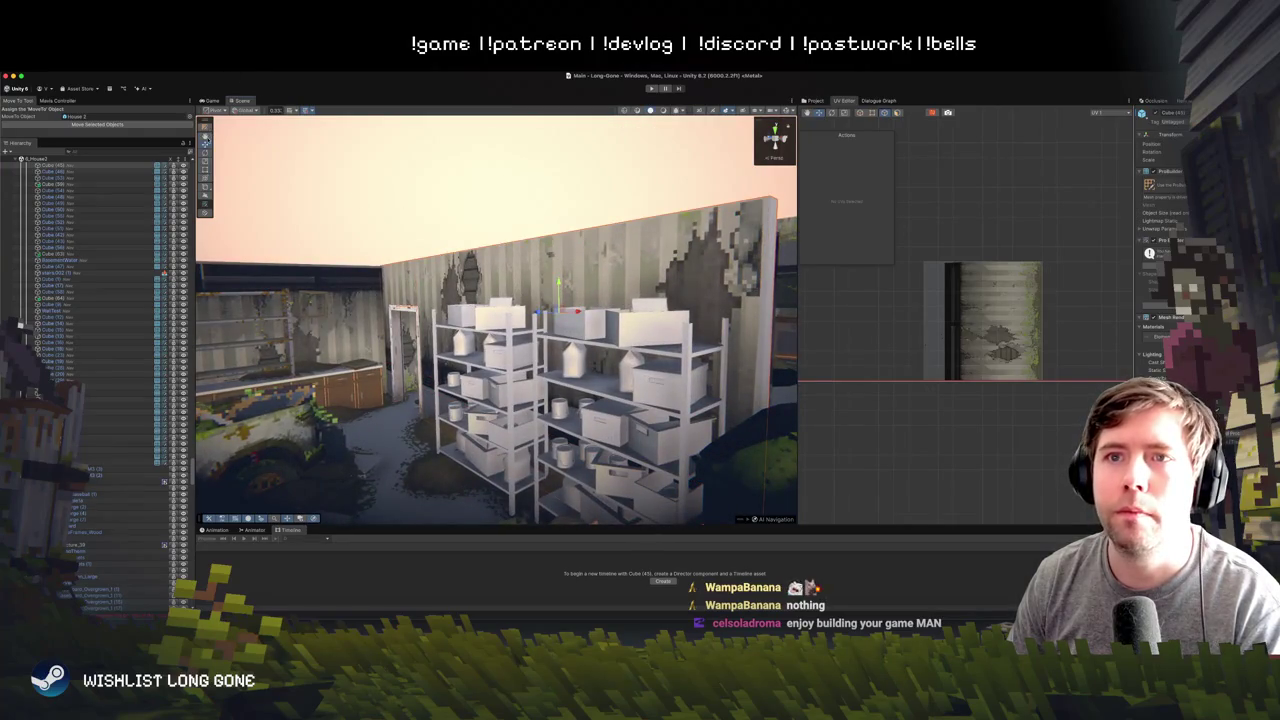
{"action": "left_click", "coordinate": [418, 318]}
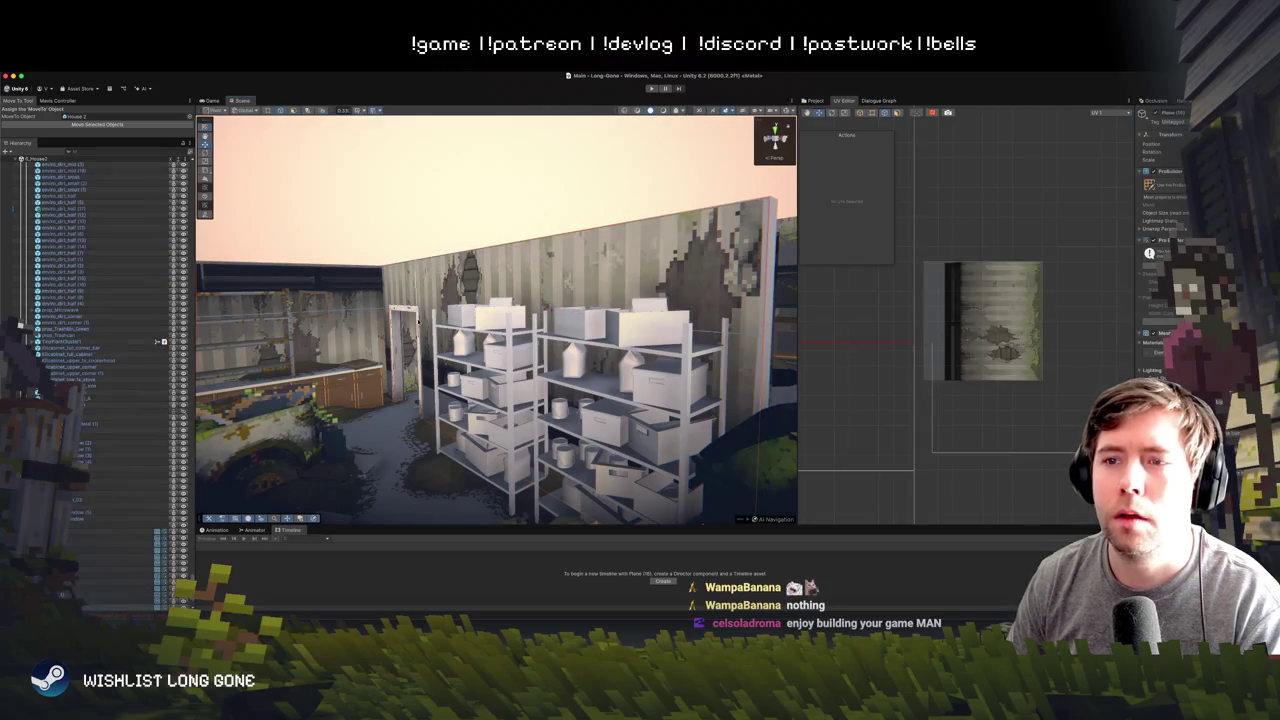
{"action": "left_click", "coordinate": [286, 111]}
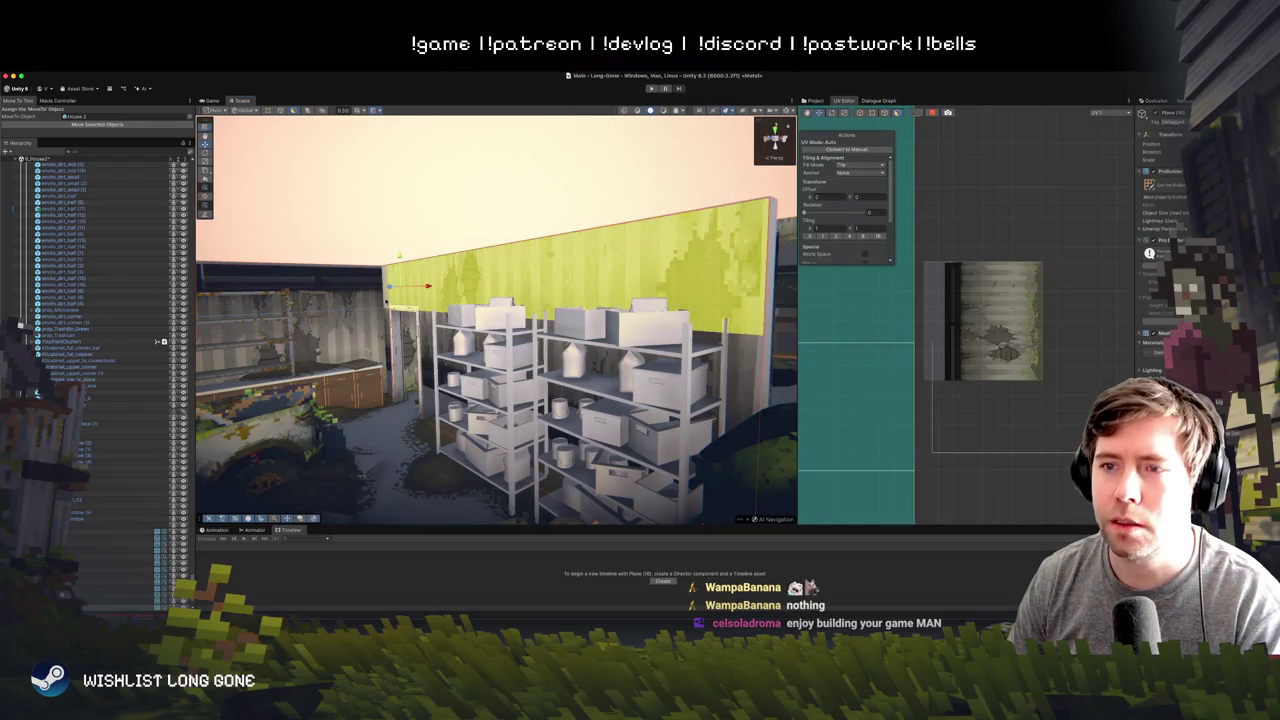
{"action": "left_click", "coordinate": [405, 348], "text": "shift"}
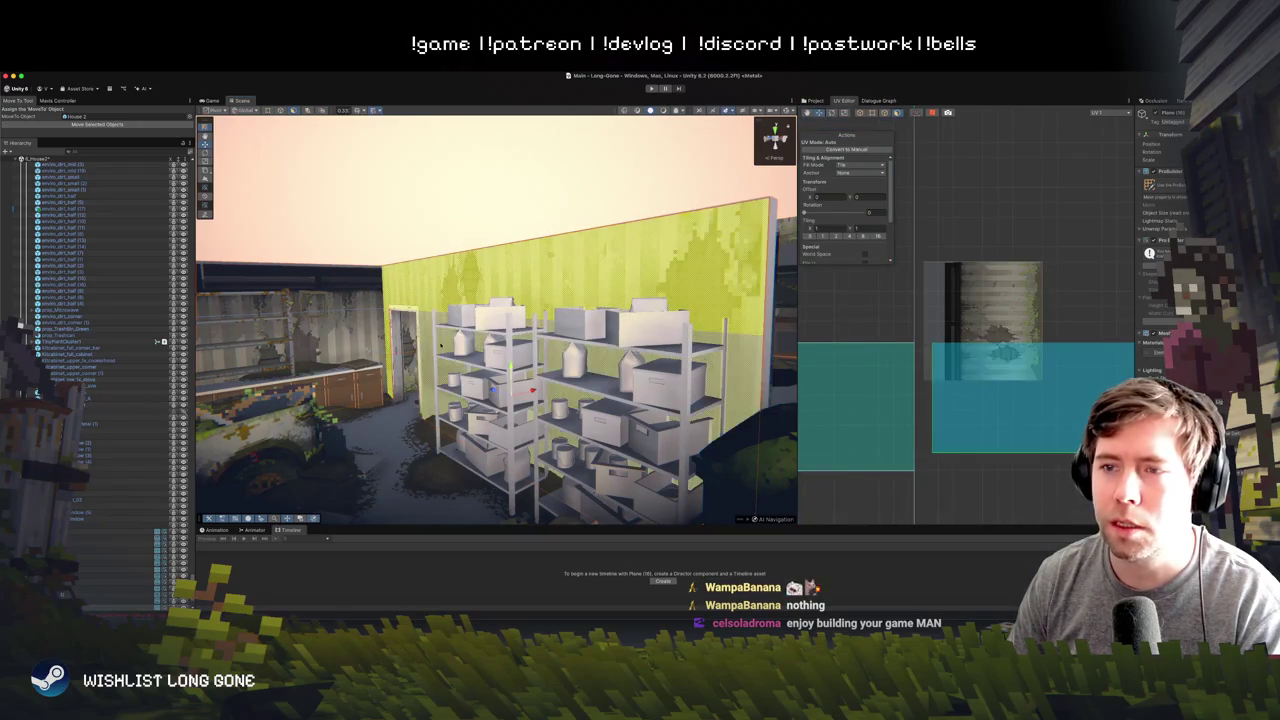
{"action": "left_click", "coordinate": [512, 392], "text": "shift"}
{"action": "right_click", "coordinate": [477, 289]}
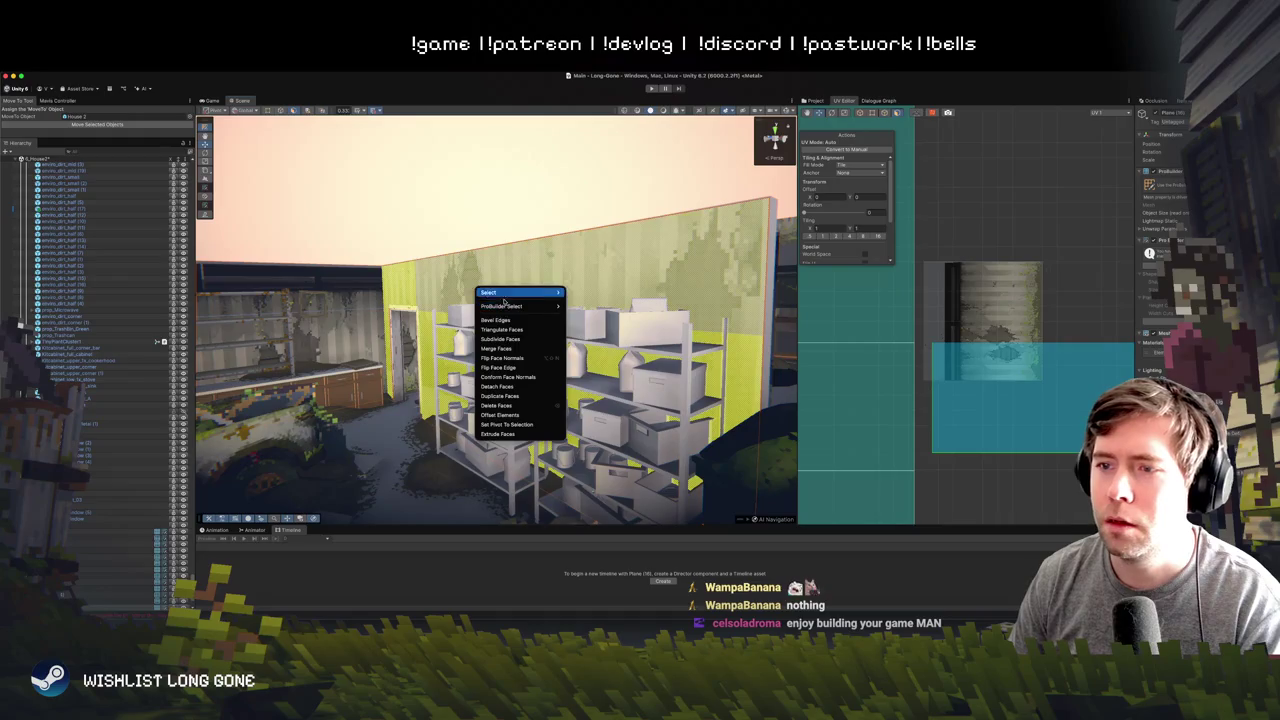
{"action": "left_click", "coordinate": [521, 360]}
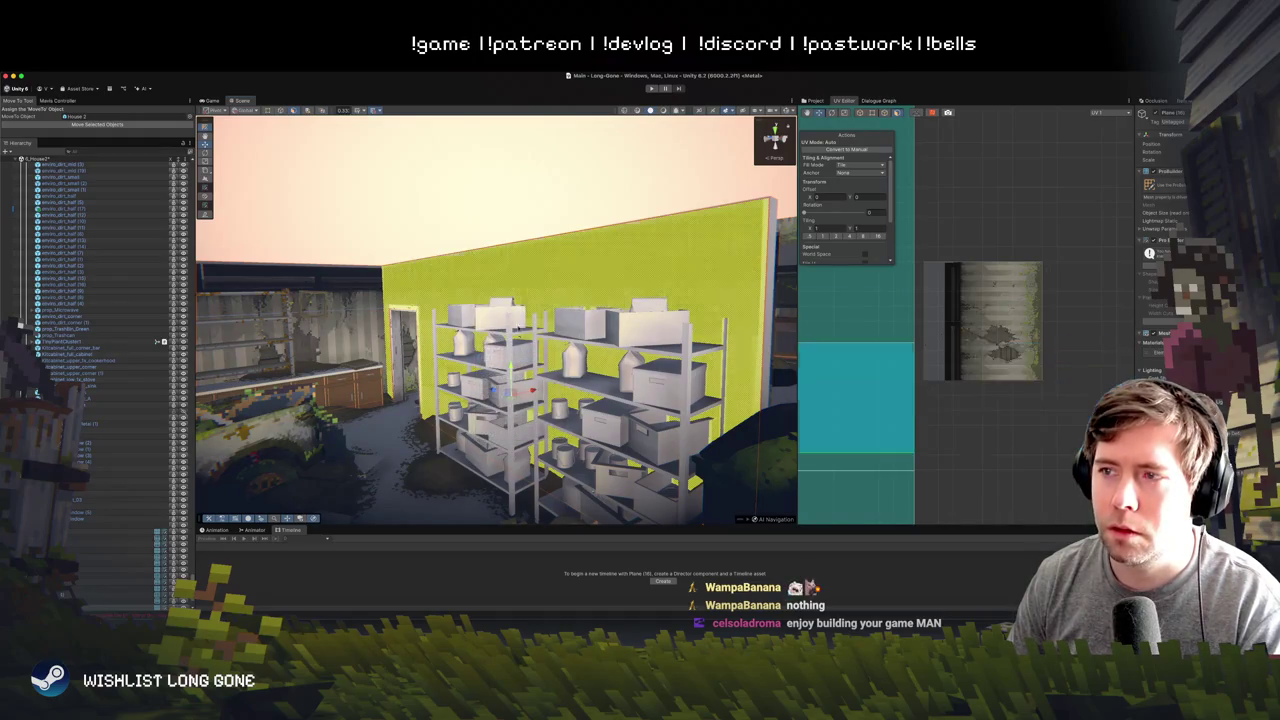
{"action": "left_click", "coordinate": [617, 321]}
{"action": "scroll", "coordinate": [617, 321], "scroll_direction": "down", "scroll_amount": 5}
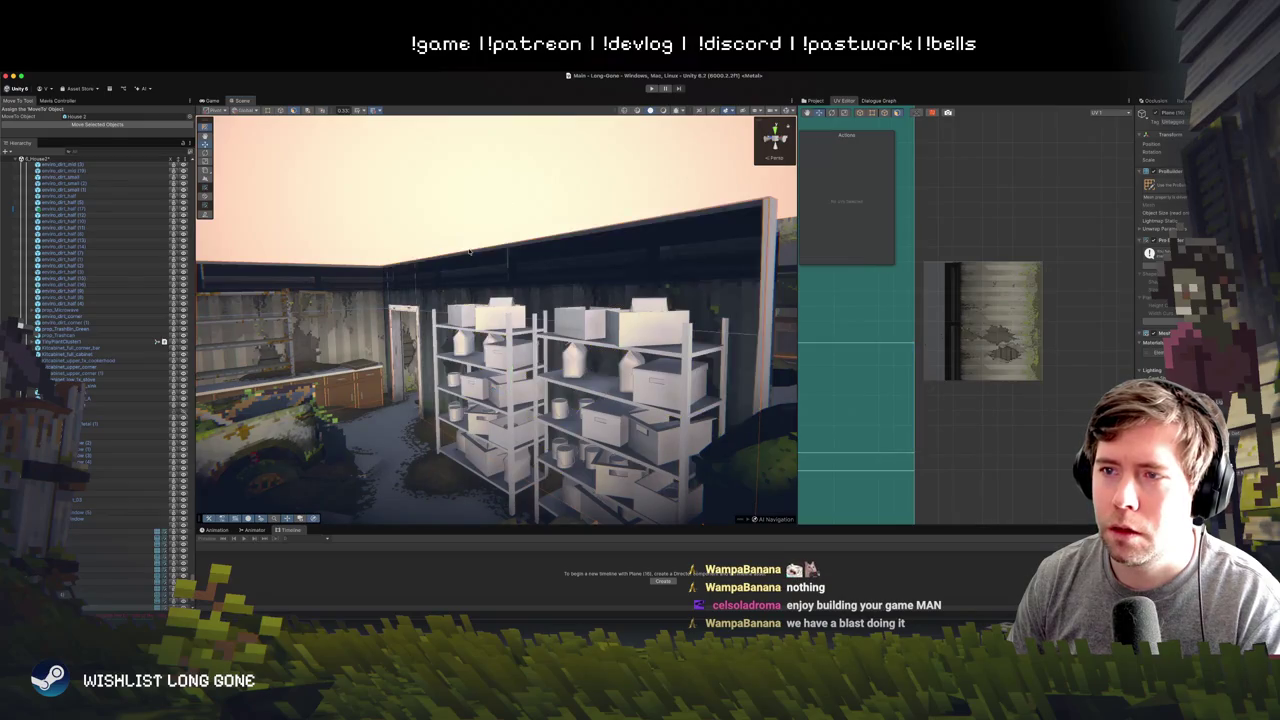
{"action": "scroll", "coordinate": [457, 275], "scroll_direction": "up", "scroll_amount": 5}
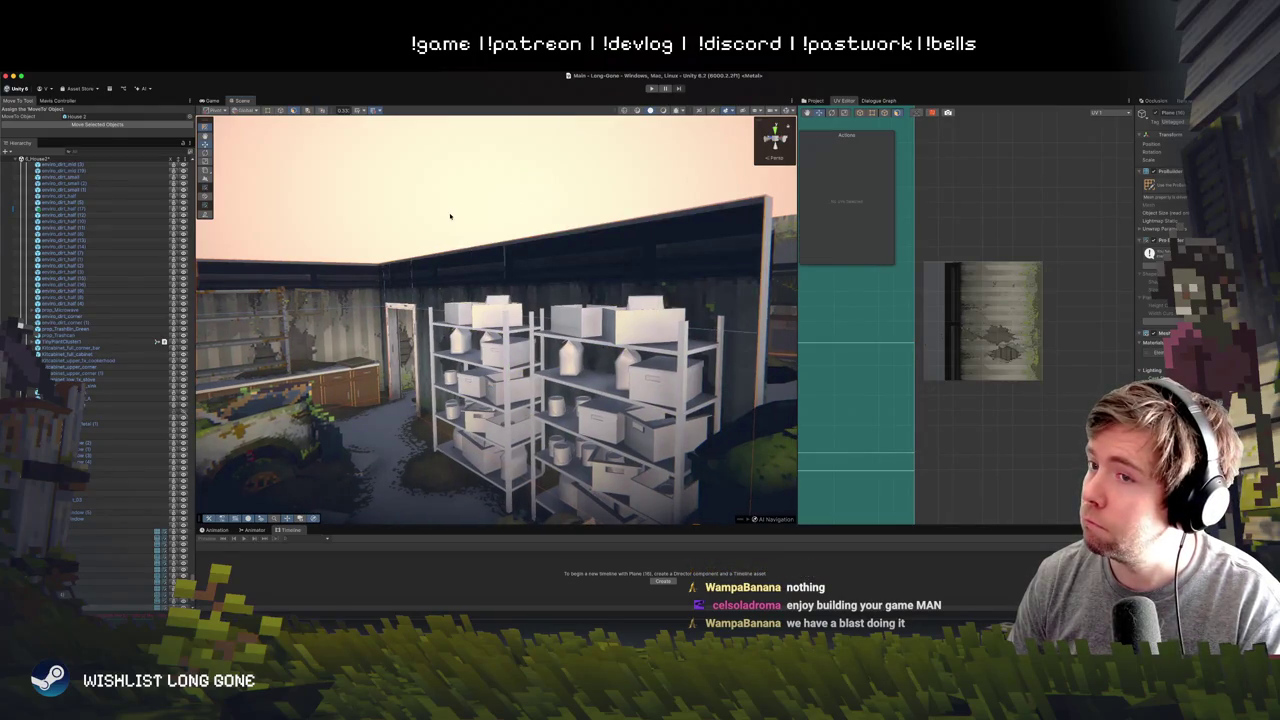
{"action": "left_click", "coordinate": [441, 345]}
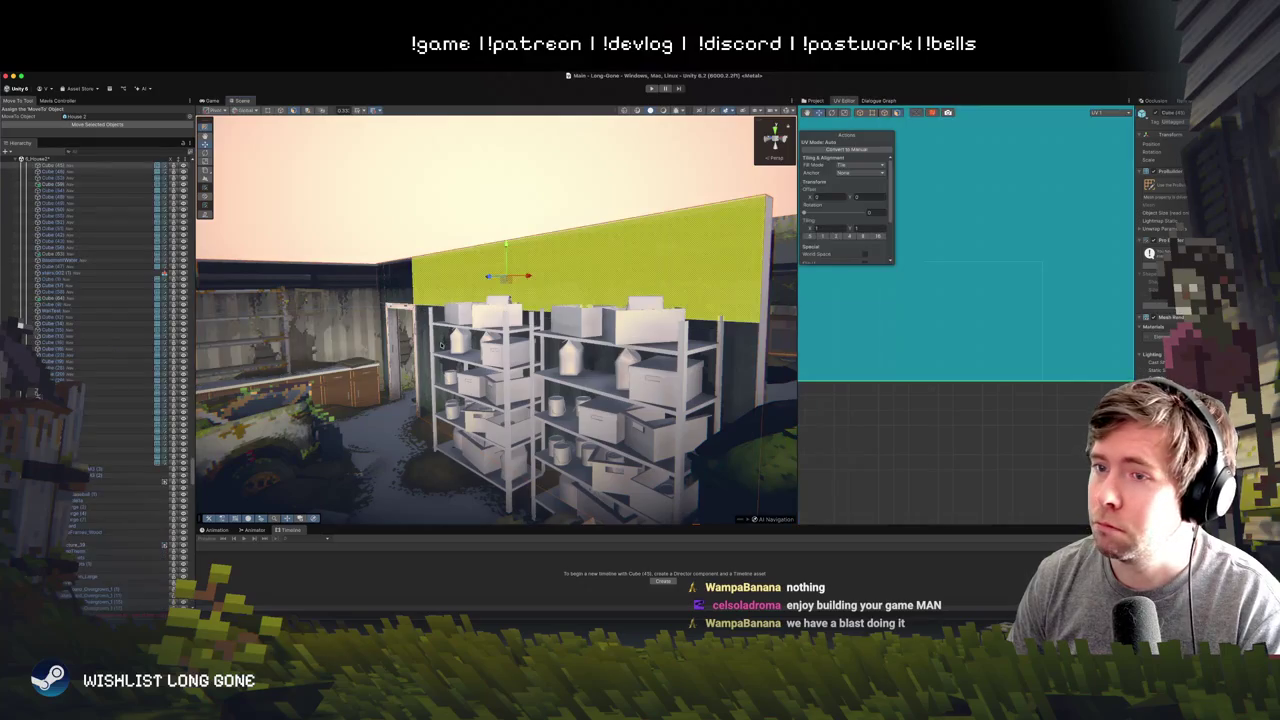
{"action": "left_click", "coordinate": [413, 350]}
{"action": "left_click", "coordinate": [300, 330]}
{"action": "left_click", "coordinate": [413, 350]}
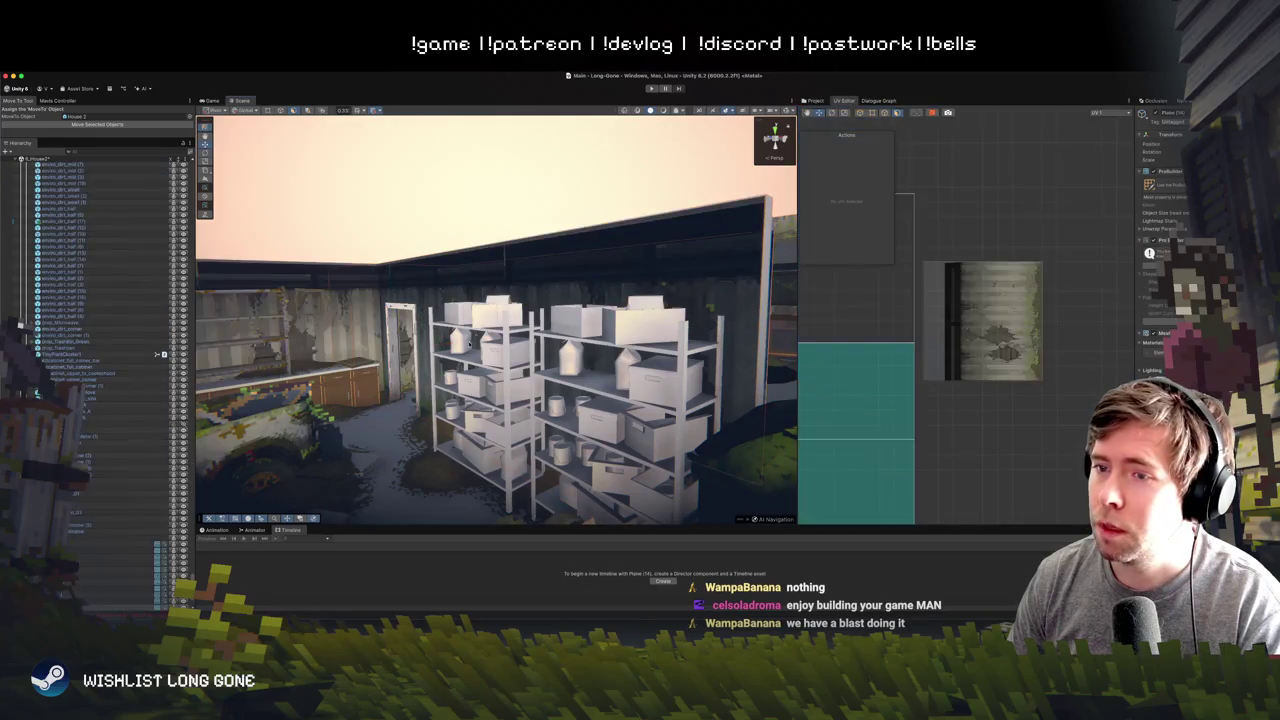
{"action": "scroll", "coordinate": [449, 192], "scroll_direction": "down", "scroll_amount": 10}
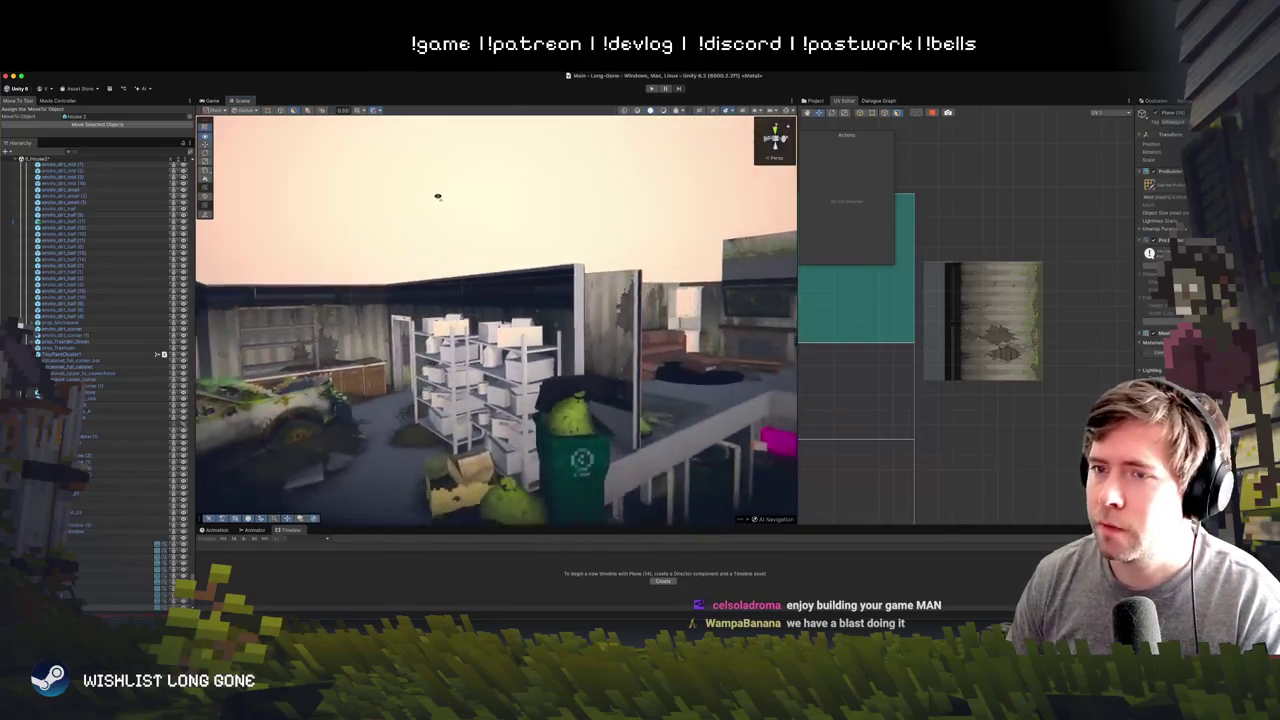
{"action": "scroll", "coordinate": [437, 196], "scroll_direction": "up", "scroll_amount": 10}
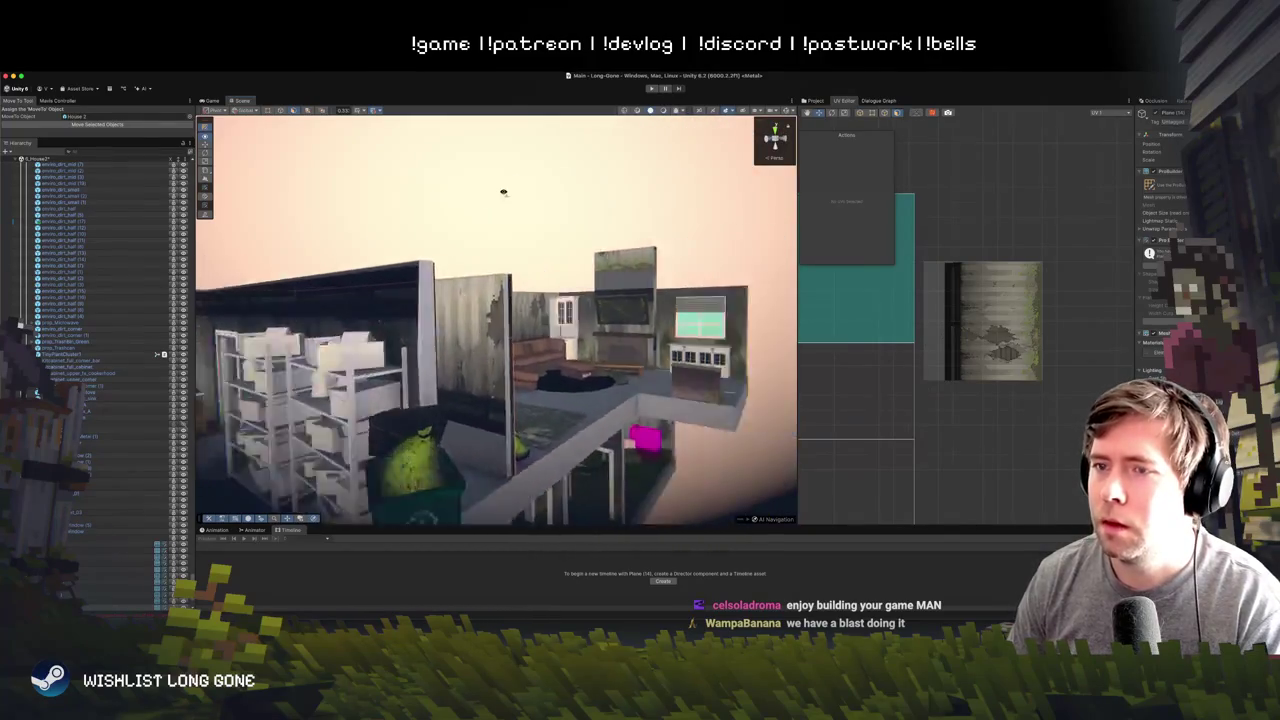
{"action": "scroll", "coordinate": [573, 225], "scroll_direction": "down", "scroll_amount": 10}
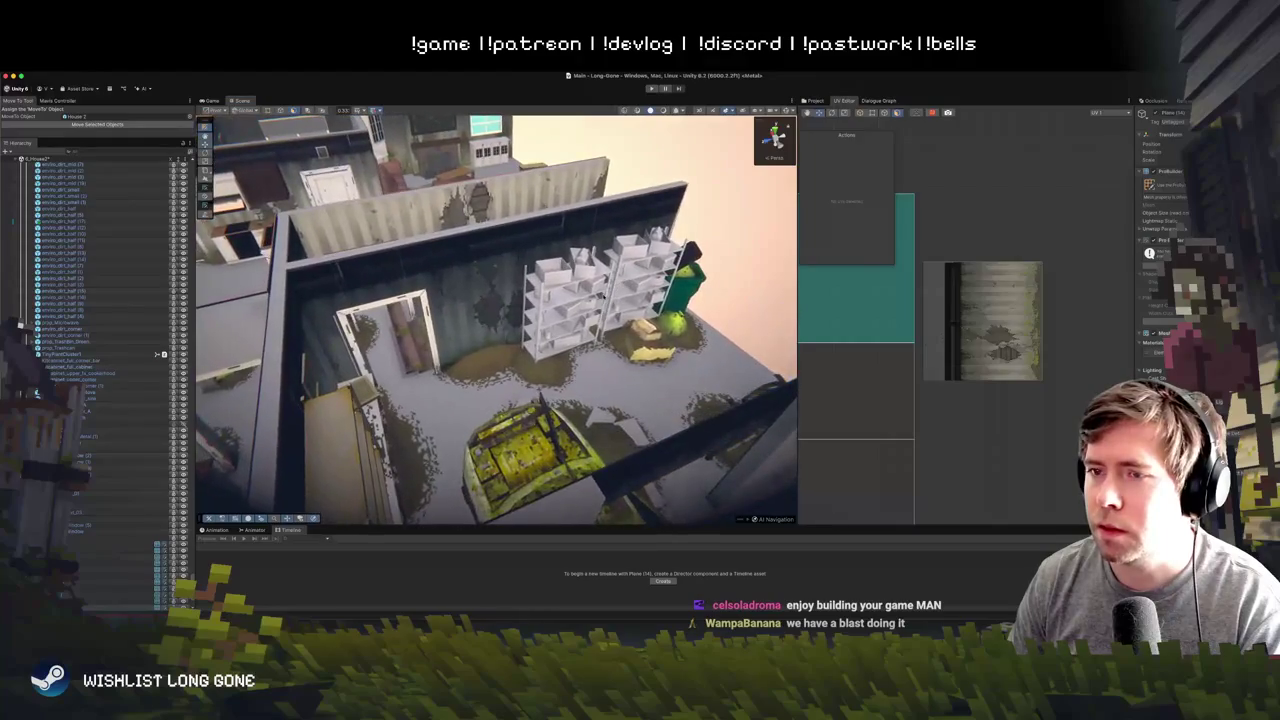
{"action": "left_click", "coordinate": [310, 420]}
{"action": "left_click", "coordinate": [322, 303]}
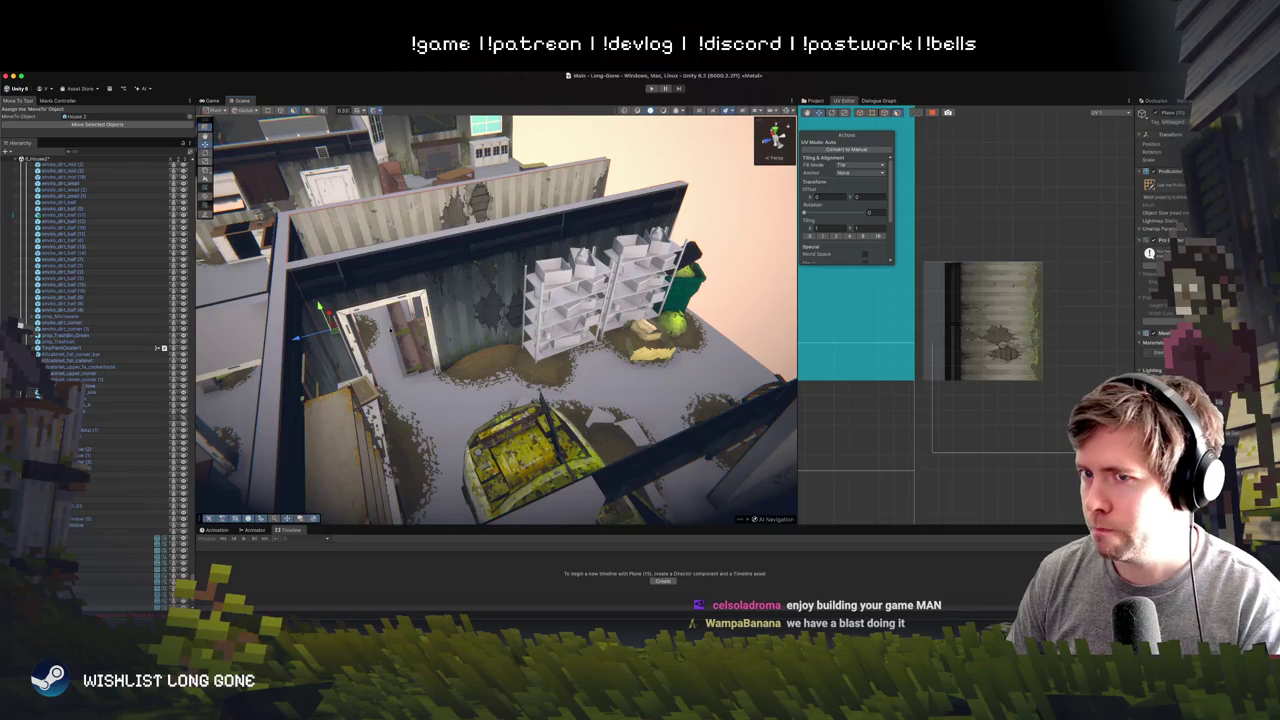
{"action": "left_click", "coordinate": [545, 235]}
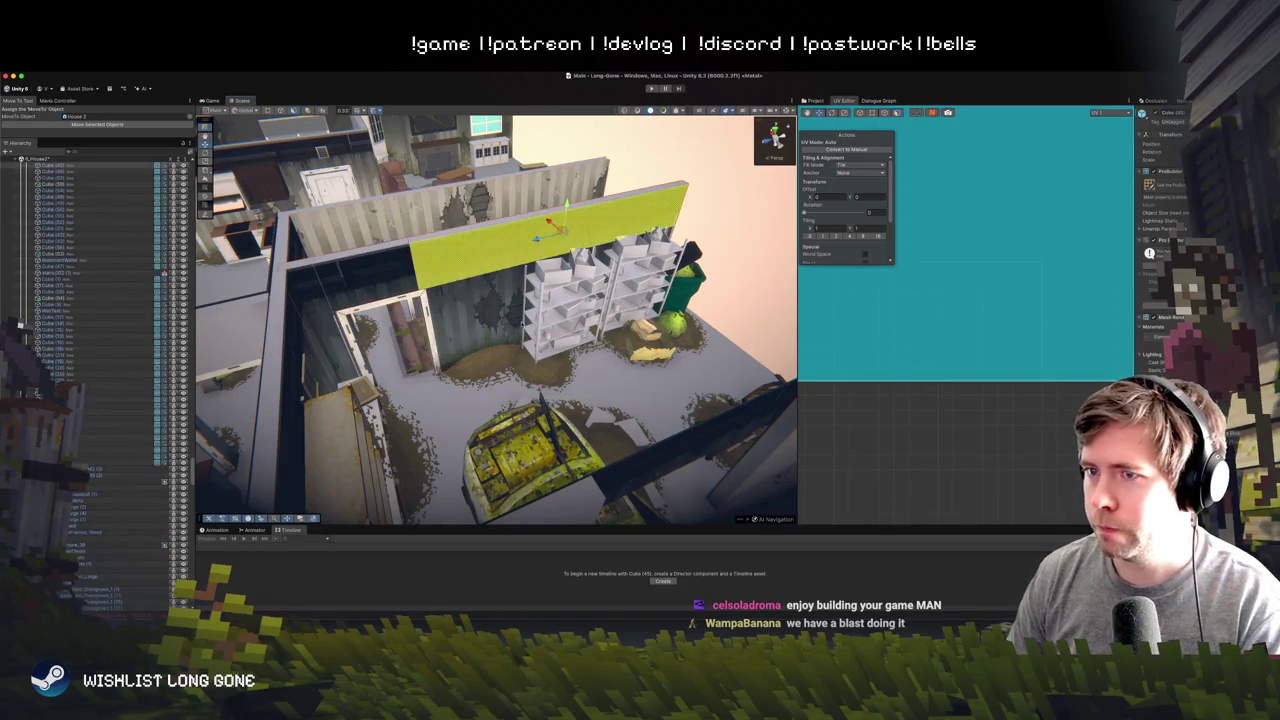
{"action": "left_click", "coordinate": [393, 313]}
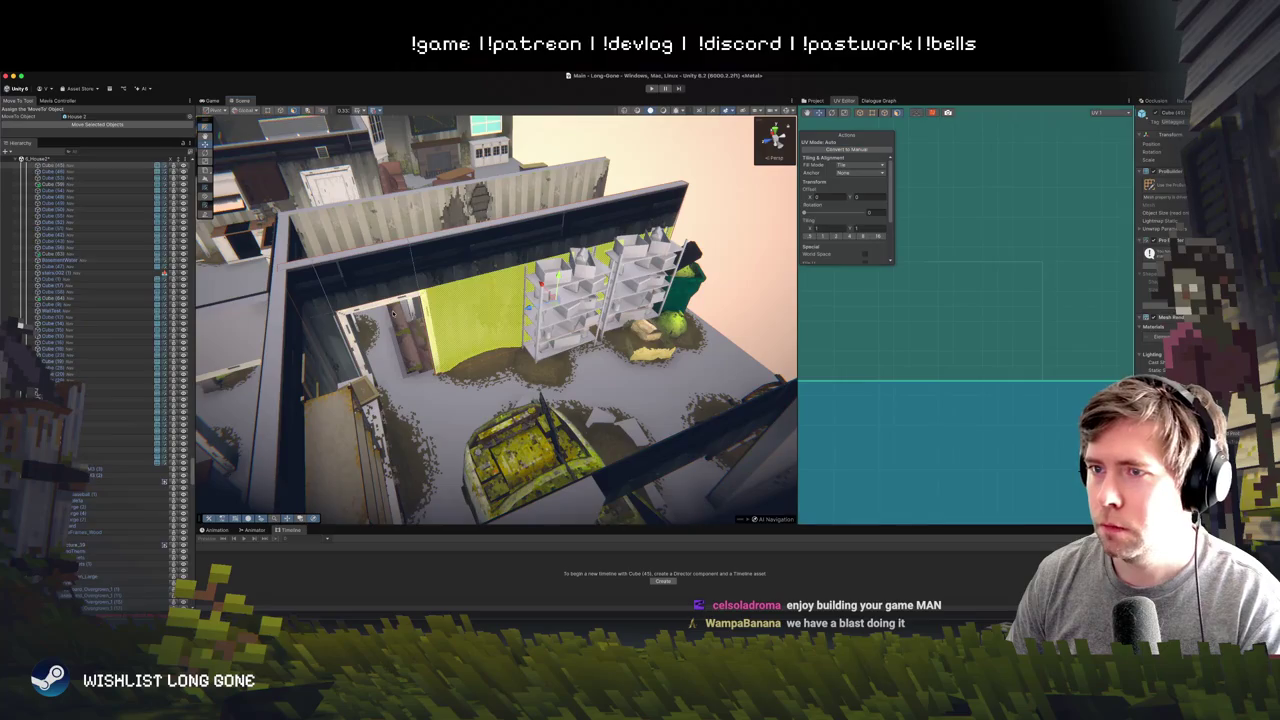
{"action": "scroll", "coordinate": [547, 268], "scroll_direction": "down", "scroll_amount": 5}
{"action": "mouse_move", "coordinate": [547, 268]}
{"action": "left_mouse_down"}
{"action": "mouse_move", "coordinate": [491, 372]}
{"action": "mouse_move", "coordinate": [403, 347]}
{"action": "left_mouse_up"}
{"action": "left_click", "coordinate": [491, 372]}
{"action": "scroll", "coordinate": [448, 360], "scroll_direction": "up", "scroll_amount": 5}
{"action": "left_click", "coordinate": [403, 347]}
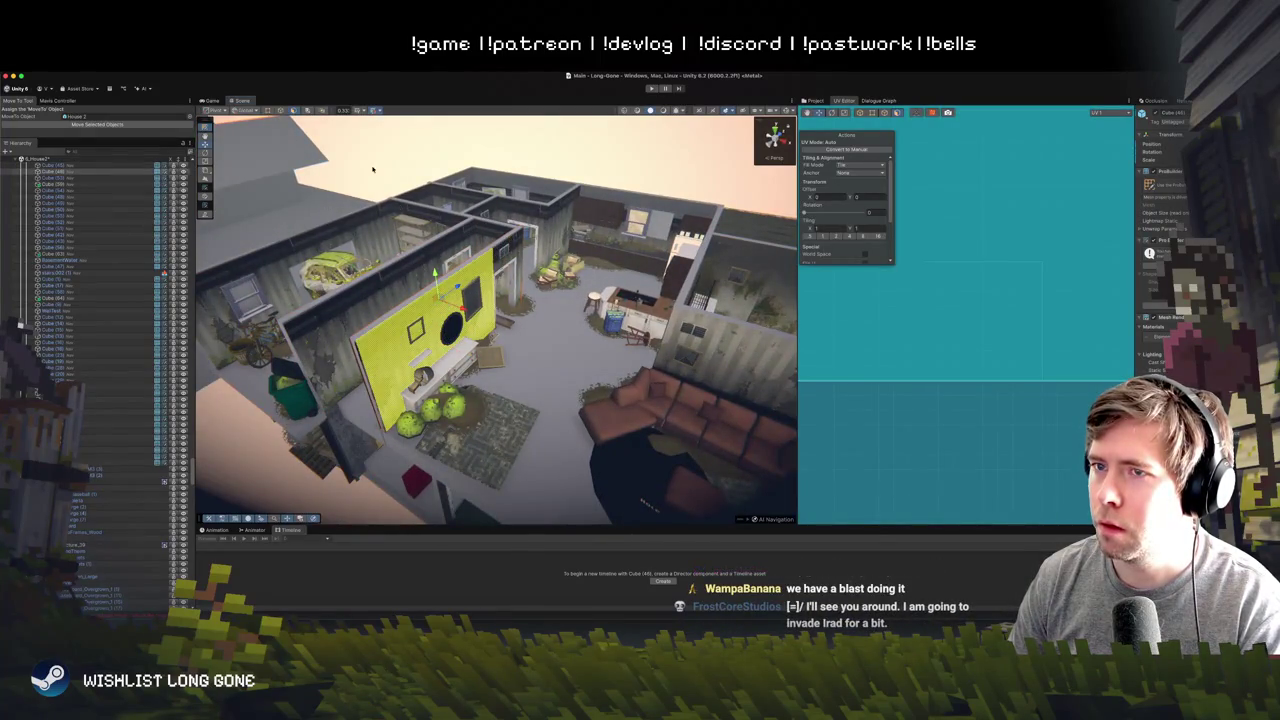
{"action": "left_click", "coordinate": [328, 206]}
{"action": "mouse_move", "coordinate": [328, 206]}
{"action": "left_mouse_down"}
{"action": "mouse_move", "coordinate": [349, 181]}
{"action": "mouse_move", "coordinate": [316, 139]}
{"action": "mouse_move", "coordinate": [273, 176]}
{"action": "mouse_move", "coordinate": [380, 328]}
{"action": "left_mouse_up"}
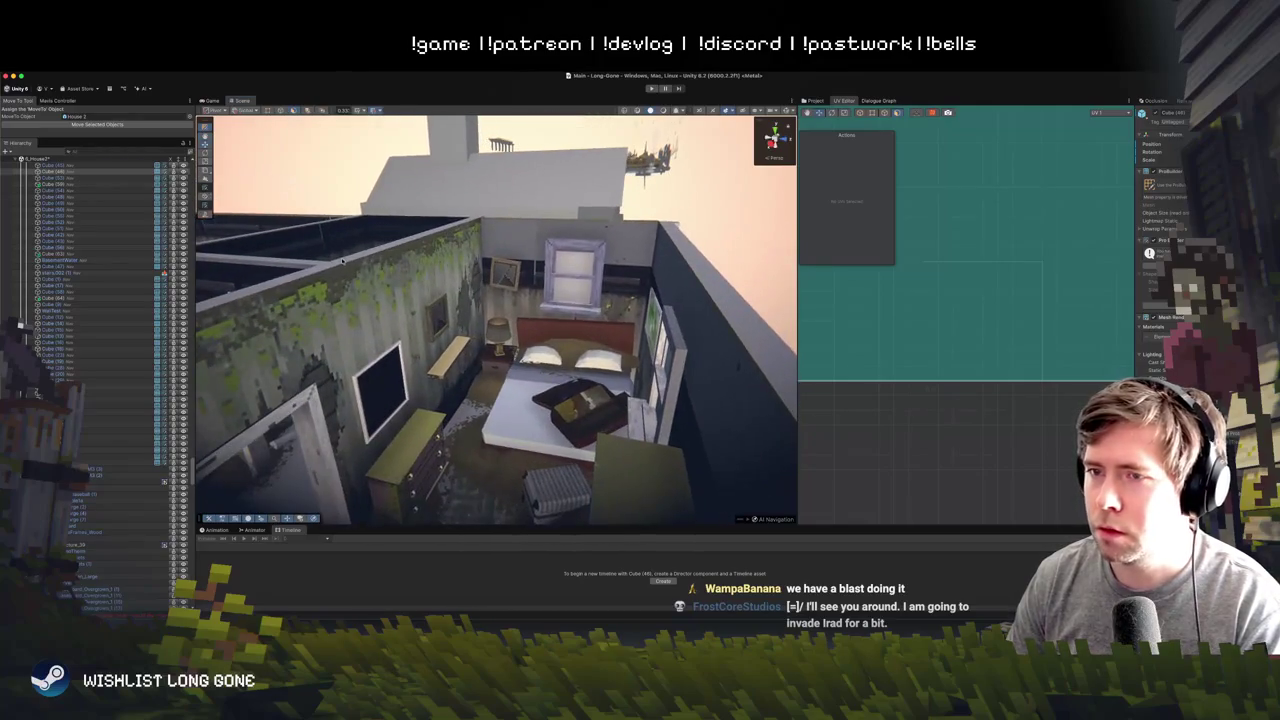
- Select two adjoining bedroom wall faces and flip their triangulation edge
{"action": "left_click", "coordinate": [388, 336]}
{"action": "left_click", "coordinate": [435, 302]}
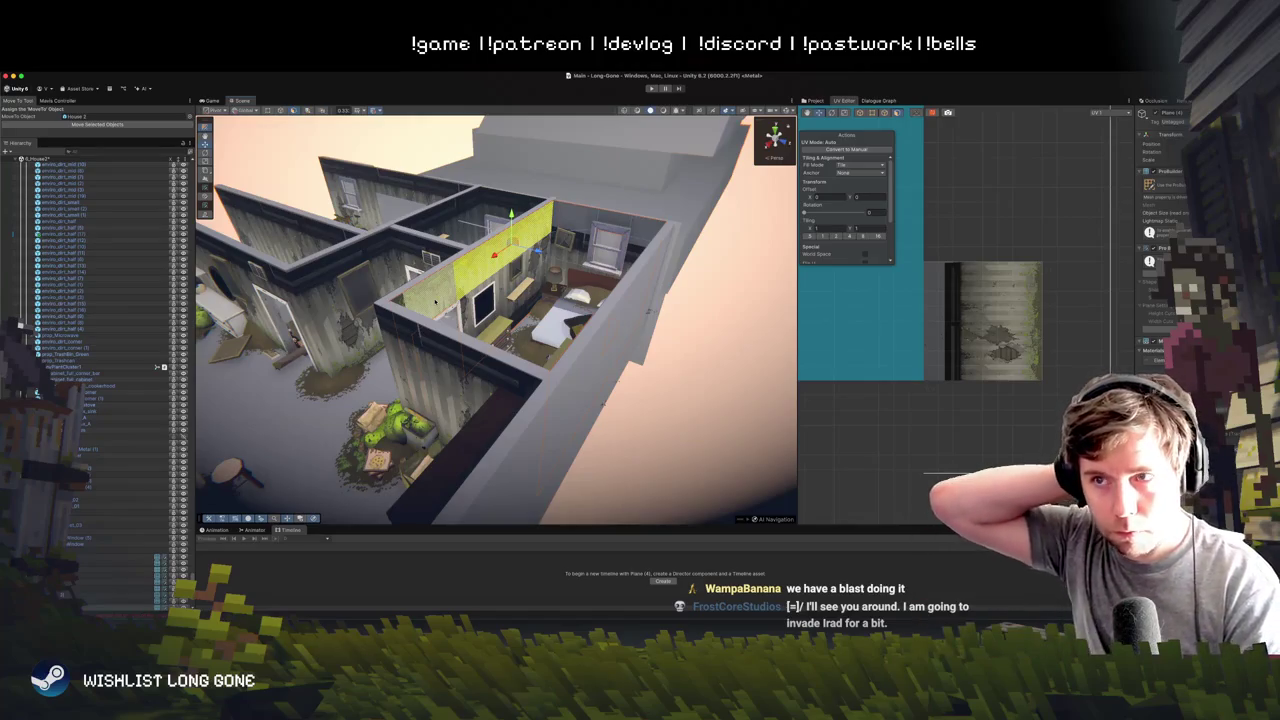
{"action": "left_click_drag", "start_coordinate": [437, 301], "coordinate": [470, 290]}
{"action": "key", "text": "f"}
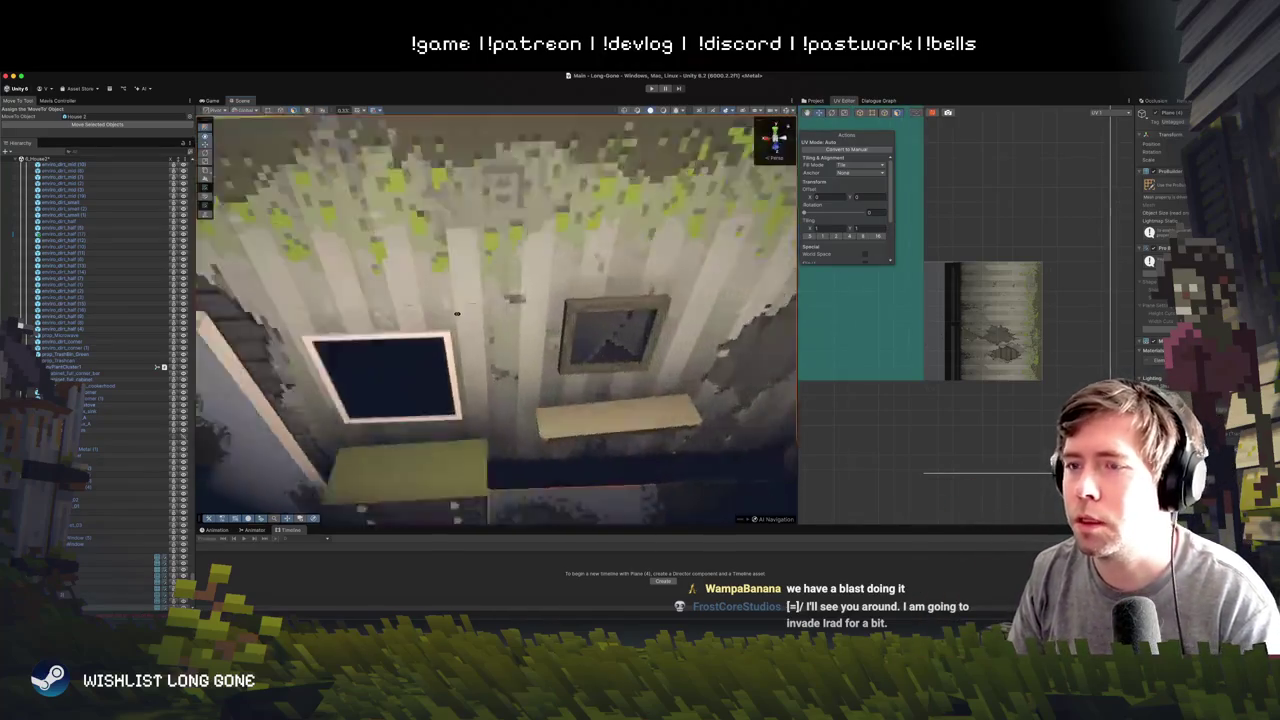
{"action": "scroll", "coordinate": [511, 268], "scroll_direction": "down", "scroll_amount": 10}
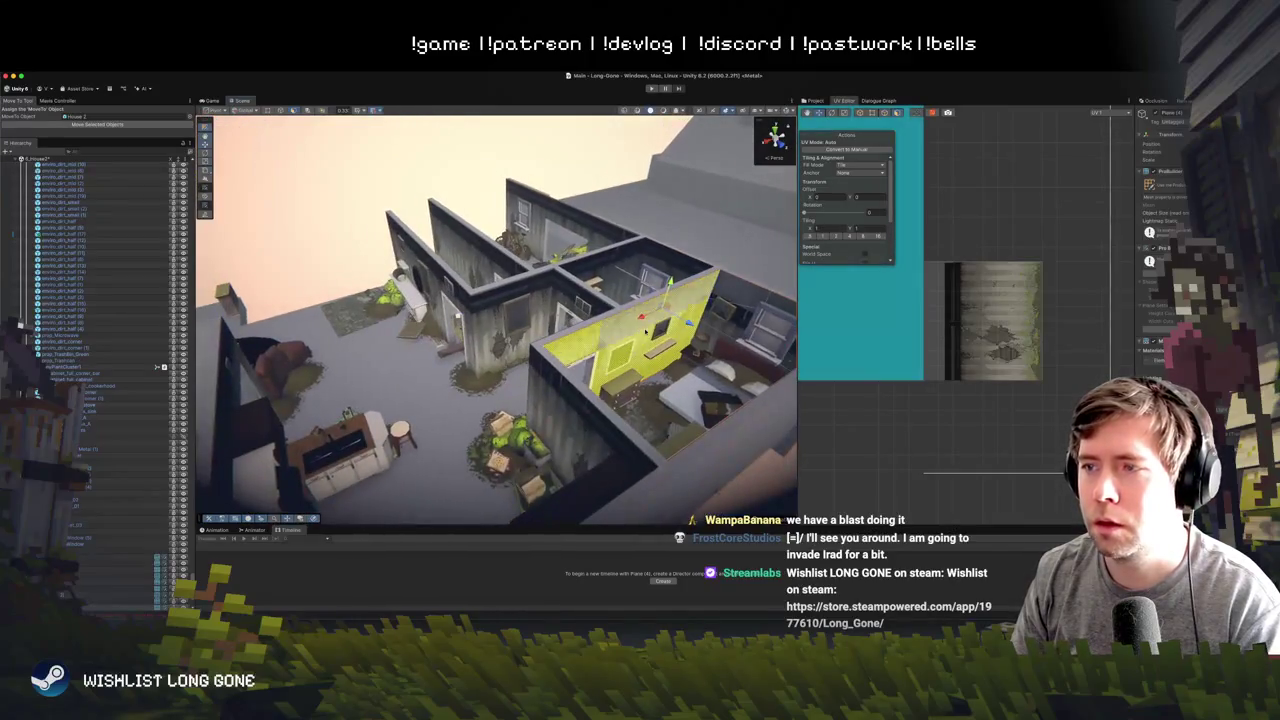
{"action": "right_click", "coordinate": [600, 338]}
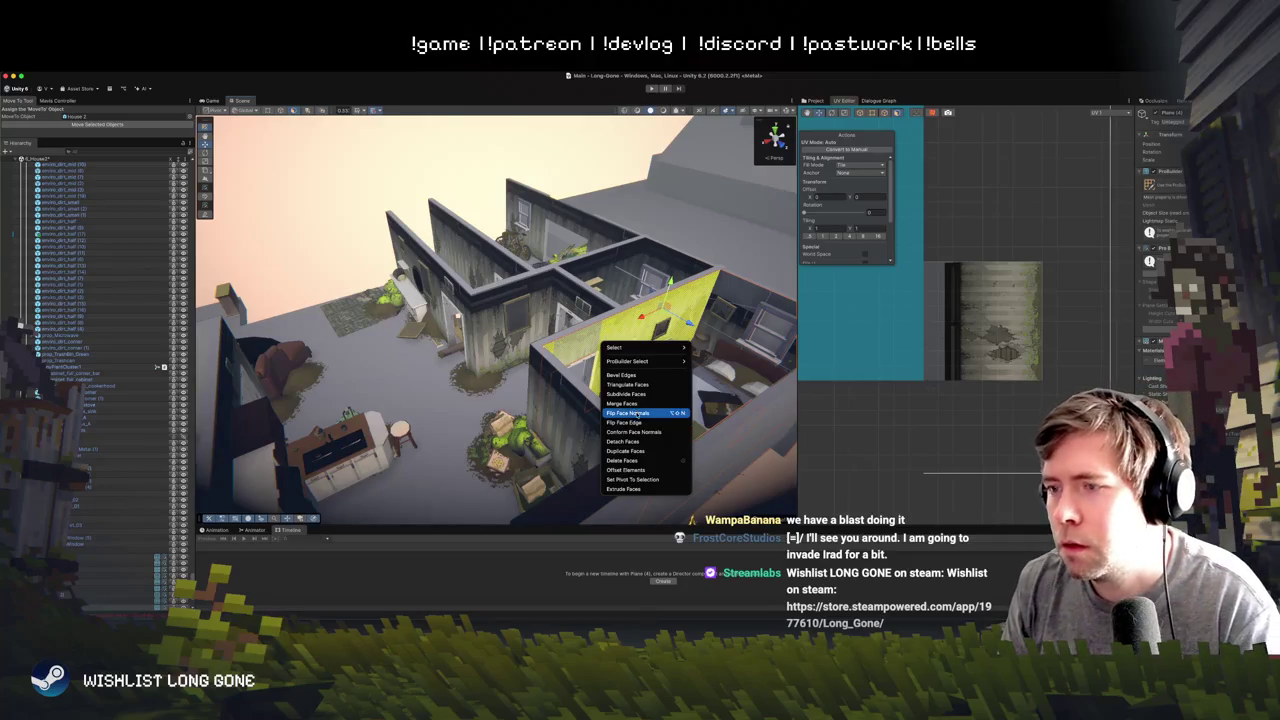
{"action": "left_click", "coordinate": [638, 423]}
- Conform the selected wall faces' normals so they are consistent
{"action": "key", "text": "f"}
{"action": "mouse_move", "coordinate": [470, 330]}
{"action": "left_mouse_down"}
{"action": "mouse_move", "coordinate": [527, 330]}
{"action": "mouse_move", "coordinate": [470, 313]}
{"action": "left_mouse_up"}
{"action": "right_click", "coordinate": [470, 313]}
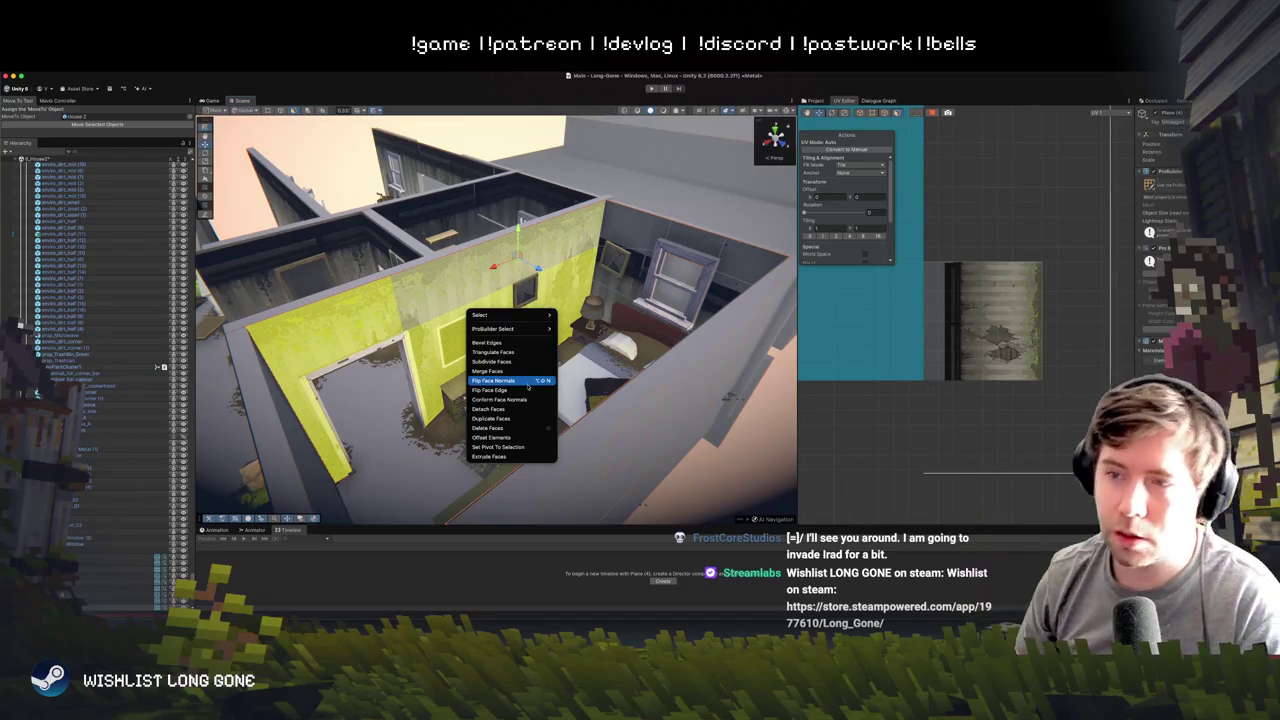
{"action": "left_click", "coordinate": [500, 399]}
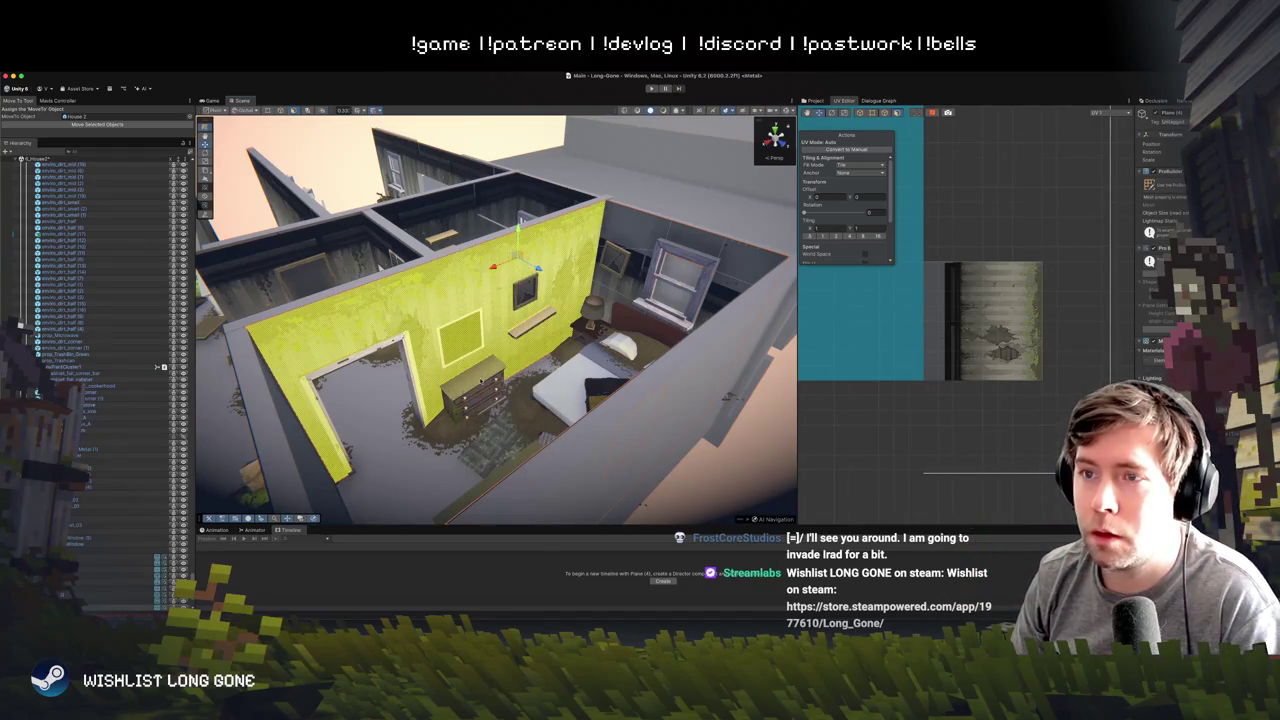
- Flip the normals of the long strip, lower-left and under-picture wall faces toward the room
{"action": "left_click", "coordinate": [340, 322]}
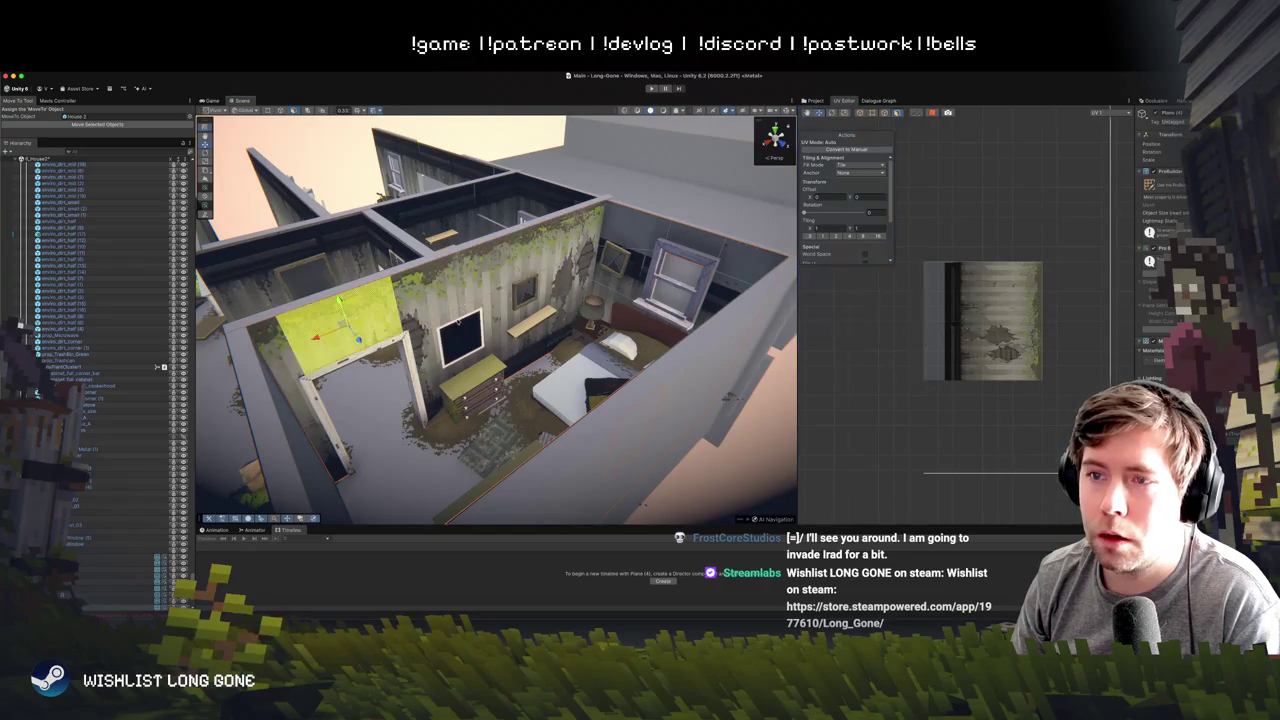
{"action": "left_click", "coordinate": [400, 275]}
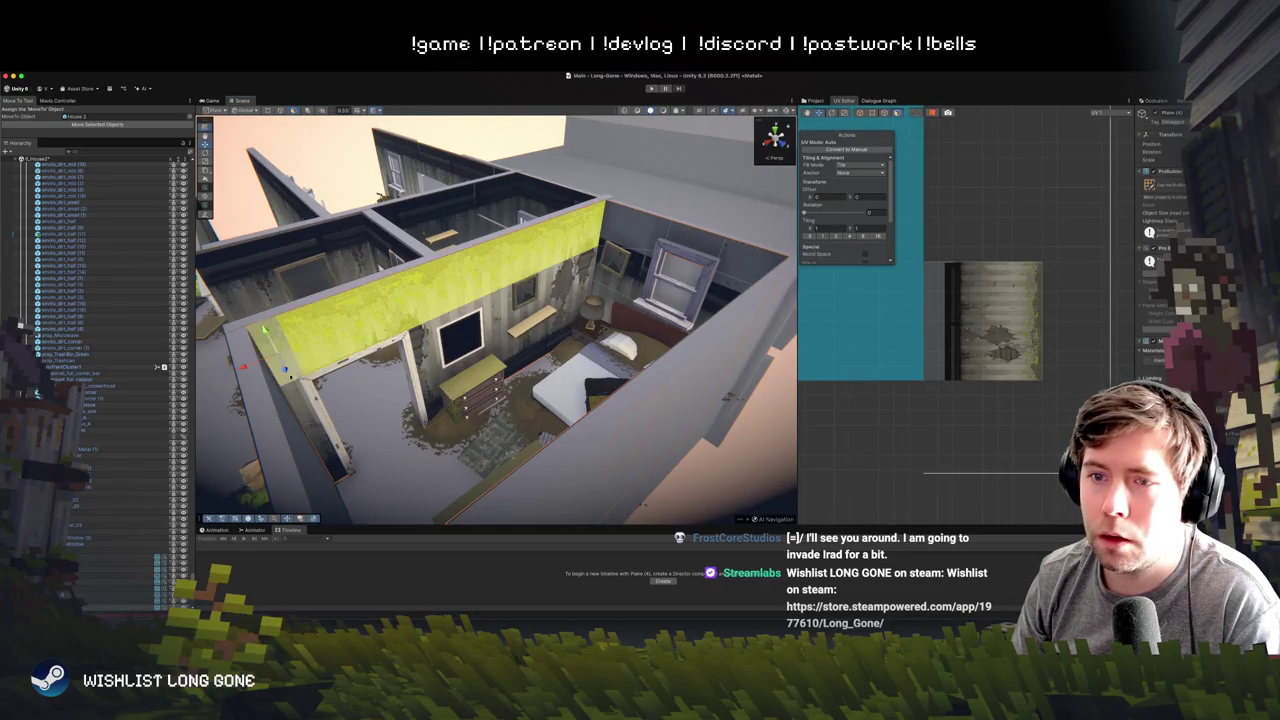
{"action": "left_click", "coordinate": [300, 420], "text": "shift"}
{"action": "left_click", "coordinate": [431, 340], "text": "shift"}
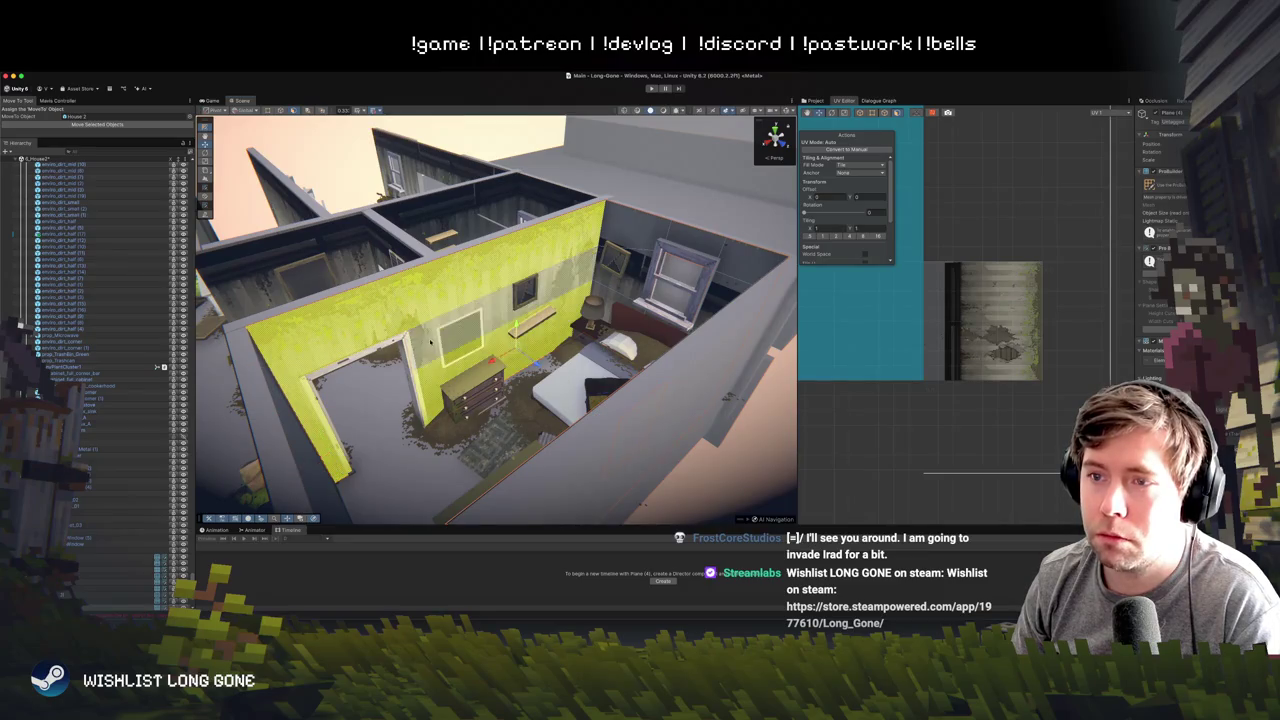
{"action": "right_click", "coordinate": [527, 289]}
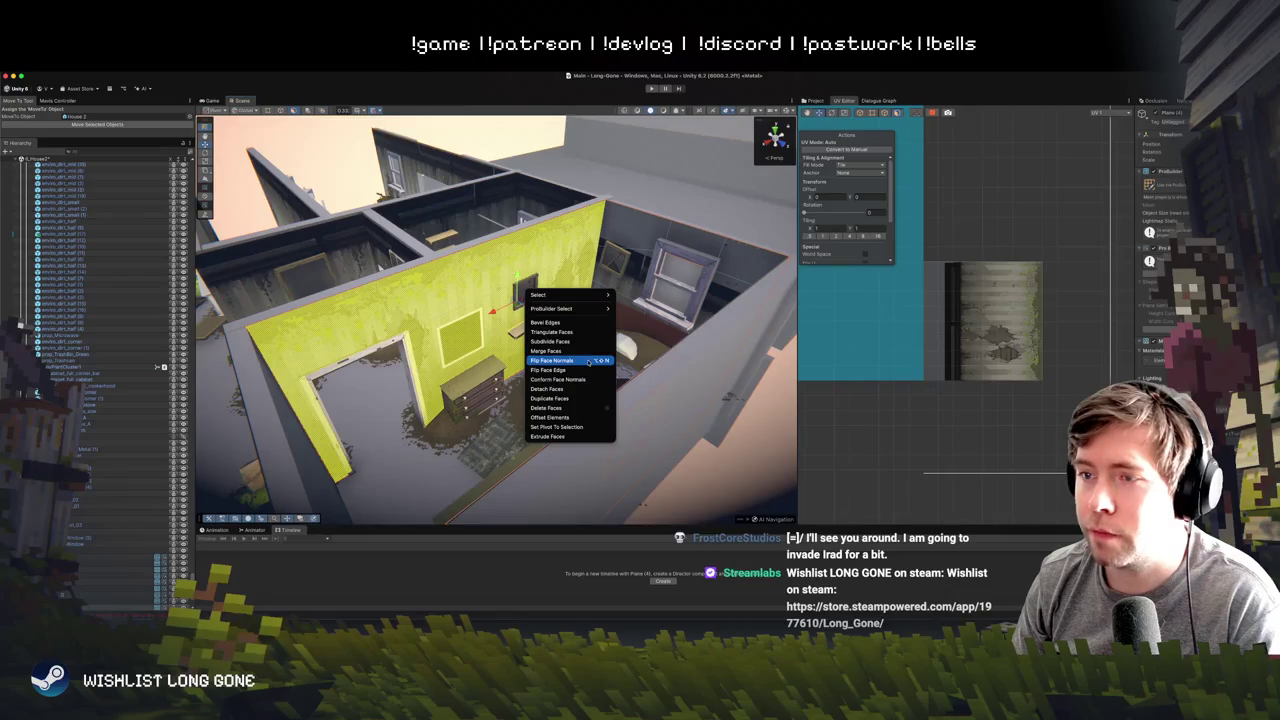
{"action": "left_click", "coordinate": [588, 361]}
{"action": "mouse_move", "coordinate": [478, 316]}
{"action": "left_mouse_down"}
{"action": "mouse_move", "coordinate": [712, 382]}
{"action": "mouse_move", "coordinate": [581, 410]}
{"action": "mouse_move", "coordinate": [851, 370]}
{"action": "left_mouse_up"}
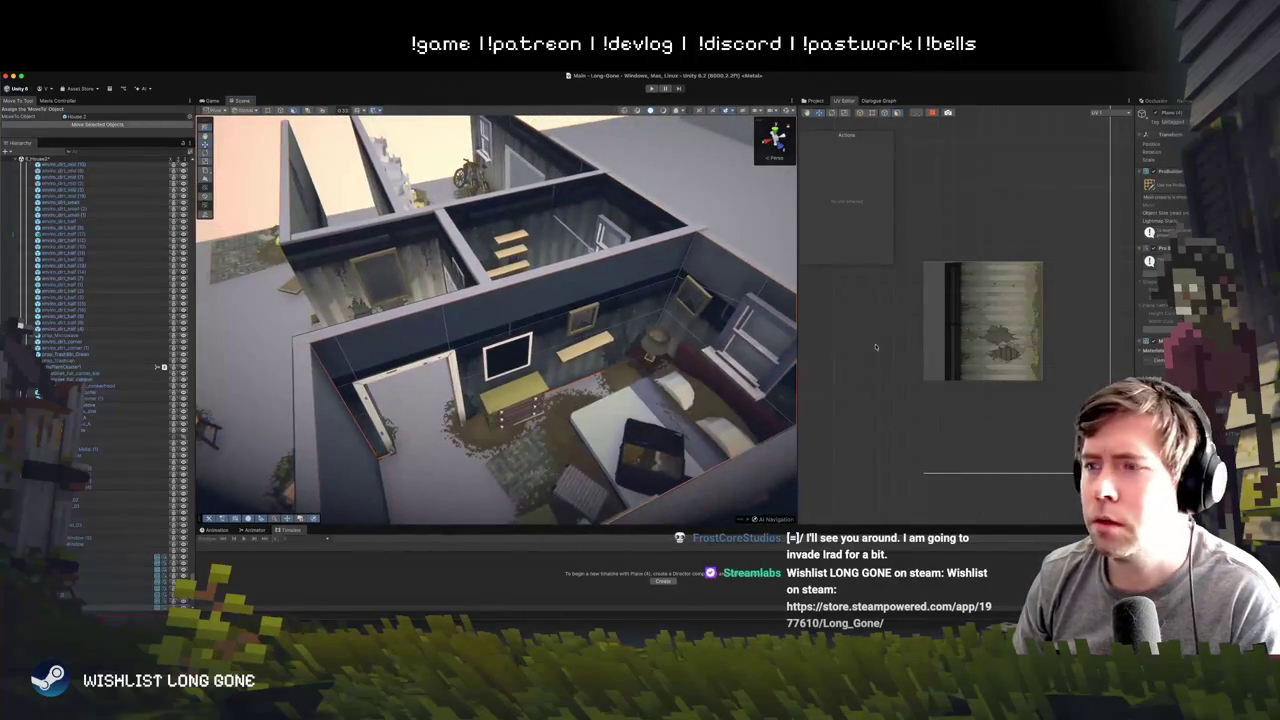
{"action": "mouse_move", "coordinate": [956, 180]}
{"action": "left_mouse_down"}
{"action": "mouse_move", "coordinate": [1070, 359]}
{"action": "mouse_move", "coordinate": [1020, 291]}
{"action": "mouse_move", "coordinate": [1047, 285]}
{"action": "left_mouse_up"}
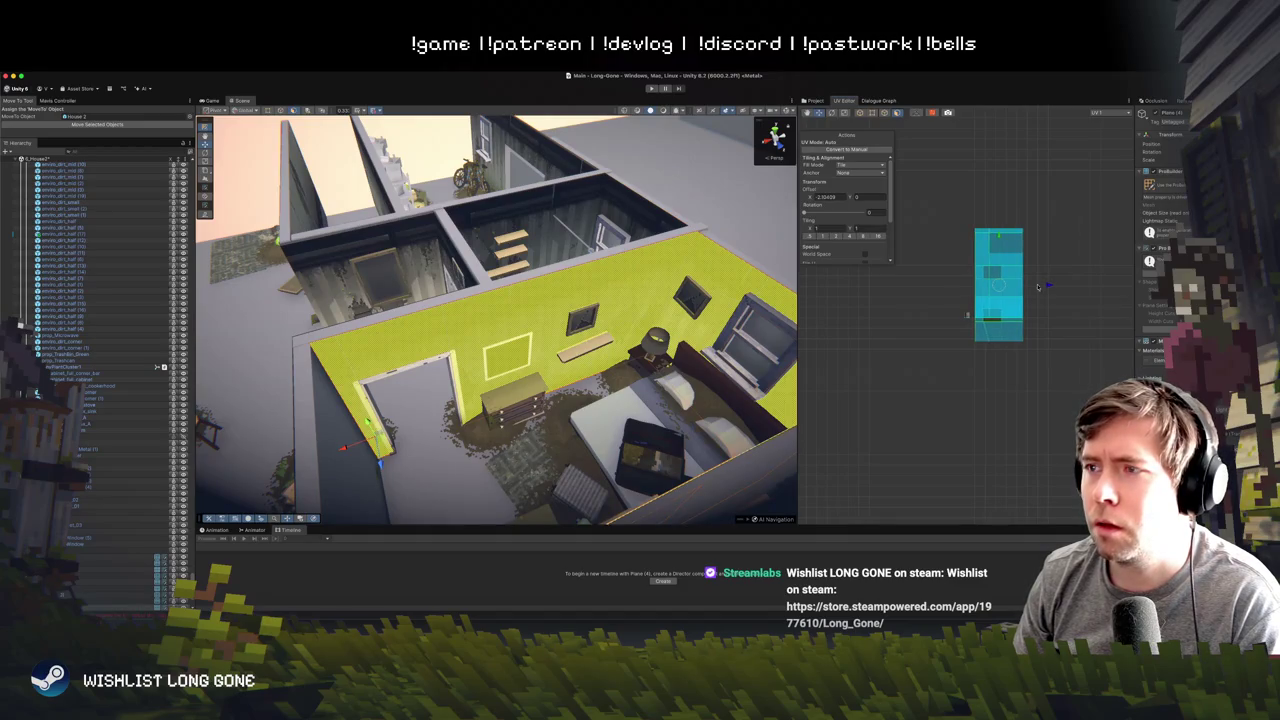
{"action": "scroll", "coordinate": [695, 296], "scroll_direction": "up", "scroll_amount": 5}
{"action": "mouse_move", "coordinate": [660, 297]}
{"action": "left_mouse_down"}
{"action": "mouse_move", "coordinate": [563, 306]}
{"action": "mouse_move", "coordinate": [514, 242]}
{"action": "mouse_move", "coordinate": [467, 300]}
{"action": "mouse_move", "coordinate": [616, 326]}
{"action": "left_mouse_up"}
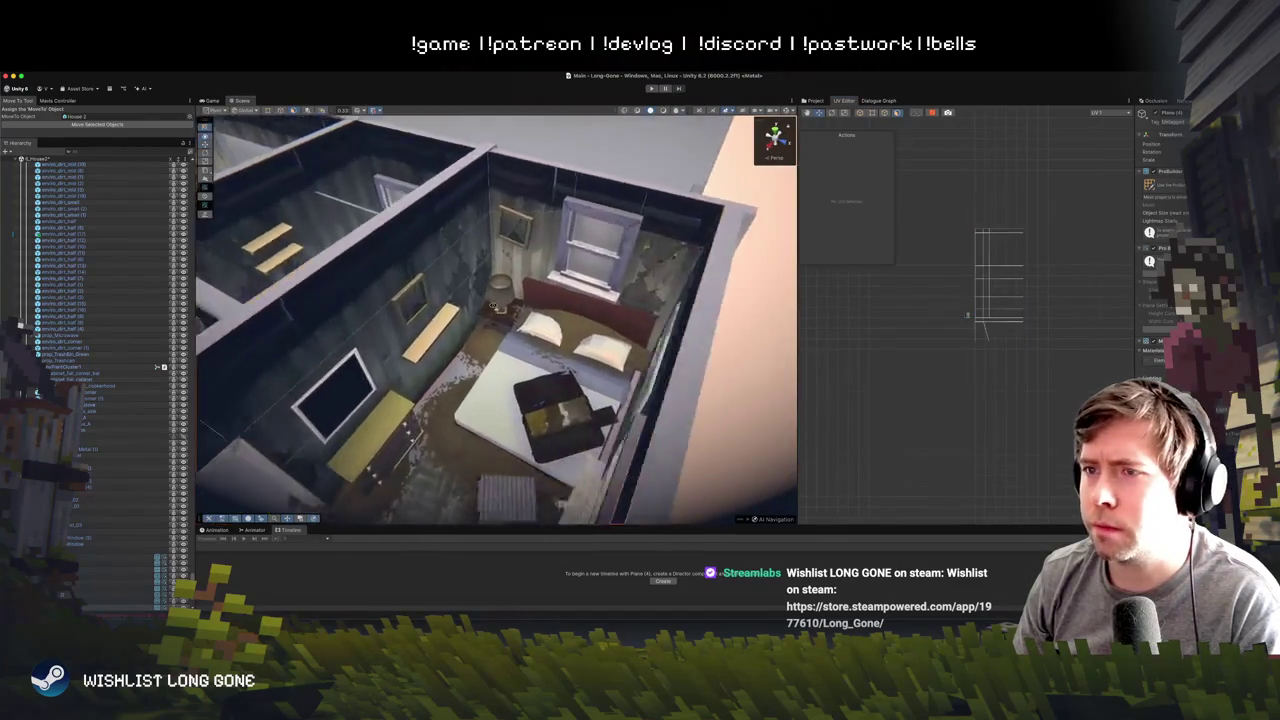
{"action": "scroll", "coordinate": [514, 242], "scroll_direction": "down", "scroll_amount": 3}
{"action": "scroll", "coordinate": [490, 270], "scroll_direction": "up", "scroll_amount": 5}
{"action": "scroll", "coordinate": [560, 312], "scroll_direction": "down", "scroll_amount": 6}
{"action": "scroll", "coordinate": [656, 273], "scroll_direction": "up", "scroll_amount": 6}
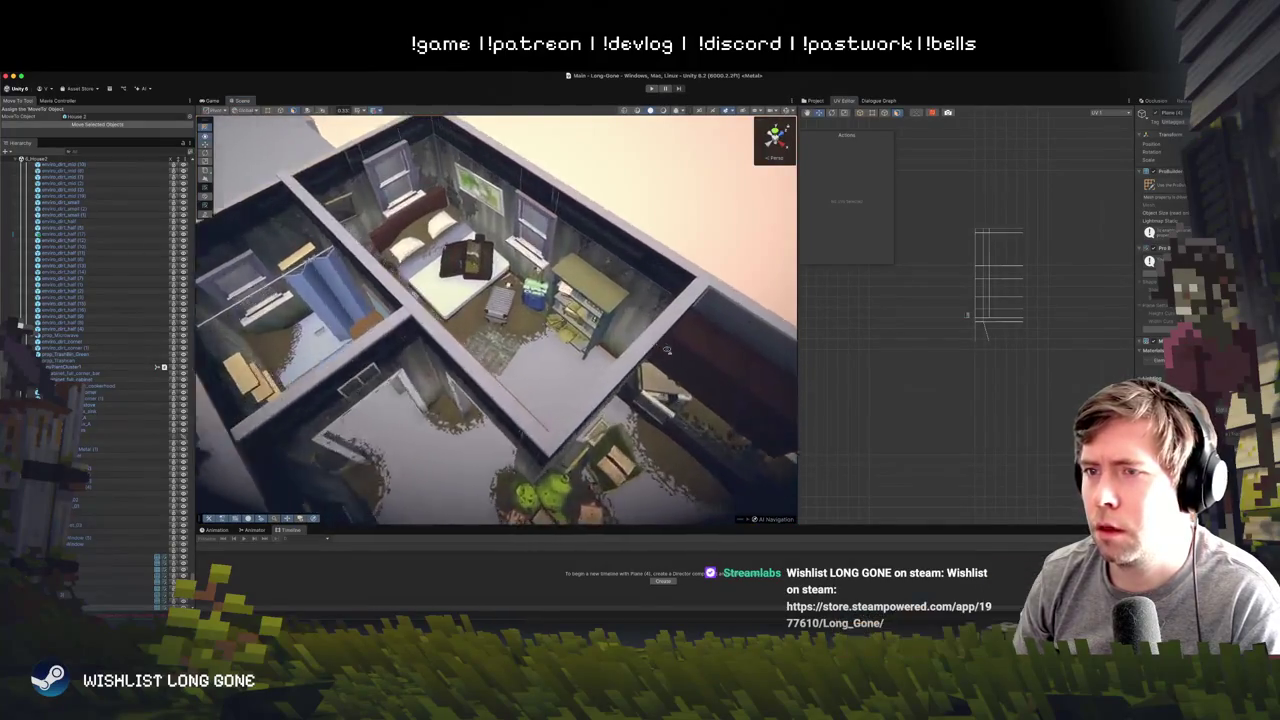
{"action": "mouse_move", "coordinate": [656, 273]}
{"action": "left_mouse_down"}
{"action": "mouse_move", "coordinate": [557, 262]}
{"action": "mouse_move", "coordinate": [539, 282]}
{"action": "mouse_move", "coordinate": [712, 268]}
{"action": "left_mouse_up"}
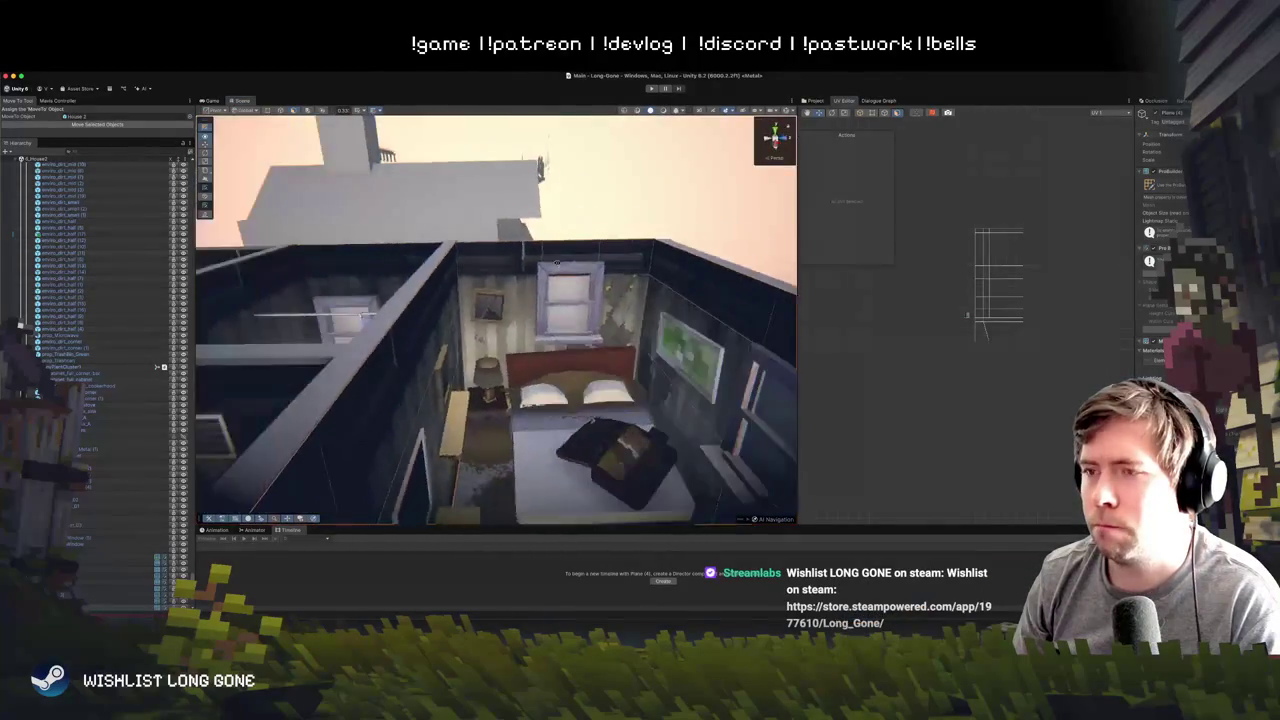
{"action": "scroll", "coordinate": [556, 263], "scroll_direction": "down", "scroll_amount": 4}
{"action": "scroll", "coordinate": [550, 270], "scroll_direction": "down", "scroll_amount": 3}
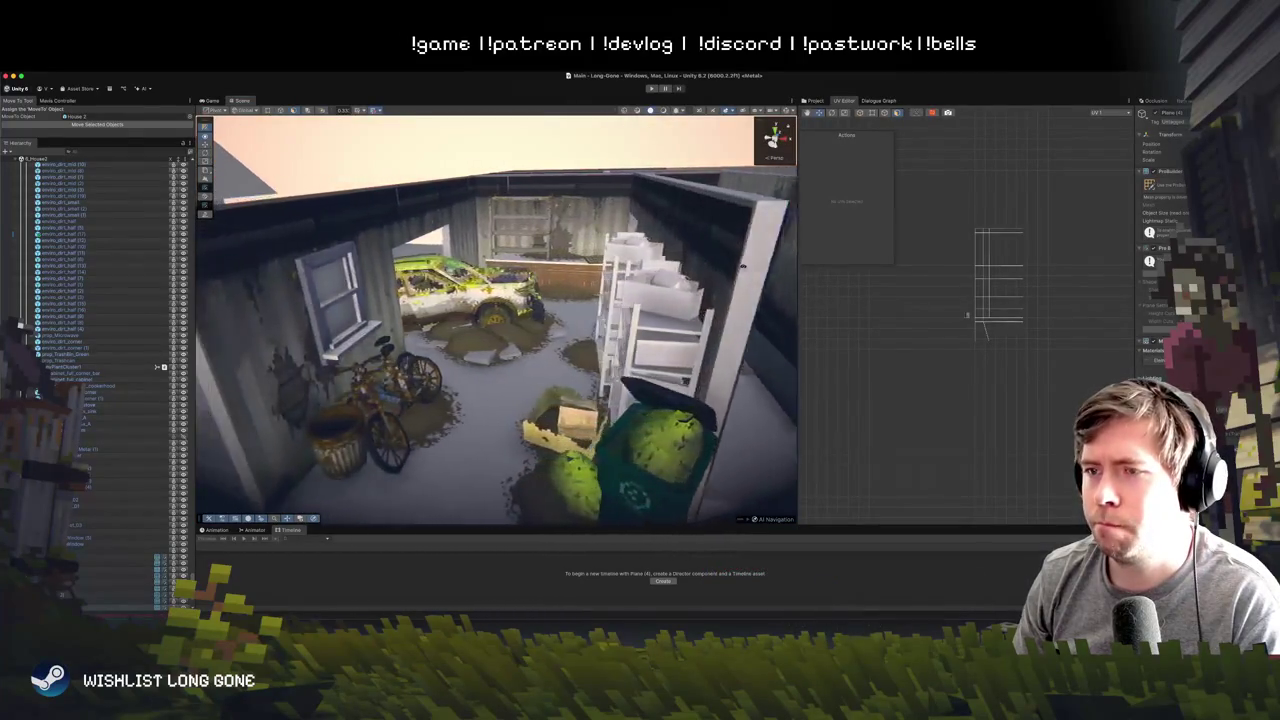
{"action": "scroll", "coordinate": [743, 268], "scroll_direction": "up", "scroll_amount": 4}
{"action": "left_click_drag", "start_coordinate": [743, 268], "coordinate": [777, 212]}
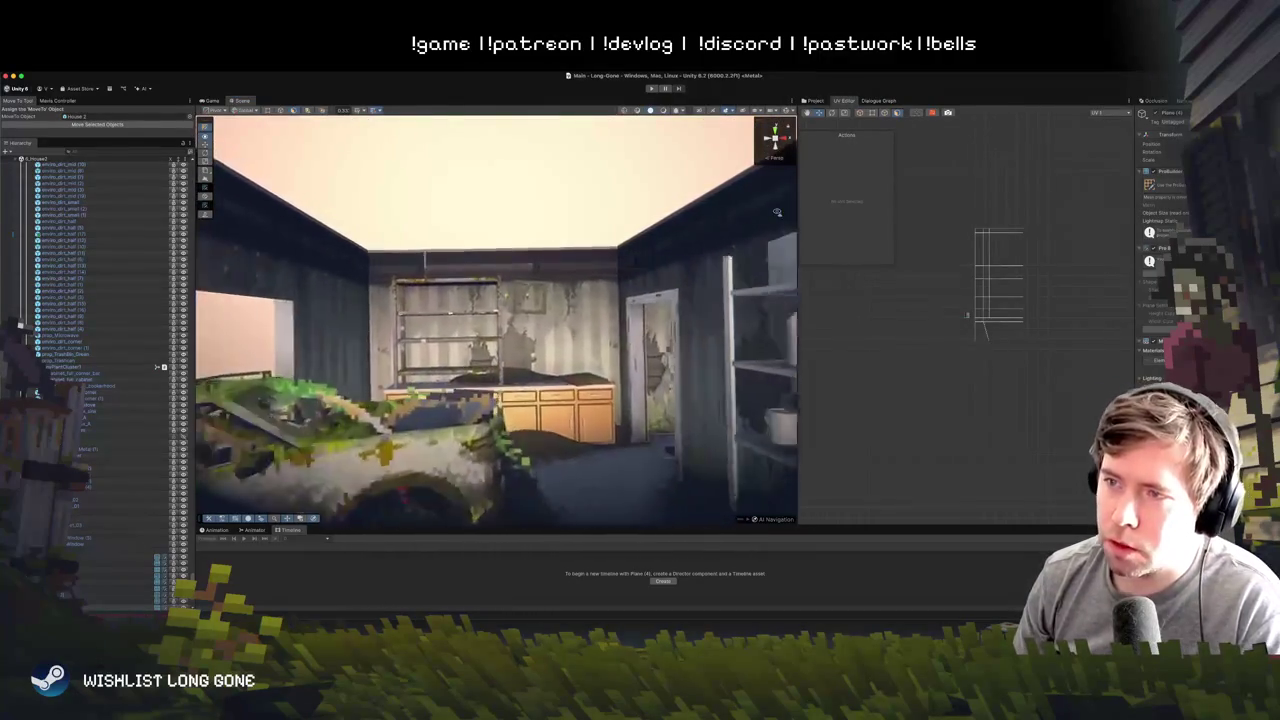
{"action": "scroll", "coordinate": [777, 212], "scroll_direction": "up", "scroll_amount": 3}
{"action": "mouse_move", "coordinate": [777, 212]}
{"action": "left_mouse_down"}
{"action": "mouse_move", "coordinate": [799, 211]}
{"action": "mouse_move", "coordinate": [670, 228]}
{"action": "mouse_move", "coordinate": [719, 211]}
{"action": "mouse_move", "coordinate": [755, 218]}
{"action": "mouse_move", "coordinate": [762, 243]}
{"action": "left_mouse_up"}
{"action": "left_click", "coordinate": [689, 349]}
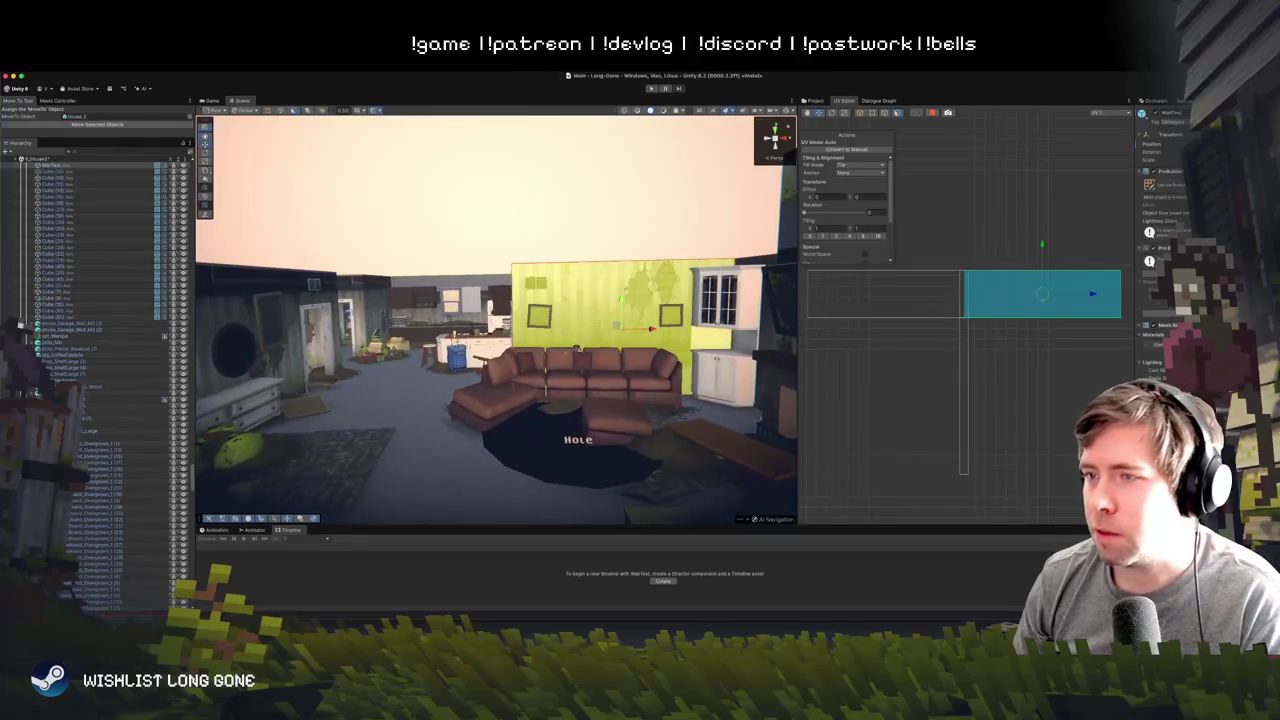
- Flip the WallTest face normals and back, then slide its texture sideways in the UV Editor
{"action": "key", "text": "f"}
{"action": "left_click_drag", "start_coordinate": [689, 349], "coordinate": [646, 374]}
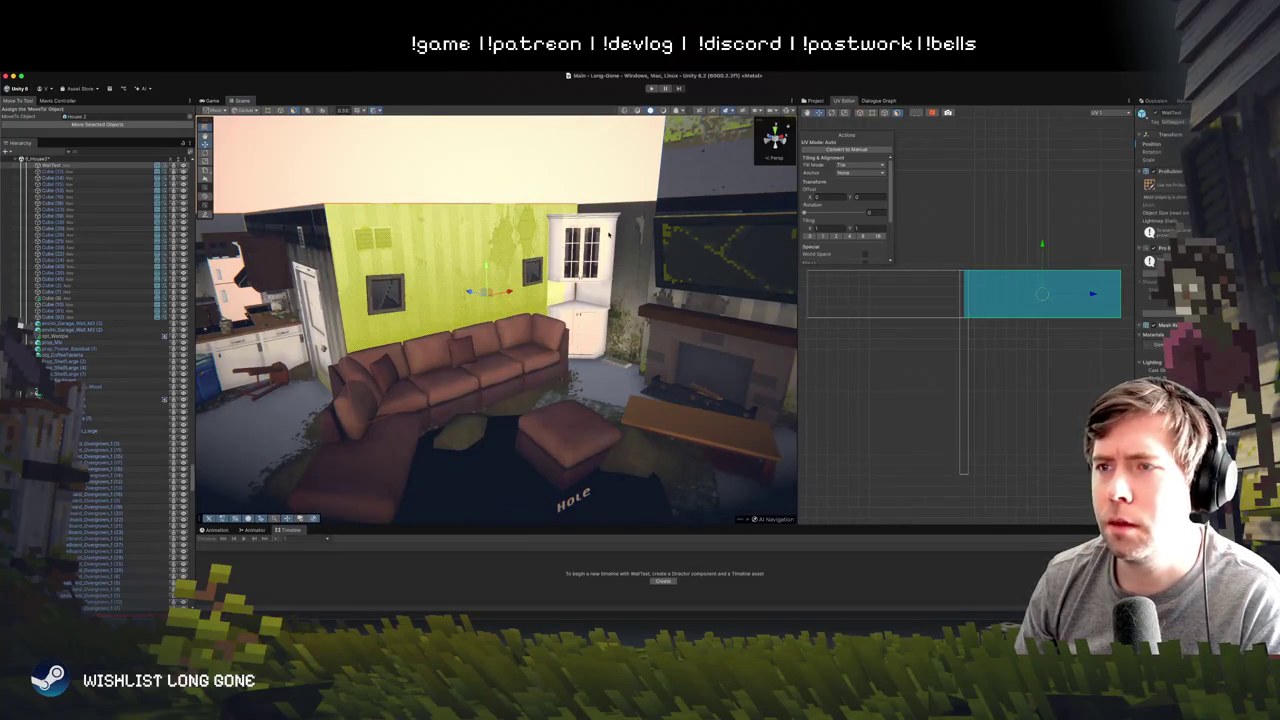
{"action": "right_click", "coordinate": [409, 263]}
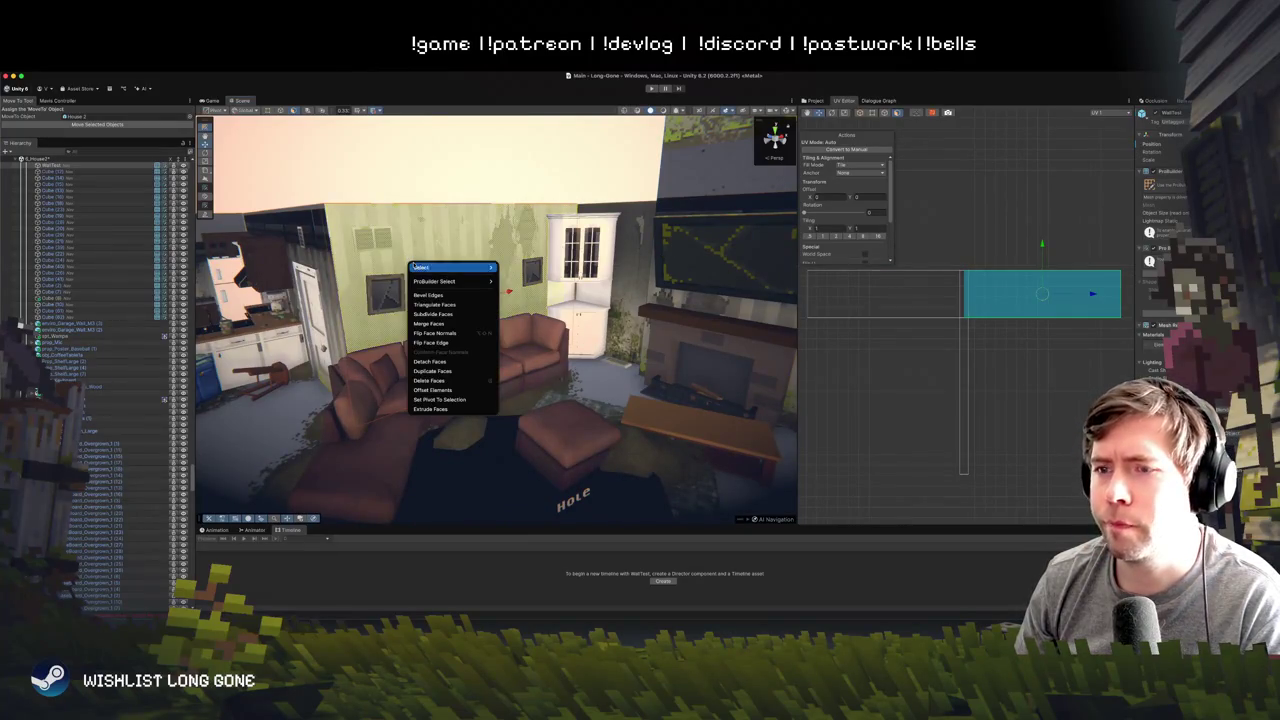
{"action": "left_click", "coordinate": [453, 333]}
{"action": "right_click", "coordinate": [447, 247]}
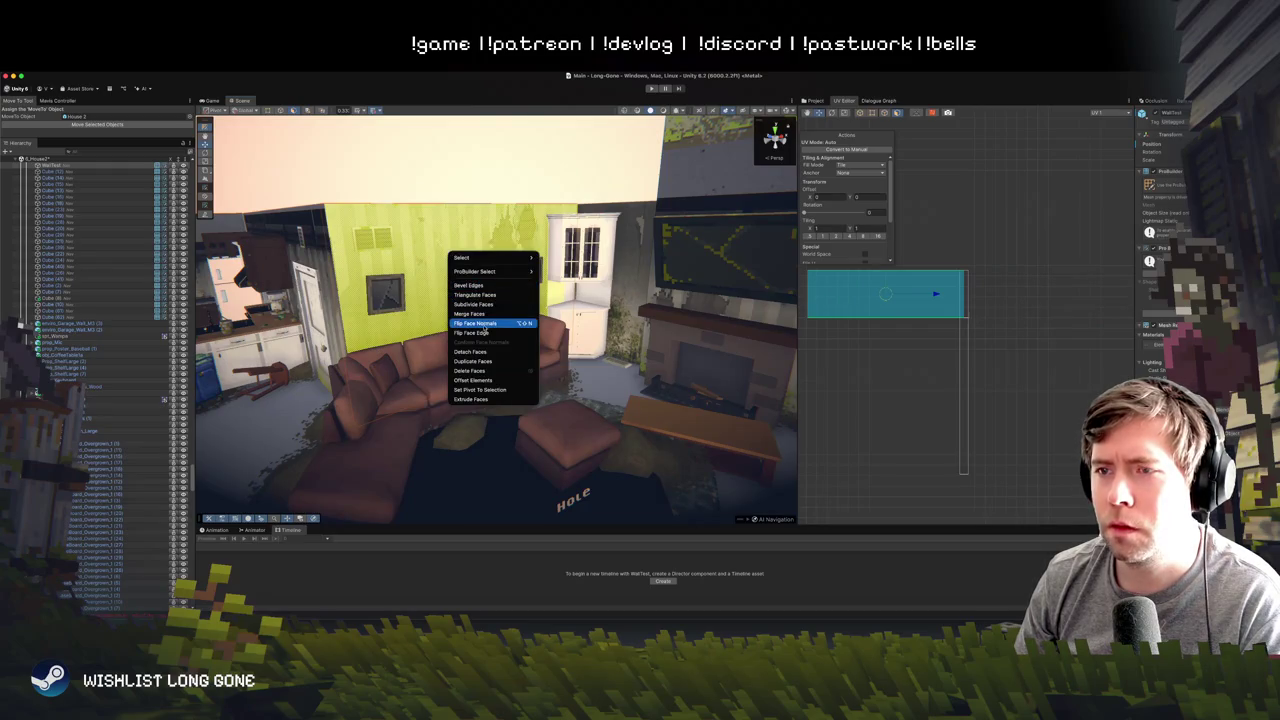
{"action": "left_click", "coordinate": [486, 323]}
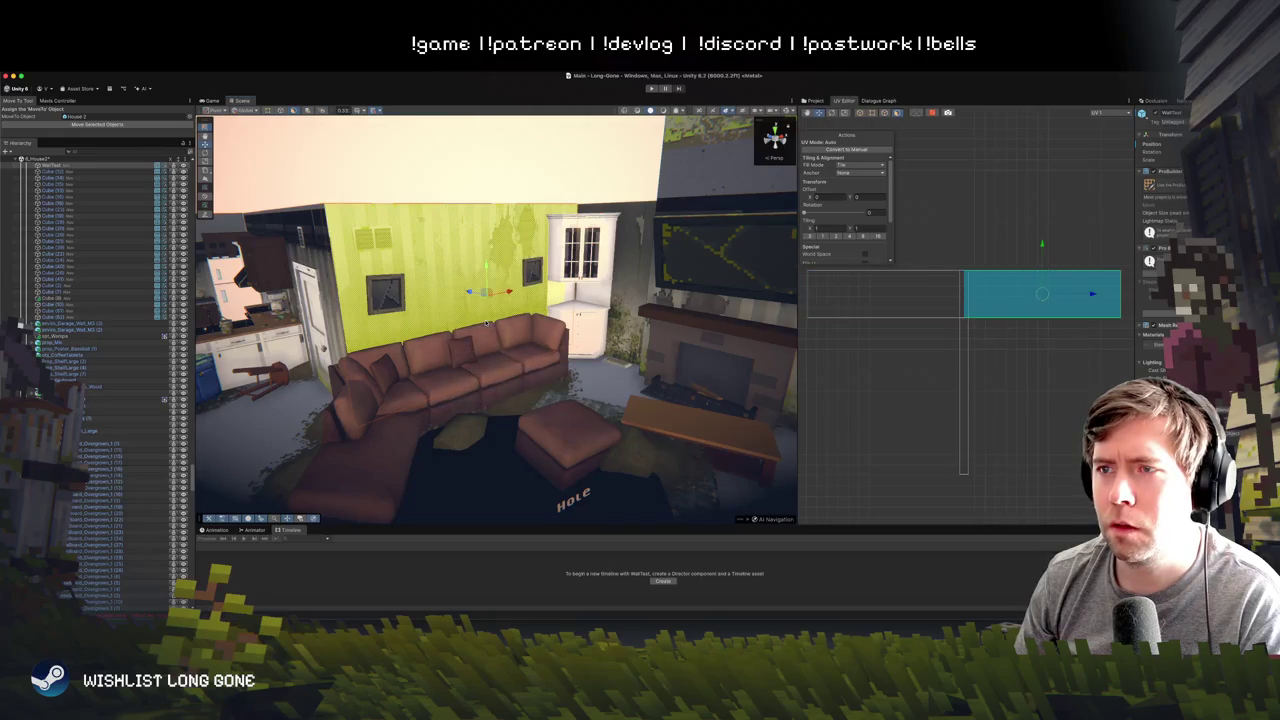
{"action": "left_click", "coordinate": [518, 186]}
{"action": "left_click", "coordinate": [485, 242]}
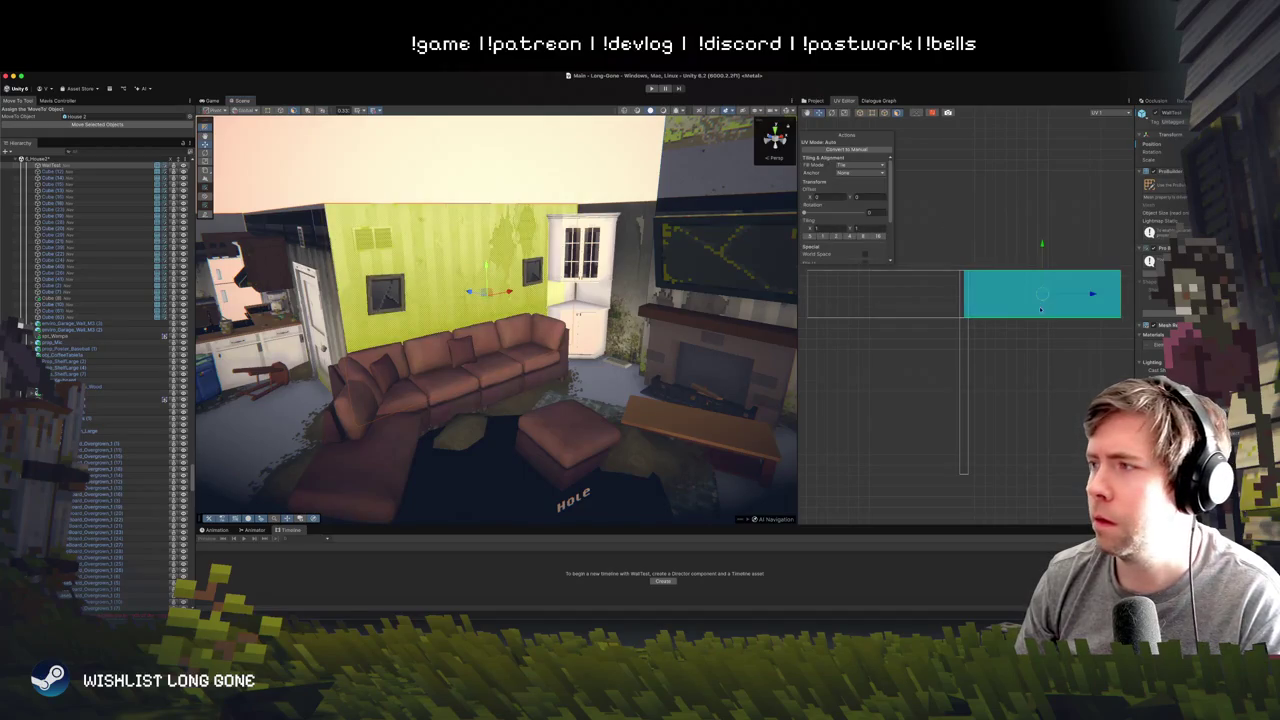
{"action": "left_click_drag", "start_coordinate": [1090, 296], "coordinate": [1117, 297]}
- Check the back wall, taller panel and plane panels around the upstairs sofa room
{"action": "left_click", "coordinate": [428, 277]}
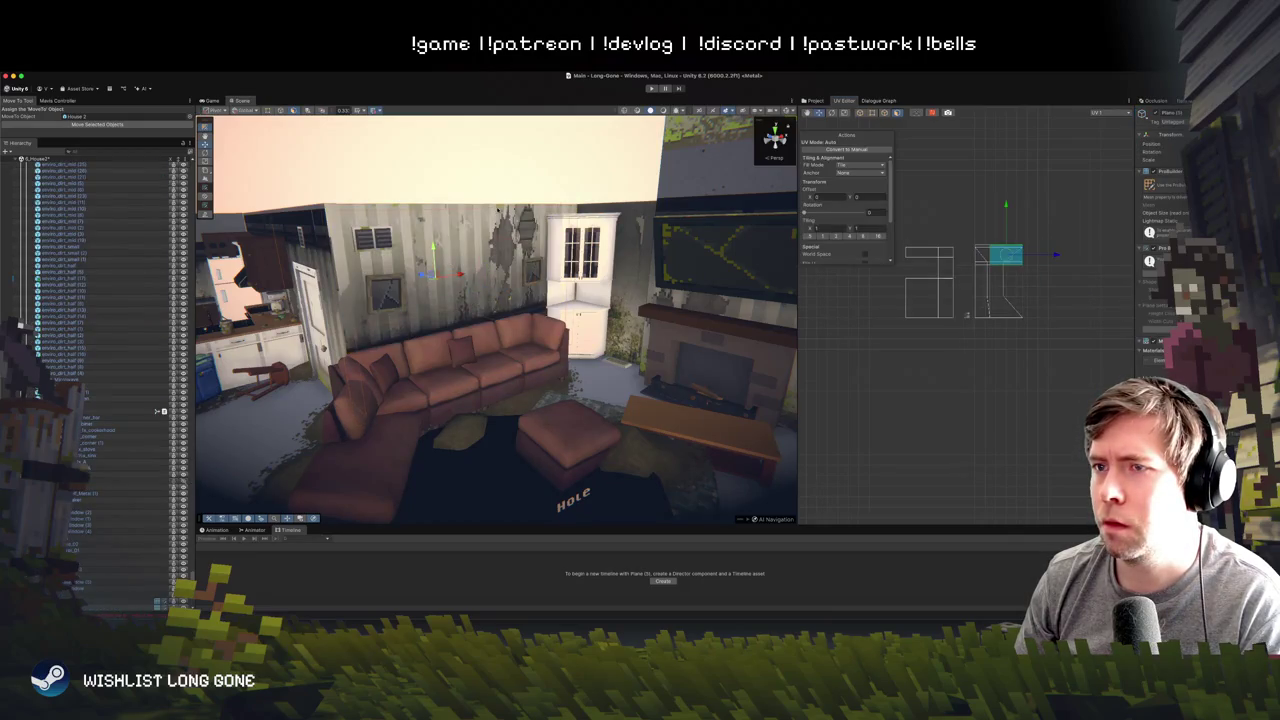
{"action": "left_click", "coordinate": [510, 229]}
{"action": "left_click", "coordinate": [492, 288]}
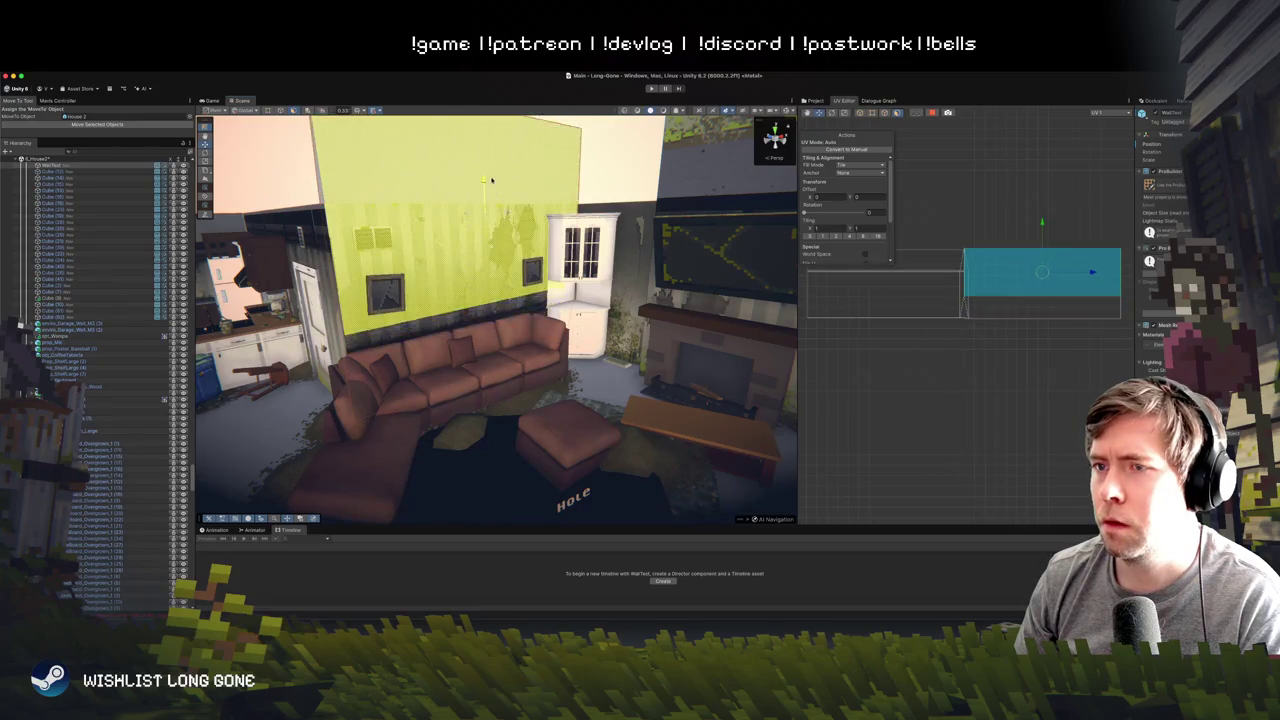
{"action": "left_click", "coordinate": [470, 300]}
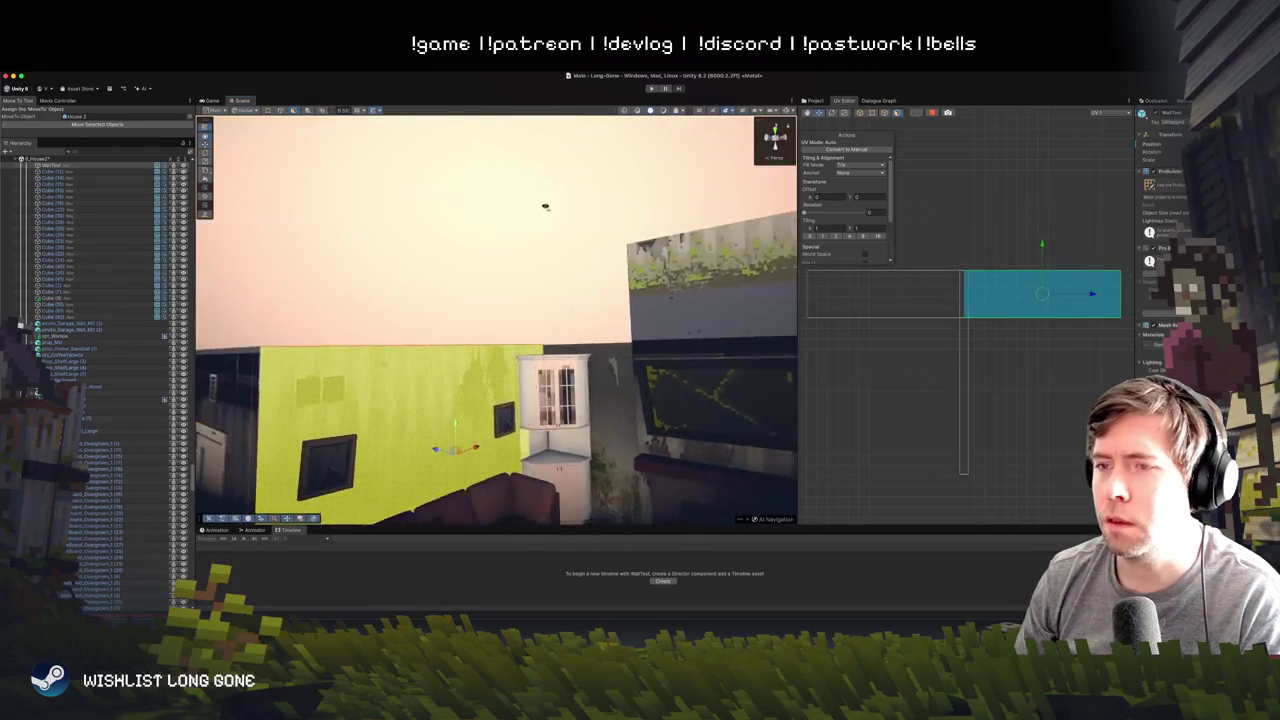
{"action": "left_click", "coordinate": [551, 233]}
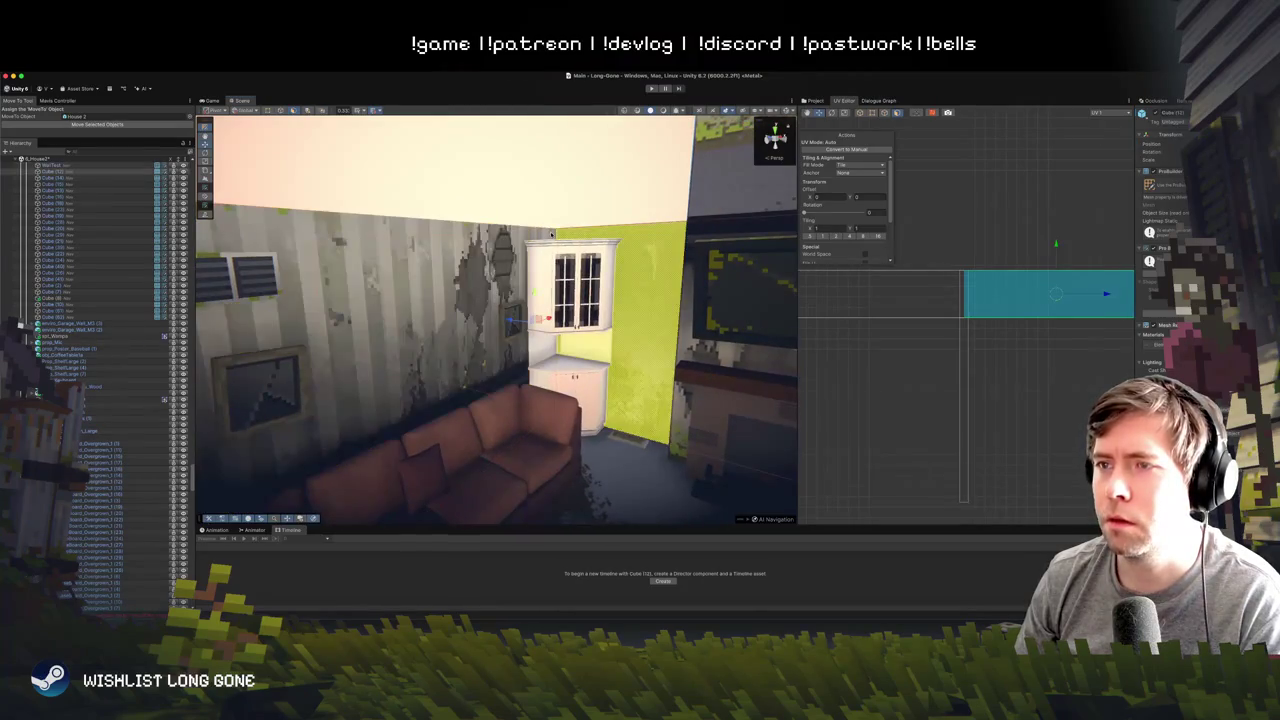
{"action": "mouse_move", "coordinate": [388, 208]}
{"action": "left_mouse_down"}
{"action": "mouse_move", "coordinate": [571, 206]}
{"action": "mouse_move", "coordinate": [536, 314]}
{"action": "left_mouse_up"}
{"action": "left_click", "coordinate": [541, 316]}
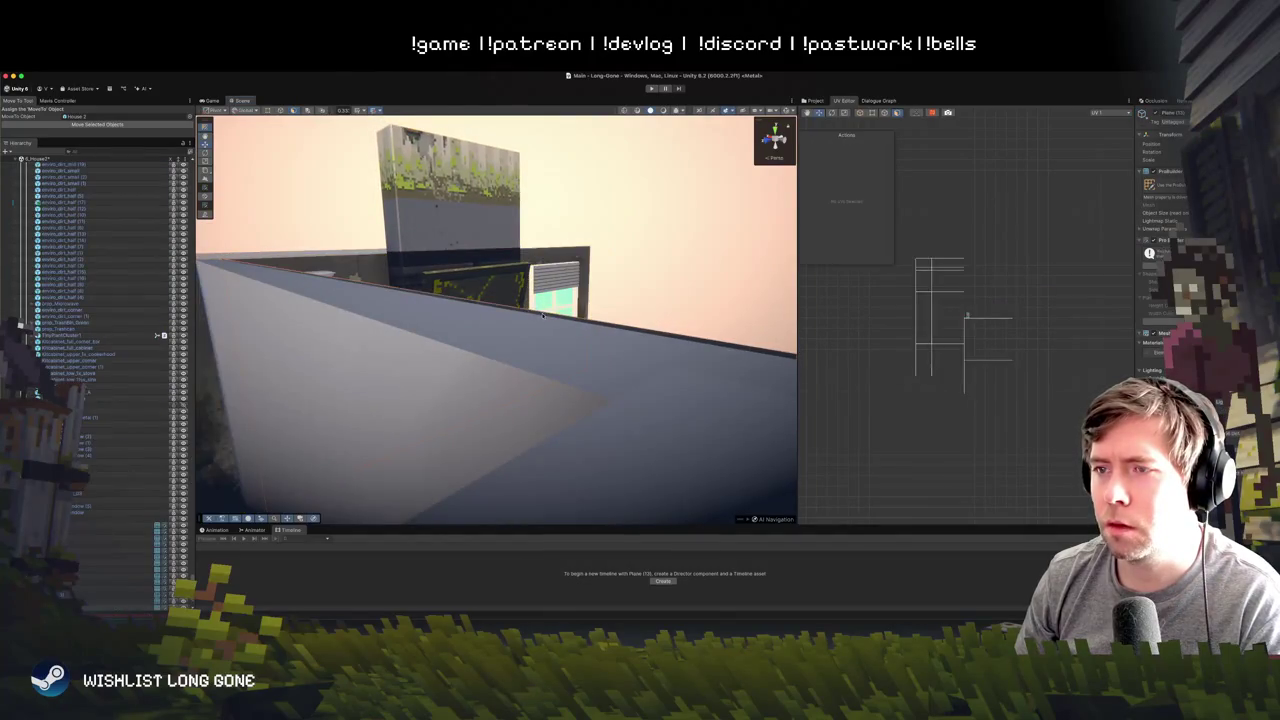
{"action": "left_click_drag", "start_coordinate": [634, 303], "coordinate": [447, 346]}
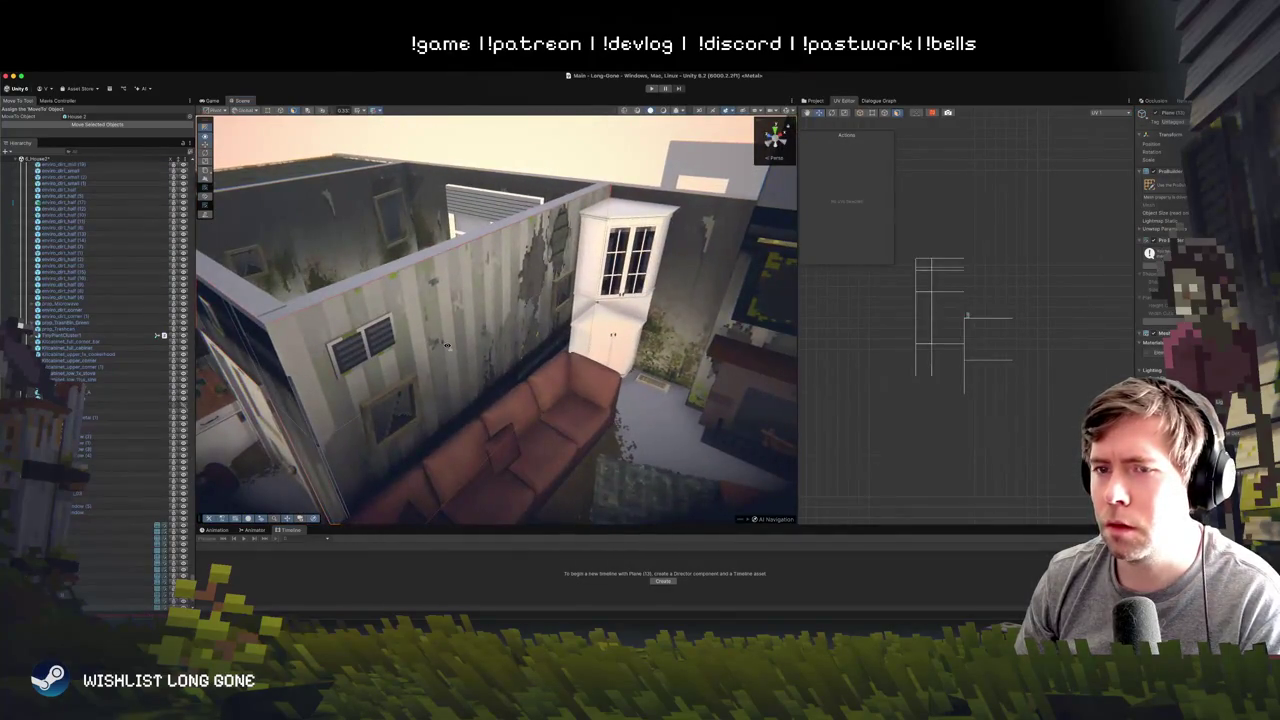
{"action": "mouse_move", "coordinate": [465, 300]}
{"action": "left_mouse_down"}
{"action": "mouse_move", "coordinate": [417, 265]}
{"action": "mouse_move", "coordinate": [399, 185]}
{"action": "left_mouse_up"}
- Box-select the wall's UV islands and merge the selected faces
{"action": "left_click_drag", "start_coordinate": [899, 221], "coordinate": [1058, 421]}
{"action": "right_click", "coordinate": [588, 312]}
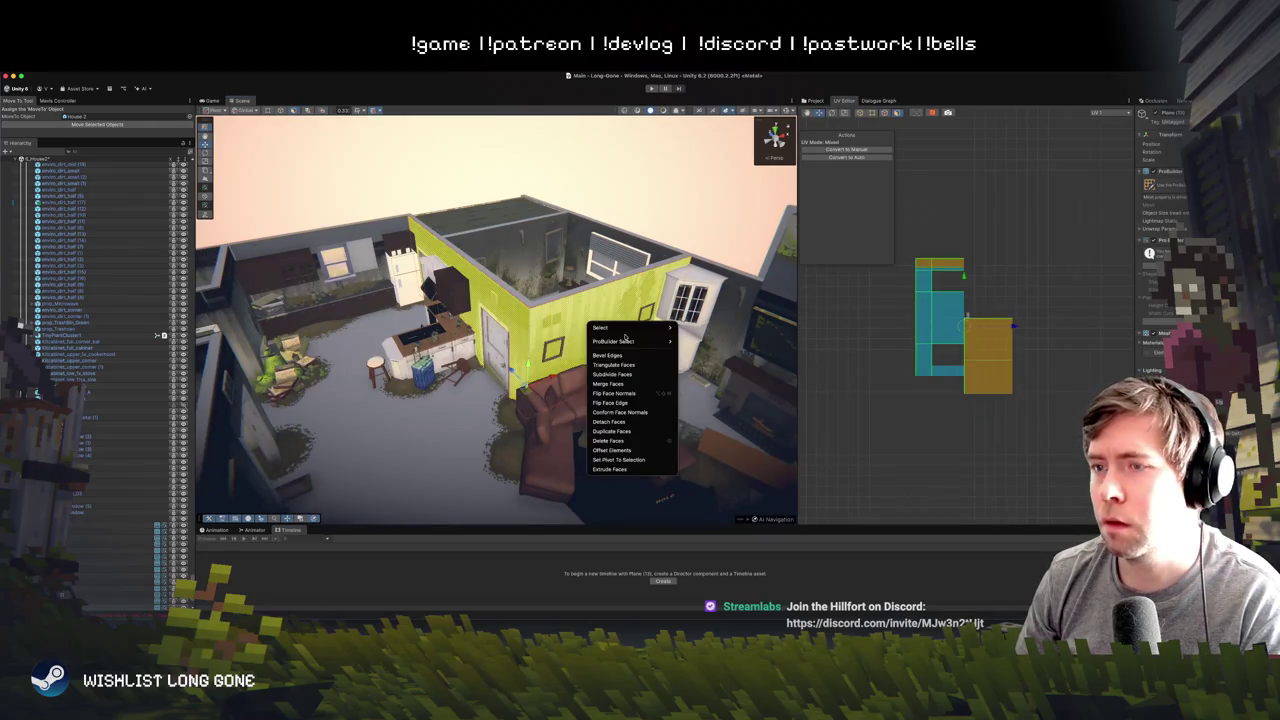
{"action": "left_click", "coordinate": [645, 384]}
{"action": "left_click", "coordinate": [655, 193]}
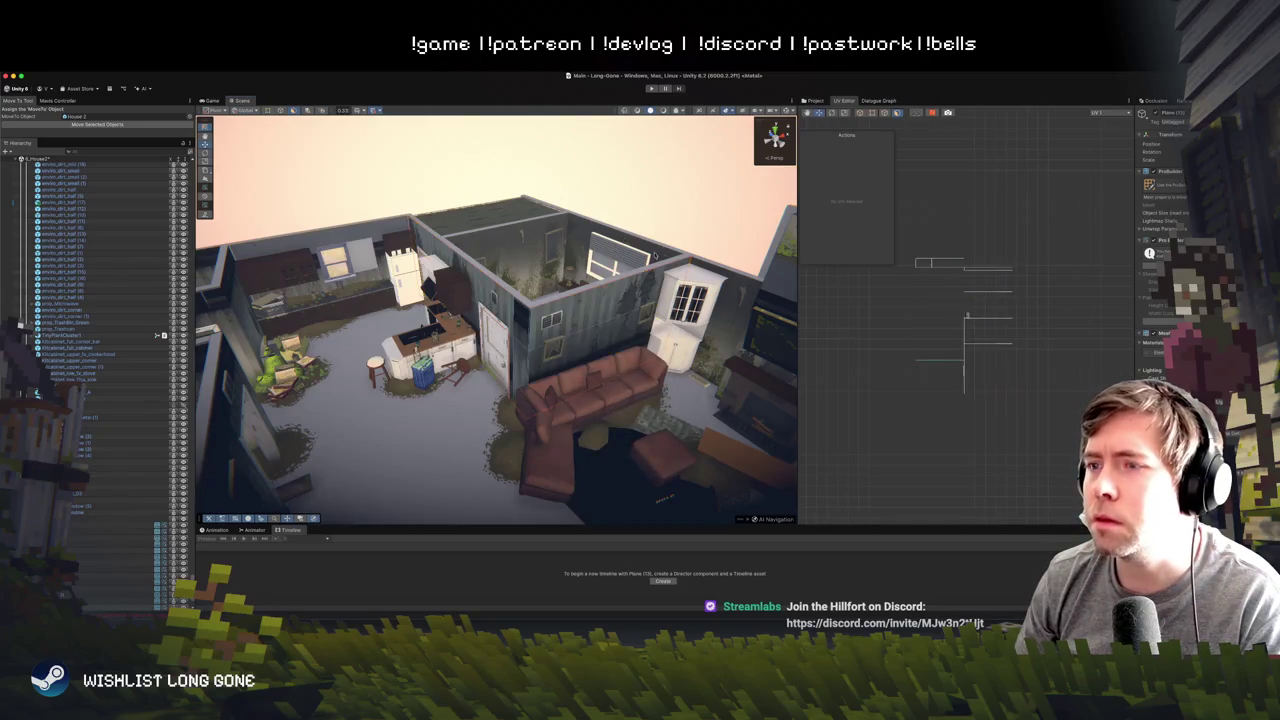
{"action": "scroll", "coordinate": [560, 260], "scroll_direction": "up", "scroll_amount": 5}
- Select faces of the wall behind the sofa and grow the selection to the whole wall with Alt+G
{"action": "left_click", "coordinate": [493, 310]}
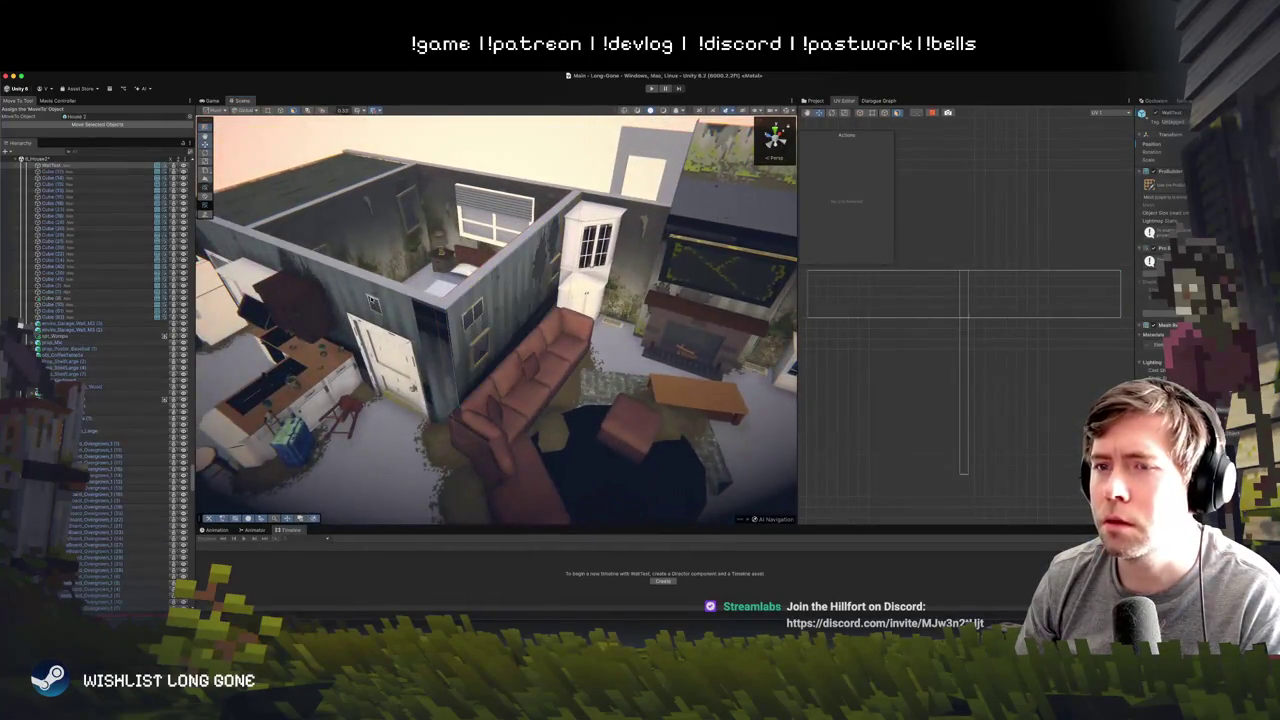
{"action": "left_click", "coordinate": [370, 295]}
{"action": "left_click", "coordinate": [425, 320]}
{"action": "left_click", "coordinate": [447, 336]}
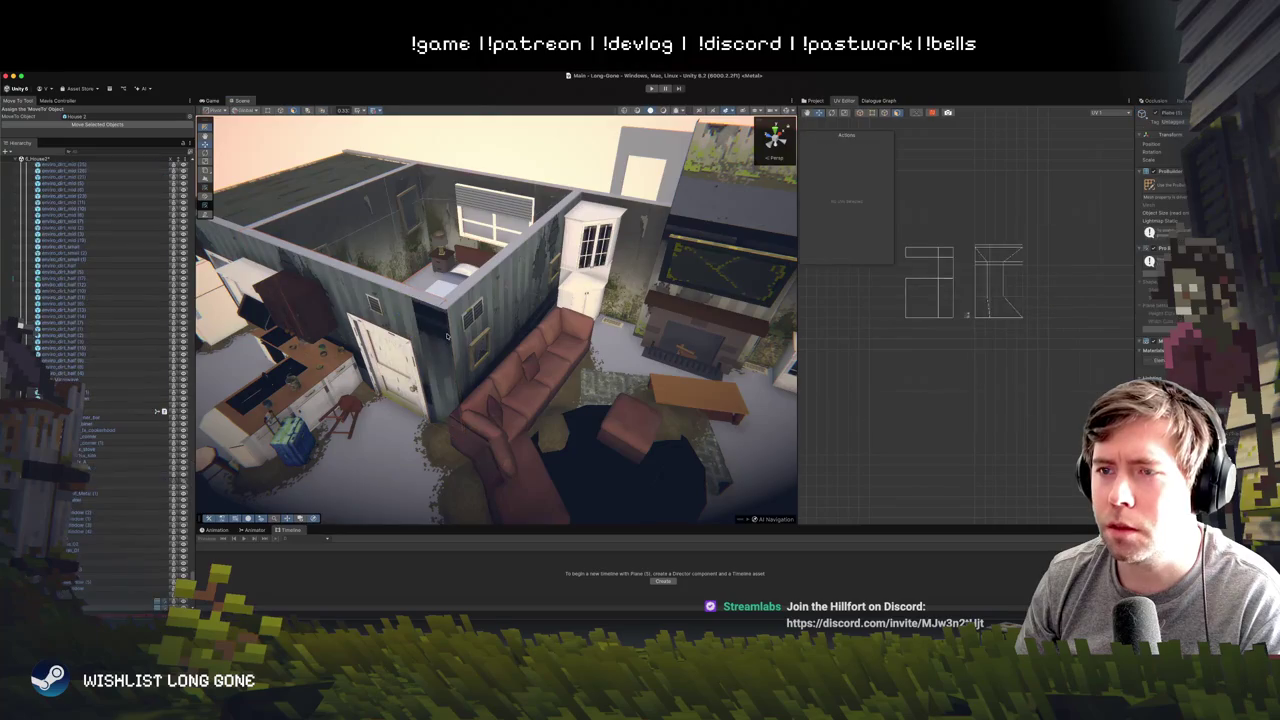
{"action": "left_click", "coordinate": [528, 261]}
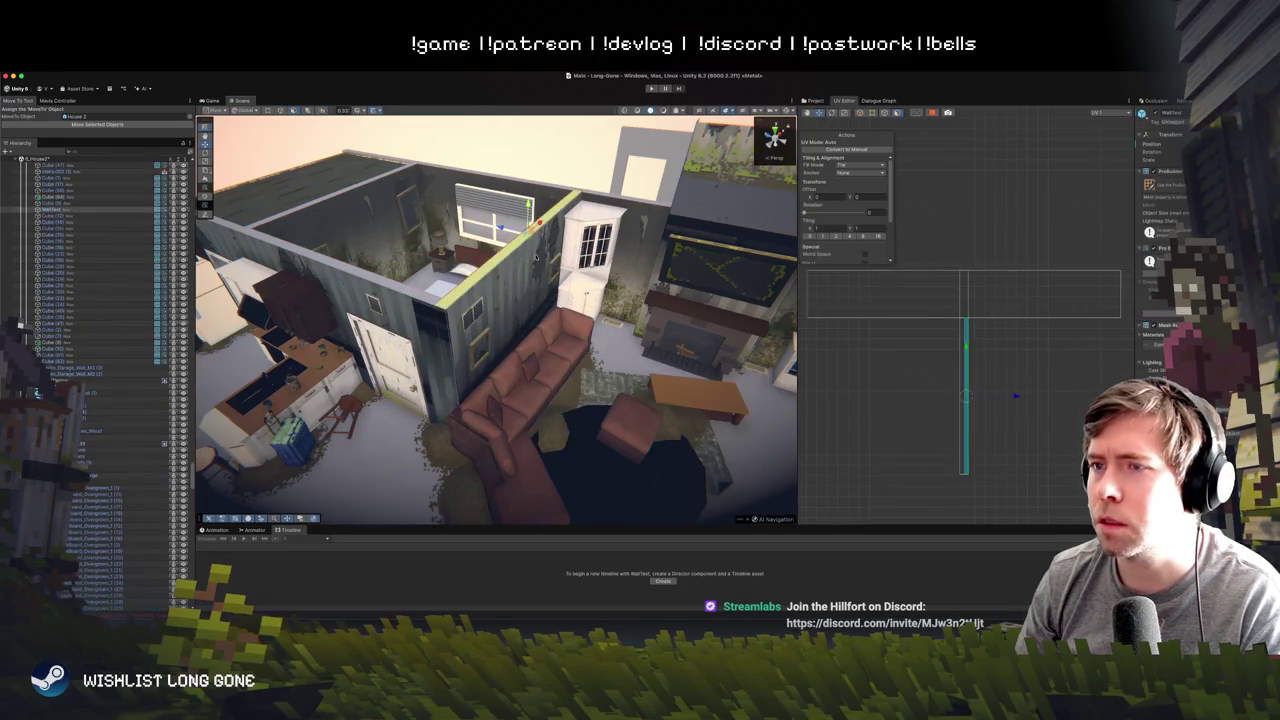
{"action": "left_click_drag", "start_coordinate": [528, 261], "coordinate": [440, 300]}
{"action": "left_click", "coordinate": [395, 260]}
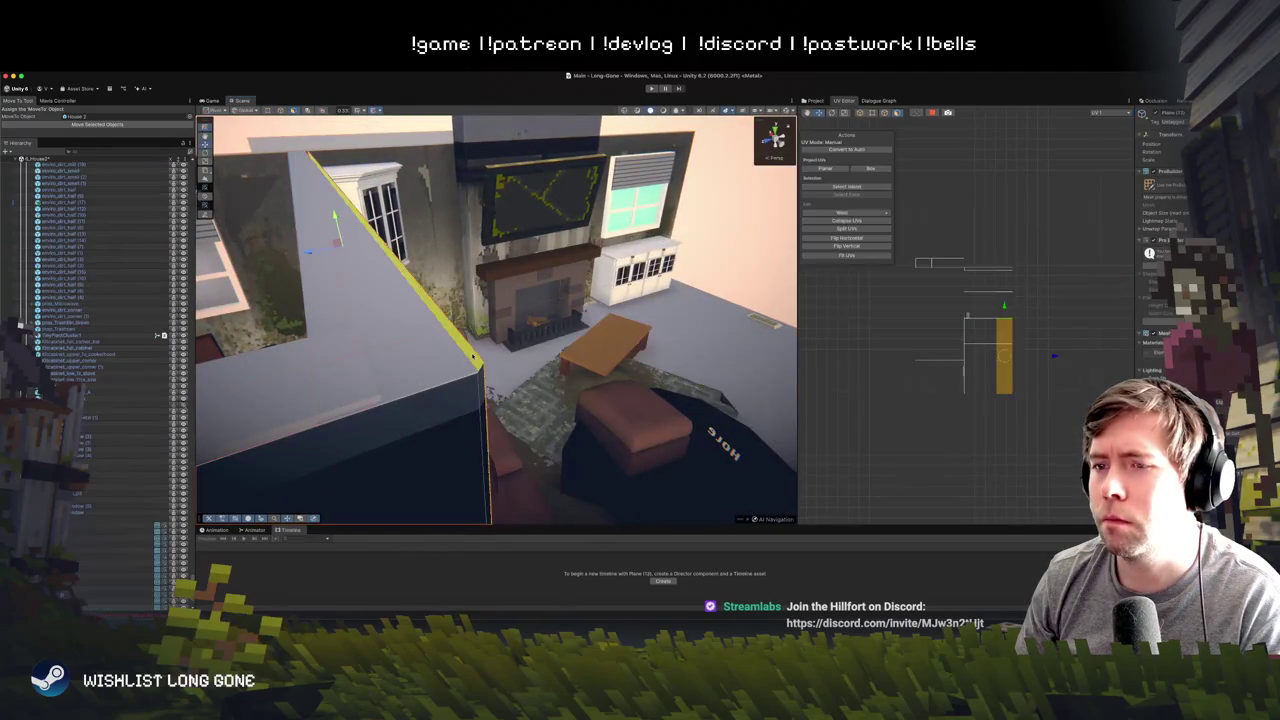
{"action": "left_click_drag", "start_coordinate": [562, 316], "coordinate": [986, 313]}
{"action": "key", "text": "alt+g"}
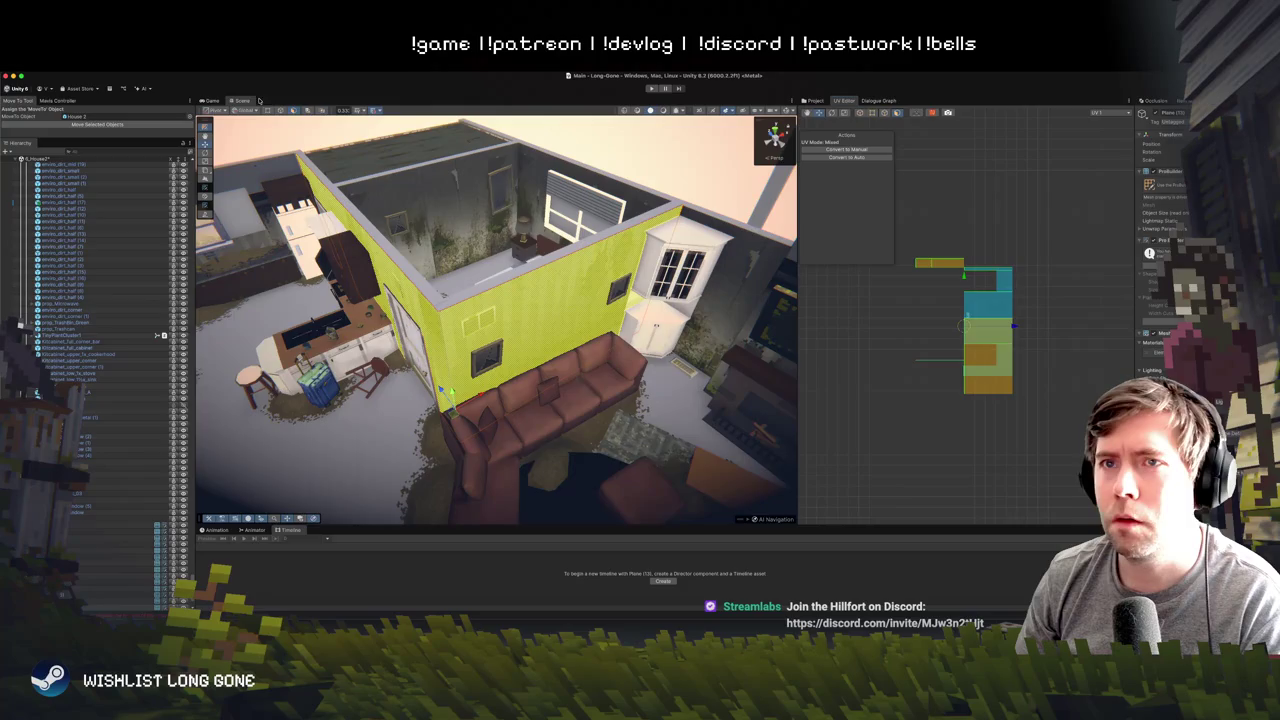
{"action": "left_click", "coordinate": [215, 66]}
{"action": "left_click", "coordinate": [315, 127]}
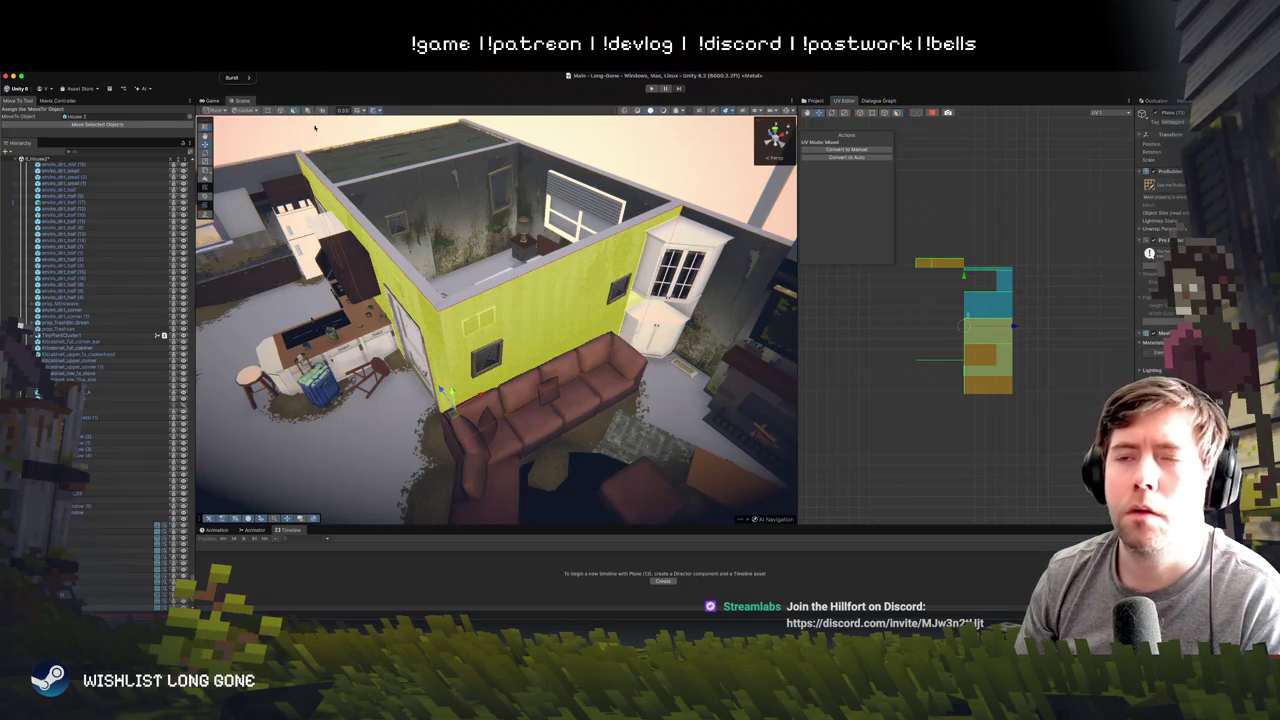
- Flip the face normals of the long wall behind the sofa, then select another wall face
{"action": "right_click", "coordinate": [512, 344]}
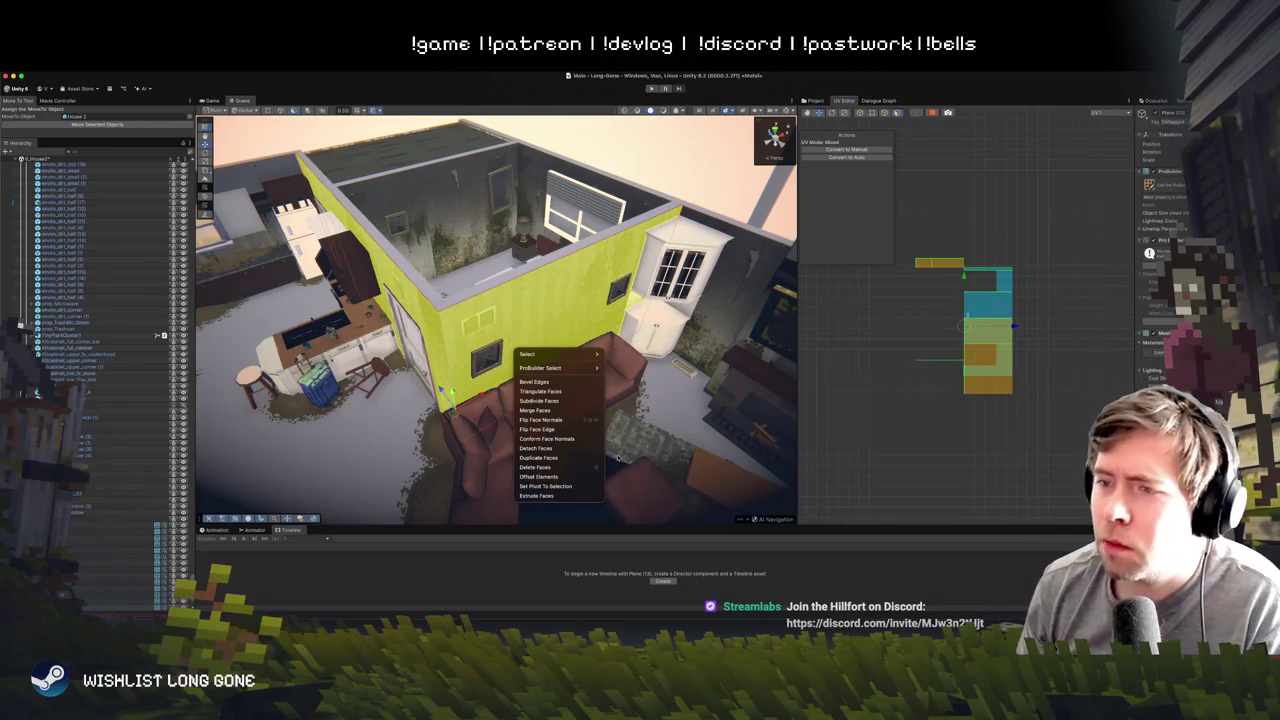
{"action": "left_click", "coordinate": [578, 419]}
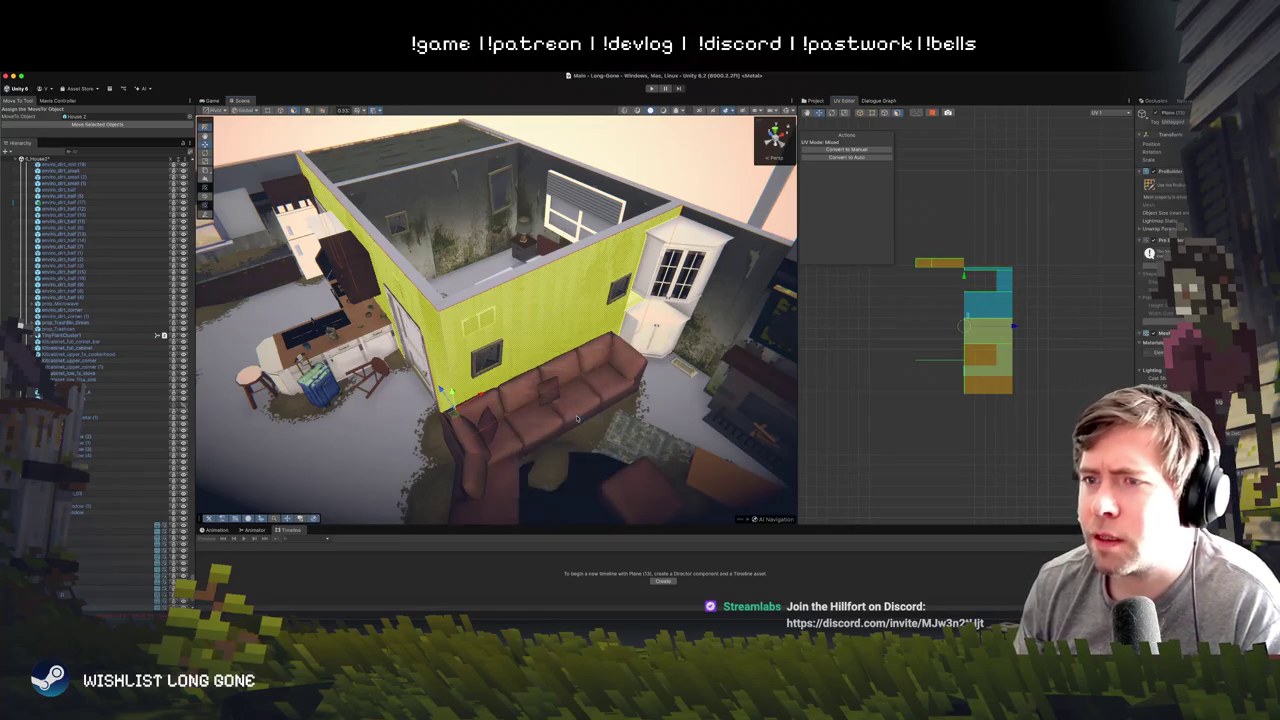
{"action": "left_click", "coordinate": [545, 308]}
{"action": "mouse_move", "coordinate": [496, 320]}
{"action": "left_mouse_down"}
{"action": "mouse_move", "coordinate": [450, 320]}
{"action": "mouse_move", "coordinate": [490, 320]}
{"action": "mouse_move", "coordinate": [608, 440]}
{"action": "mouse_move", "coordinate": [507, 418]}
{"action": "left_mouse_up"}
{"action": "left_click", "coordinate": [592, 437]}
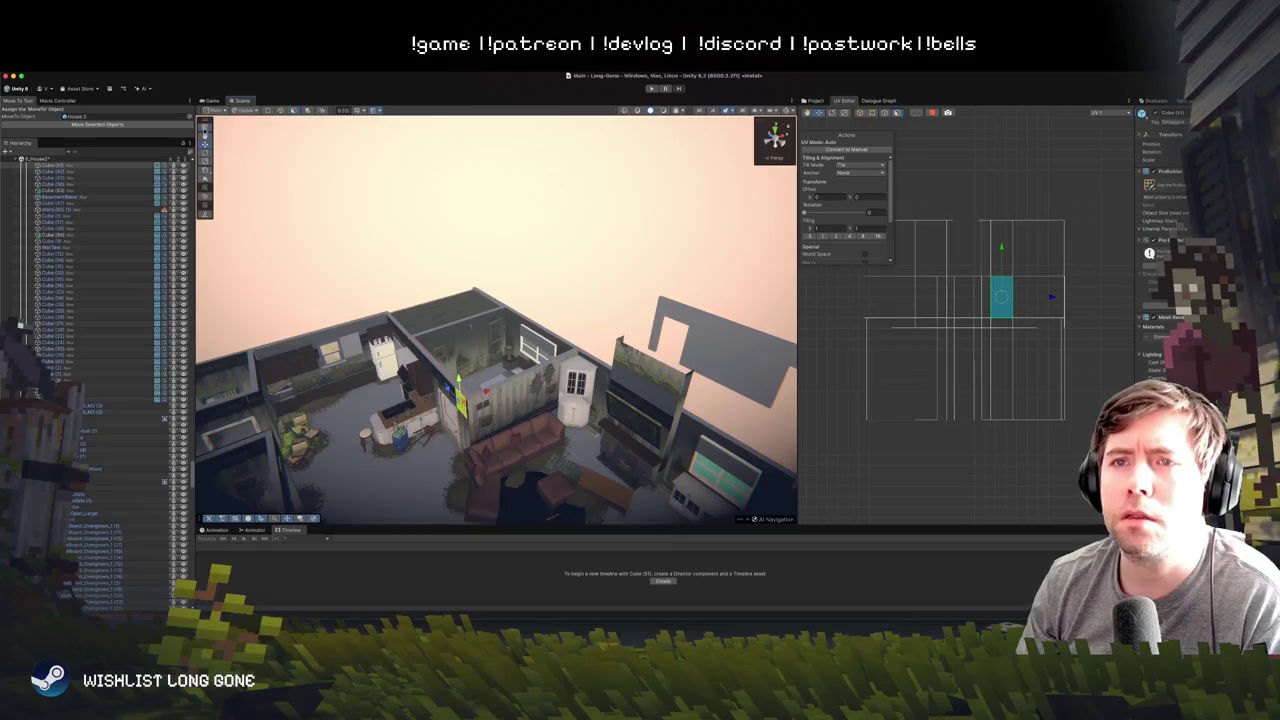
- Select the House 2 wall section and raise it high above the house along Y
{"action": "left_click", "coordinate": [205, 130]}
{"action": "left_click", "coordinate": [528, 410]}
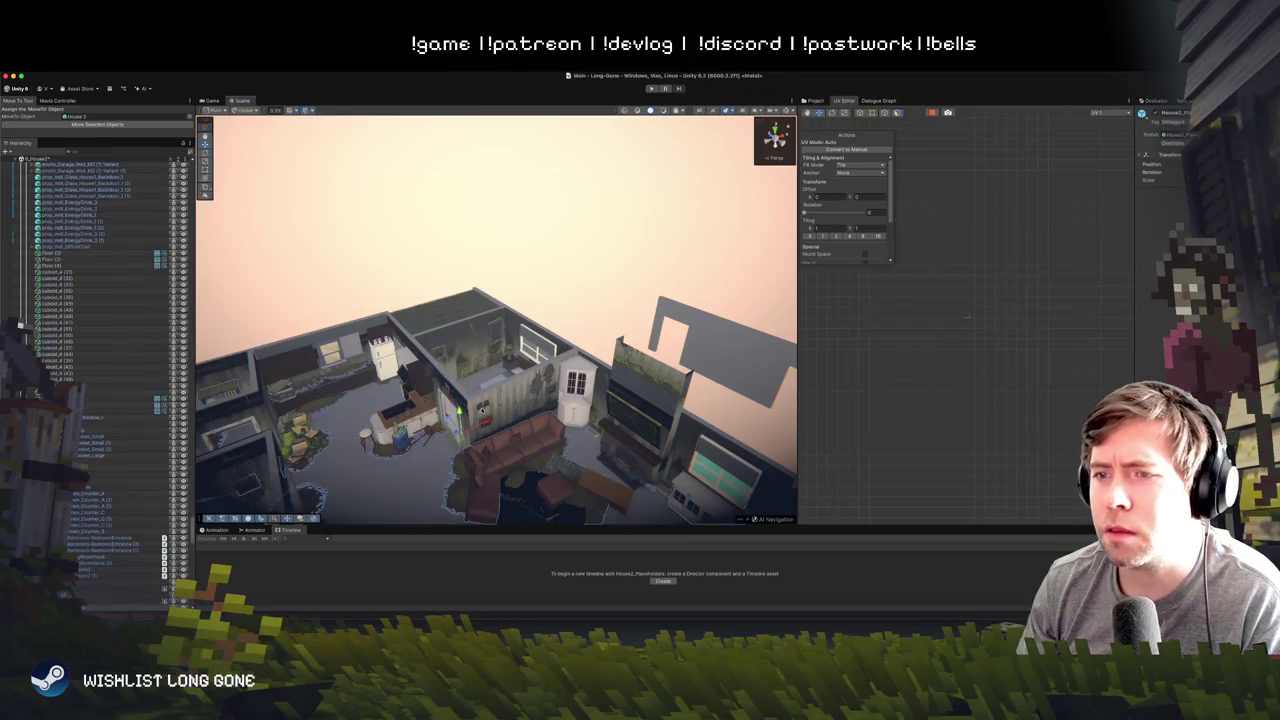
{"action": "left_click", "coordinate": [528, 410]}
{"action": "left_click", "coordinate": [528, 410]}
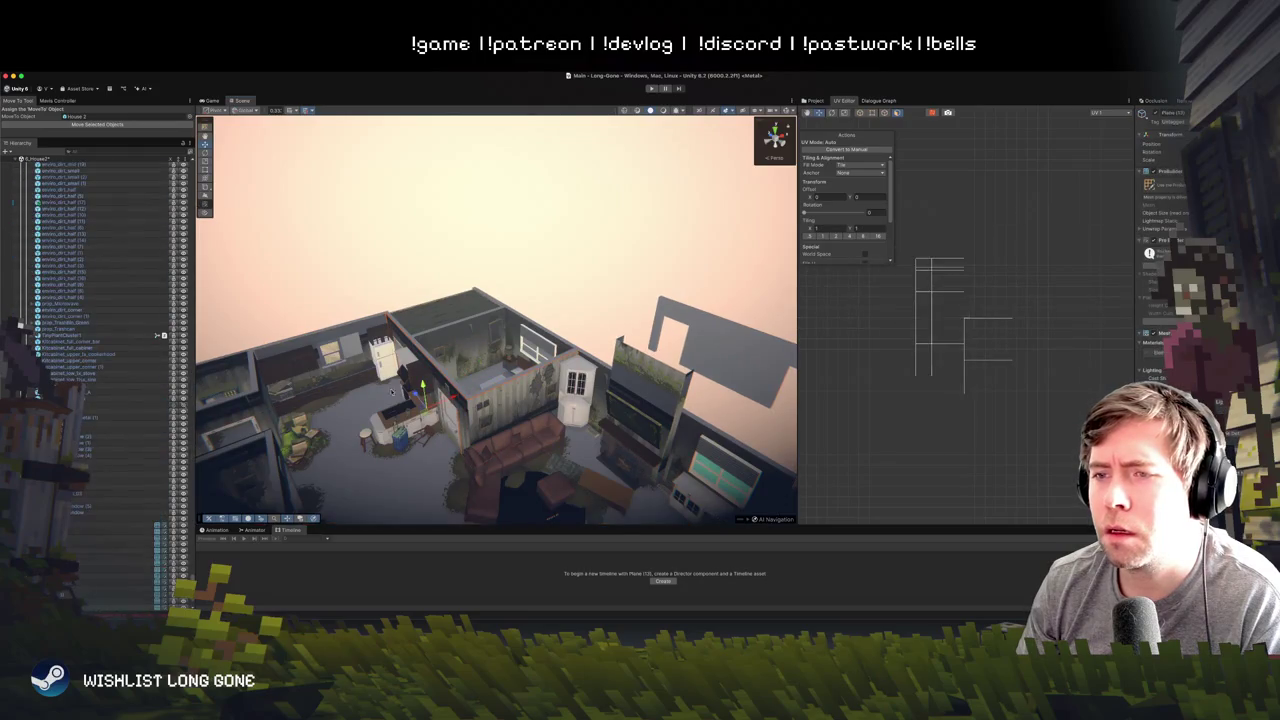
{"action": "left_click_drag", "start_coordinate": [422, 385], "coordinate": [435, 232]}
{"action": "scroll", "coordinate": [652, 222], "scroll_direction": "down", "scroll_amount": 3}
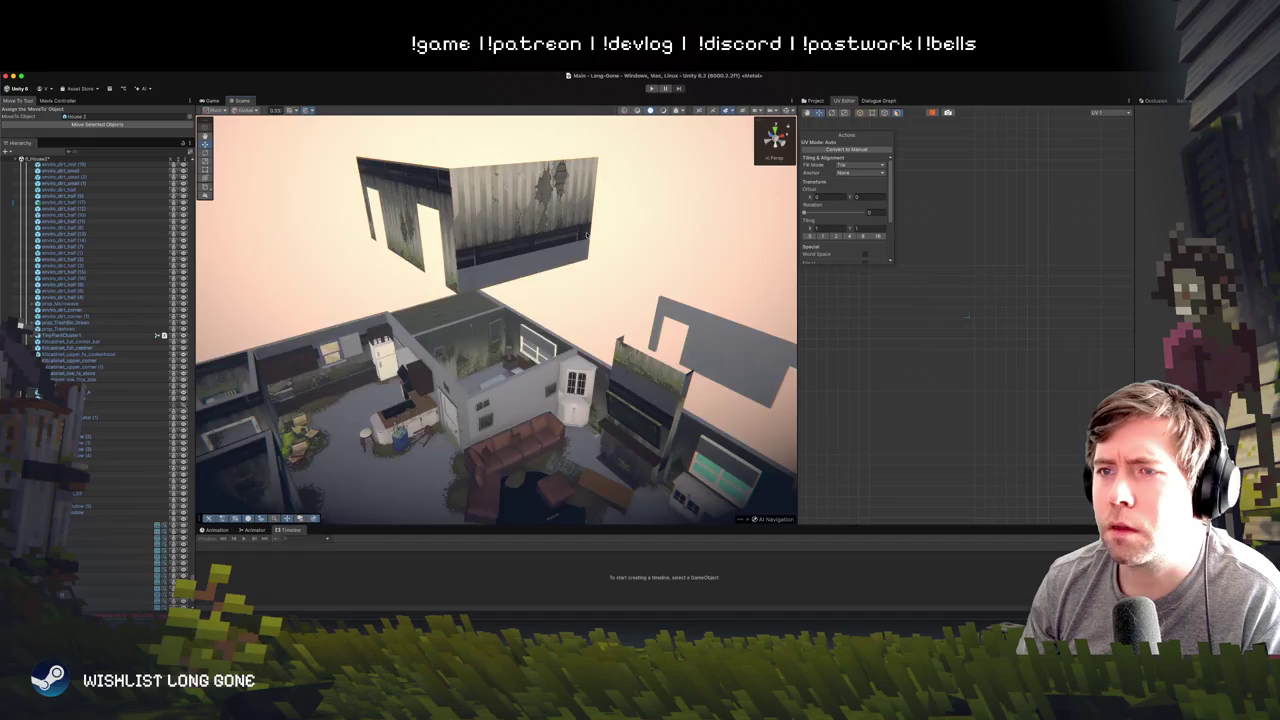
{"action": "scroll", "coordinate": [686, 163], "scroll_direction": "up", "scroll_amount": 10}
{"action": "mouse_move", "coordinate": [686, 163]}
{"action": "left_mouse_down"}
{"action": "mouse_move", "coordinate": [726, 194]}
{"action": "mouse_move", "coordinate": [832, 207]}
{"action": "mouse_move", "coordinate": [564, 363]}
{"action": "left_mouse_up"}
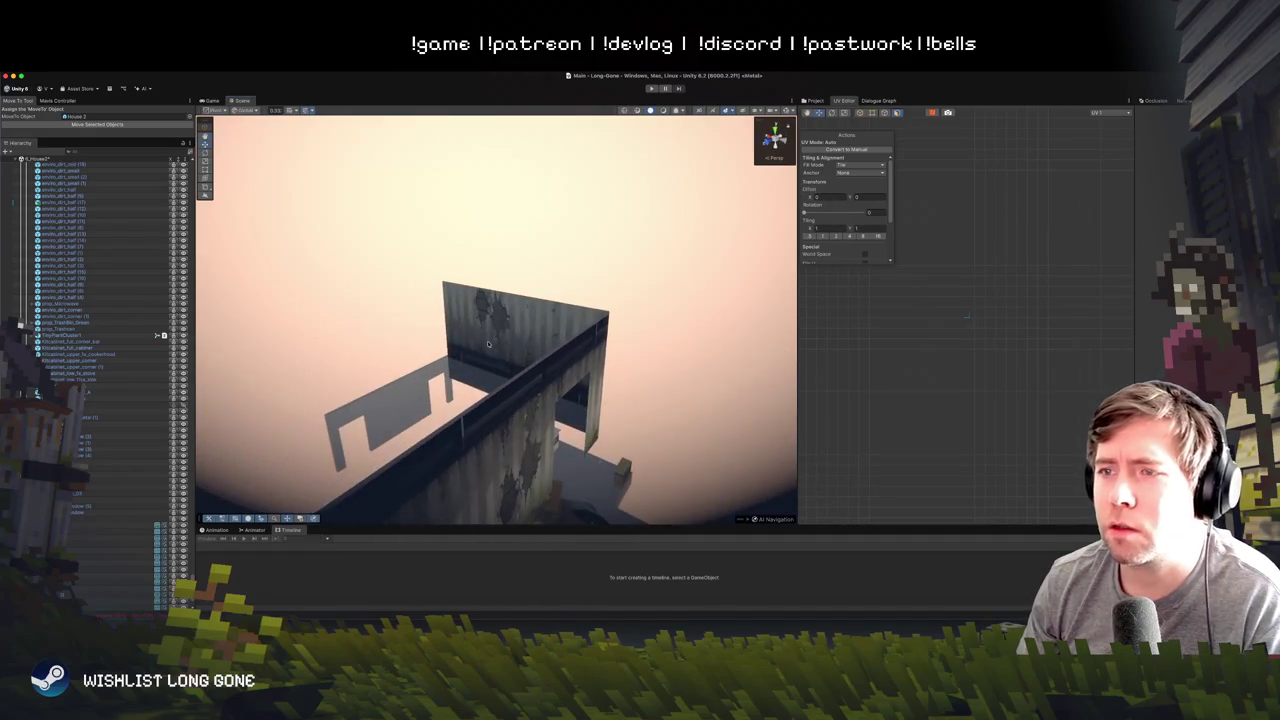
- Inspect the raised wall's faces by selecting several of them from different angles
{"action": "left_click", "coordinate": [564, 363]}
{"action": "left_click_drag", "start_coordinate": [680, 369], "coordinate": [549, 356]}
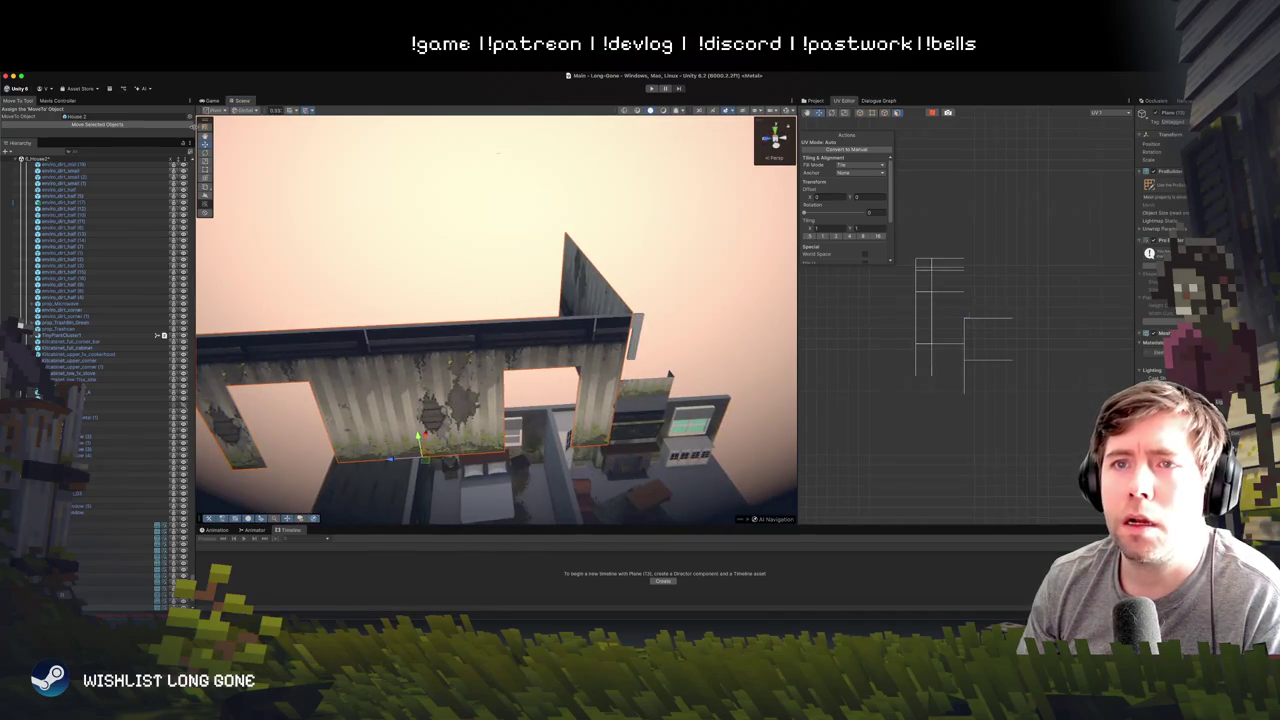
{"action": "left_click", "coordinate": [204, 128]}
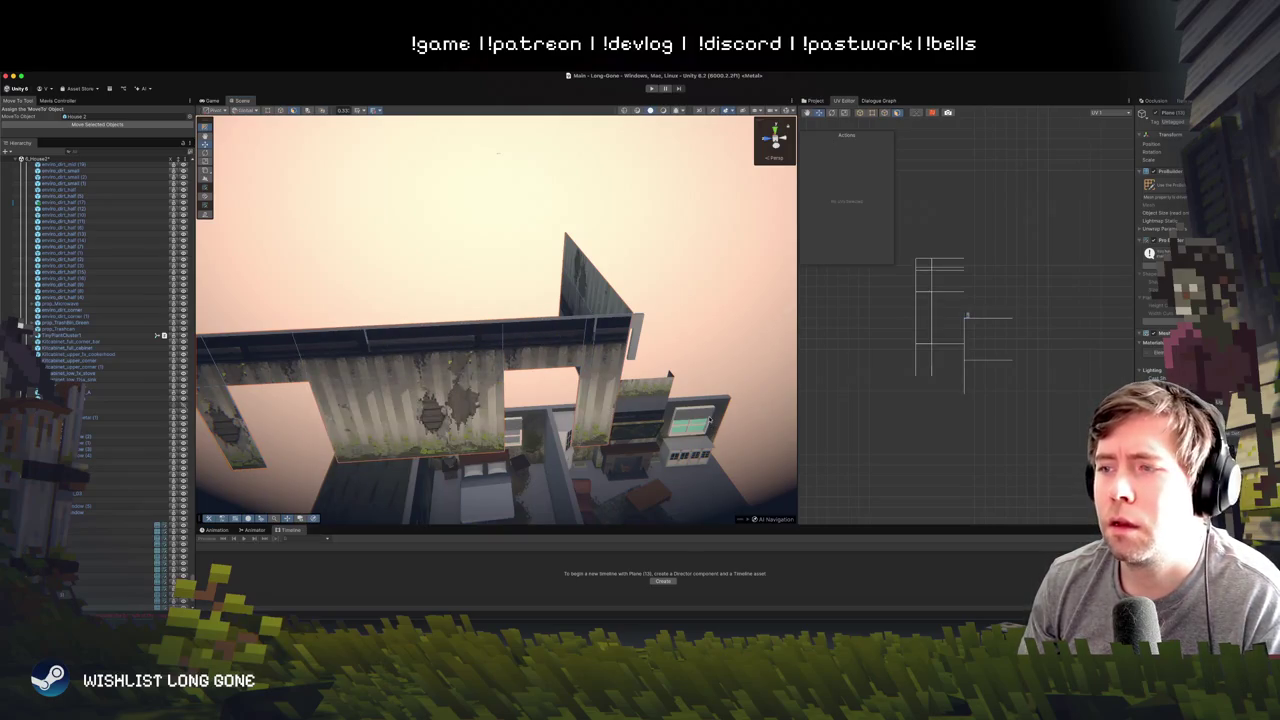
{"action": "left_click", "coordinate": [722, 420]}
{"action": "left_click", "coordinate": [712, 402]}
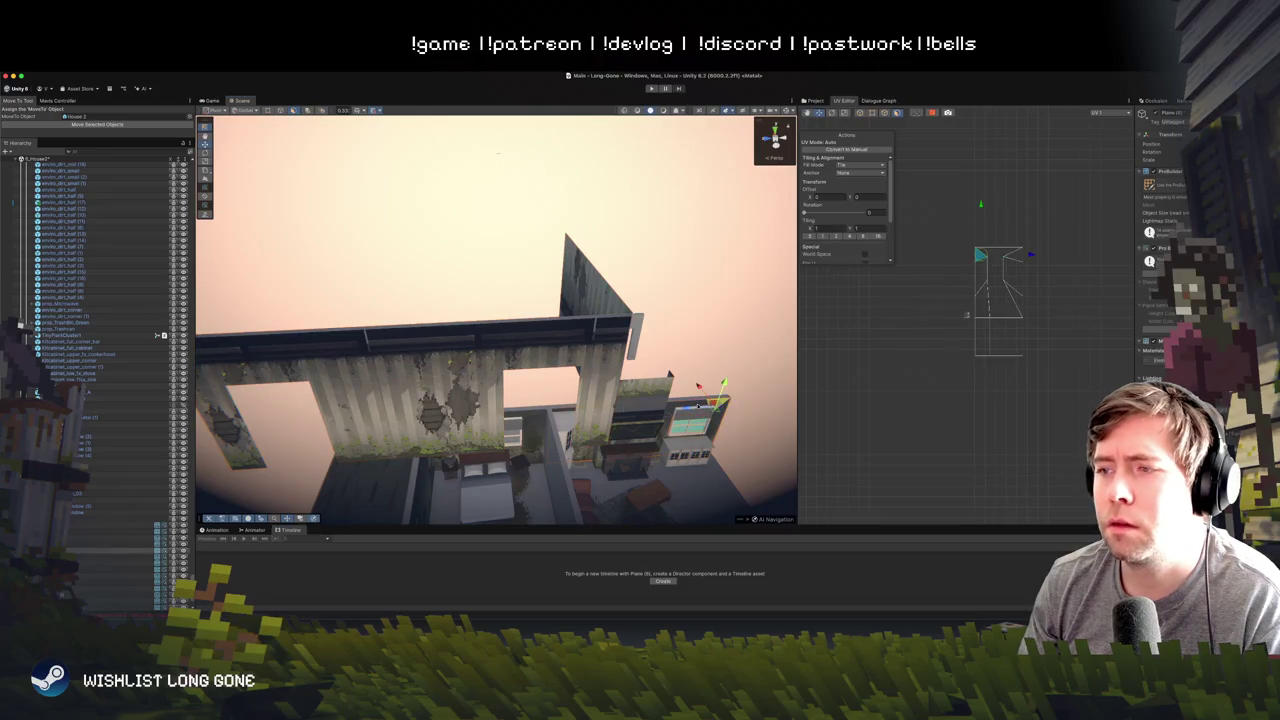
{"action": "left_click", "coordinate": [422, 347]}
{"action": "mouse_move", "coordinate": [564, 298]}
{"action": "left_mouse_down"}
{"action": "mouse_move", "coordinate": [483, 286]}
{"action": "mouse_move", "coordinate": [517, 306]}
{"action": "left_mouse_up"}
{"action": "left_click", "coordinate": [603, 443]}
{"action": "left_click", "coordinate": [583, 363]}
{"action": "left_click_drag", "start_coordinate": [583, 363], "coordinate": [540, 335]}
- Select the long wall's upper strip, keep the UV 1 channel, and widen the UV Editor
{"action": "left_click", "coordinate": [540, 335]}
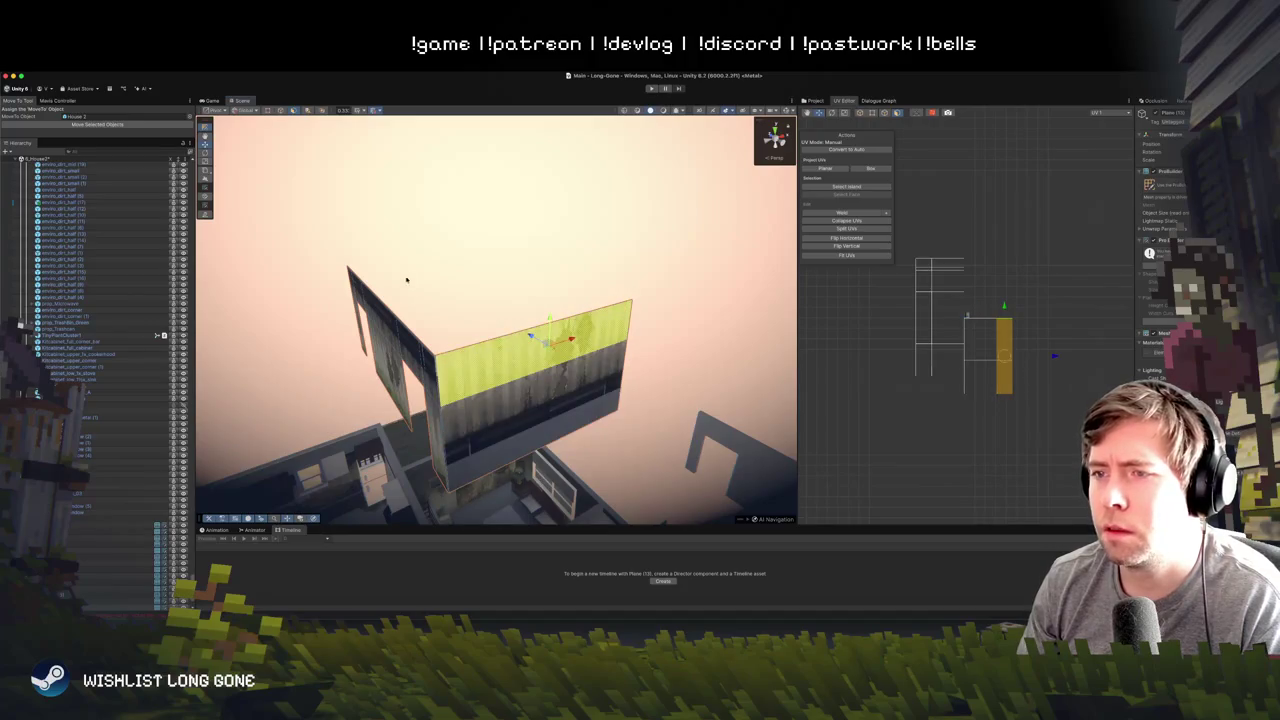
{"action": "mouse_move", "coordinate": [494, 259]}
{"action": "left_mouse_down"}
{"action": "mouse_move", "coordinate": [460, 310]}
{"action": "mouse_move", "coordinate": [510, 250]}
{"action": "left_mouse_up"}
{"action": "left_click", "coordinate": [1100, 113]}
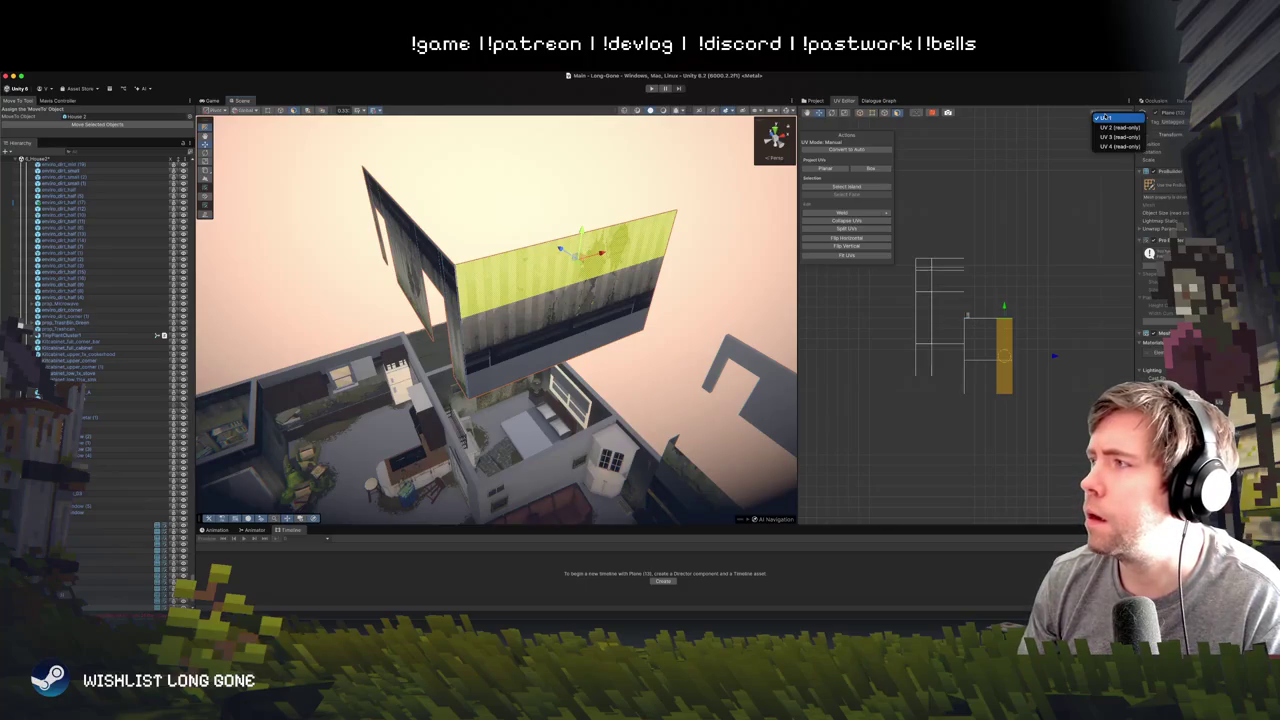
{"action": "left_click", "coordinate": [1024, 195]}
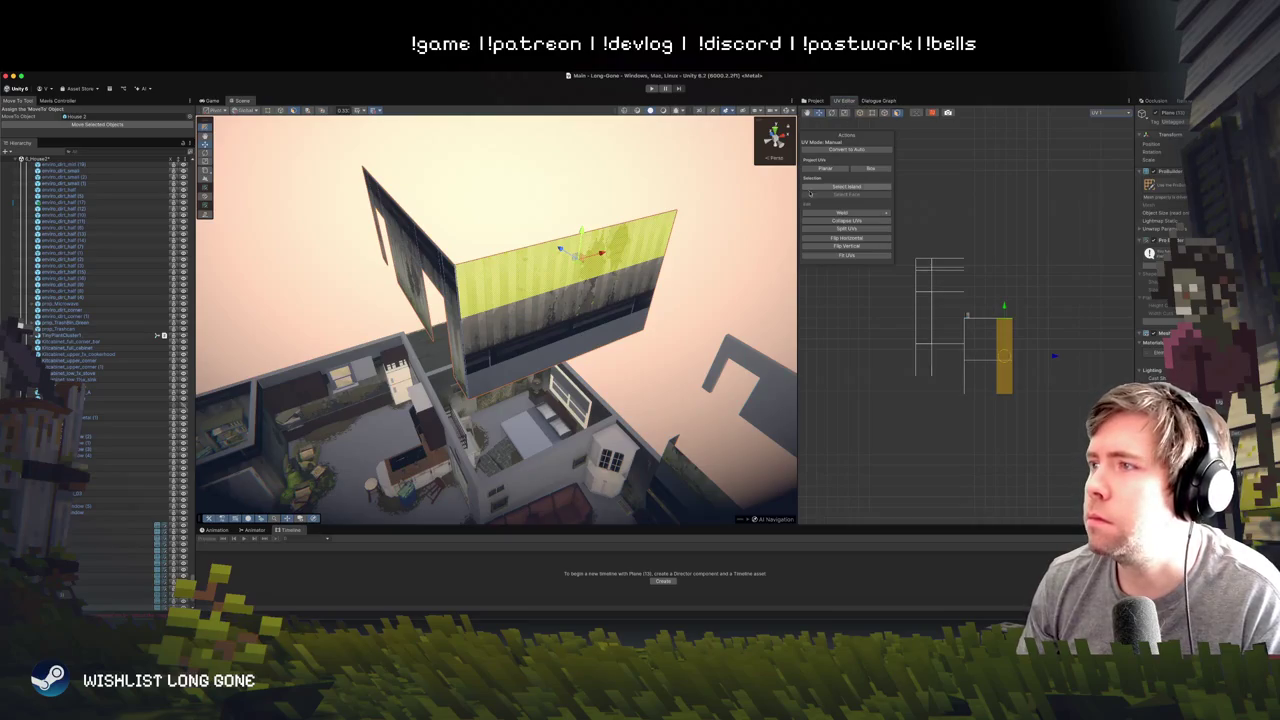
{"action": "left_click_drag", "start_coordinate": [797, 204], "coordinate": [724, 204]}
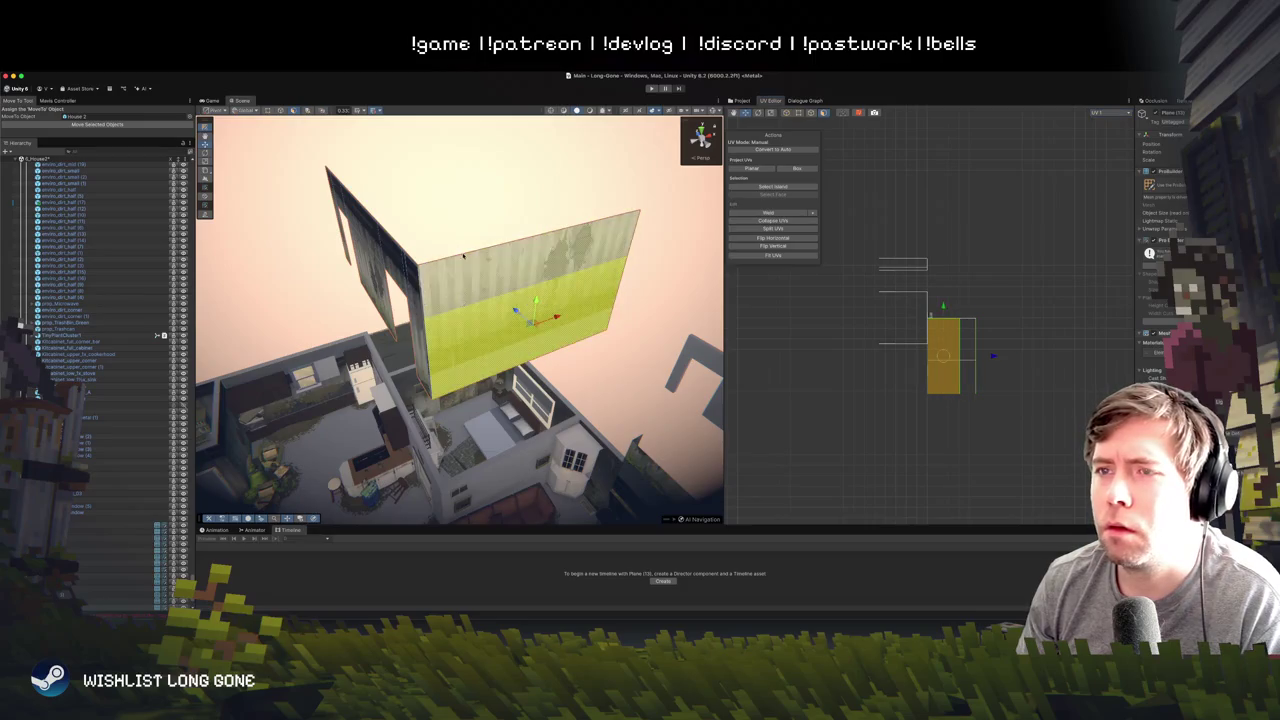
{"action": "left_click", "coordinate": [462, 209]}
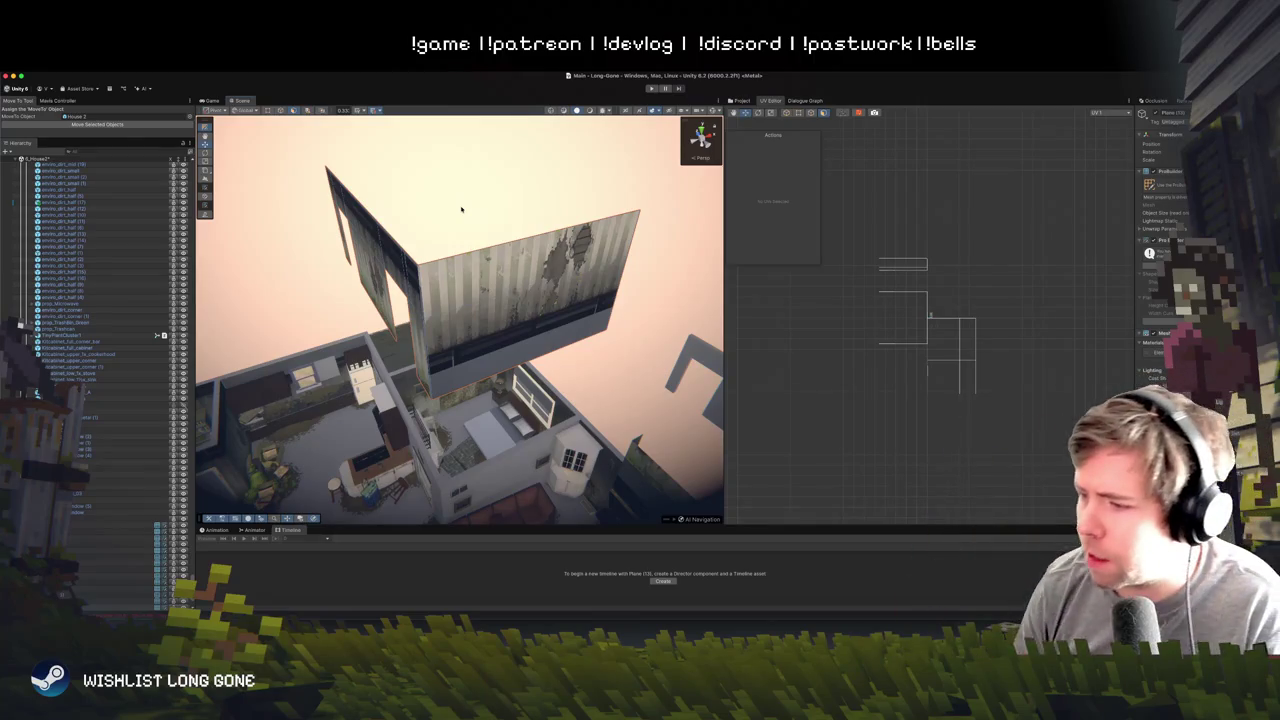
- Select the wall's lower and upper faces and shift their UV island to realign the texture
{"action": "left_click", "coordinate": [467, 277]}
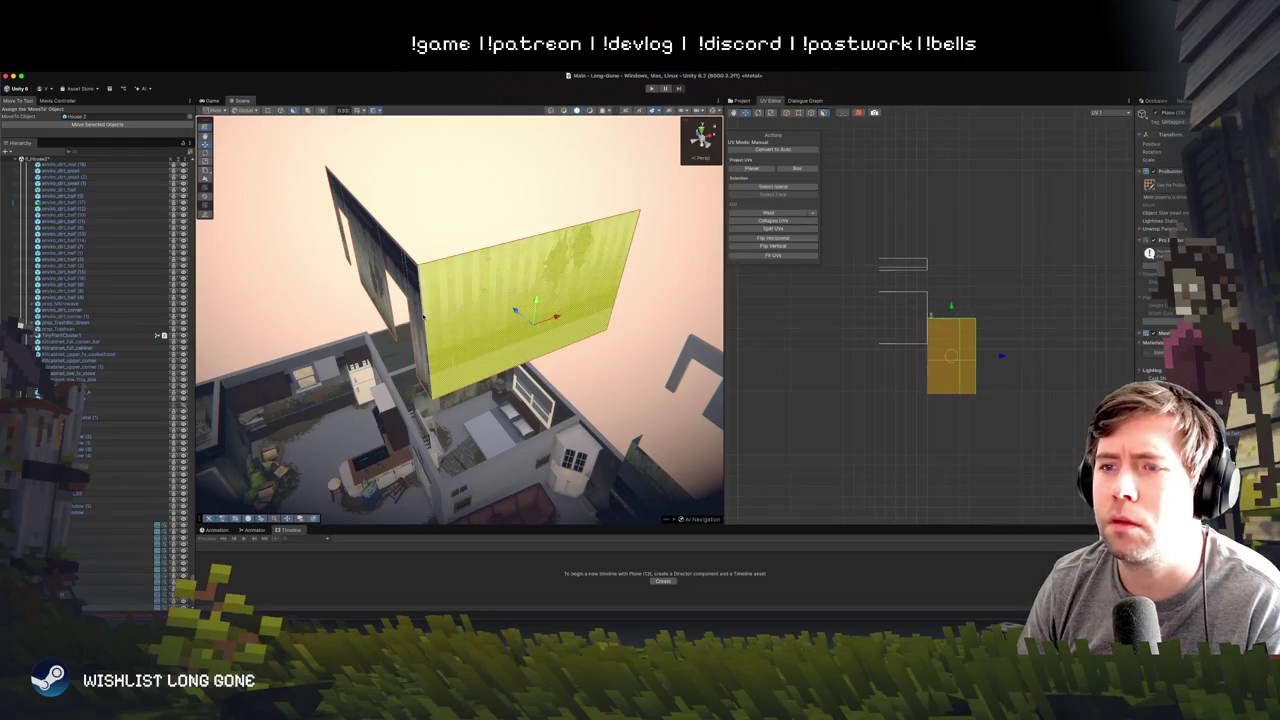
{"action": "left_click", "coordinate": [422, 318], "text": "shift"}
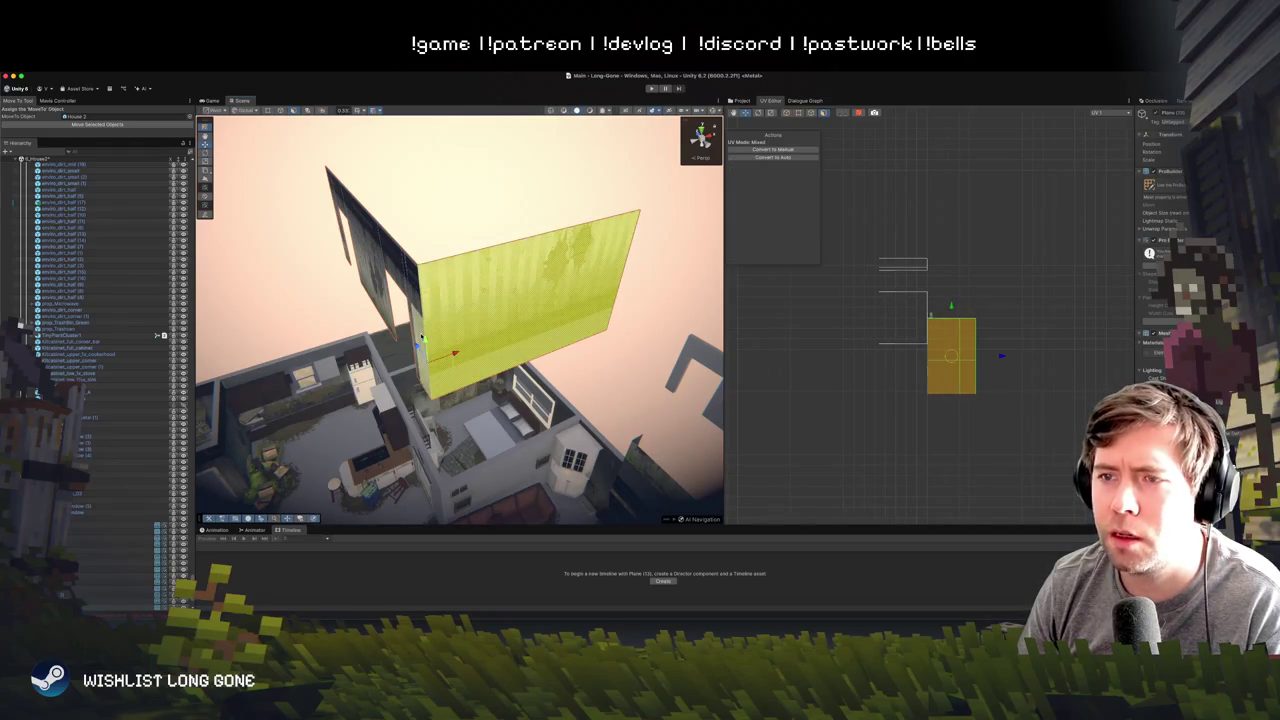
{"action": "left_click", "coordinate": [540, 207]}
{"action": "mouse_move", "coordinate": [540, 207]}
{"action": "left_mouse_down"}
{"action": "mouse_move", "coordinate": [563, 154]}
{"action": "mouse_move", "coordinate": [540, 190]}
{"action": "mouse_move", "coordinate": [516, 197]}
{"action": "left_mouse_up"}
{"action": "left_click", "coordinate": [516, 197]}
{"action": "left_click", "coordinate": [560, 160], "text": "shift"}
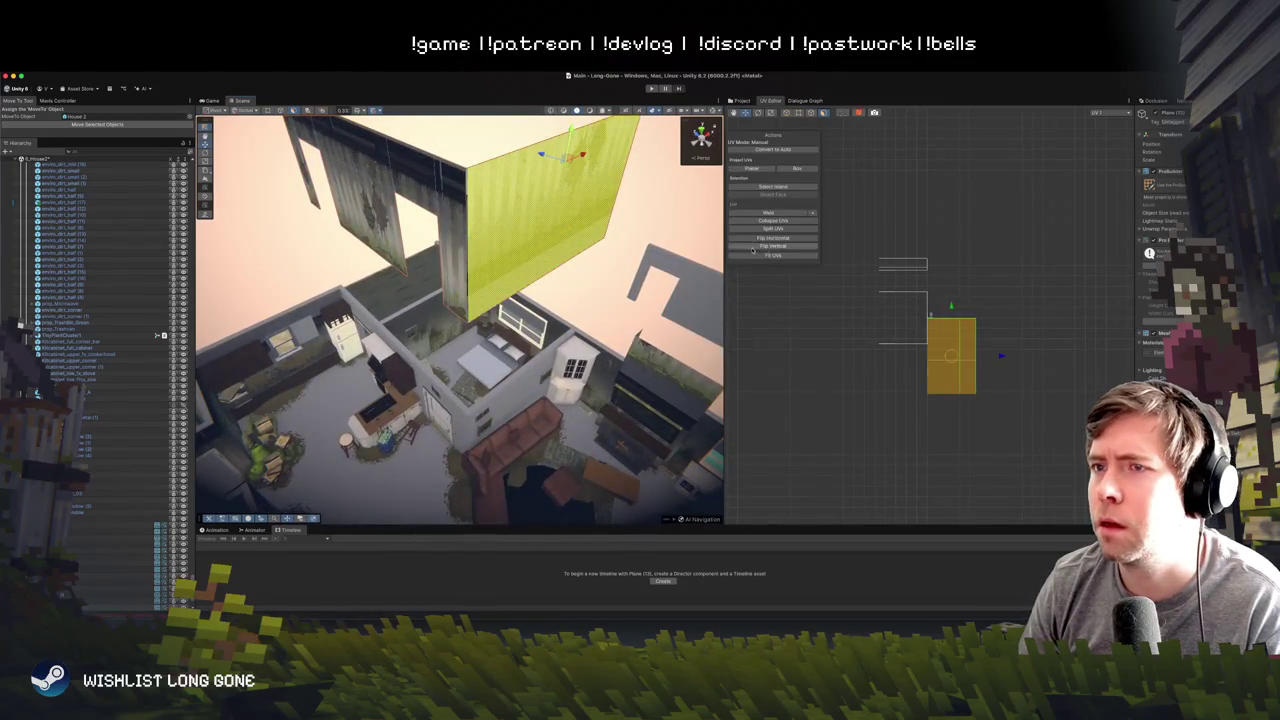
{"action": "left_click_drag", "start_coordinate": [1003, 357], "coordinate": [972, 373]}
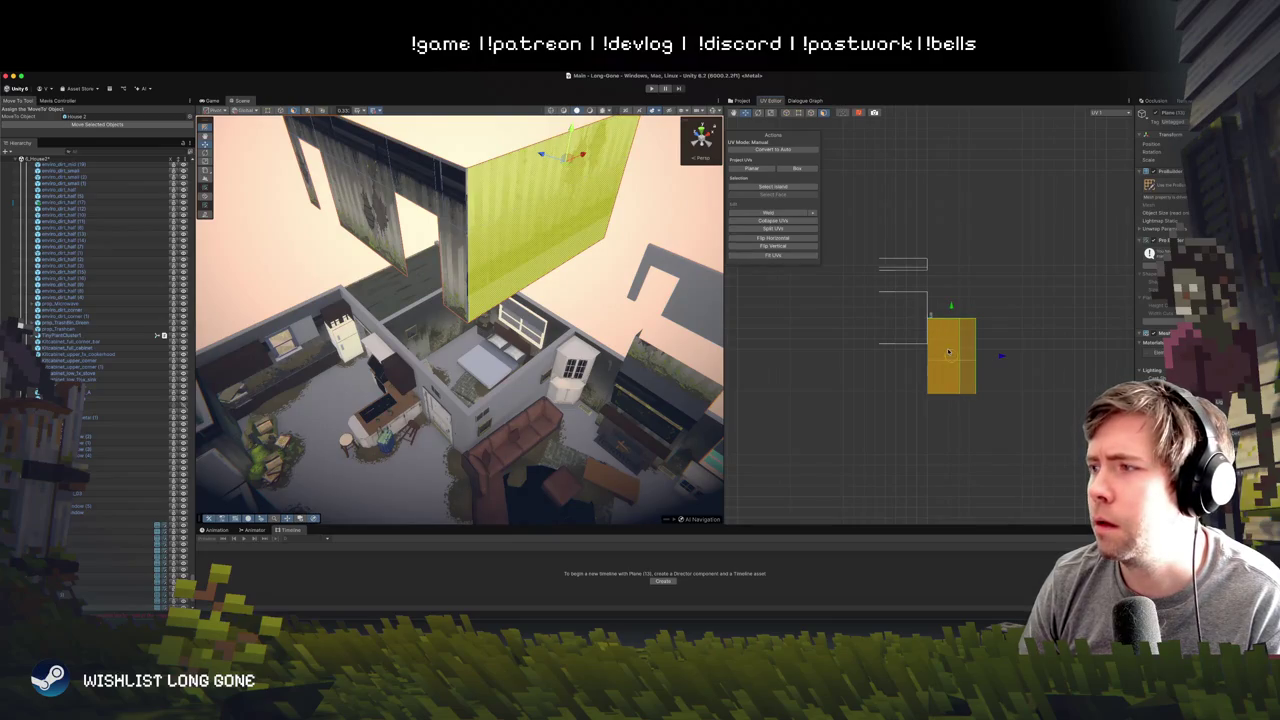
- Trial-rotate the wall face's UV island about 45° and back, then reselect the face
{"action": "key", "text": "e"}
{"action": "left_click_drag", "start_coordinate": [1000, 345], "coordinate": [993, 383]}
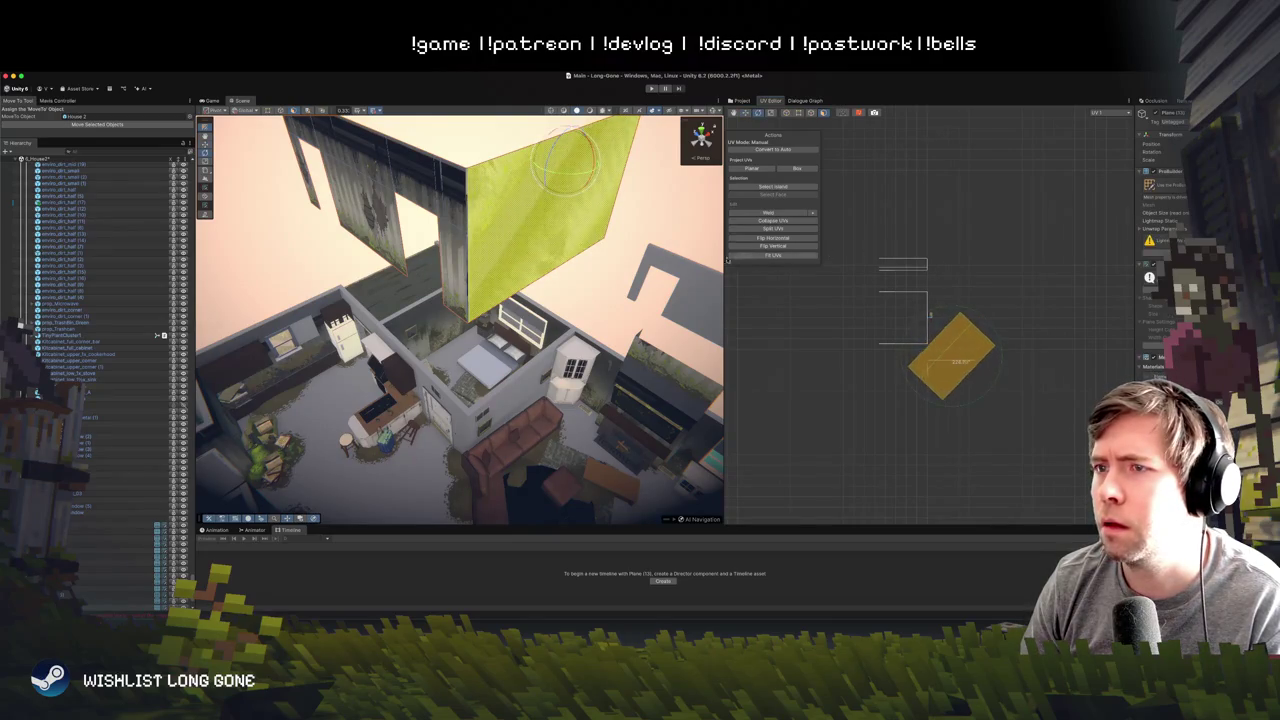
{"action": "mouse_move", "coordinate": [985, 290]}
{"action": "left_mouse_down"}
{"action": "mouse_move", "coordinate": [931, 278]}
{"action": "mouse_move", "coordinate": [860, 320]}
{"action": "mouse_move", "coordinate": [774, 423]}
{"action": "left_mouse_up"}
{"action": "key", "text": "w"}
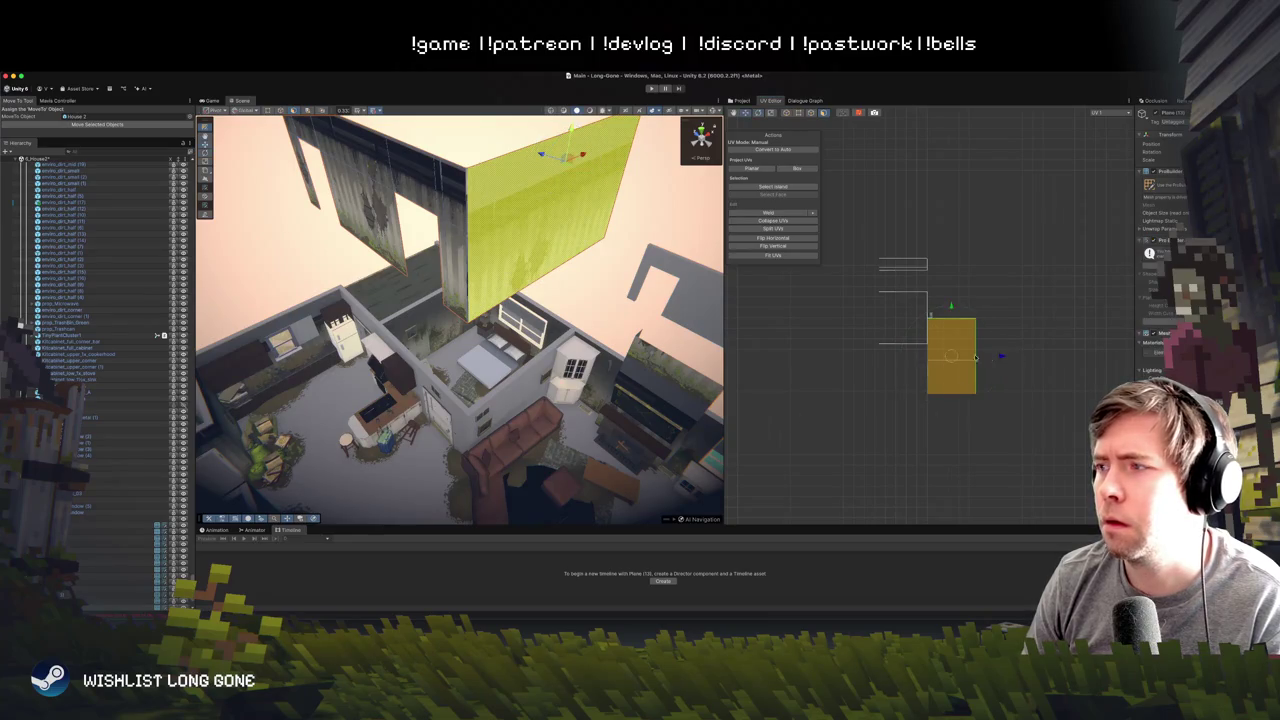
{"action": "left_click", "coordinate": [997, 359]}
{"action": "key", "text": "ctrl+z"}
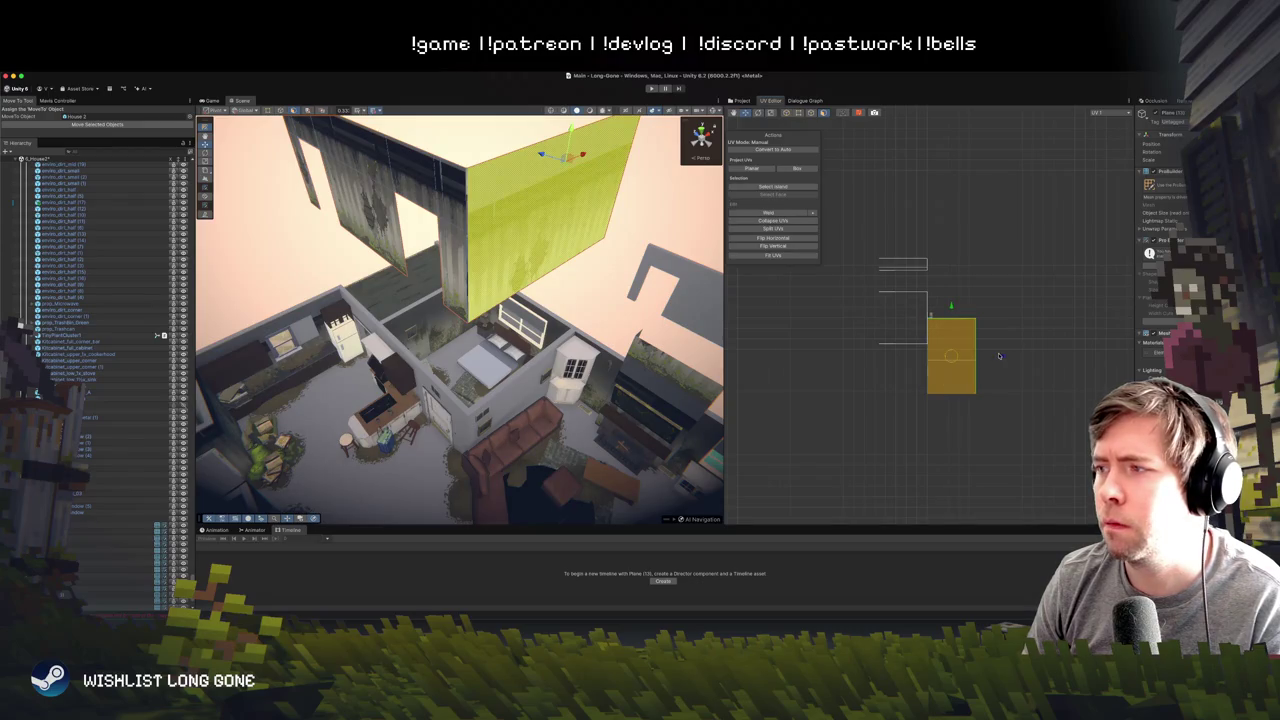
{"action": "left_click", "coordinate": [1004, 359]}
{"action": "key", "text": "ctrl+z"}
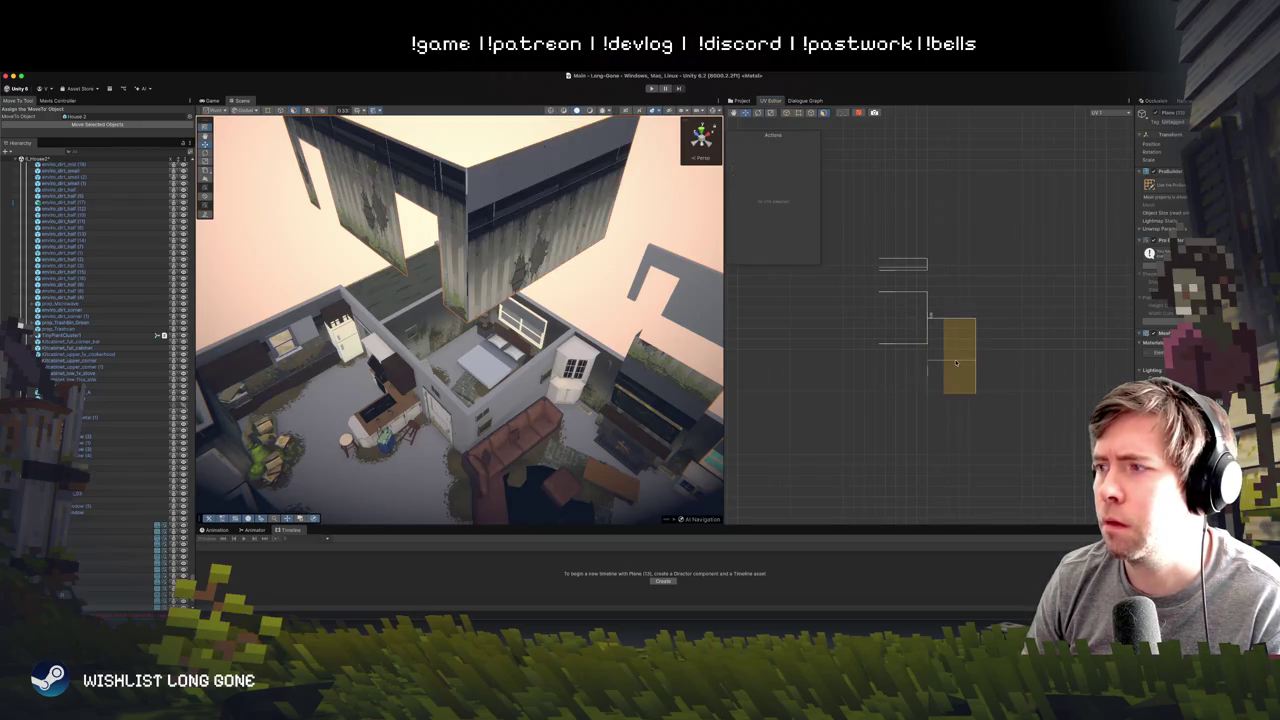
- Move the wall face's UV island down-left, shift the teal island aside, and frame the box
{"action": "mouse_move", "coordinate": [955, 357]}
{"action": "left_mouse_down"}
{"action": "mouse_move", "coordinate": [989, 354]}
{"action": "mouse_move", "coordinate": [924, 420]}
{"action": "mouse_move", "coordinate": [906, 415]}
{"action": "left_mouse_up"}
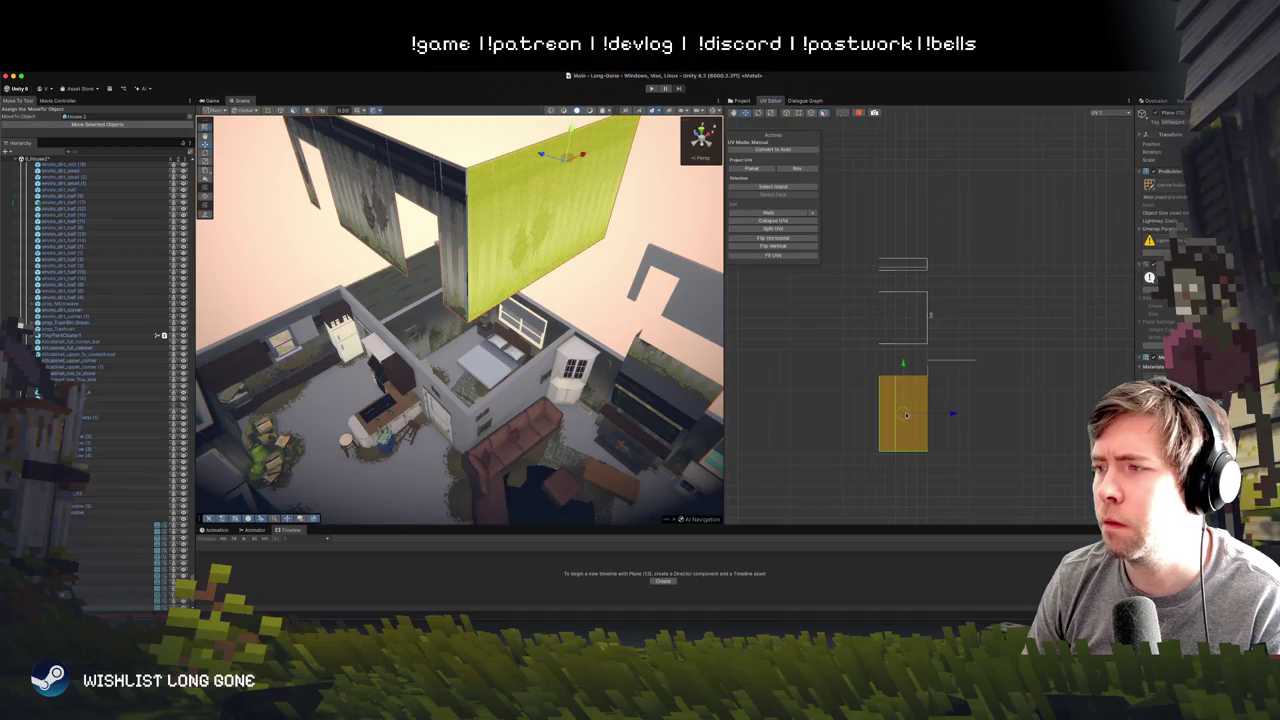
{"action": "scroll", "coordinate": [906, 415], "scroll_direction": "up", "scroll_amount": 5}
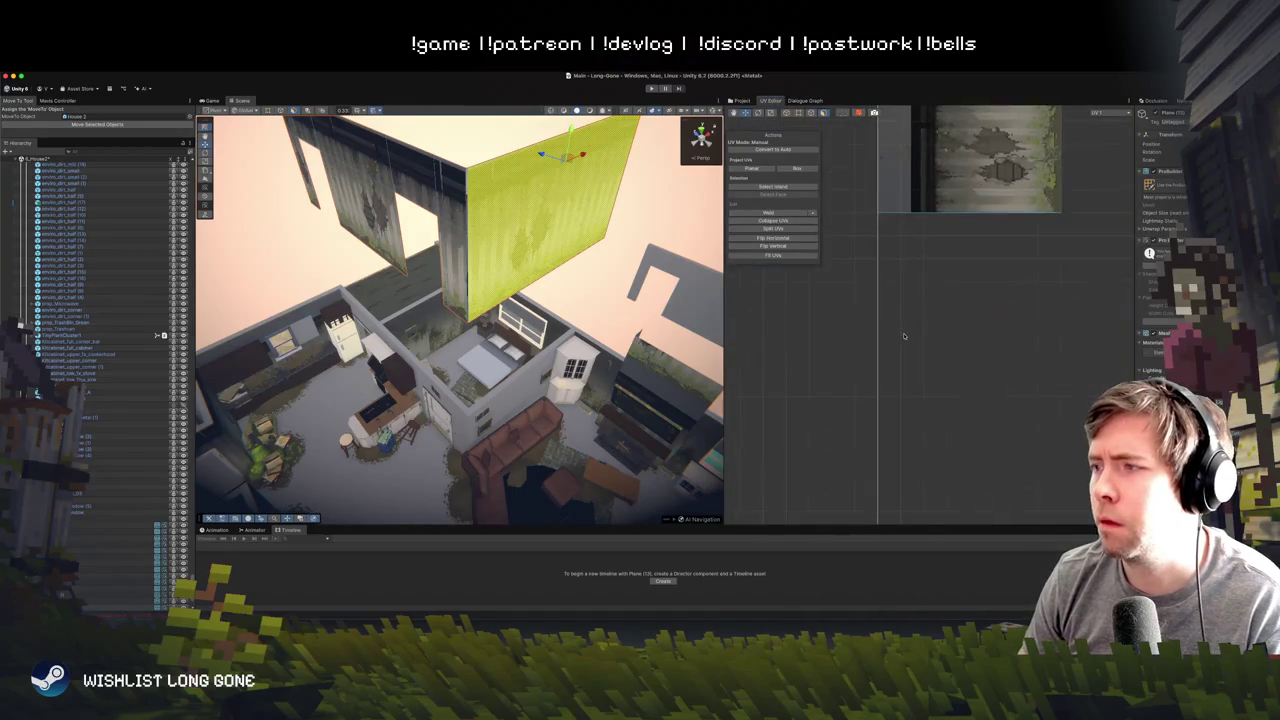
{"action": "scroll", "coordinate": [904, 336], "scroll_direction": "down", "scroll_amount": 3}
{"action": "scroll", "coordinate": [943, 257], "scroll_direction": "down", "scroll_amount": 3}
{"action": "left_click_drag", "start_coordinate": [951, 220], "coordinate": [950, 390]}
{"action": "mouse_move", "coordinate": [560, 250]}
{"action": "left_mouse_down"}
{"action": "mouse_move", "coordinate": [518, 226]}
{"action": "mouse_move", "coordinate": [509, 194]}
{"action": "mouse_move", "coordinate": [487, 184]}
{"action": "left_mouse_up"}
{"action": "key", "text": "f"}
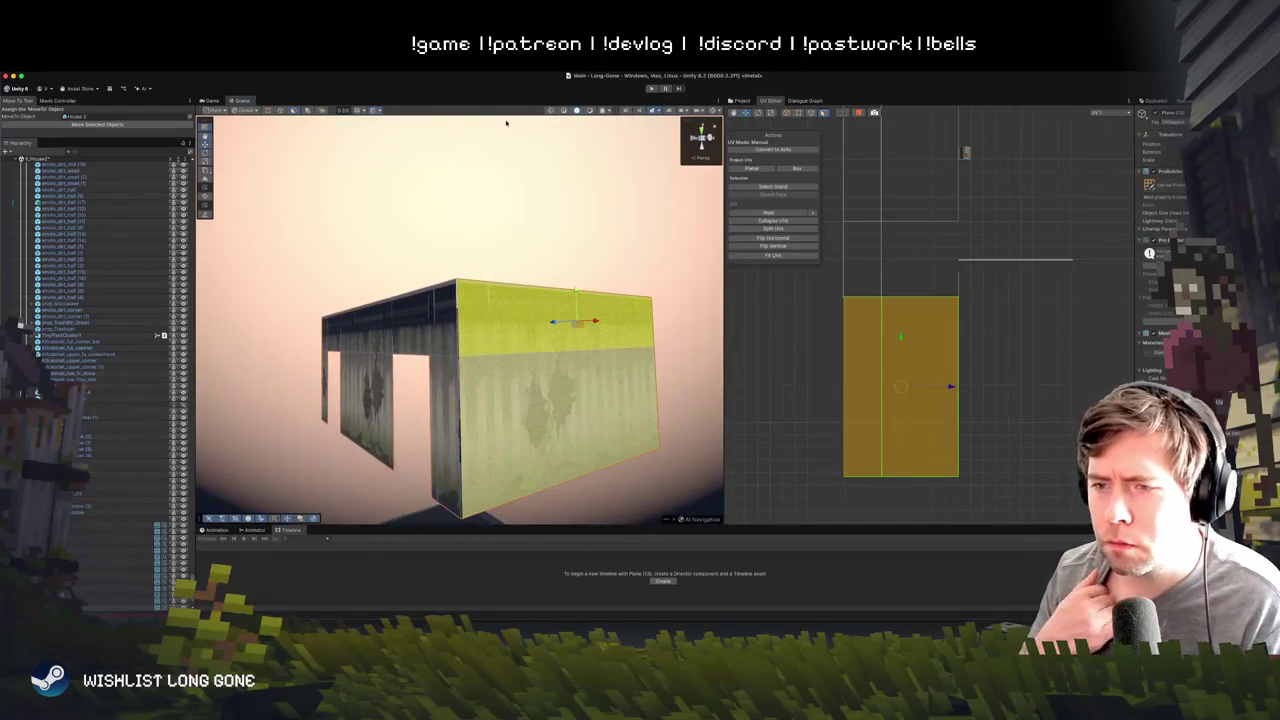
- Nudge the whole face UV island right in two small steps, checking the wall from above
{"action": "left_click", "coordinate": [901, 389]}
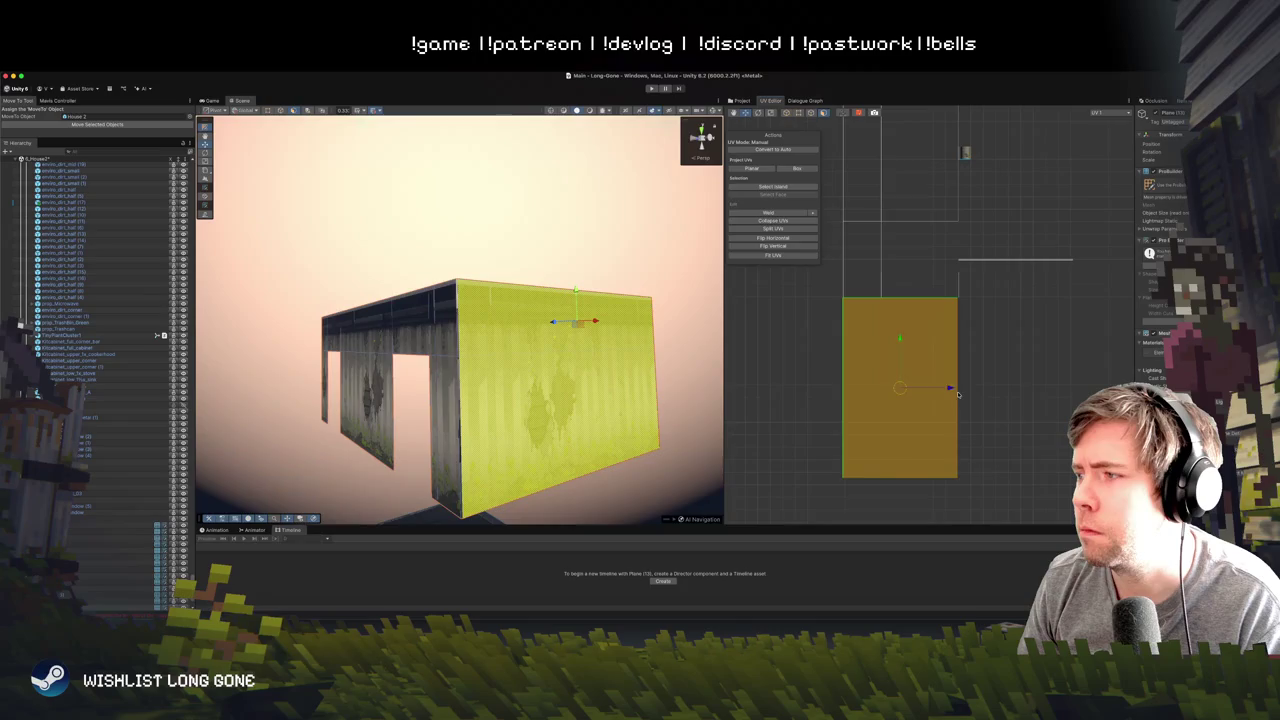
{"action": "left_click_drag", "start_coordinate": [950, 388], "coordinate": [952, 388]}
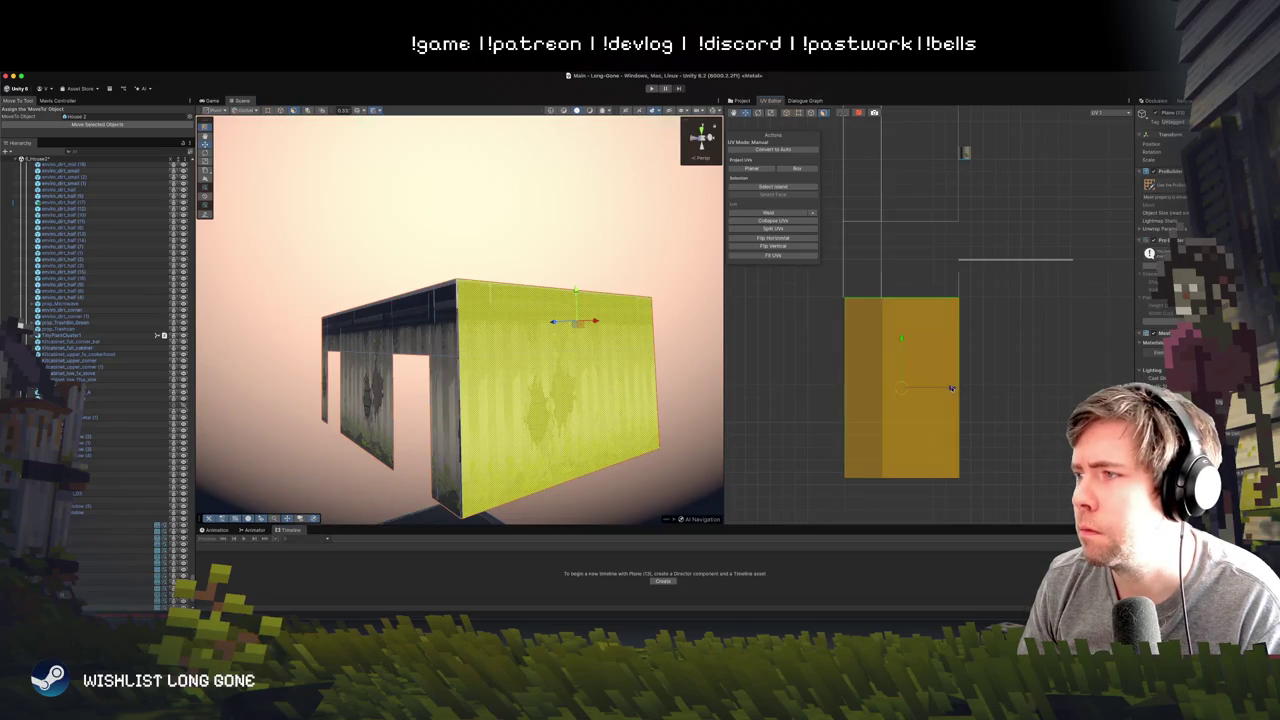
{"action": "scroll", "coordinate": [465, 349], "scroll_direction": "up", "scroll_amount": 2}
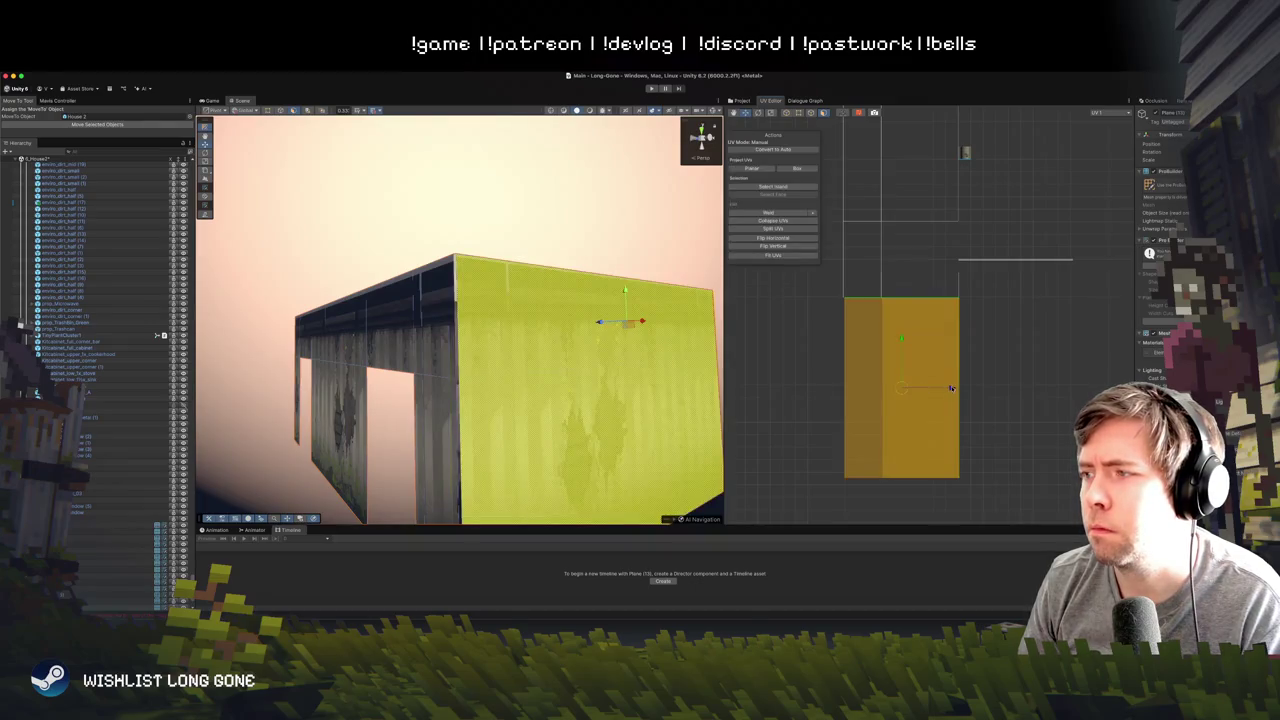
{"action": "left_click_drag", "start_coordinate": [951, 389], "coordinate": [957, 389]}
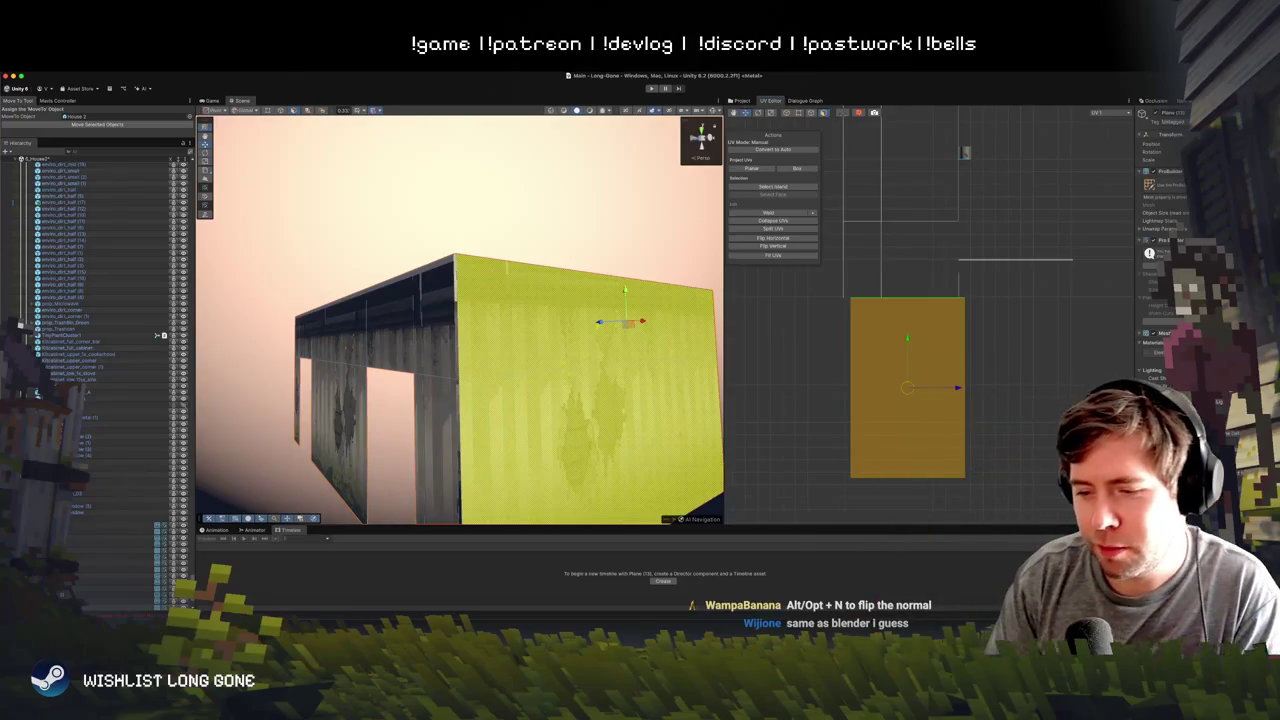
{"action": "mouse_move", "coordinate": [620, 322]}
{"action": "left_mouse_down"}
{"action": "mouse_move", "coordinate": [571, 380]}
{"action": "mouse_move", "coordinate": [597, 377]}
{"action": "mouse_move", "coordinate": [594, 366]}
{"action": "left_mouse_up"}
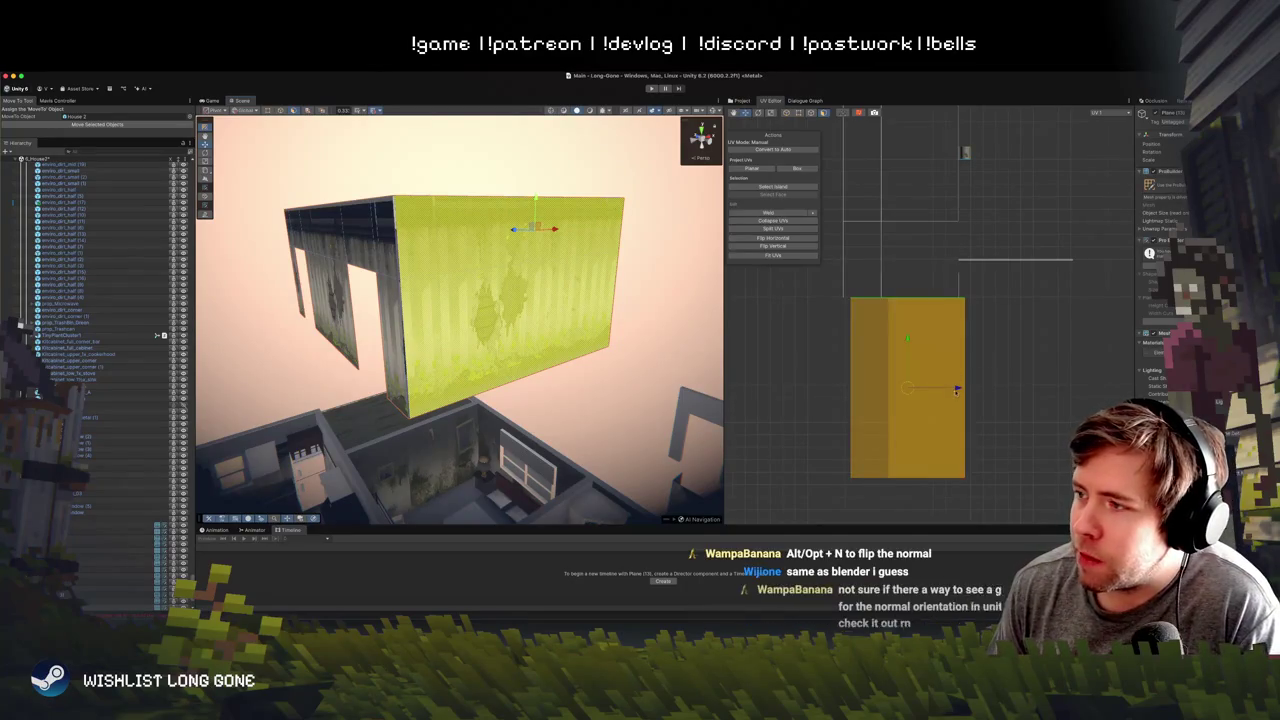
{"action": "scroll", "coordinate": [928, 304], "scroll_direction": "down", "scroll_amount": 1}
{"action": "scroll", "coordinate": [928, 304], "scroll_direction": "down", "scroll_amount": 1}
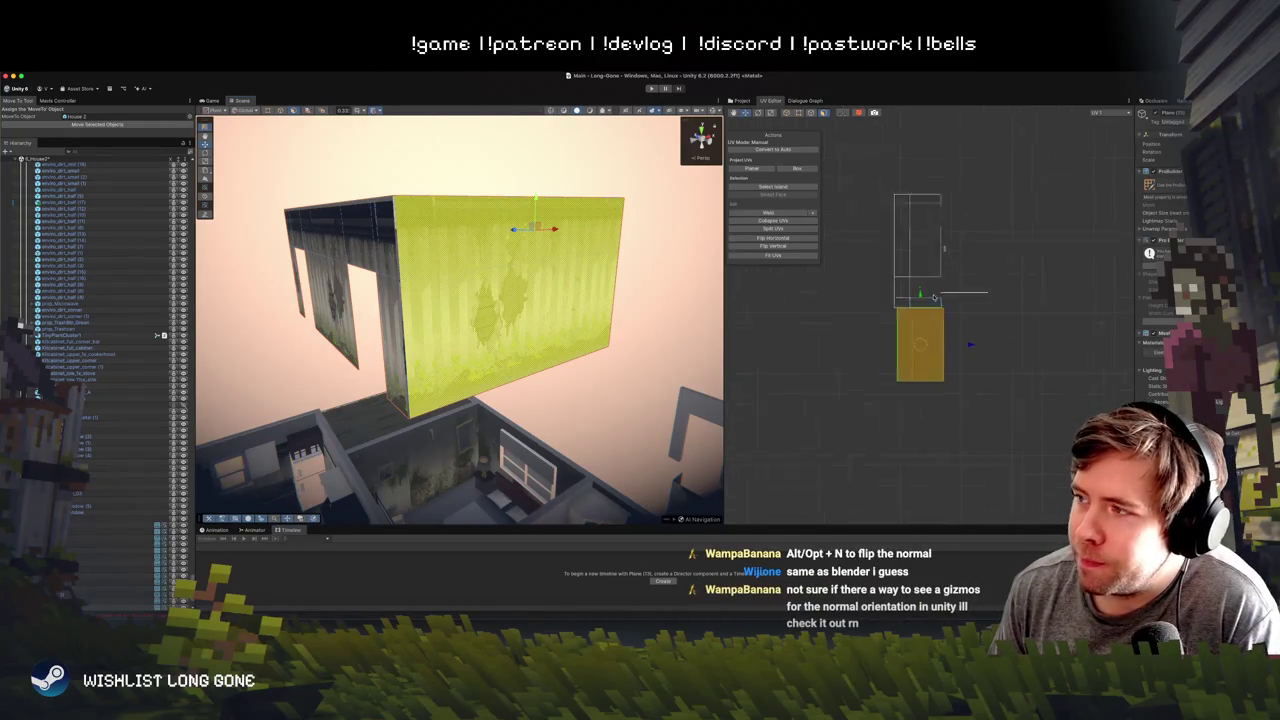
{"action": "scroll", "coordinate": [914, 406], "scroll_direction": "up", "scroll_amount": 2}
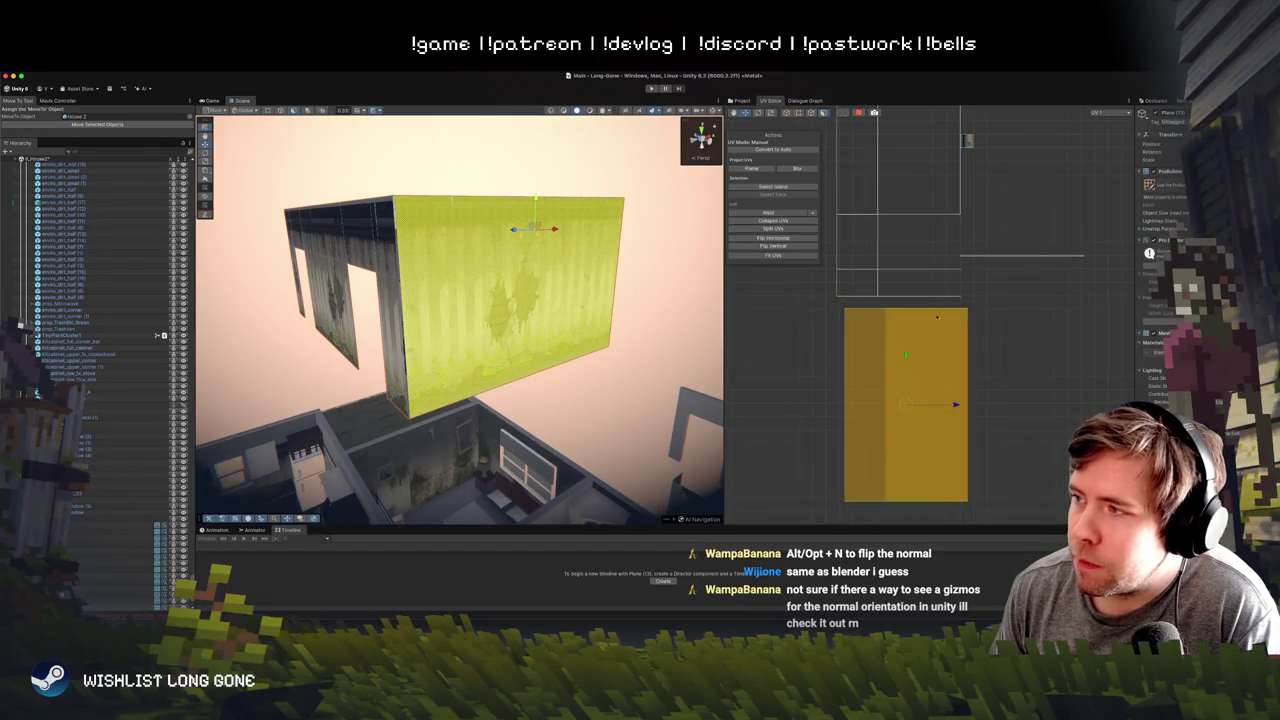
{"action": "left_click", "coordinate": [1105, 300]}
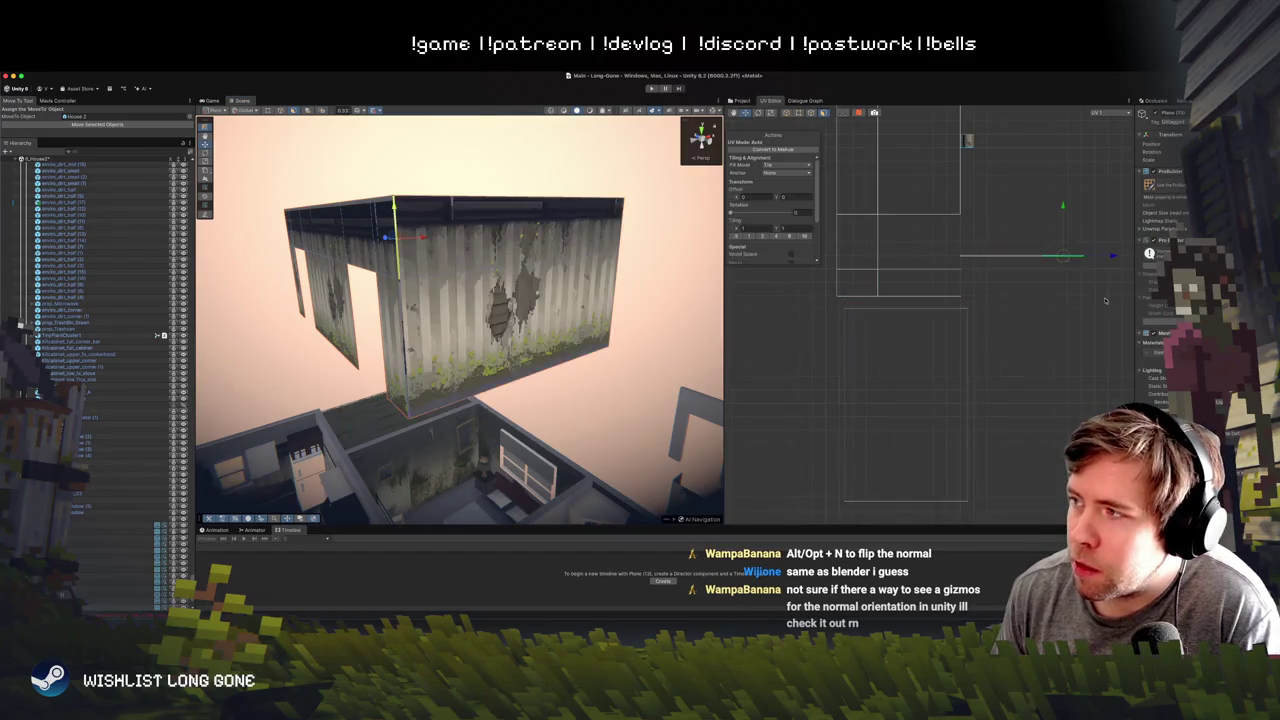
- Offset the vertical wall edge's UVs down-left, trying a tilt before leaving it level
{"action": "left_click", "coordinate": [1020, 258]}
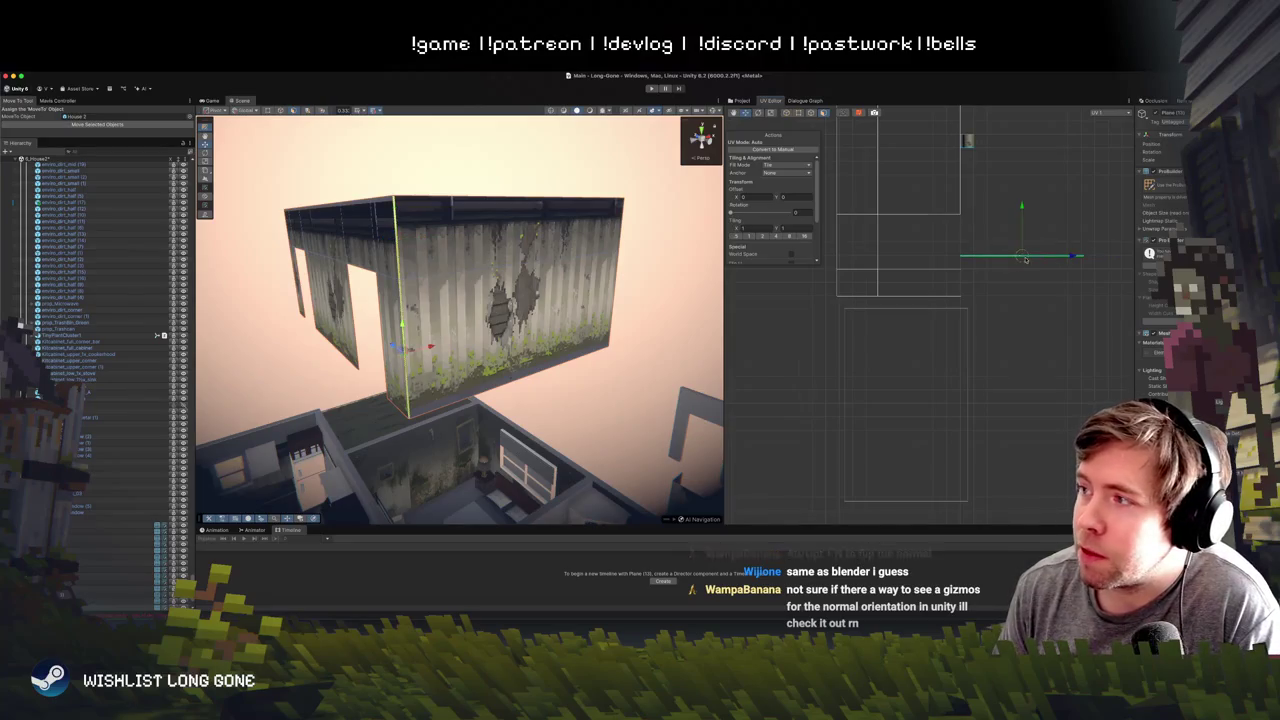
{"action": "left_click_drag", "start_coordinate": [1021, 257], "coordinate": [906, 303]}
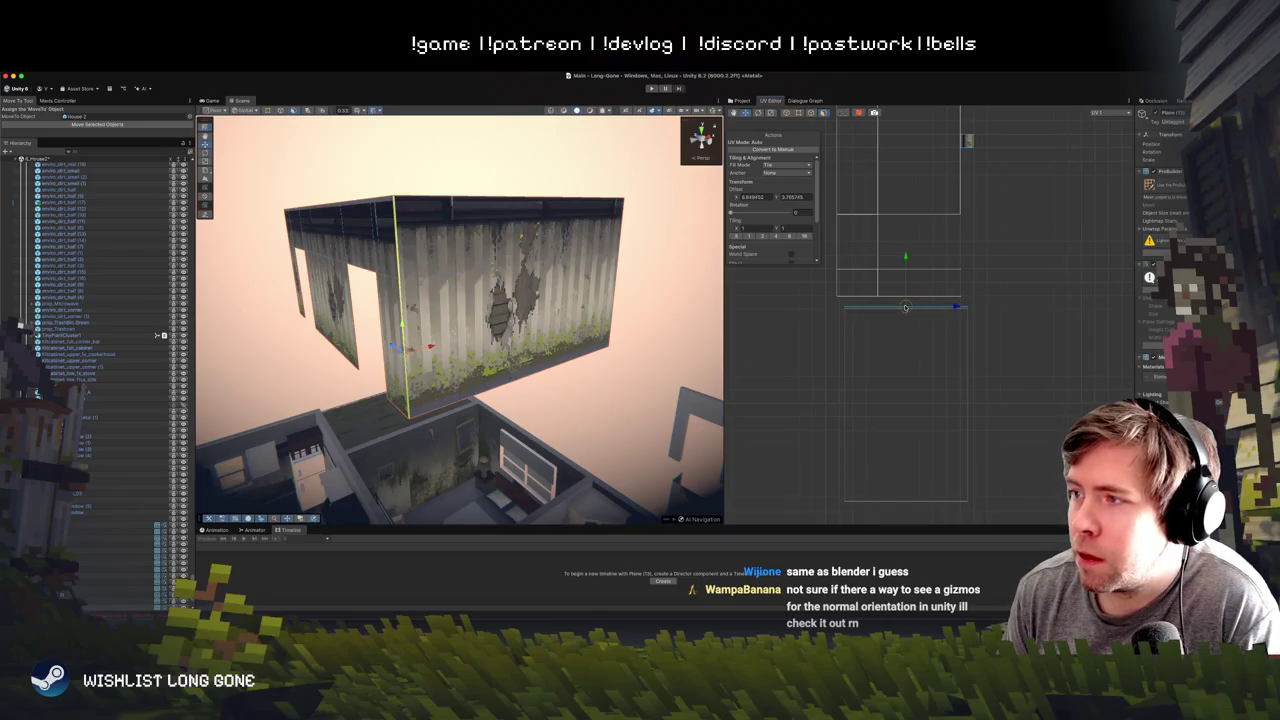
{"action": "scroll", "coordinate": [906, 307], "scroll_direction": "up", "scroll_amount": 5}
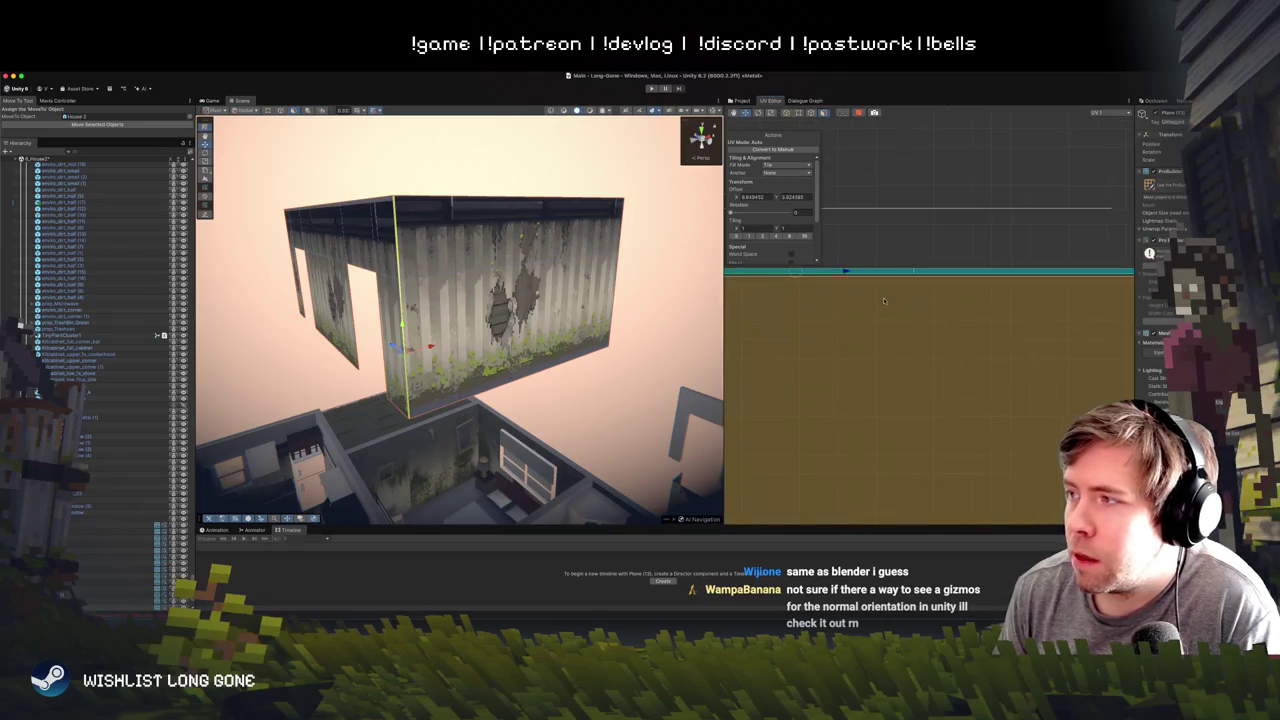
{"action": "key", "text": "e"}
{"action": "mouse_move", "coordinate": [955, 258]}
{"action": "left_mouse_down"}
{"action": "mouse_move", "coordinate": [934, 255]}
{"action": "mouse_move", "coordinate": [955, 275]}
{"action": "mouse_move", "coordinate": [932, 256]}
{"action": "left_mouse_up"}
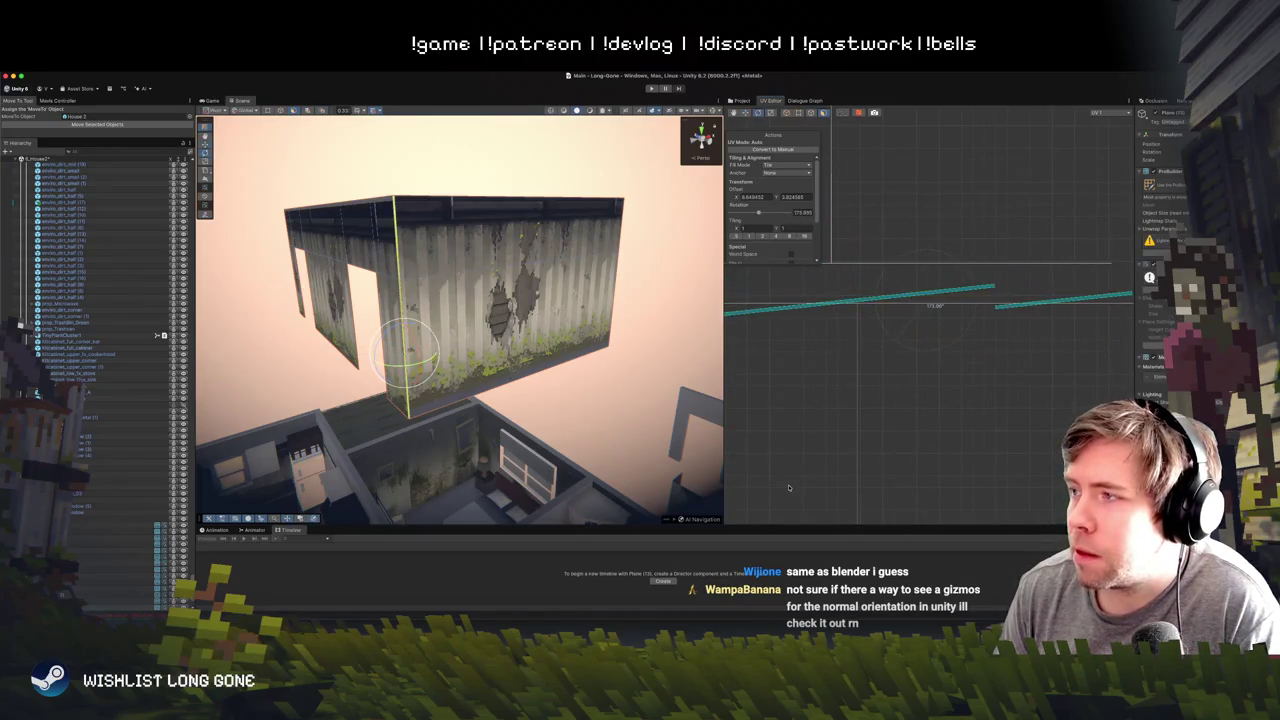
{"action": "left_click", "coordinate": [891, 337]}
{"action": "scroll", "coordinate": [891, 337], "scroll_direction": "down", "scroll_amount": 5}
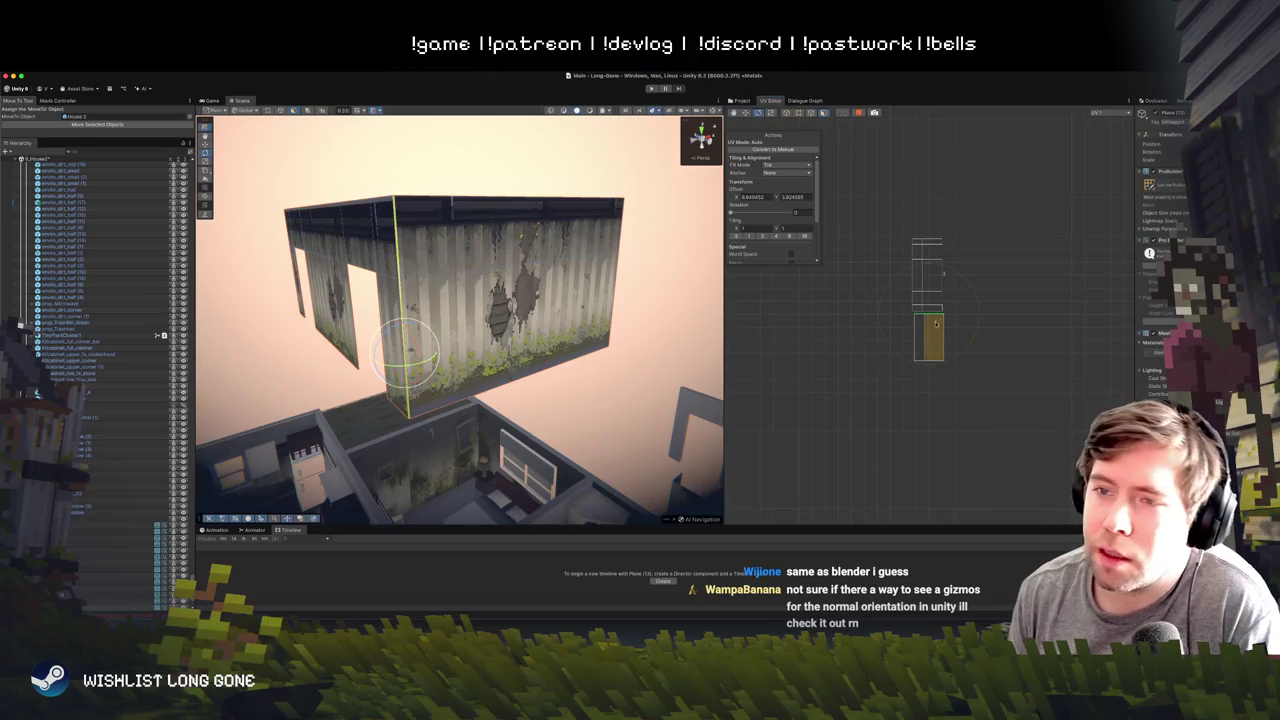
{"action": "scroll", "coordinate": [936, 323], "scroll_direction": "up", "scroll_amount": 5}
- Convert the upper rectangle UV face to manual UVs and select the edge's UV line
{"action": "key", "text": "w"}
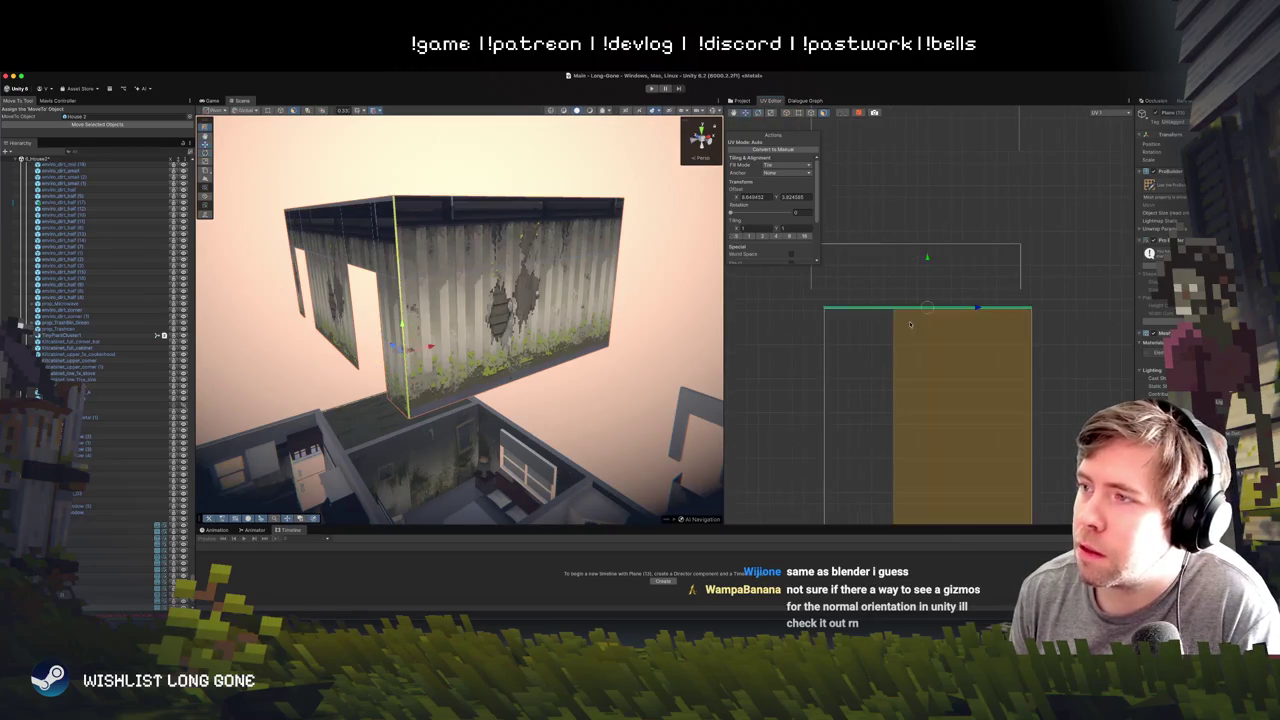
{"action": "left_click", "coordinate": [924, 272]}
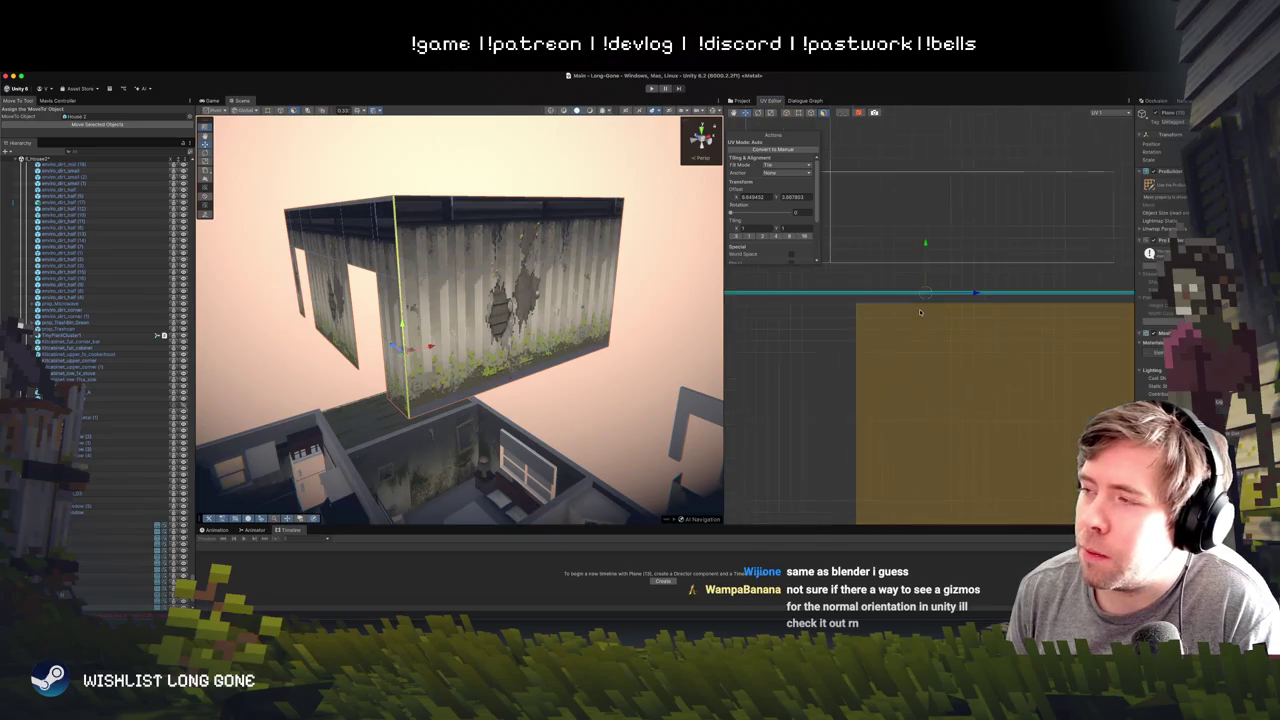
{"action": "right_click", "coordinate": [993, 294]}
{"action": "left_click", "coordinate": [849, 296]}
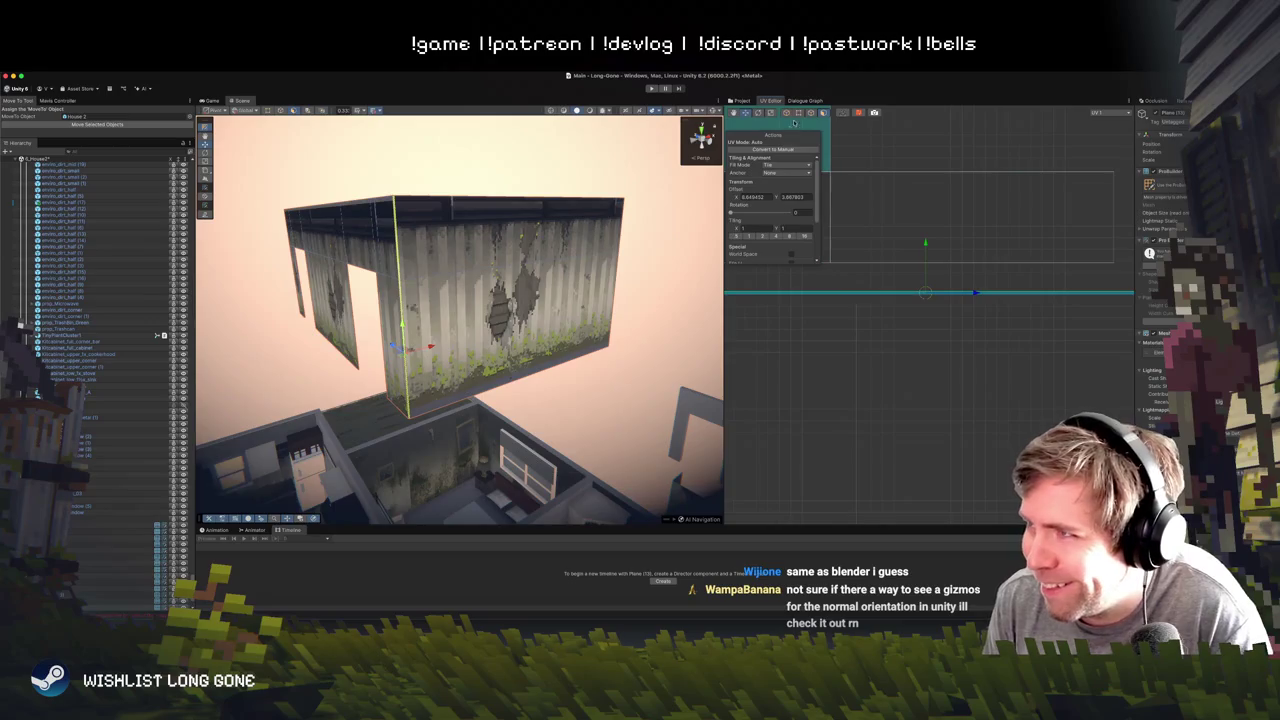
{"action": "left_click", "coordinate": [773, 149]}
{"action": "left_click", "coordinate": [997, 293]}
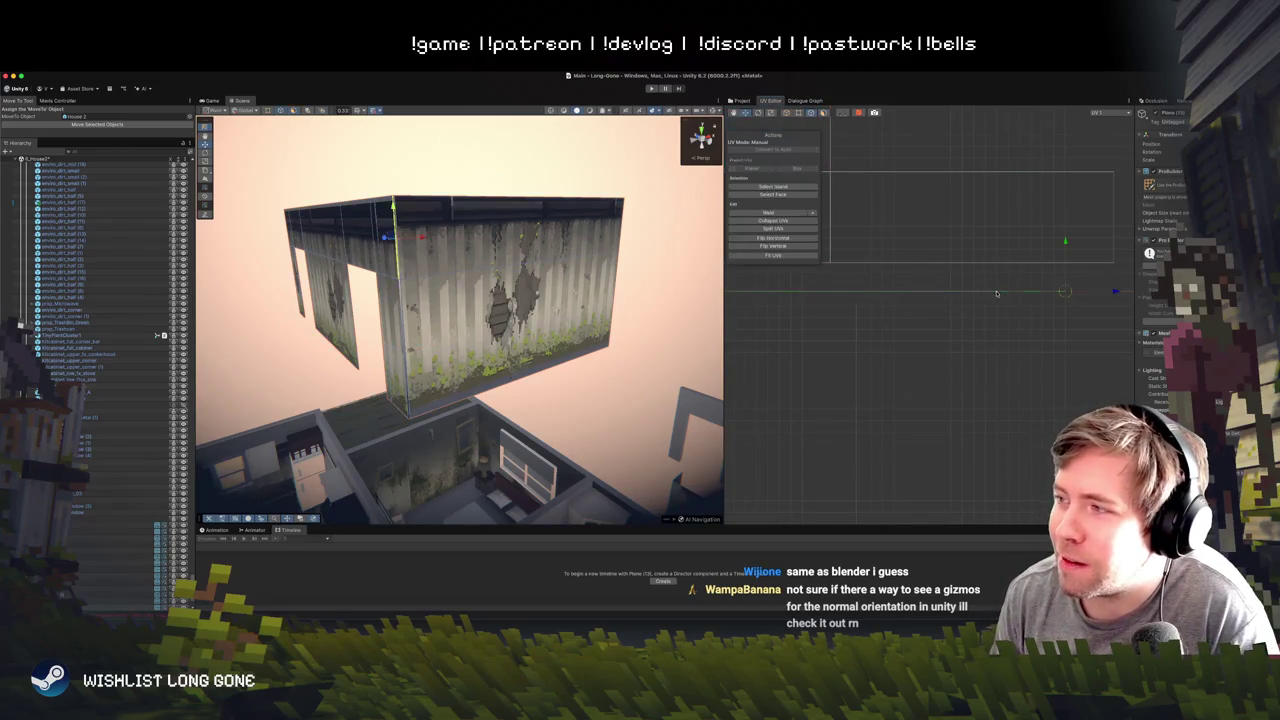
- Try moving the UVs at the origin to the right, then undo the move
{"action": "left_click_drag", "start_coordinate": [960, 284], "coordinate": [900, 341]}
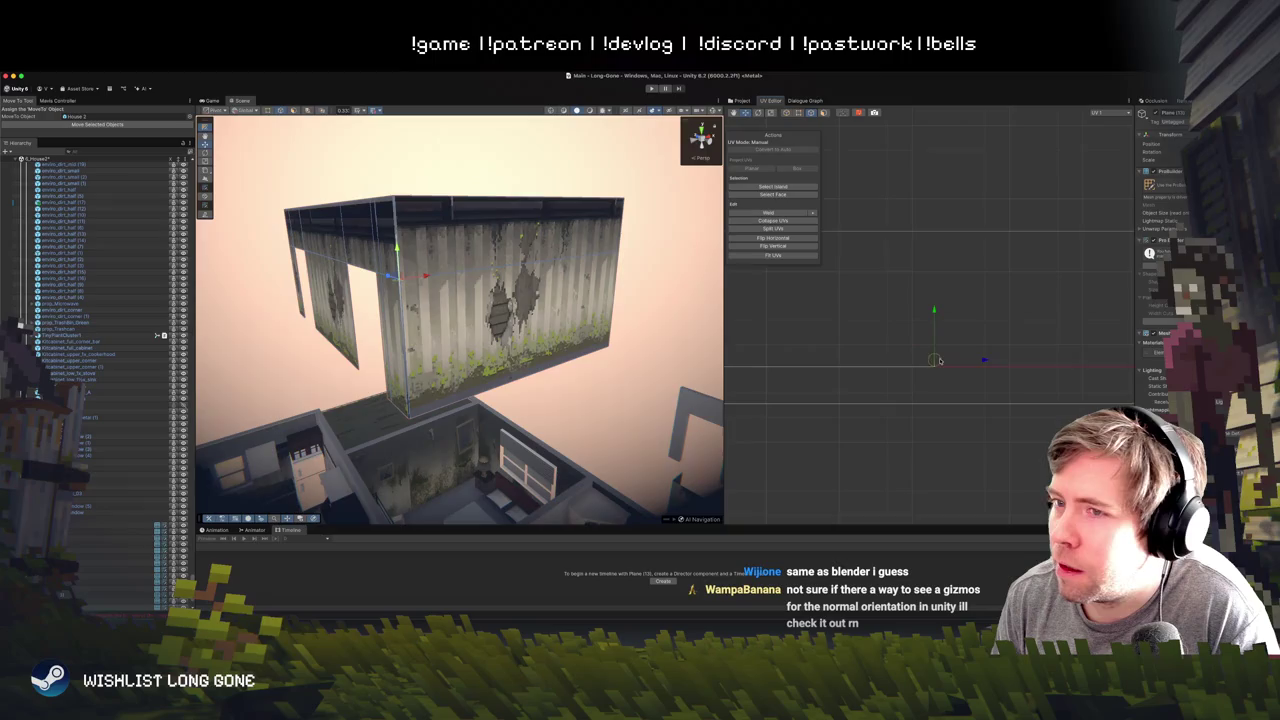
{"action": "right_click", "coordinate": [935, 361]}
{"action": "mouse_move", "coordinate": [990, 366]}
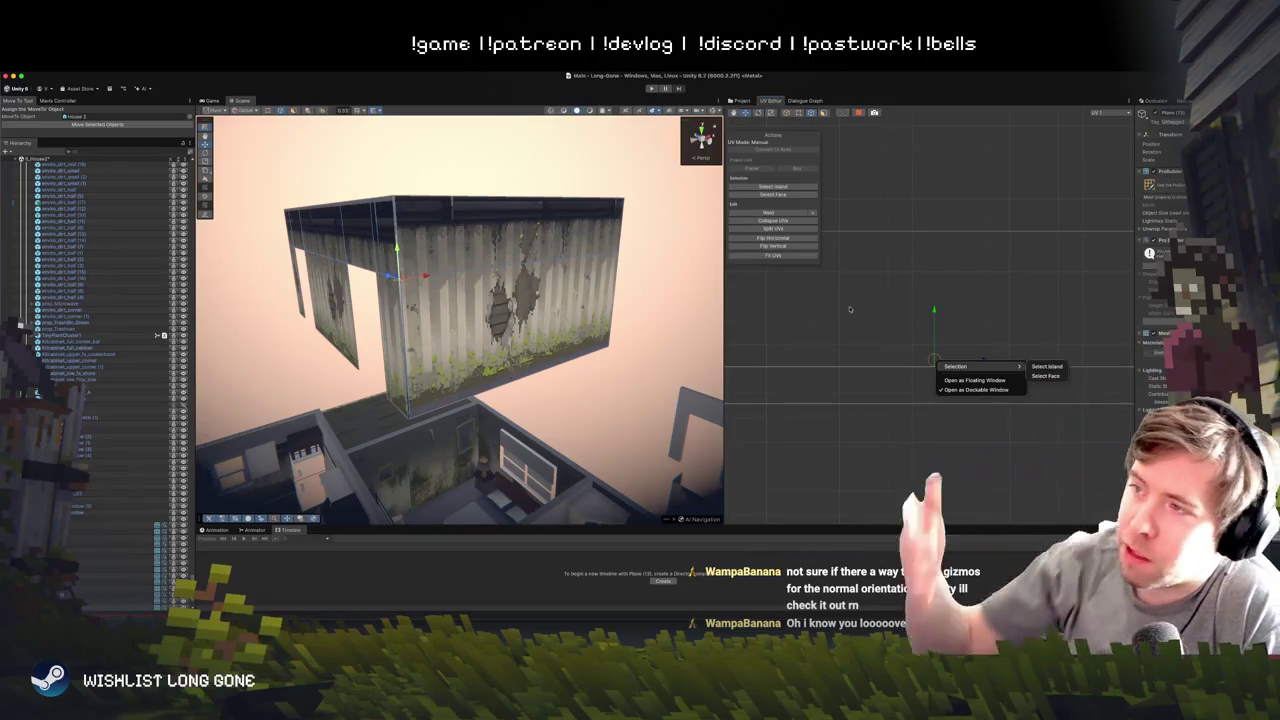
{"action": "left_click", "coordinate": [757, 220]}
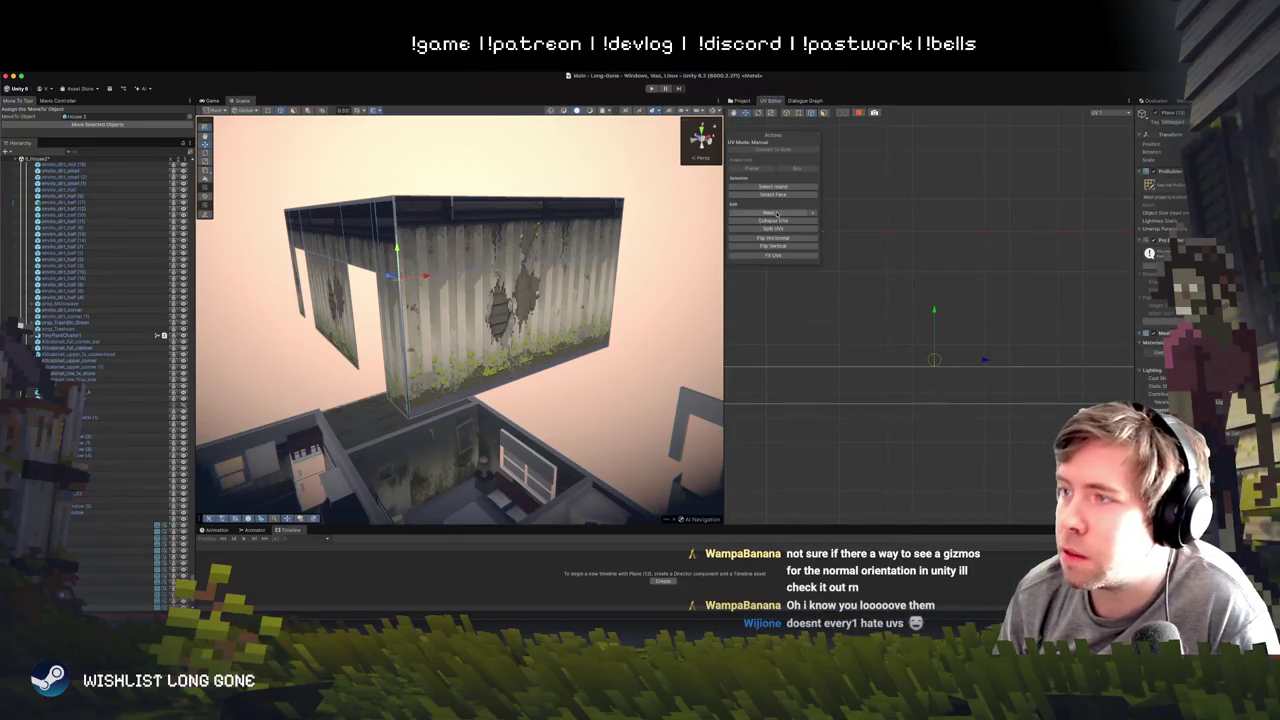
{"action": "left_click", "coordinate": [916, 361]}
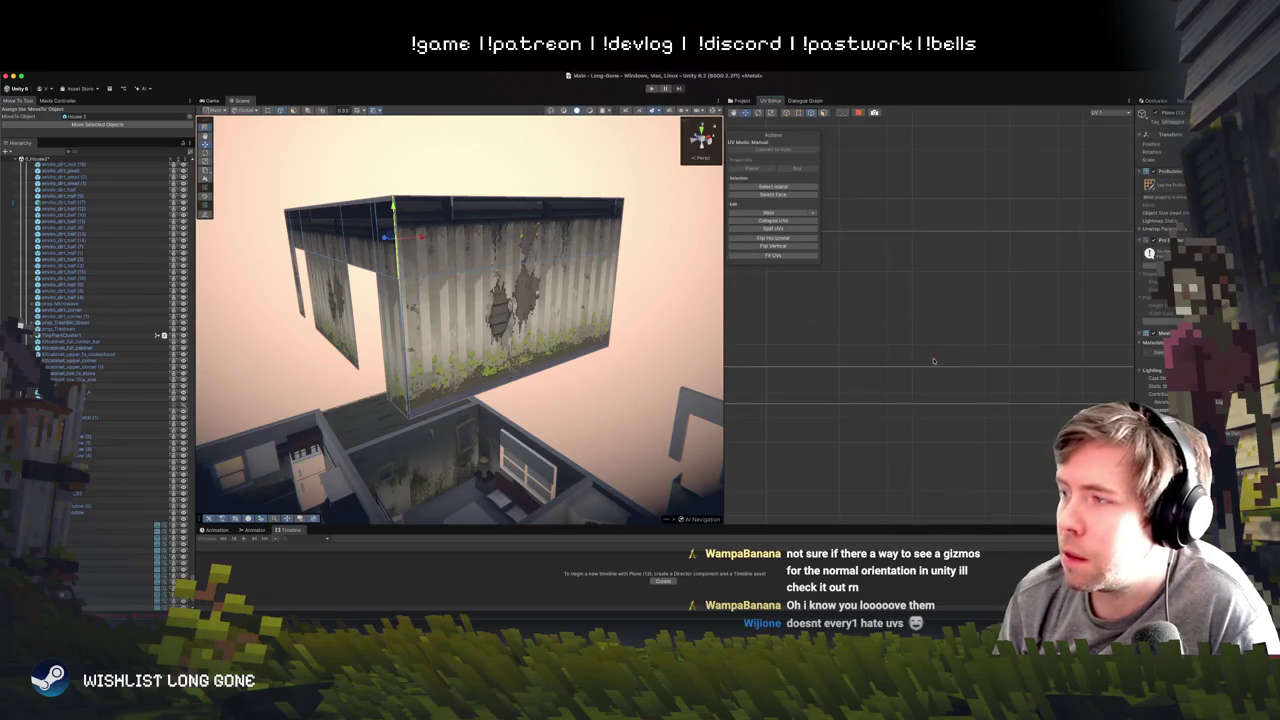
{"action": "left_click", "coordinate": [933, 361]}
{"action": "left_click_drag", "start_coordinate": [982, 361], "coordinate": [1036, 361]}
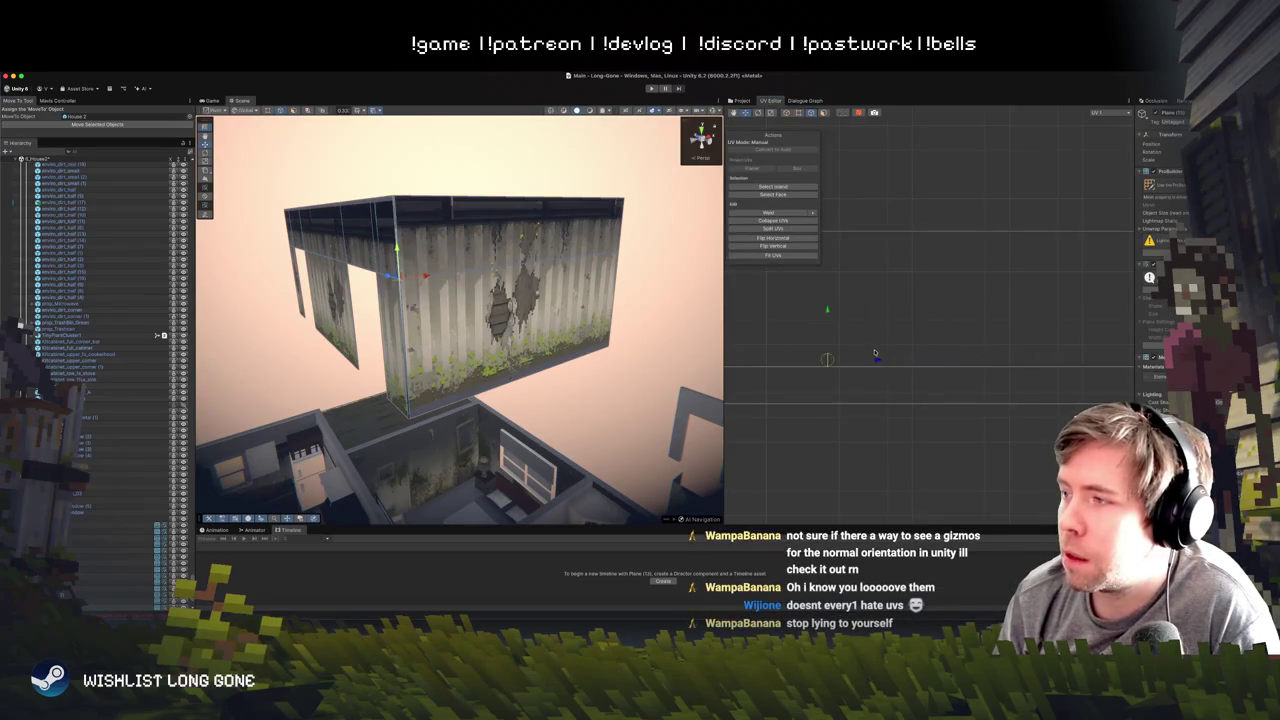
{"action": "key", "text": "ctrl+z"}
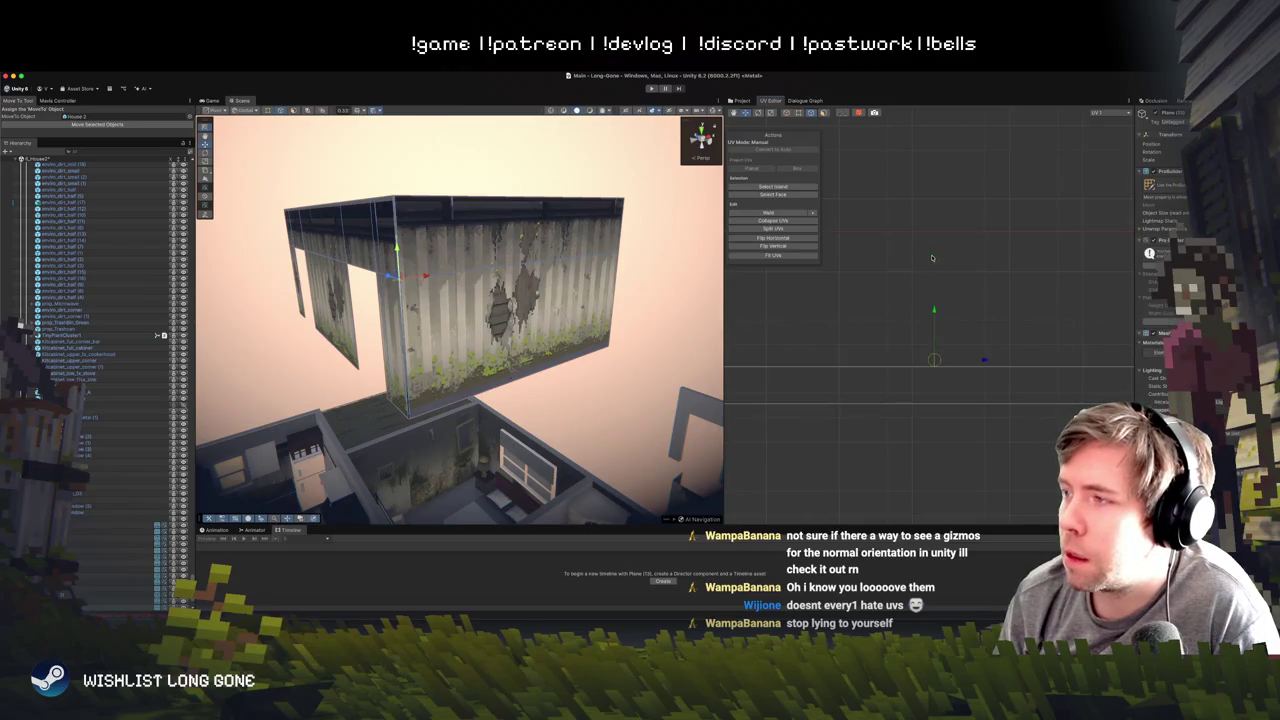
{"action": "scroll", "coordinate": [938, 329], "scroll_direction": "down", "scroll_amount": 3}
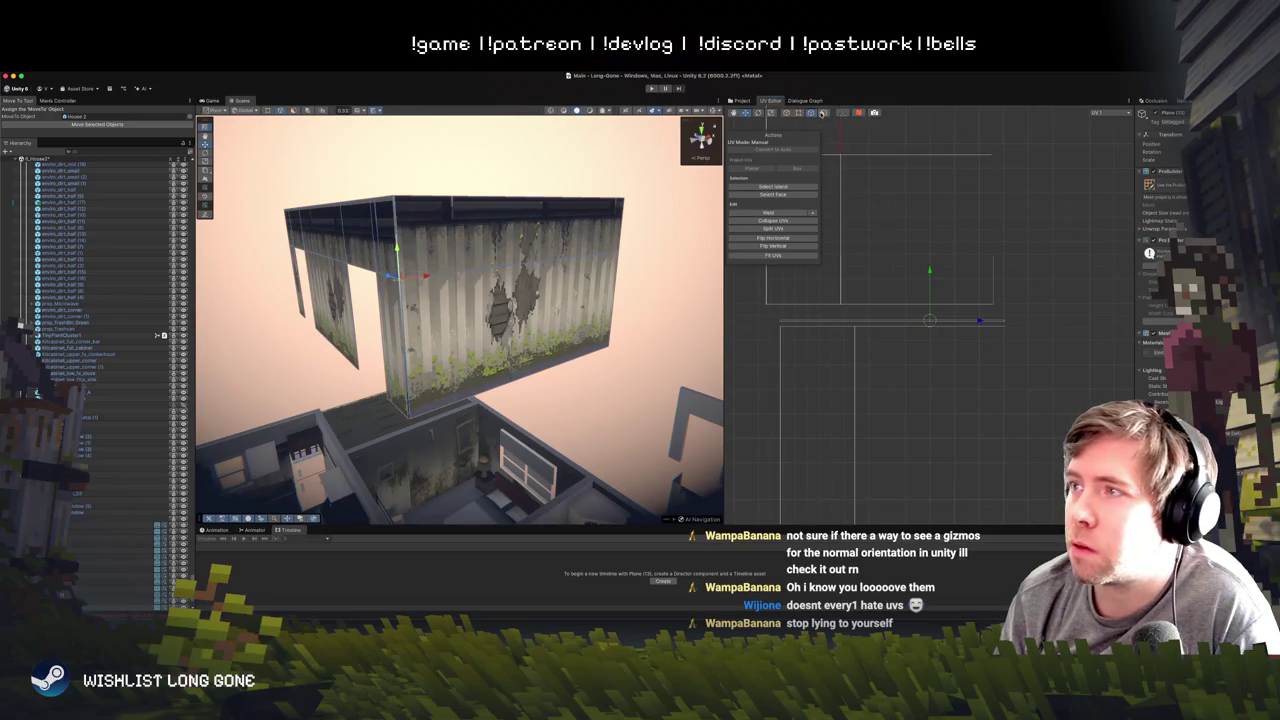
{"action": "left_click", "coordinate": [896, 313]}
- Rotate the selected UV edge to a steep angle
{"action": "left_click", "coordinate": [878, 322]}
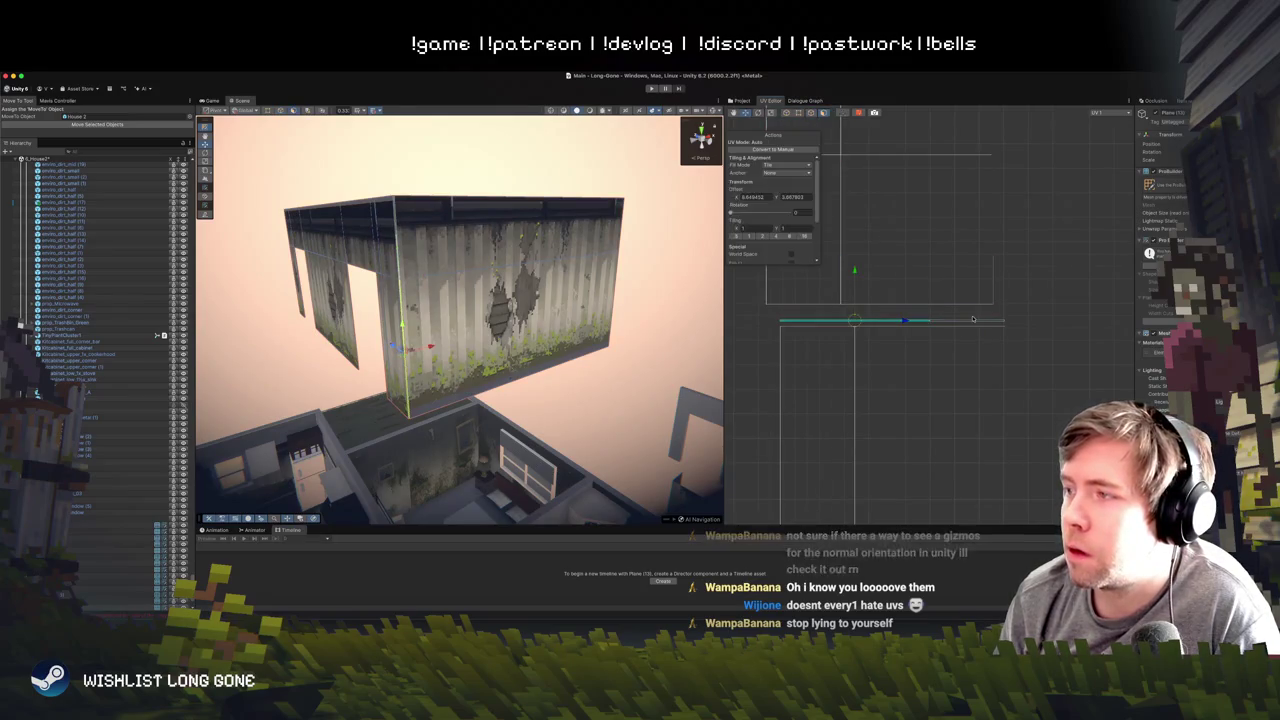
{"action": "key", "text": "e"}
{"action": "mouse_move", "coordinate": [940, 309]}
{"action": "left_mouse_down"}
{"action": "mouse_move", "coordinate": [904, 257]}
{"action": "mouse_move", "coordinate": [945, 310]}
{"action": "mouse_move", "coordinate": [910, 262]}
{"action": "mouse_move", "coordinate": [877, 268]}
{"action": "mouse_move", "coordinate": [852, 296]}
{"action": "mouse_move", "coordinate": [880, 300]}
{"action": "left_mouse_up"}
{"action": "scroll", "coordinate": [1027, 321], "scroll_direction": "up", "scroll_amount": 3}
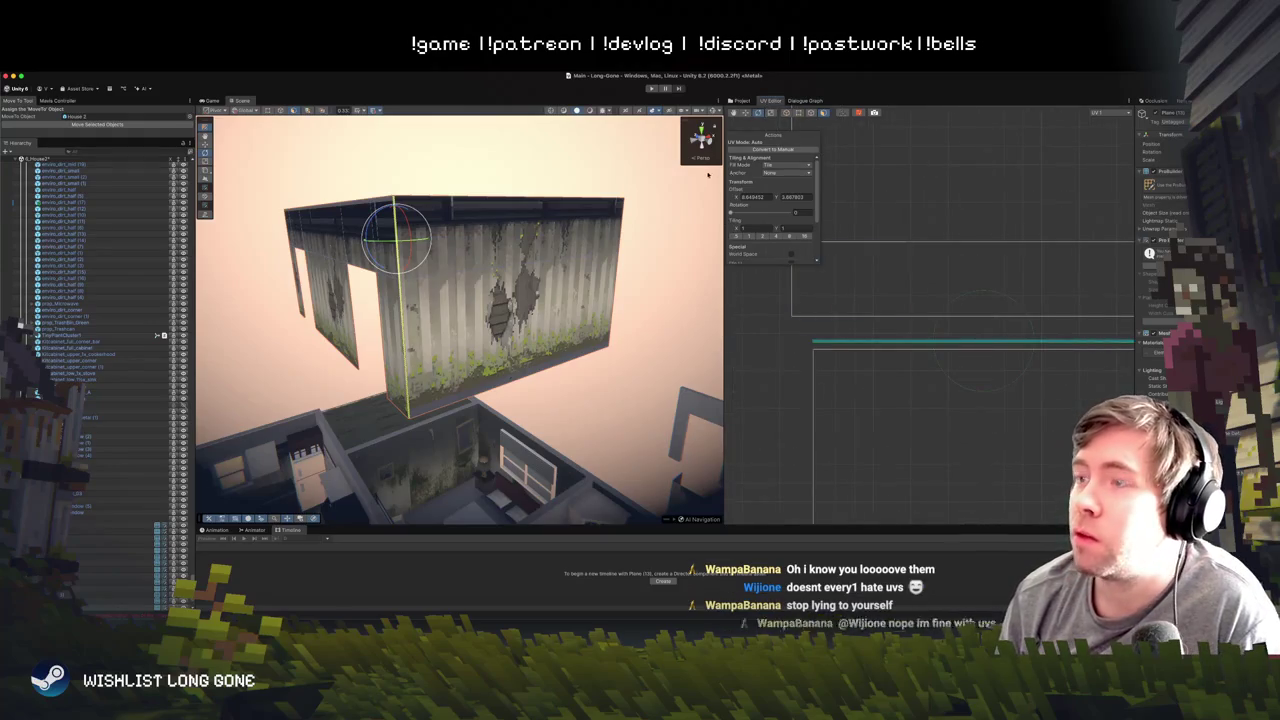
- Convert the edge to manual UVs and rotate it 180°, undoing an accidental rotation
{"action": "left_click", "coordinate": [773, 149]}
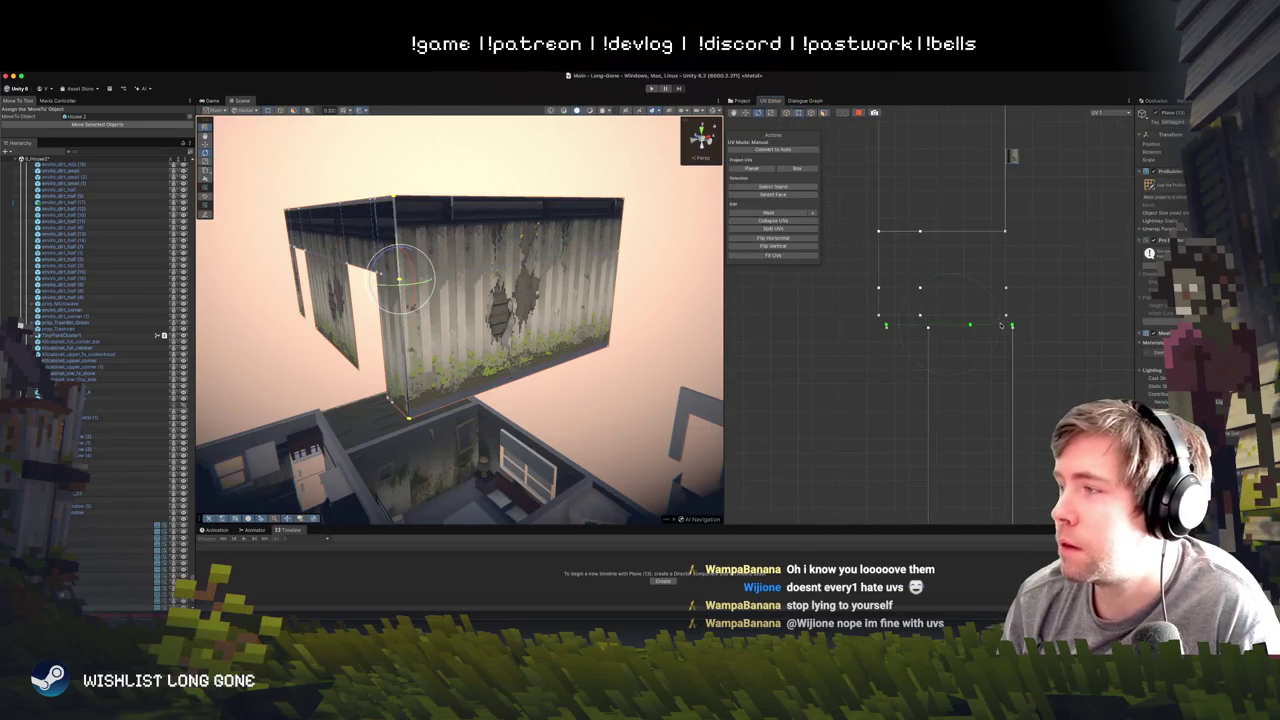
{"action": "mouse_move", "coordinate": [996, 315]}
{"action": "left_mouse_down"}
{"action": "mouse_move", "coordinate": [955, 272]}
{"action": "mouse_move", "coordinate": [737, 376]}
{"action": "left_mouse_up"}
{"action": "scroll", "coordinate": [1000, 300], "scroll_direction": "up", "scroll_amount": 3}
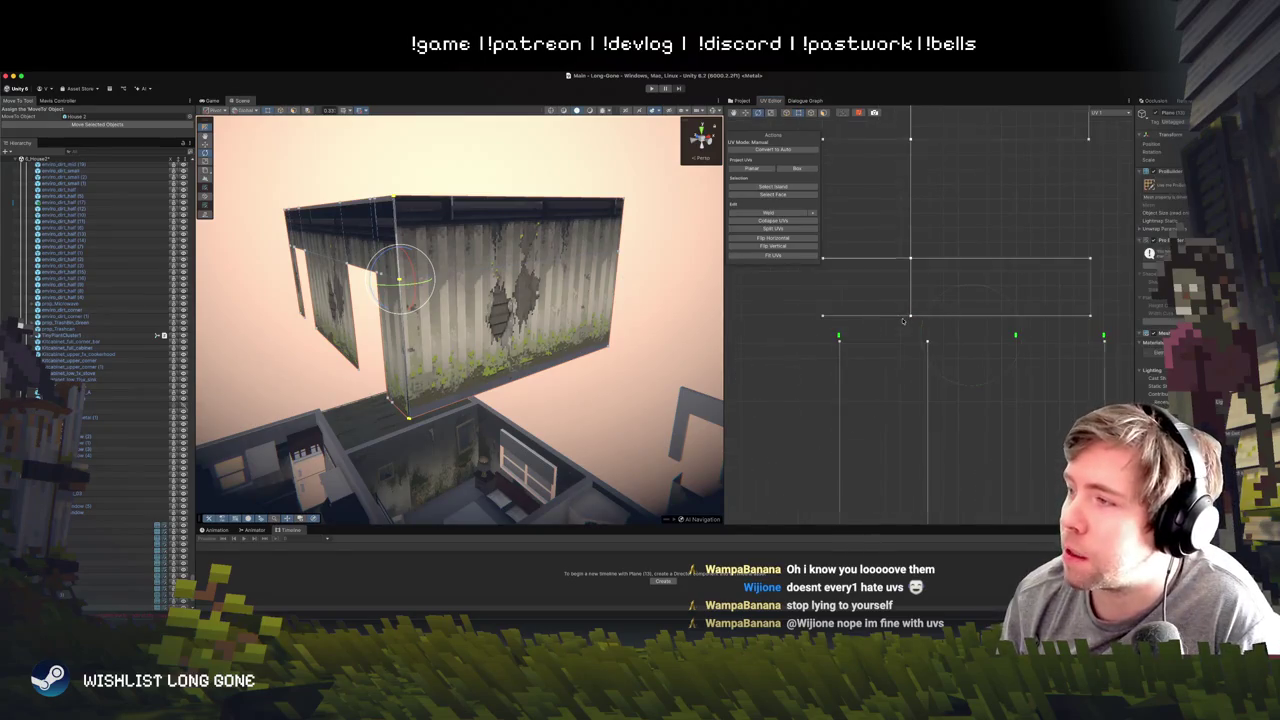
{"action": "scroll", "coordinate": [873, 398], "scroll_direction": "down", "scroll_amount": 3}
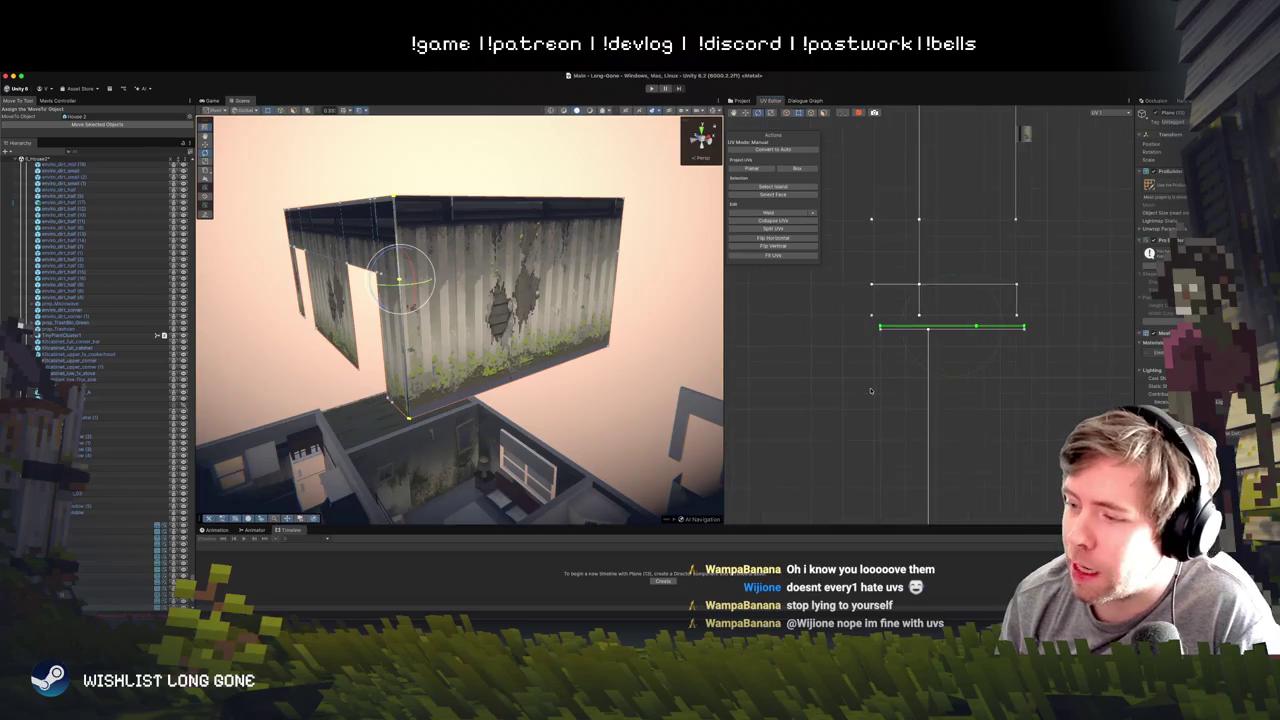
{"action": "left_click", "coordinate": [822, 114]}
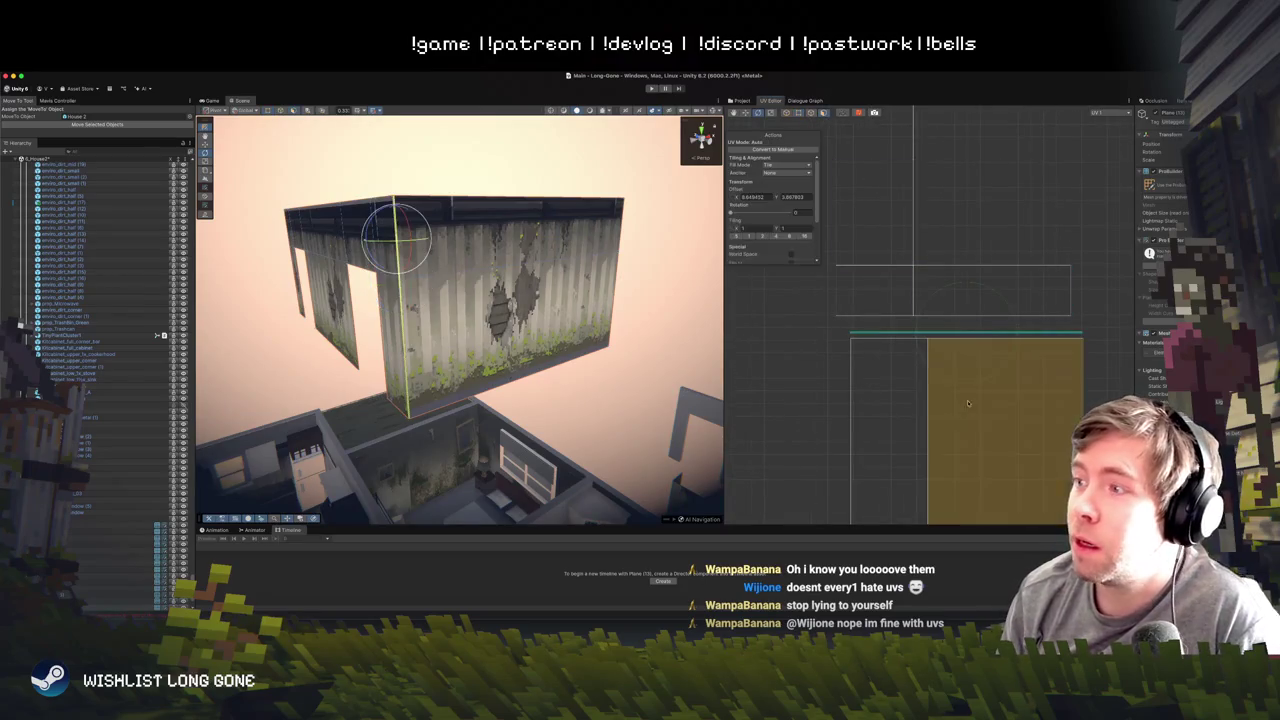
{"action": "left_click", "coordinate": [1020, 318]}
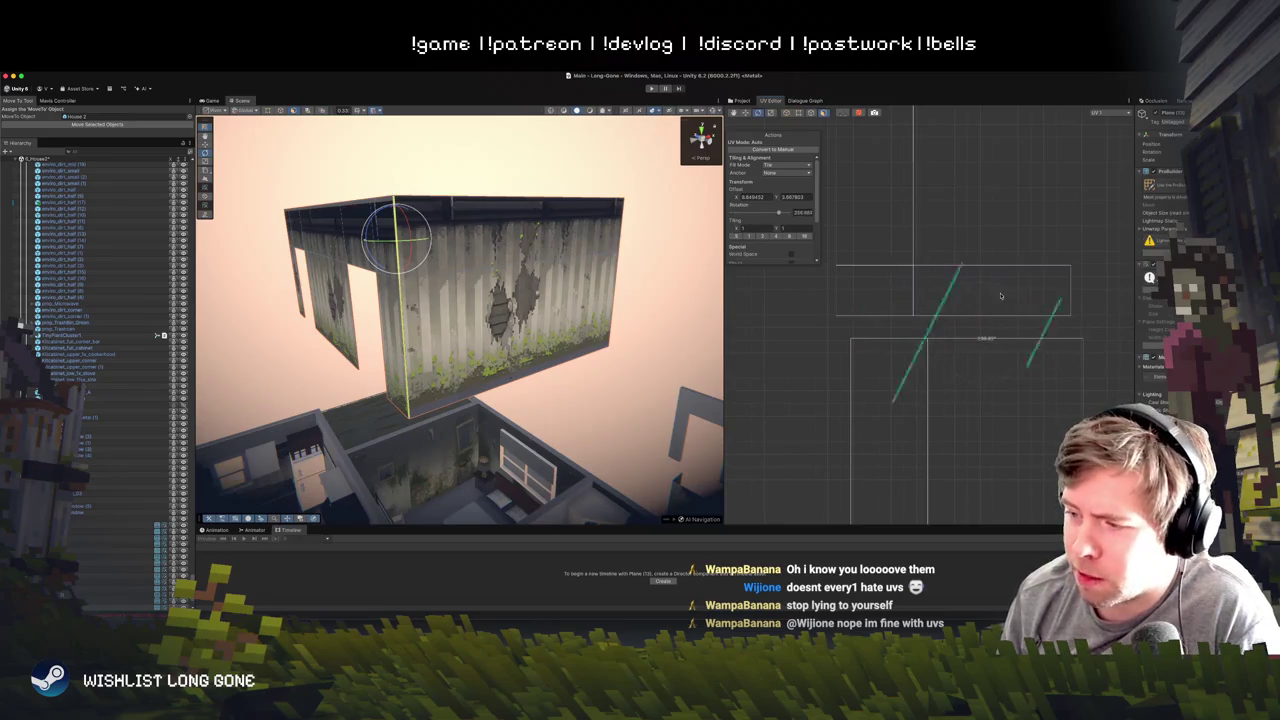
{"action": "key", "text": "super+z"}
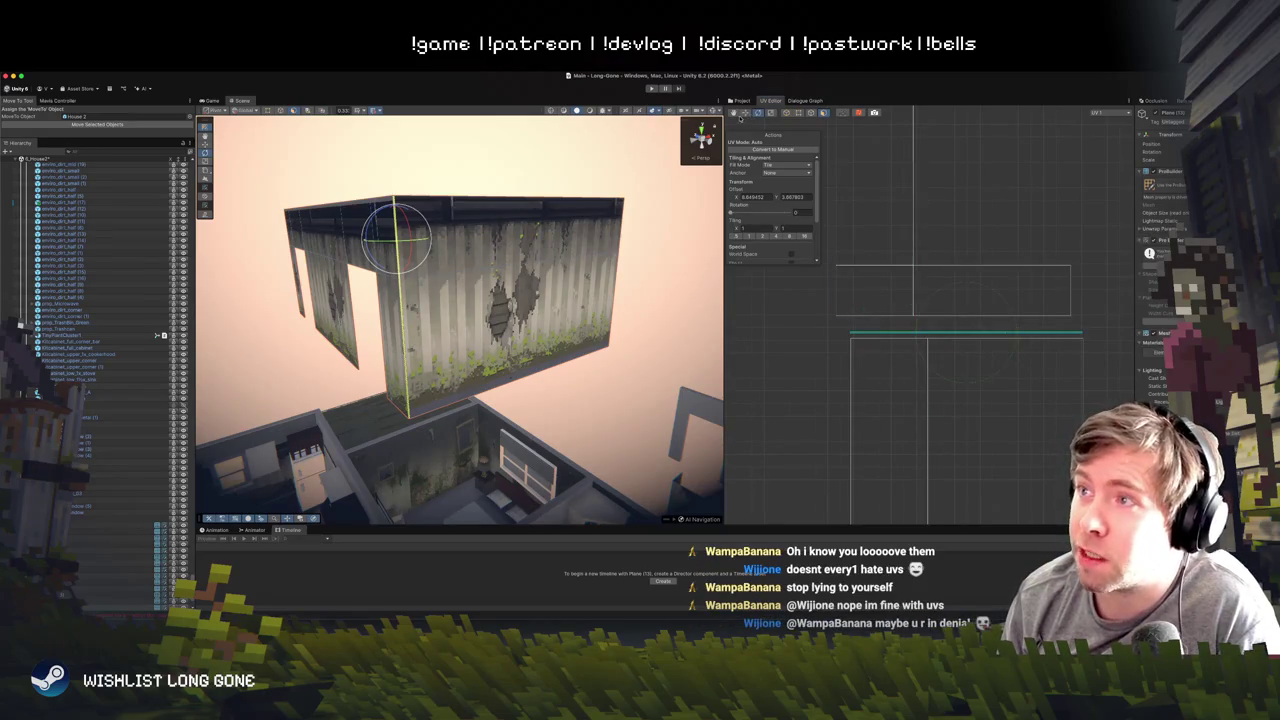
{"action": "left_click", "coordinate": [789, 114]}
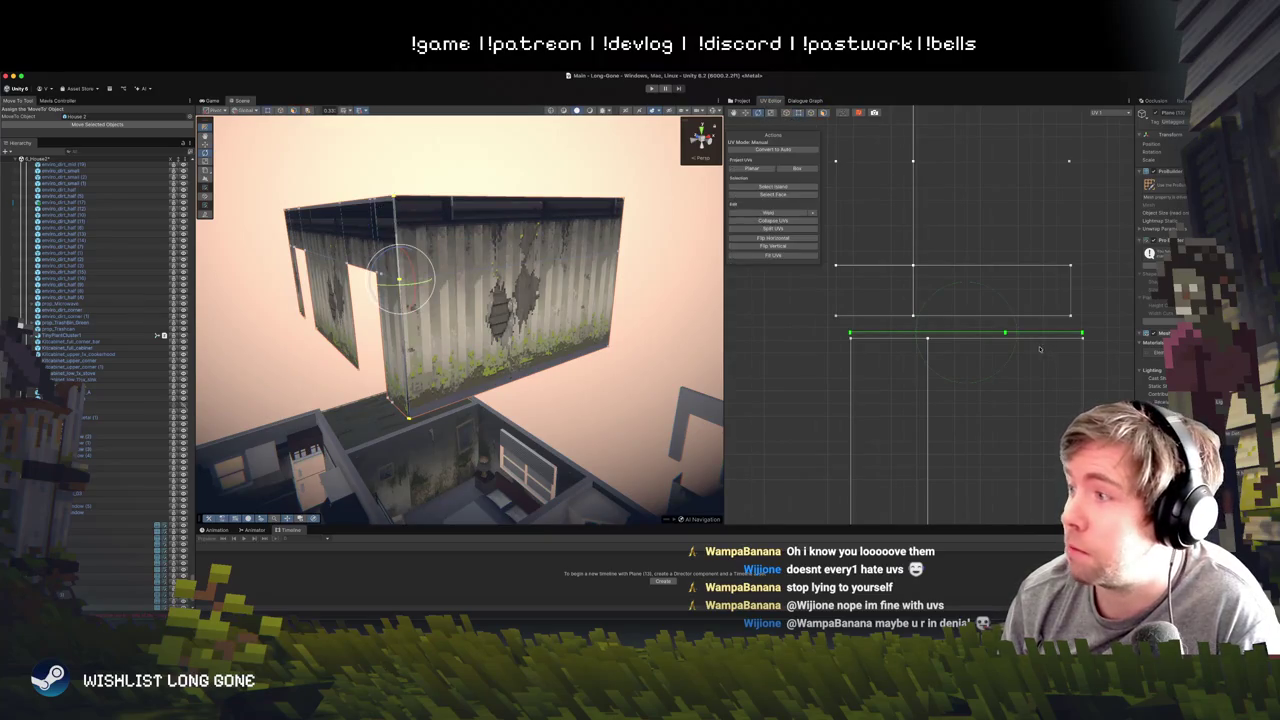
- Rotate the strip's bottom green UV edge through 150° and 180°, settling near 136.5°
{"action": "left_click_drag", "start_coordinate": [1014, 313], "coordinate": [840, 385]}
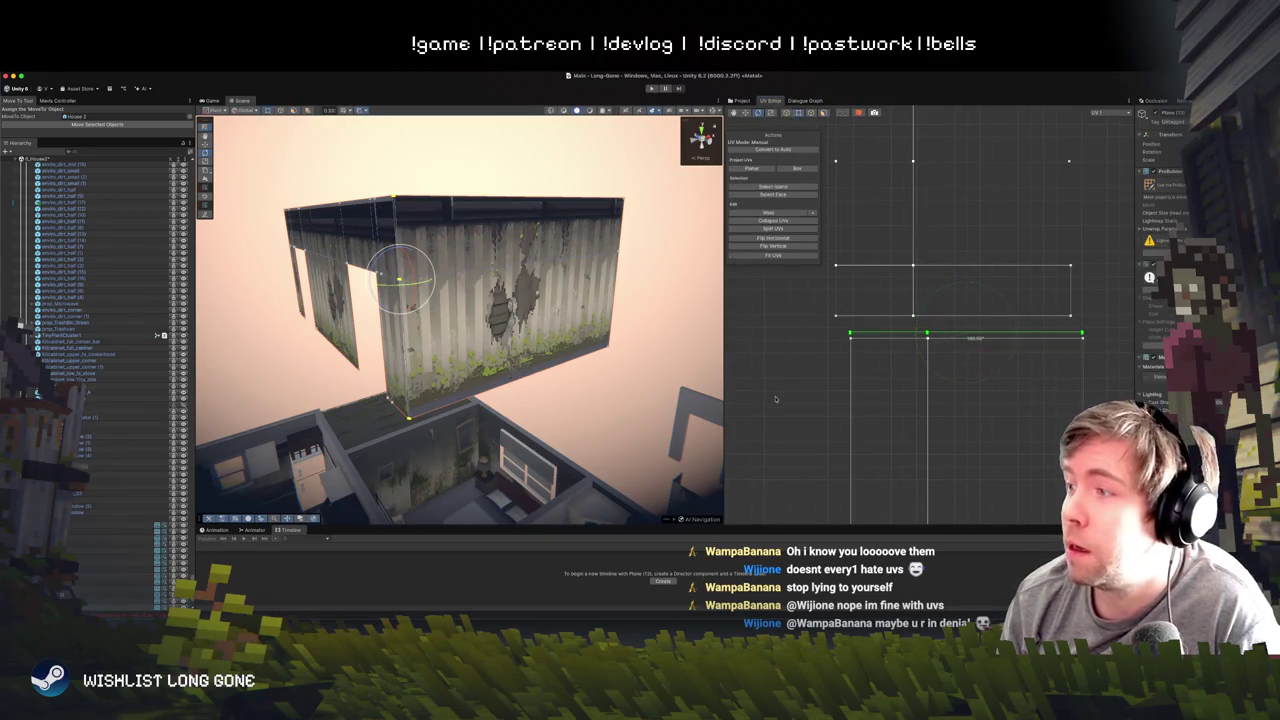
{"action": "scroll", "coordinate": [840, 384], "scroll_direction": "up", "scroll_amount": 3}
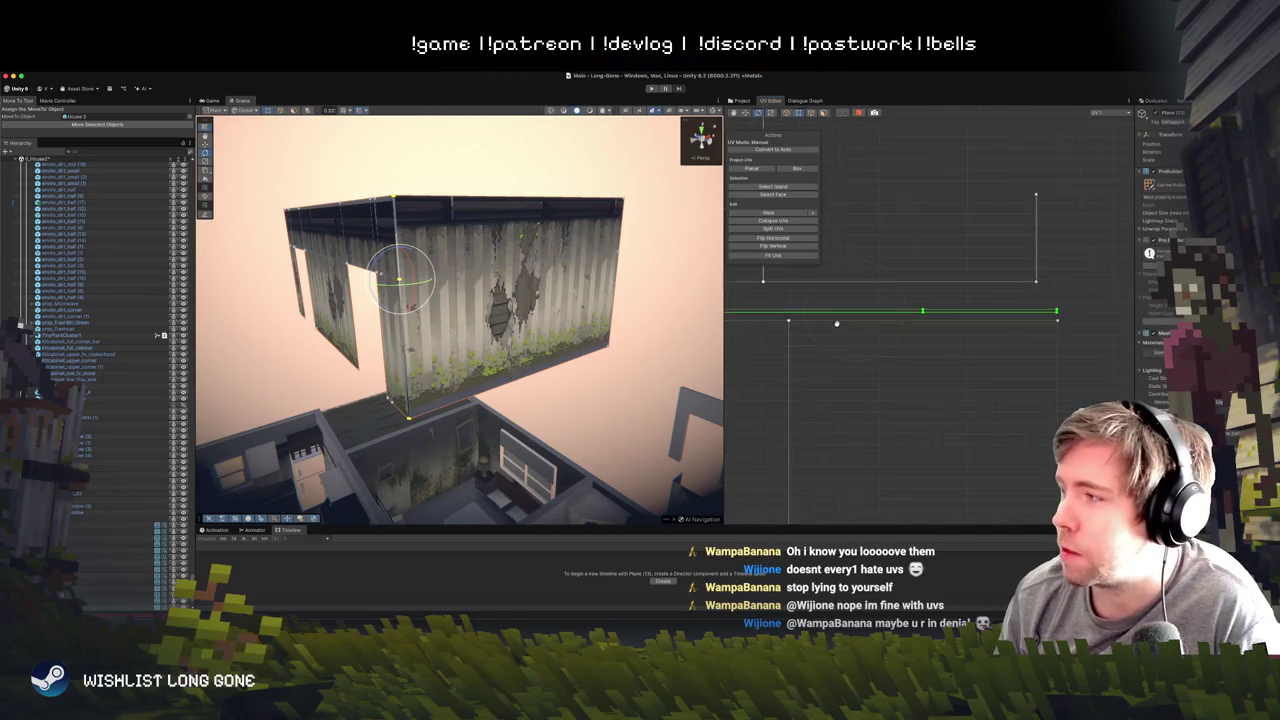
{"action": "key", "text": "w"}
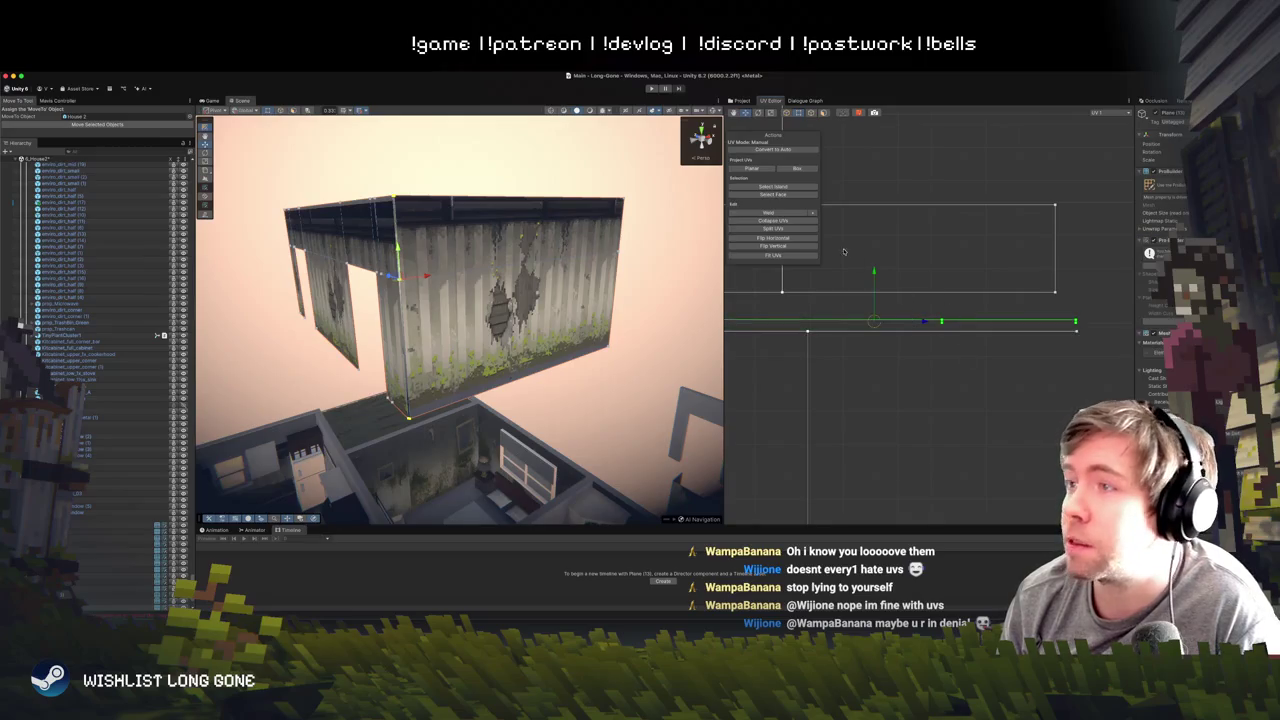
{"action": "key", "text": "e"}
{"action": "mouse_move", "coordinate": [917, 304]}
{"action": "left_mouse_down"}
{"action": "mouse_move", "coordinate": [910, 375]}
{"action": "mouse_move", "coordinate": [880, 425]}
{"action": "mouse_move", "coordinate": [766, 431]}
{"action": "mouse_move", "coordinate": [709, 416]}
{"action": "left_mouse_up"}
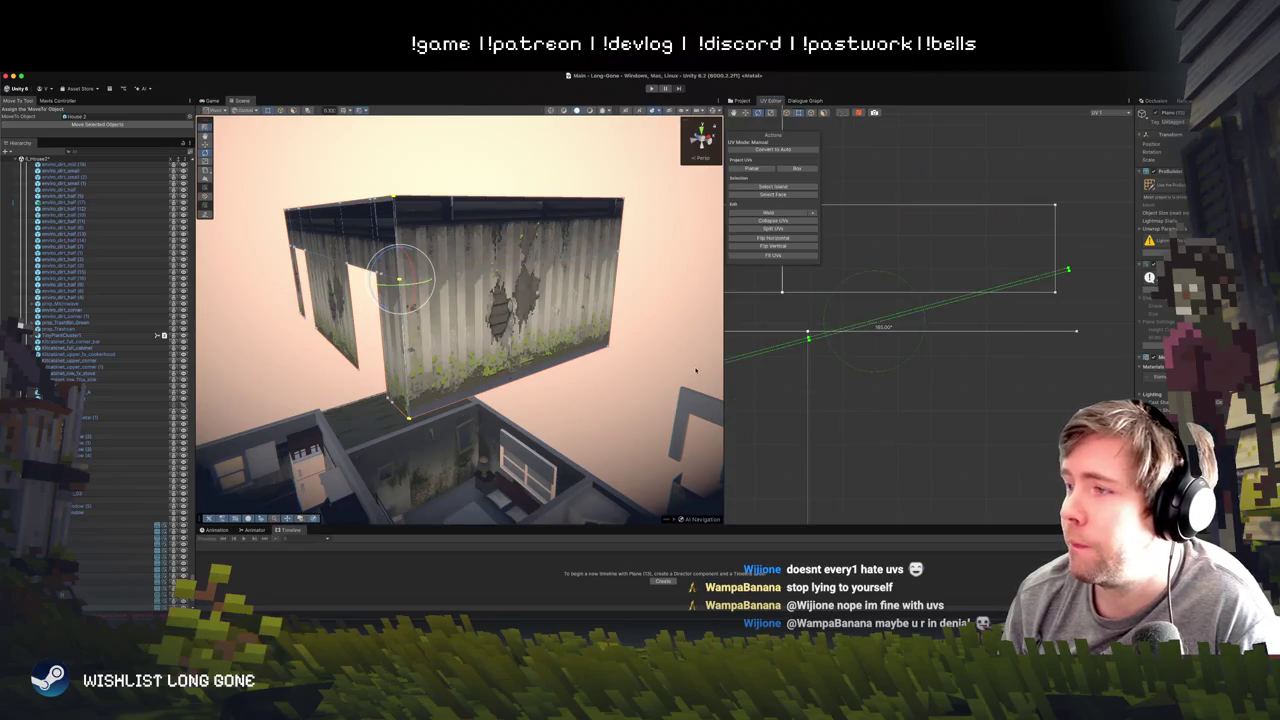
{"action": "left_click_drag", "start_coordinate": [586, 378], "coordinate": [789, 360]}
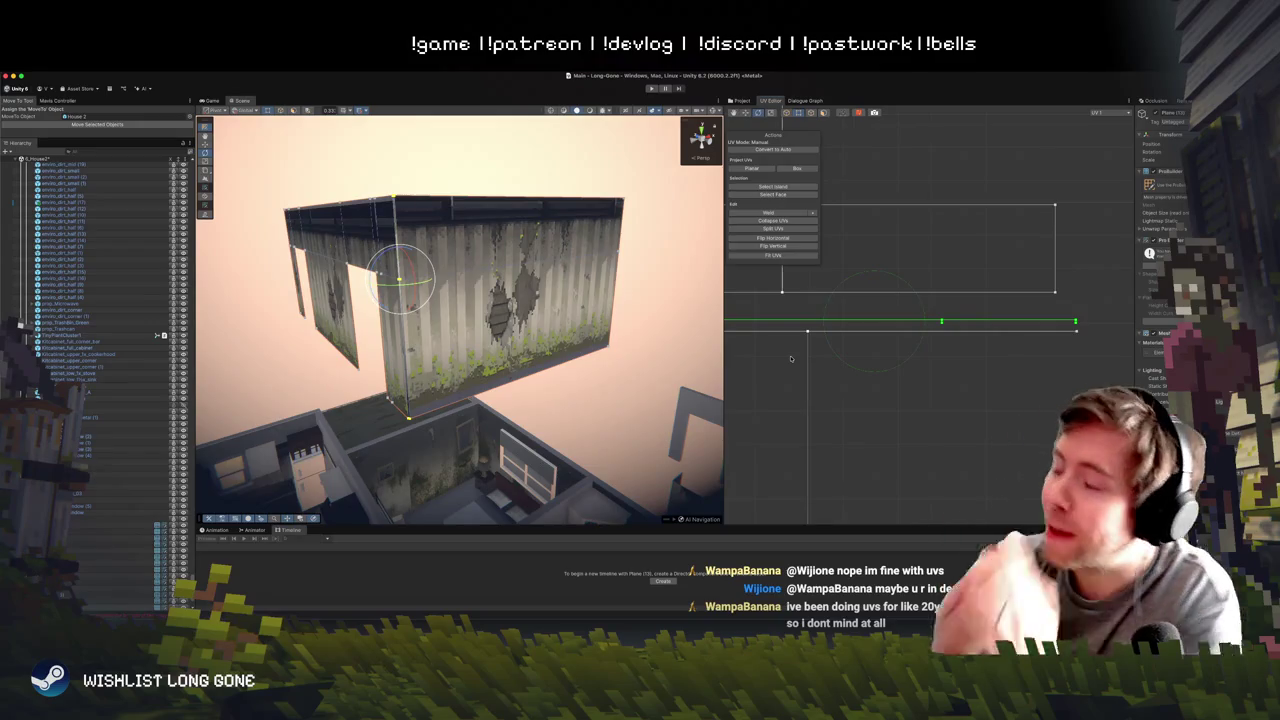
{"action": "mouse_move", "coordinate": [921, 306]}
{"action": "left_mouse_down"}
{"action": "mouse_move", "coordinate": [898, 370]}
{"action": "mouse_move", "coordinate": [815, 376]}
{"action": "mouse_move", "coordinate": [810, 348]}
{"action": "left_mouse_up"}
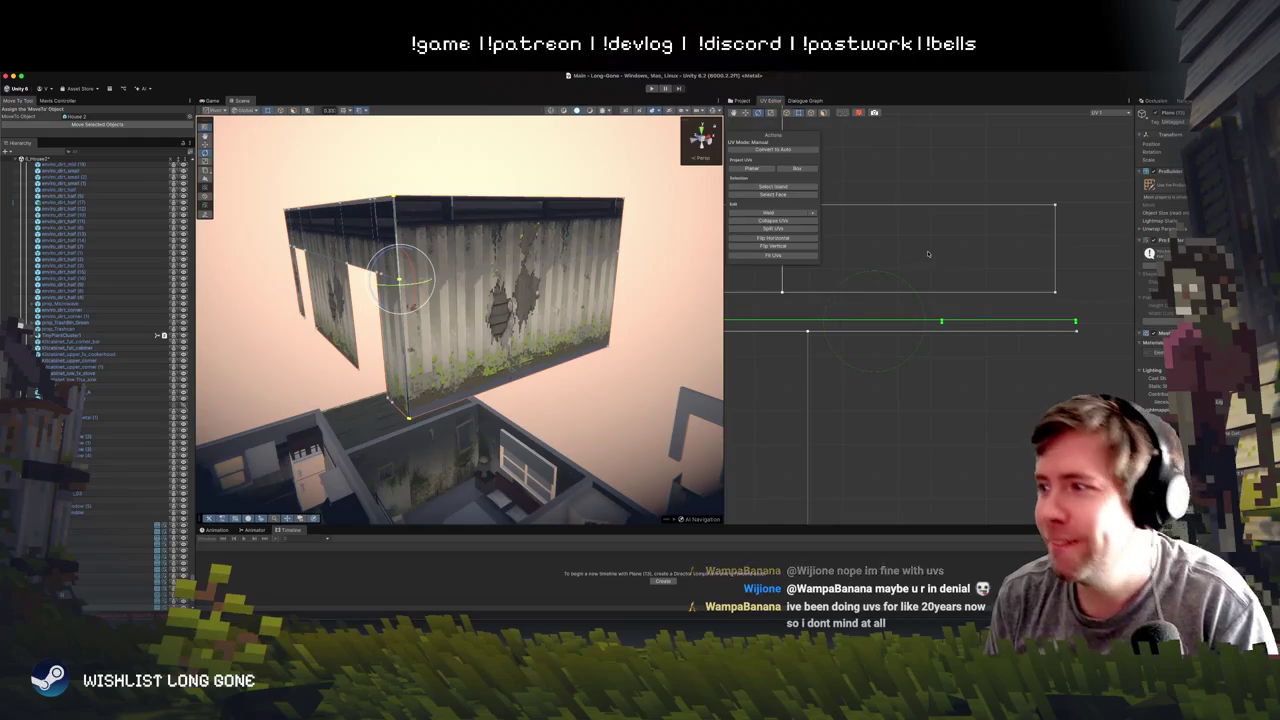
{"action": "key", "text": "w"}
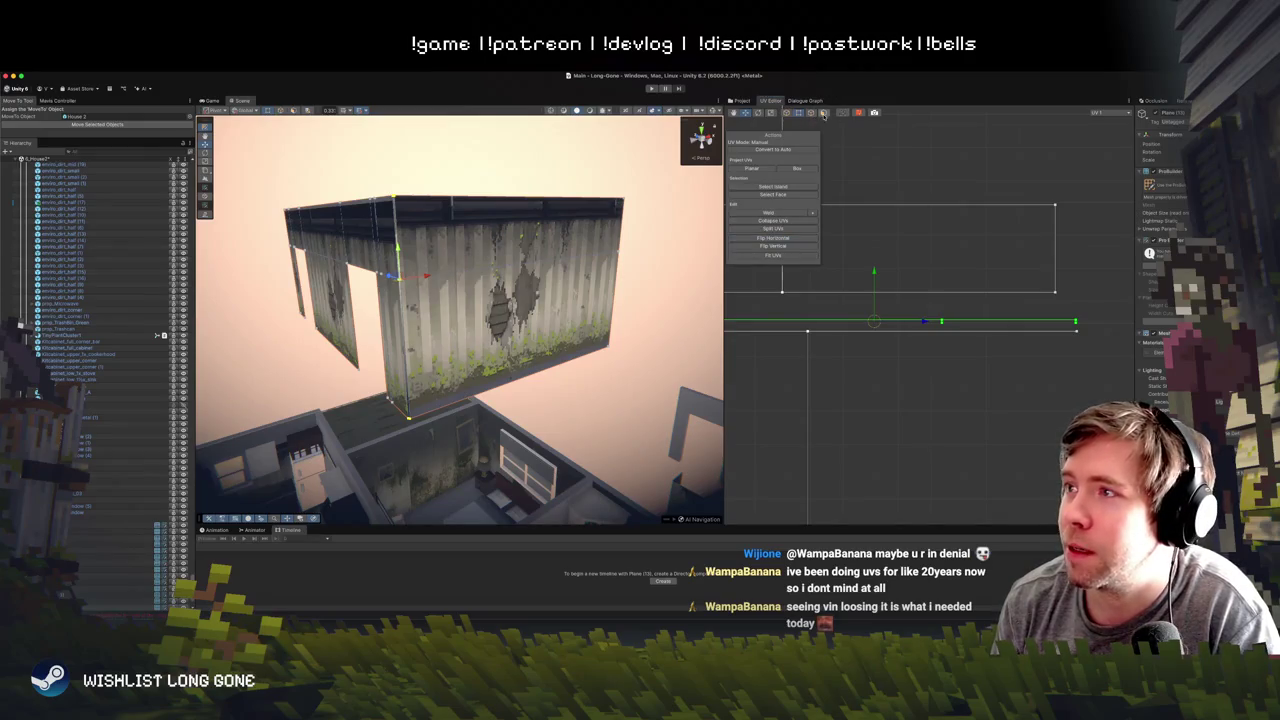
{"action": "left_click", "coordinate": [955, 324]}
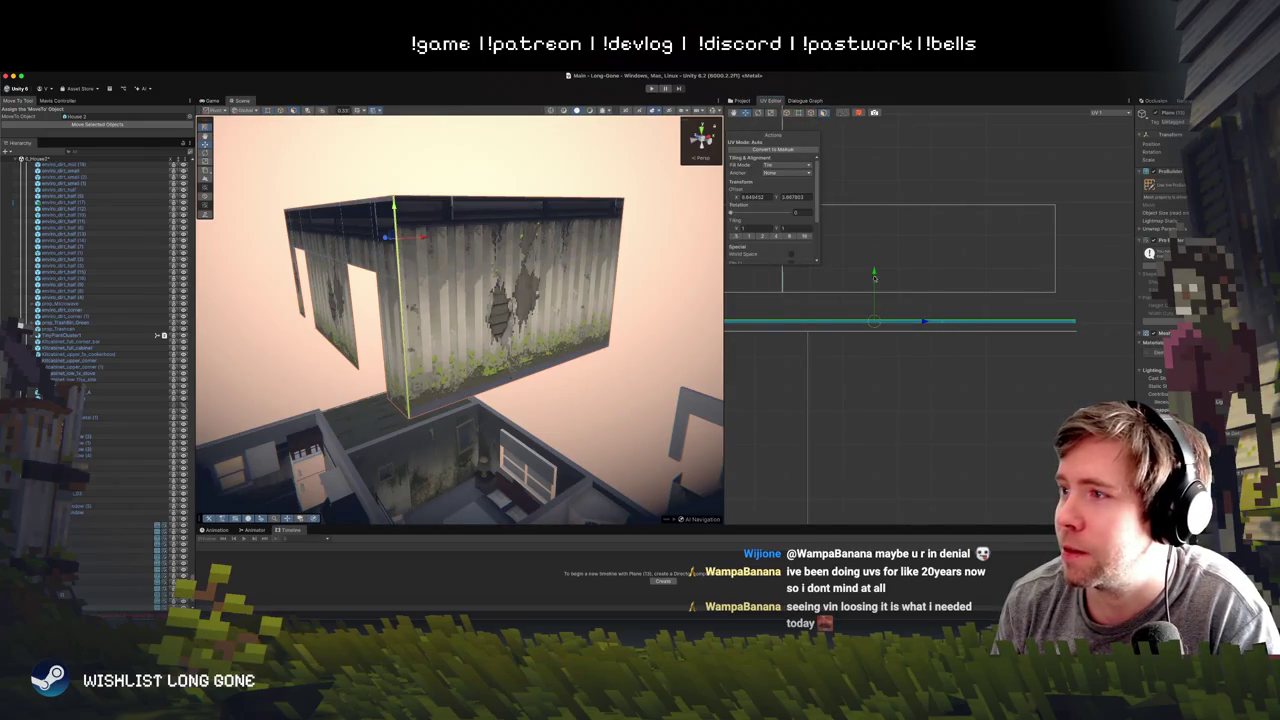
- Try selecting the large UV face and bottom strip, then switch to UV edge selection
{"action": "scroll", "coordinate": [767, 216], "scroll_direction": "down", "scroll_amount": 3}
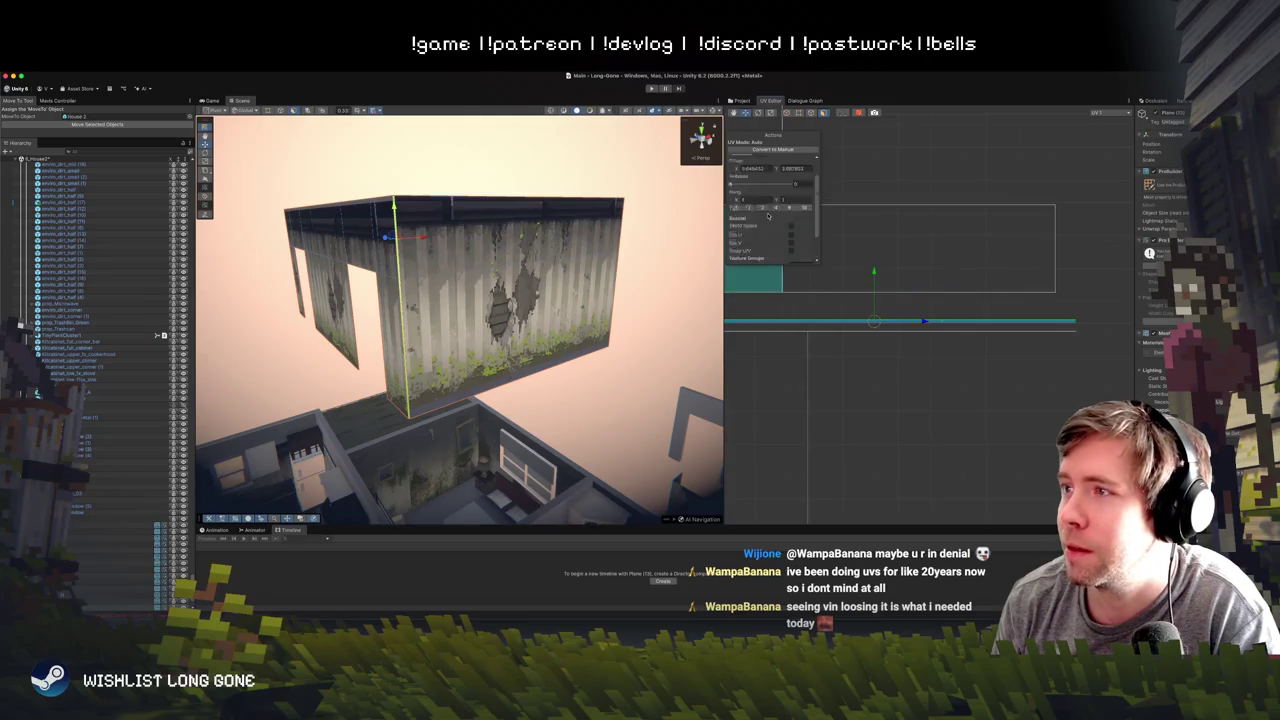
{"action": "left_click", "coordinate": [934, 287]}
{"action": "left_click", "coordinate": [930, 305]}
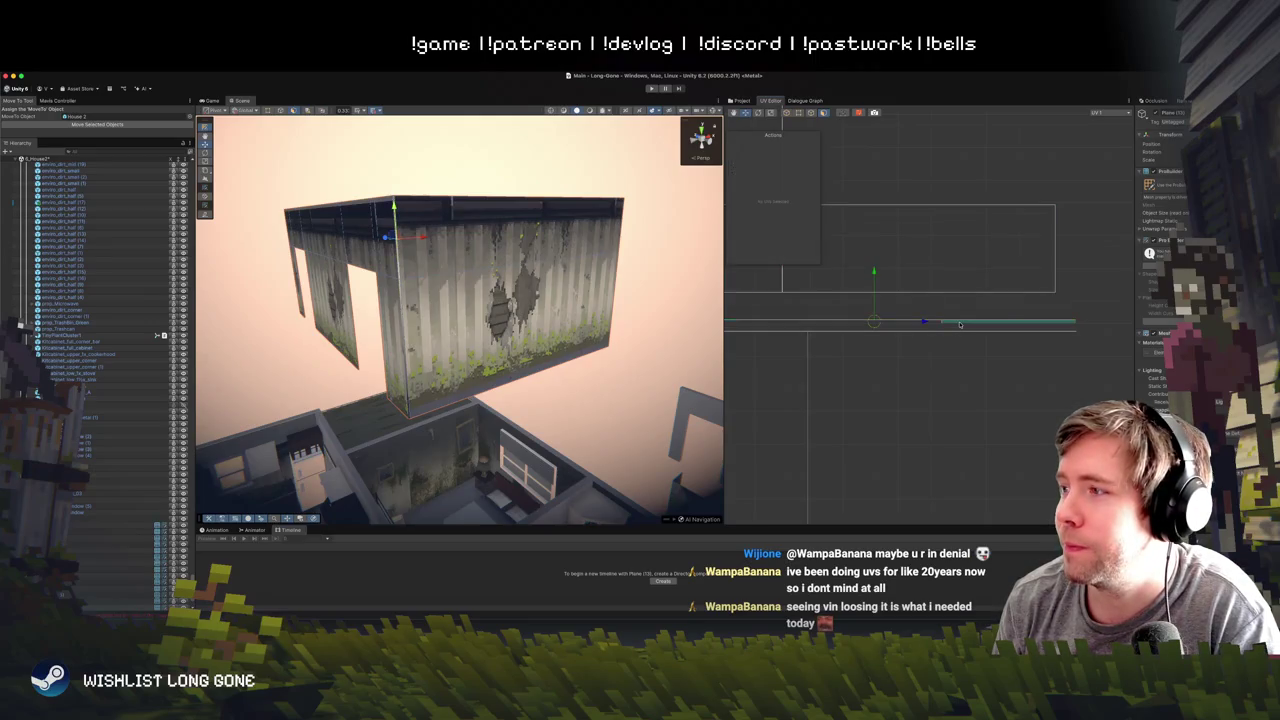
{"action": "left_click", "coordinate": [912, 322]}
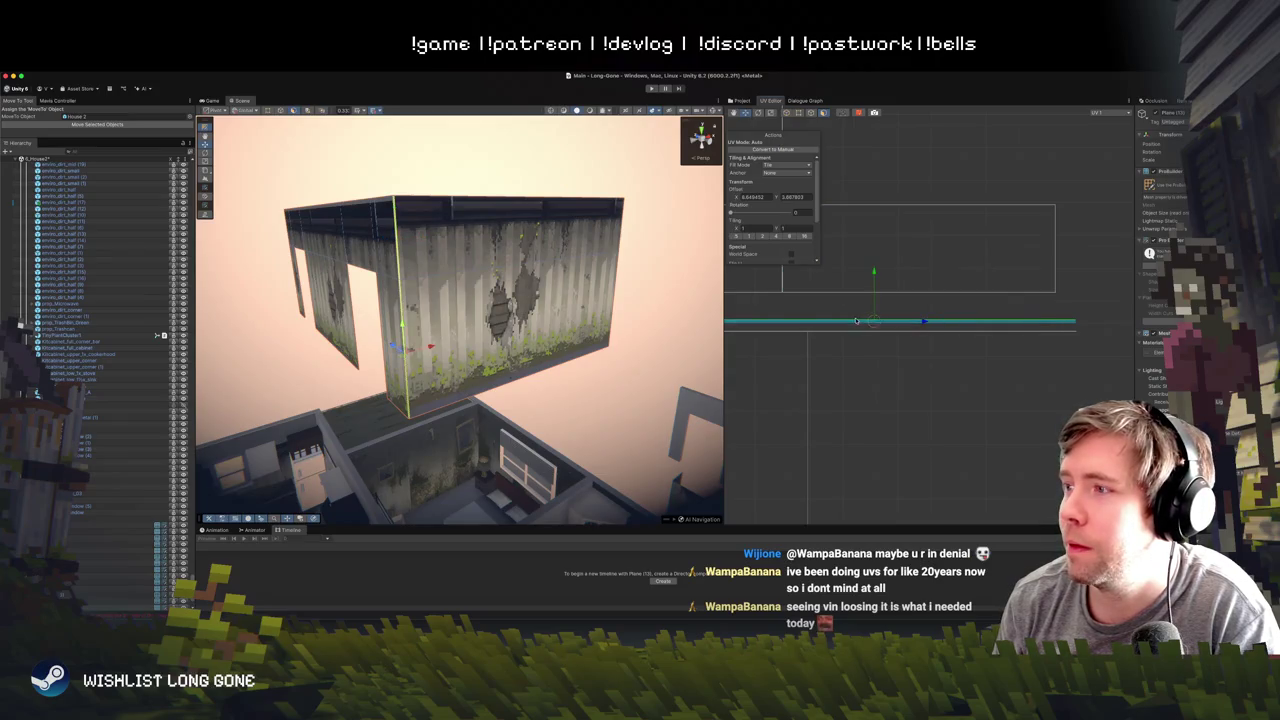
{"action": "left_click", "coordinate": [794, 276], "text": "shift"}
{"action": "left_click", "coordinate": [794, 276], "text": "shift"}
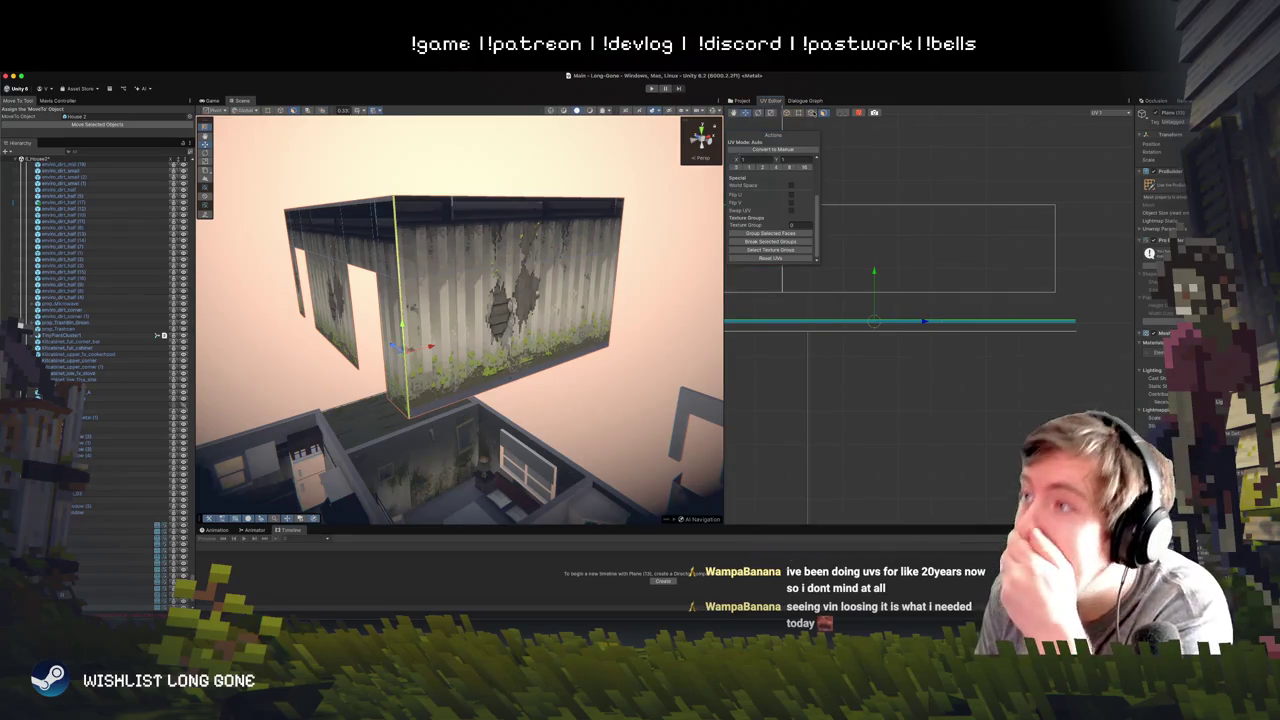
{"action": "left_click", "coordinate": [802, 114]}
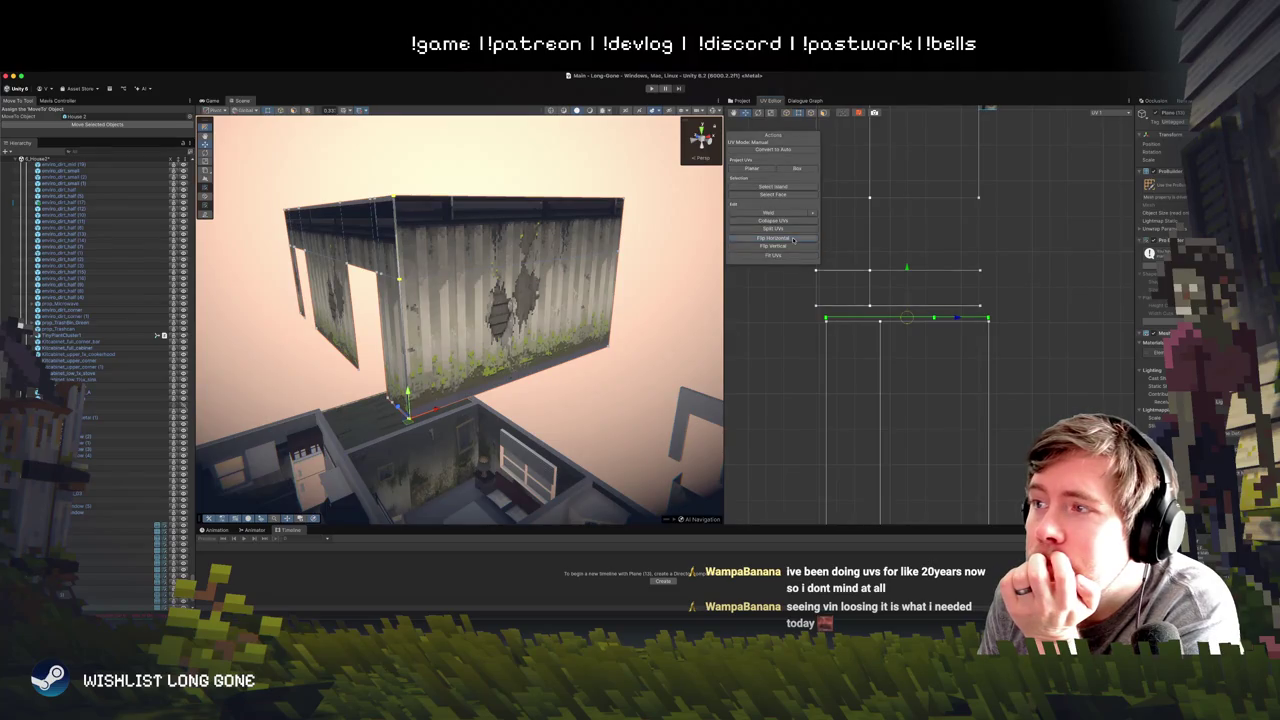
{"action": "left_click", "coordinate": [787, 348]}
{"action": "scroll", "coordinate": [872, 318], "scroll_direction": "up", "scroll_amount": 2}
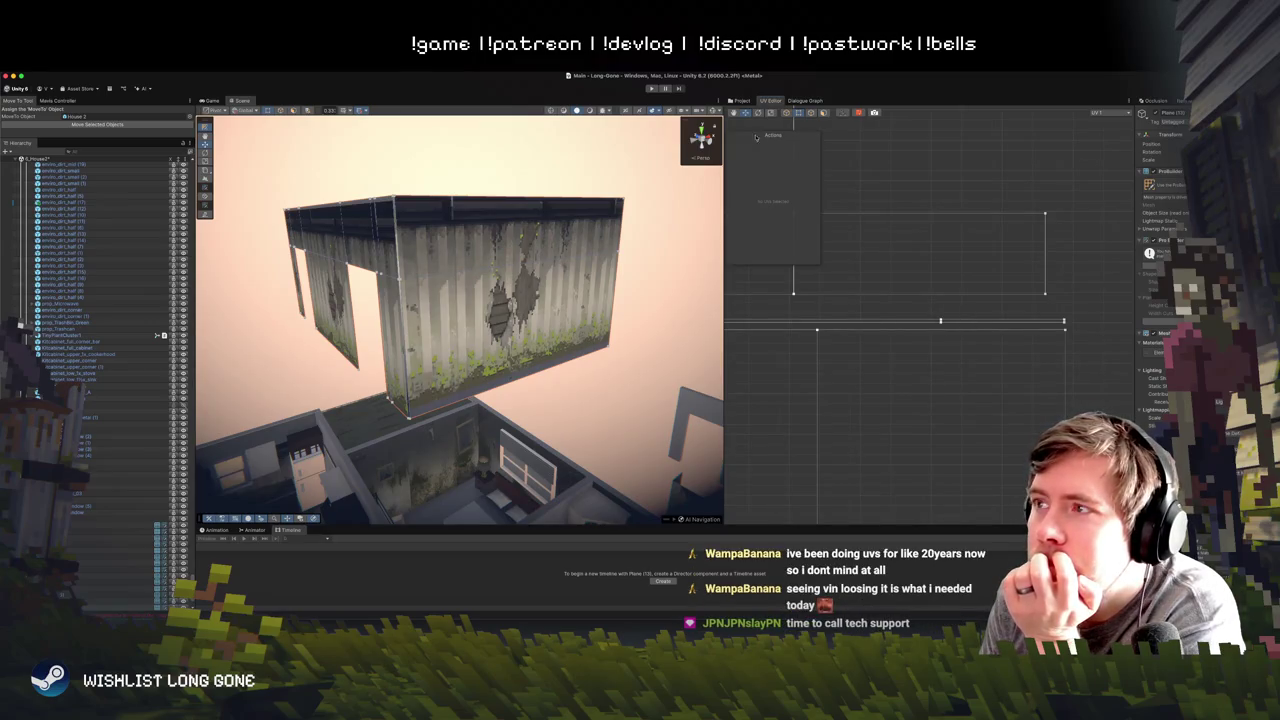
- Move the cyan UV edge up, then nudge it slightly back down
{"action": "left_click", "coordinate": [990, 321]}
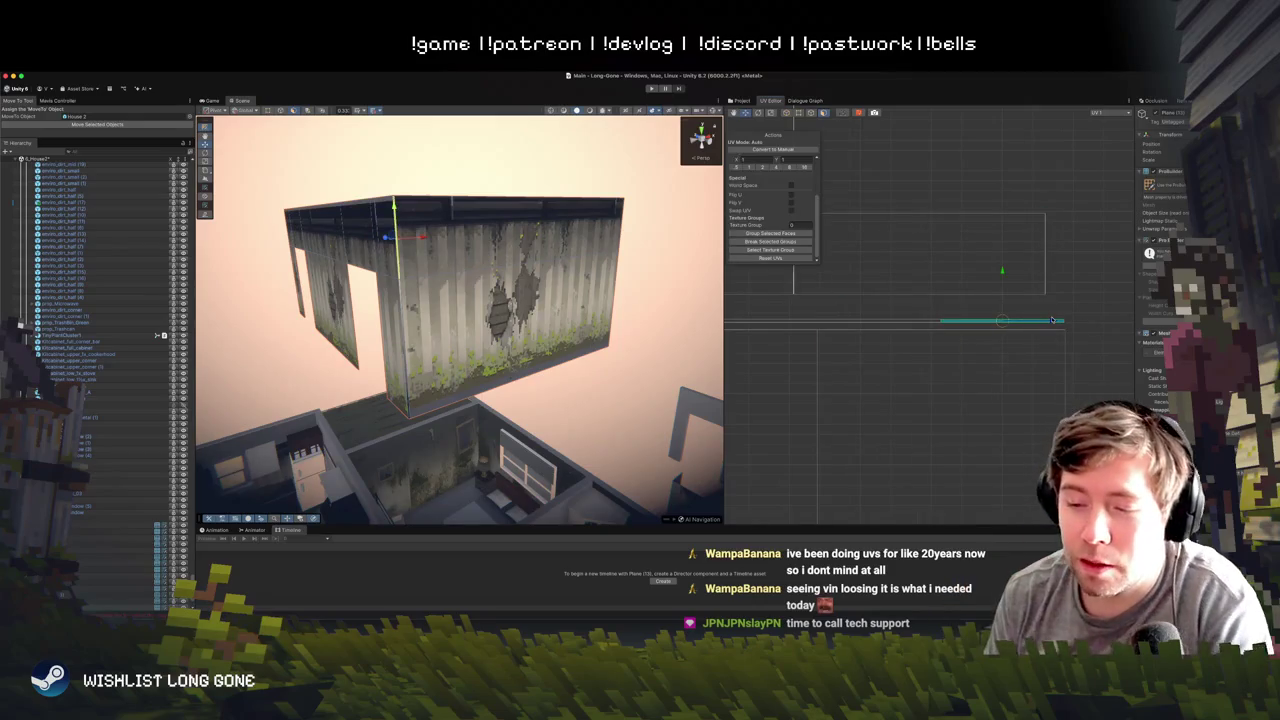
{"action": "scroll", "coordinate": [1038, 317], "scroll_direction": "up", "scroll_amount": 3}
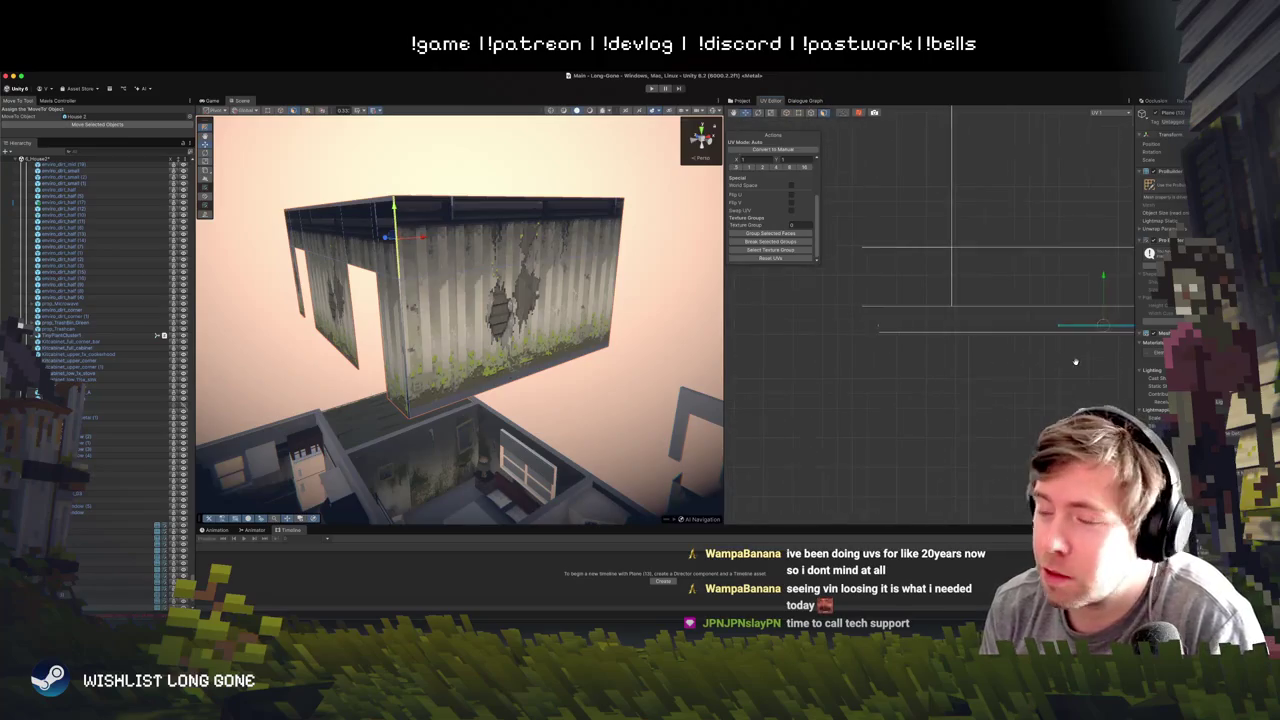
{"action": "mouse_move", "coordinate": [1104, 334]}
{"action": "left_mouse_down"}
{"action": "mouse_move", "coordinate": [1050, 348]}
{"action": "mouse_move", "coordinate": [801, 341]}
{"action": "left_mouse_up"}
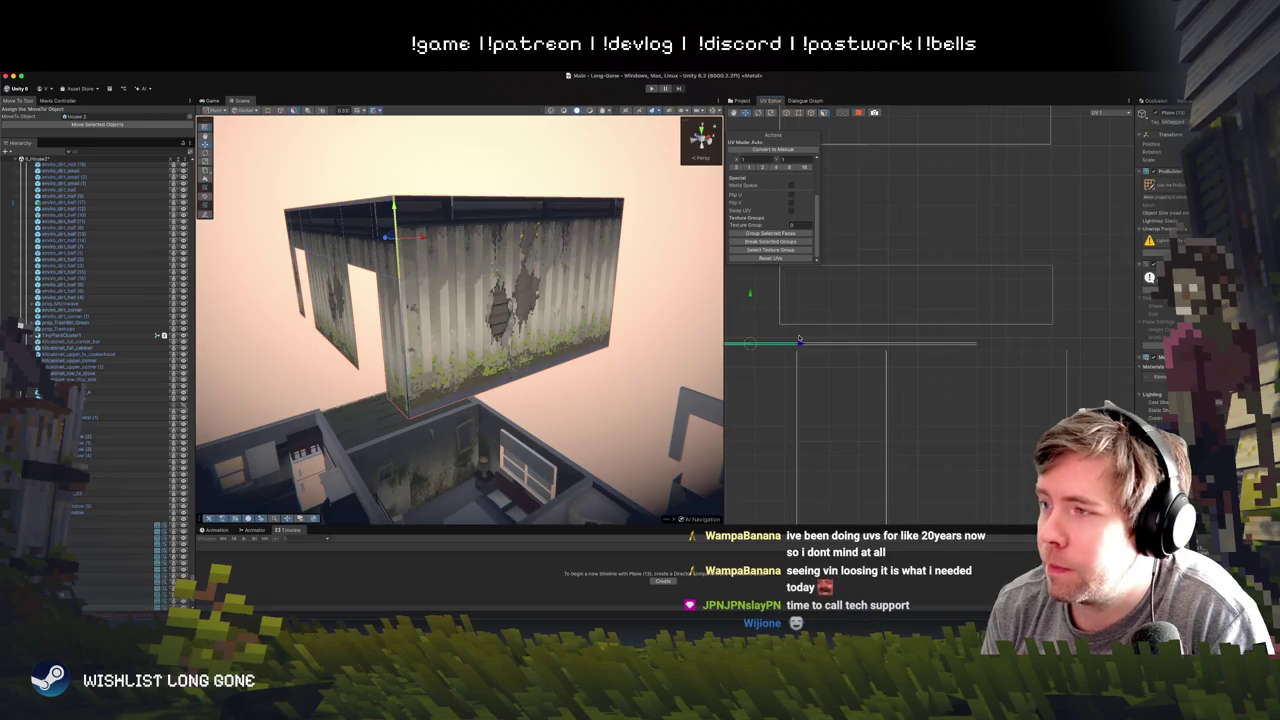
{"action": "scroll", "coordinate": [799, 340], "scroll_direction": "up", "scroll_amount": 5}
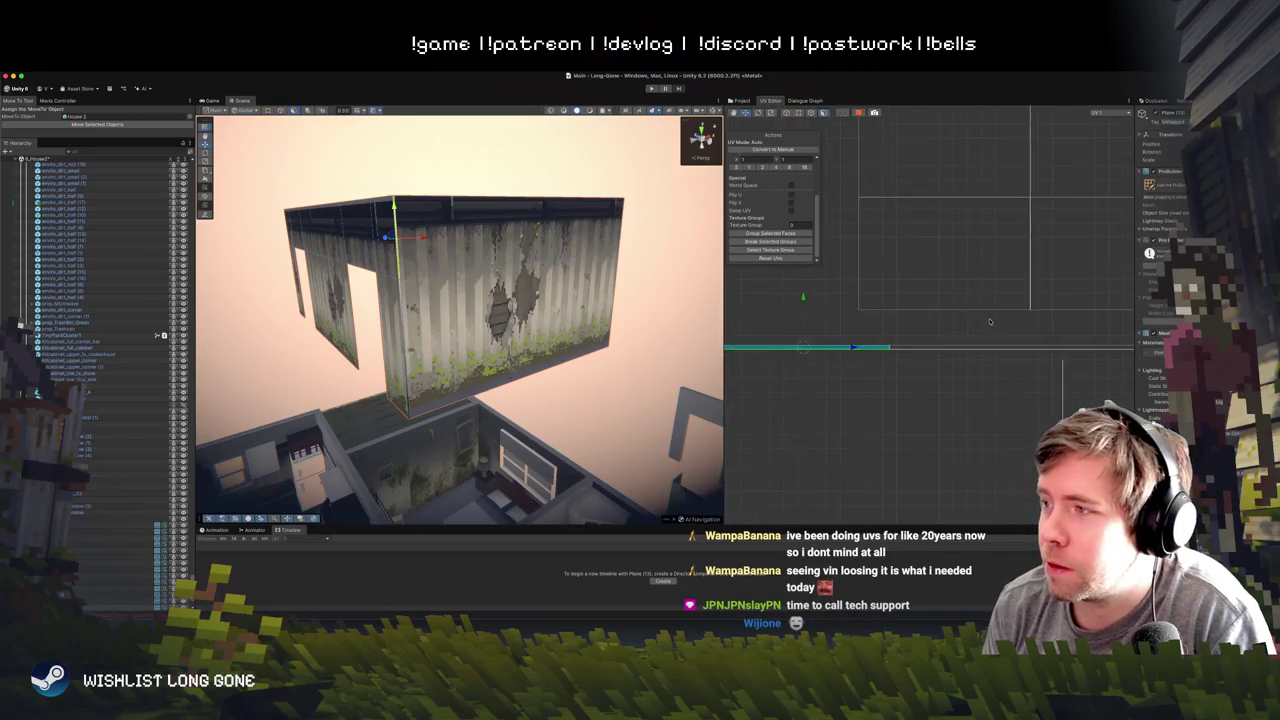
{"action": "scroll", "coordinate": [850, 360], "scroll_direction": "up", "scroll_amount": 3}
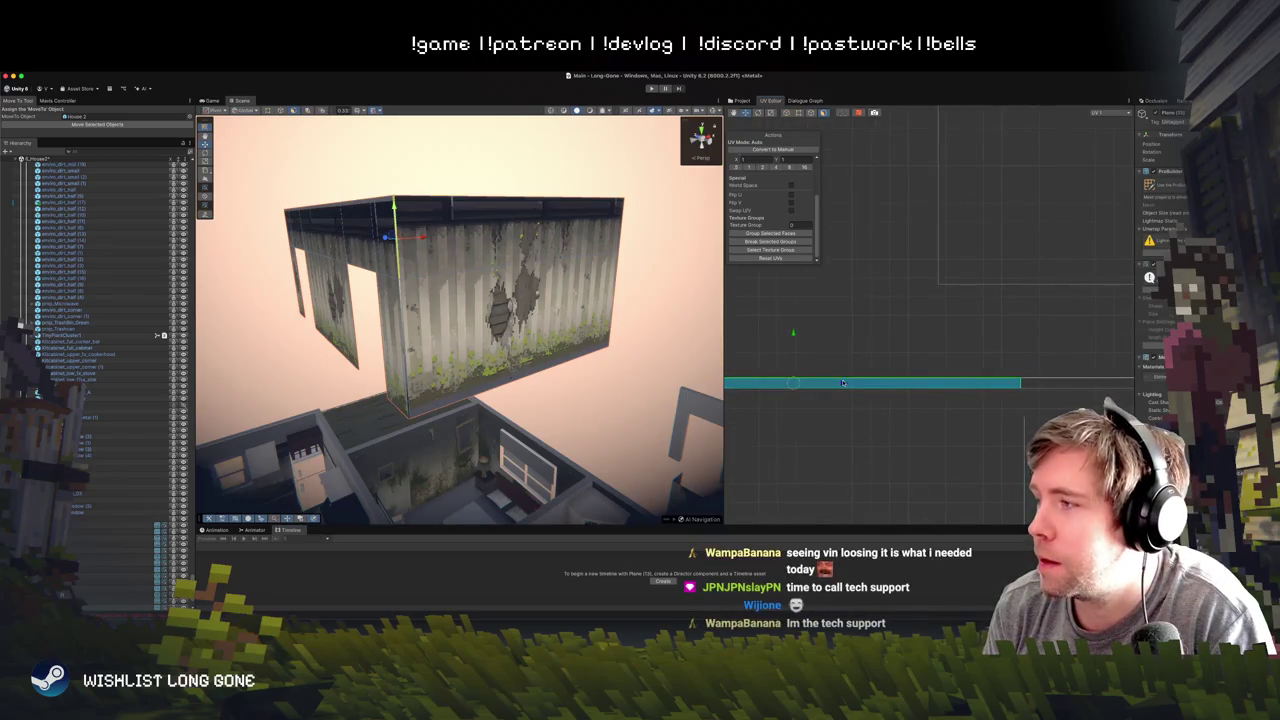
{"action": "mouse_move", "coordinate": [1039, 379]}
{"action": "left_mouse_down"}
{"action": "mouse_move", "coordinate": [903, 338]}
{"action": "mouse_move", "coordinate": [1064, 339]}
{"action": "left_mouse_up"}
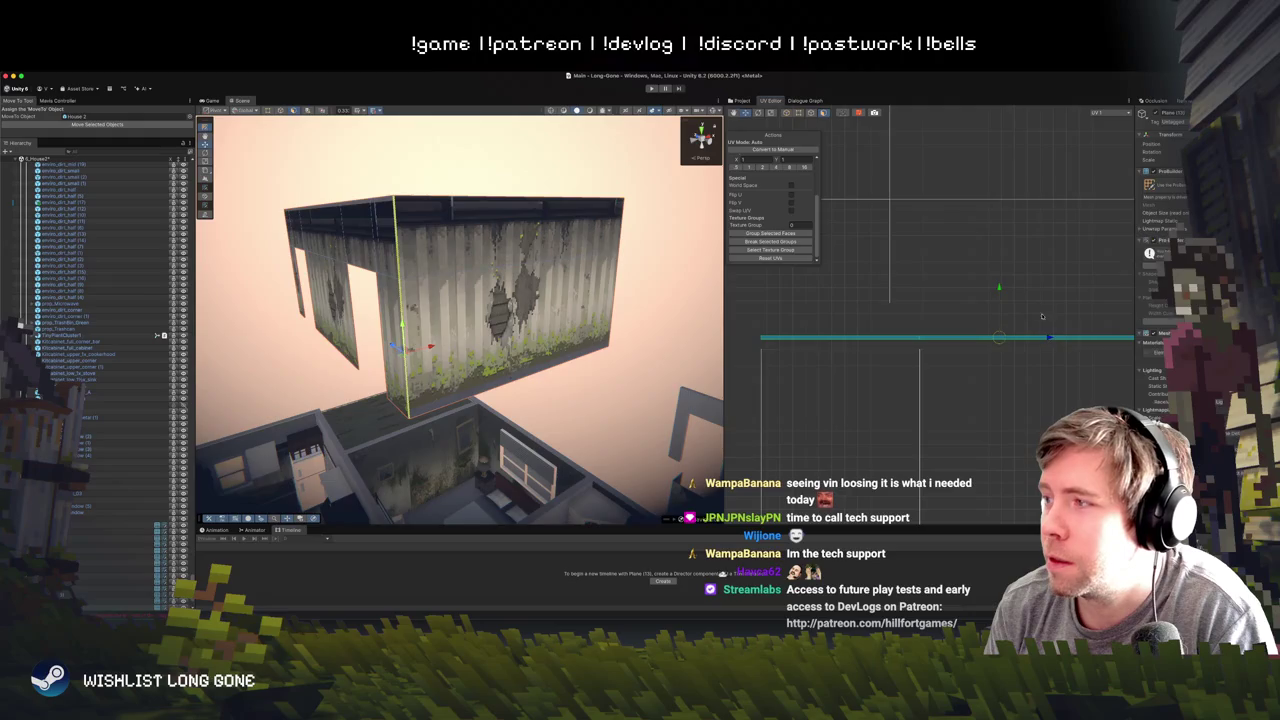
{"action": "left_click_drag", "start_coordinate": [997, 288], "coordinate": [999, 298]}
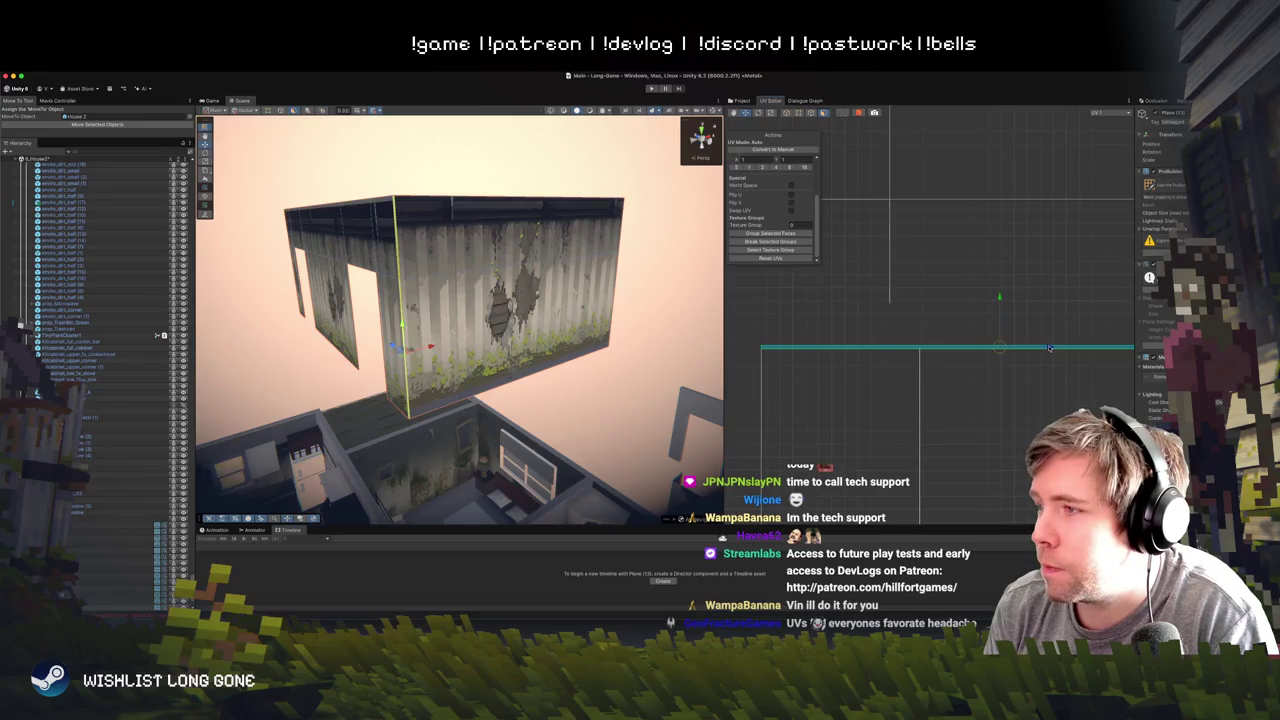
{"action": "left_click", "coordinate": [1049, 347]}
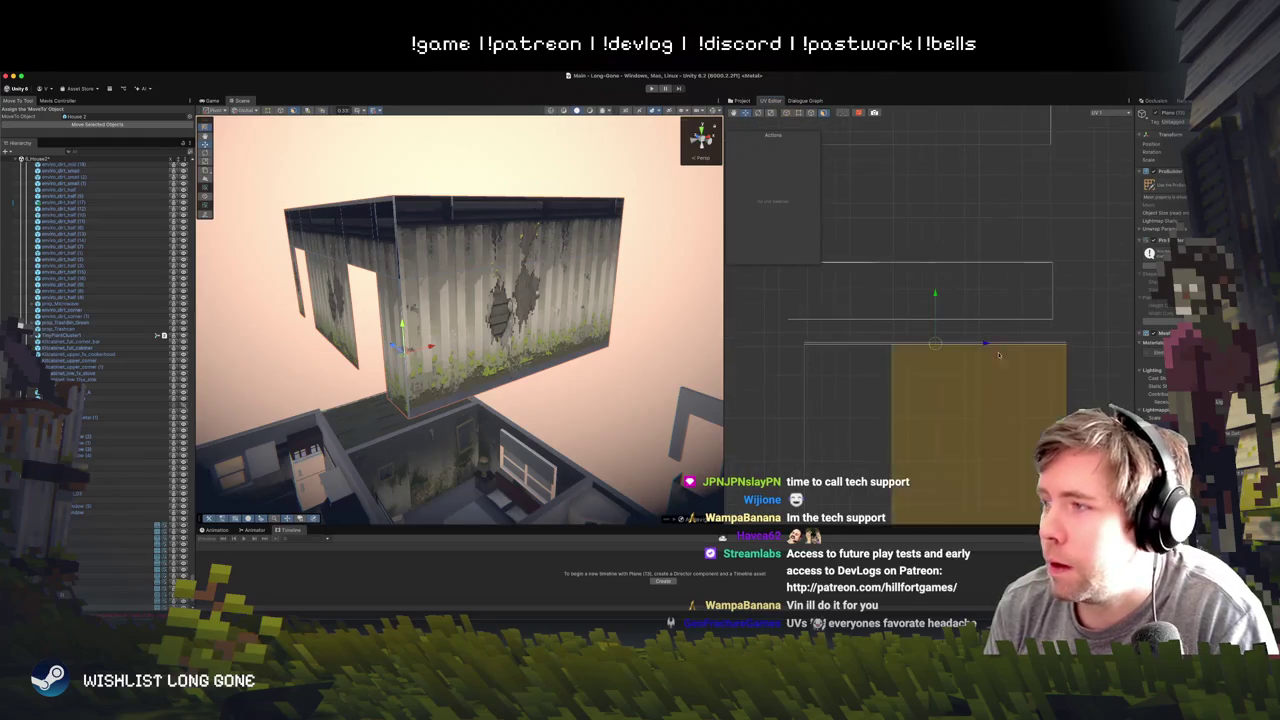
- Rotate a wall face edge's UVs to 180°
{"action": "mouse_move", "coordinate": [480, 290]}
{"action": "left_mouse_down"}
{"action": "mouse_move", "coordinate": [455, 292]}
{"action": "mouse_move", "coordinate": [499, 273]}
{"action": "mouse_move", "coordinate": [437, 243]}
{"action": "mouse_move", "coordinate": [570, 268]}
{"action": "left_mouse_up"}
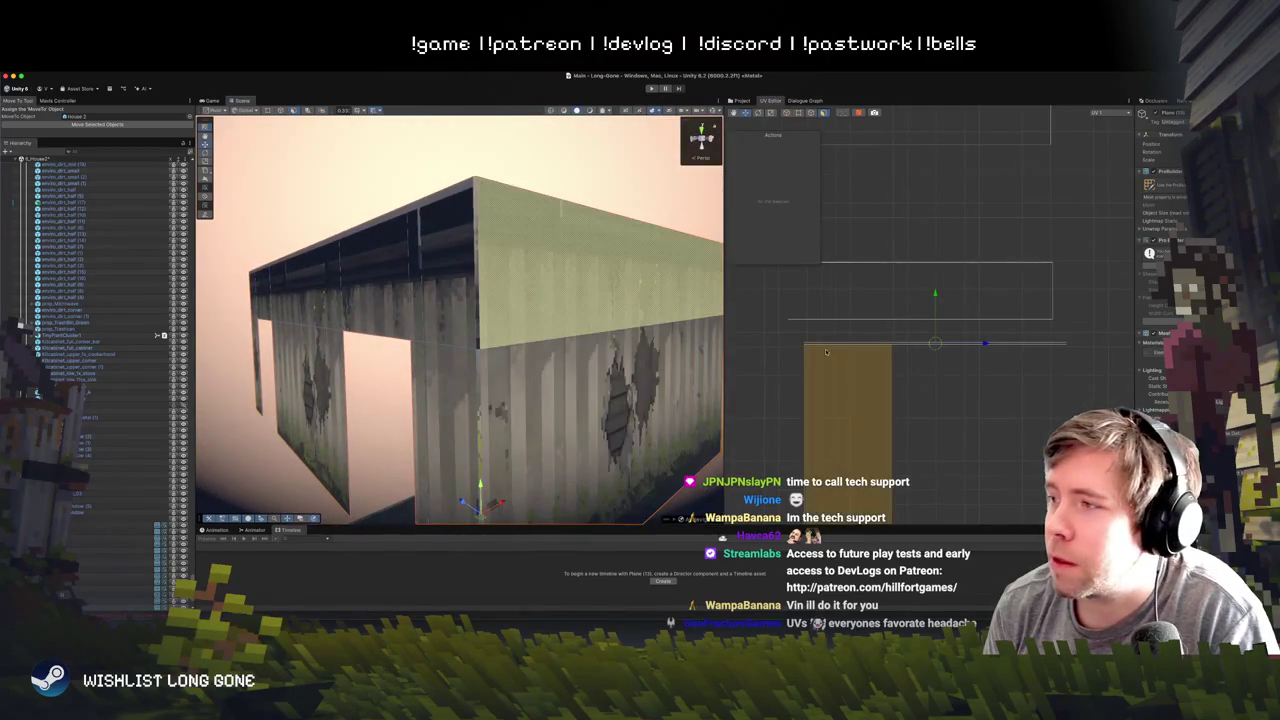
{"action": "left_click", "coordinate": [860, 347]}
{"action": "left_click", "coordinate": [862, 344]}
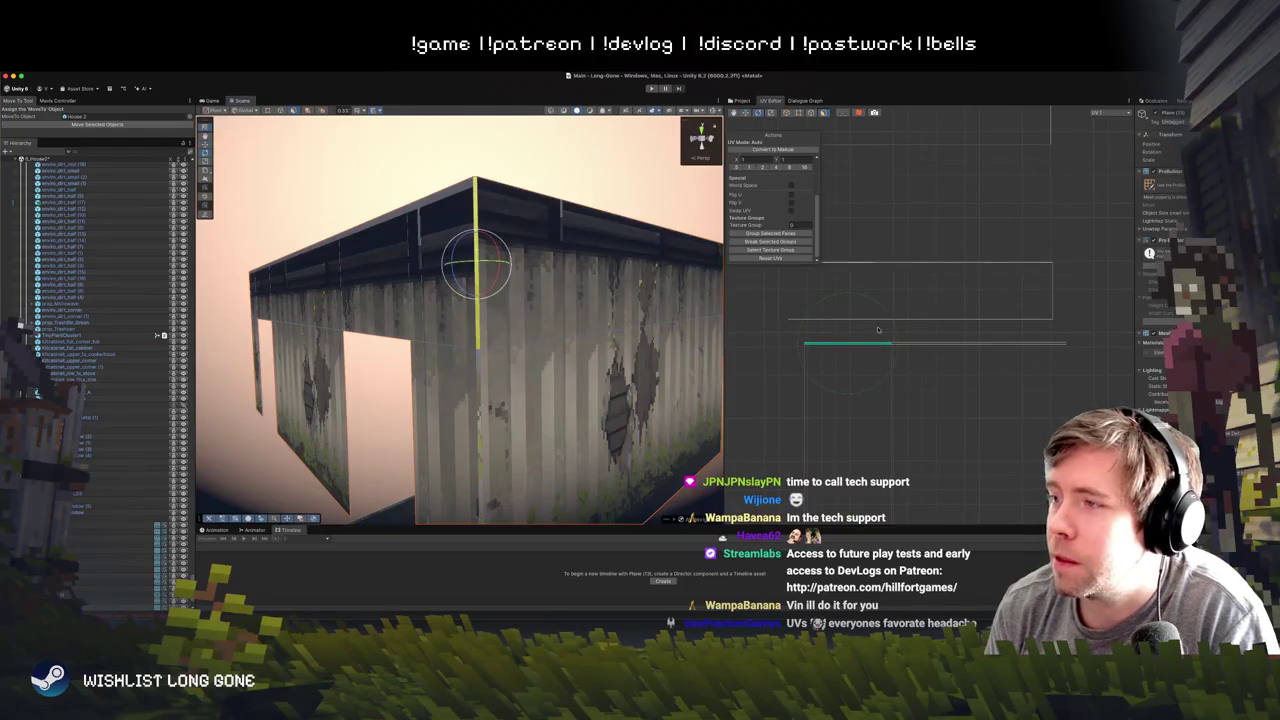
{"action": "mouse_move", "coordinate": [885, 314]}
{"action": "left_mouse_down"}
{"action": "mouse_move", "coordinate": [880, 380]}
{"action": "mouse_move", "coordinate": [726, 403]}
{"action": "left_mouse_up"}
{"action": "key", "text": "k"}
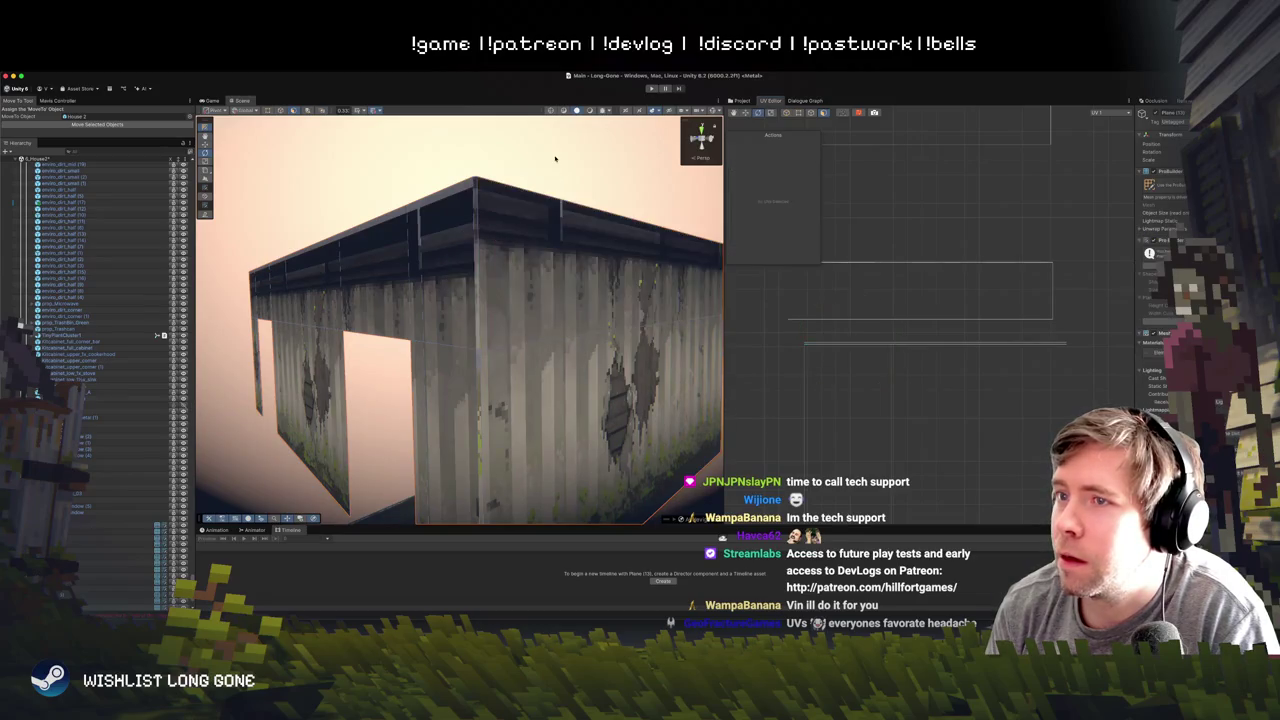
- Select the lower face's whole UV island and shift its texture slightly left
{"action": "left_click", "coordinate": [650, 380]}
{"action": "left_click", "coordinate": [940, 437]}
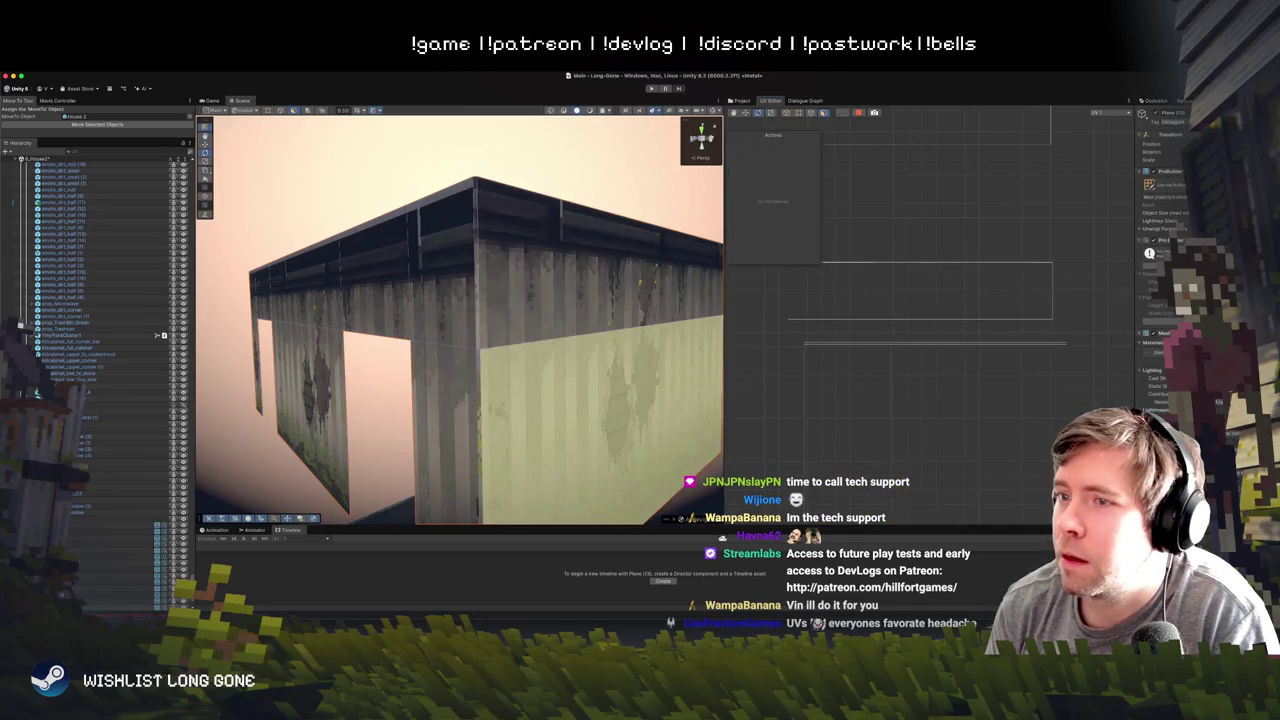
{"action": "left_click", "coordinate": [1011, 376]}
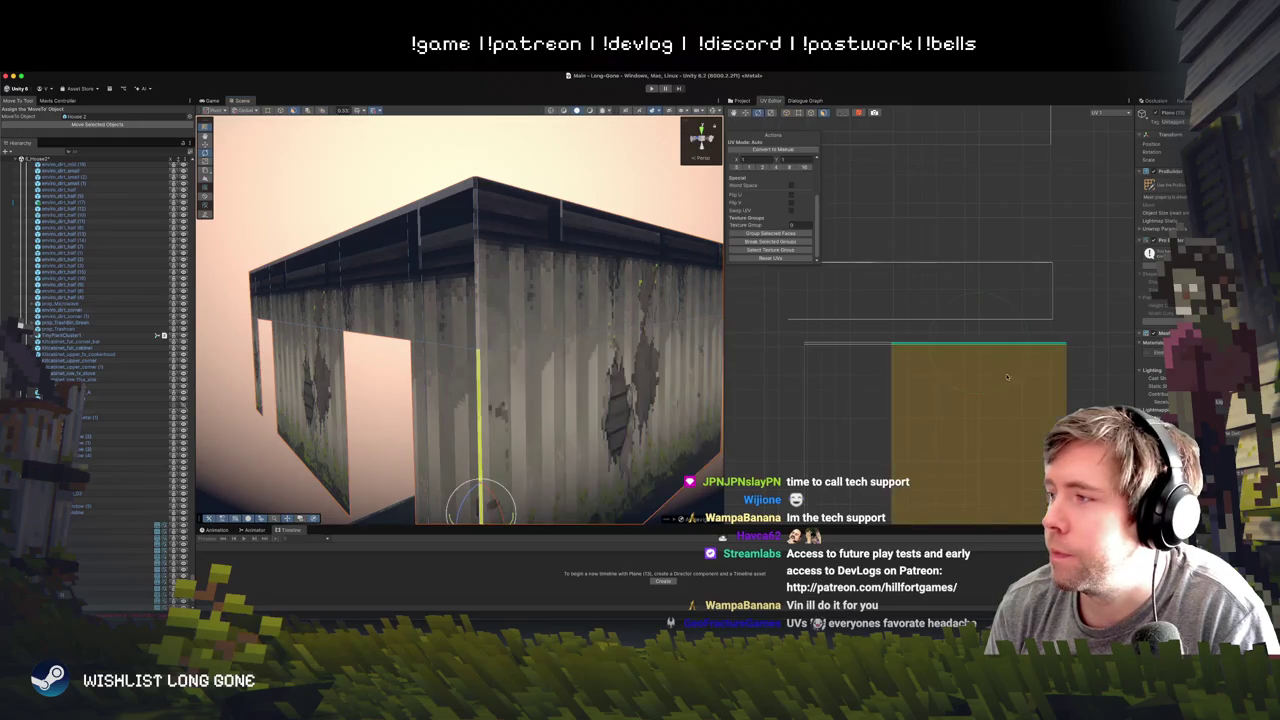
{"action": "left_click", "coordinate": [947, 231]}
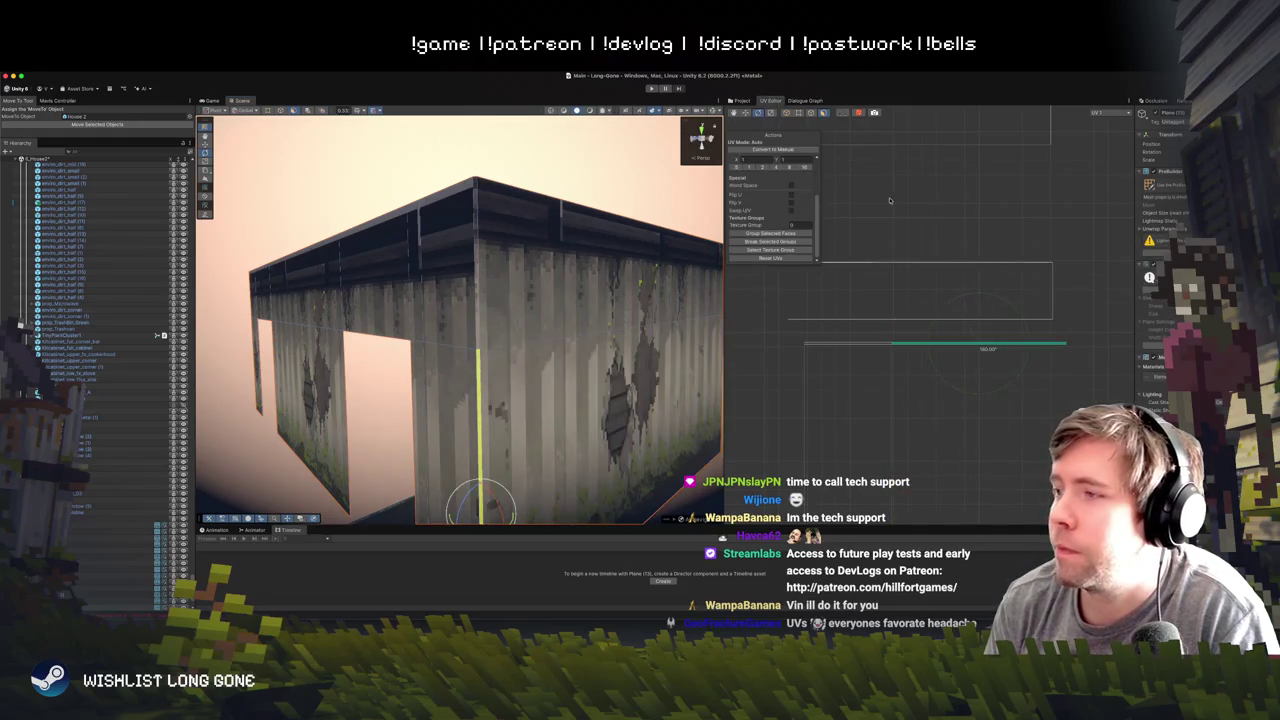
{"action": "left_click", "coordinate": [906, 383]}
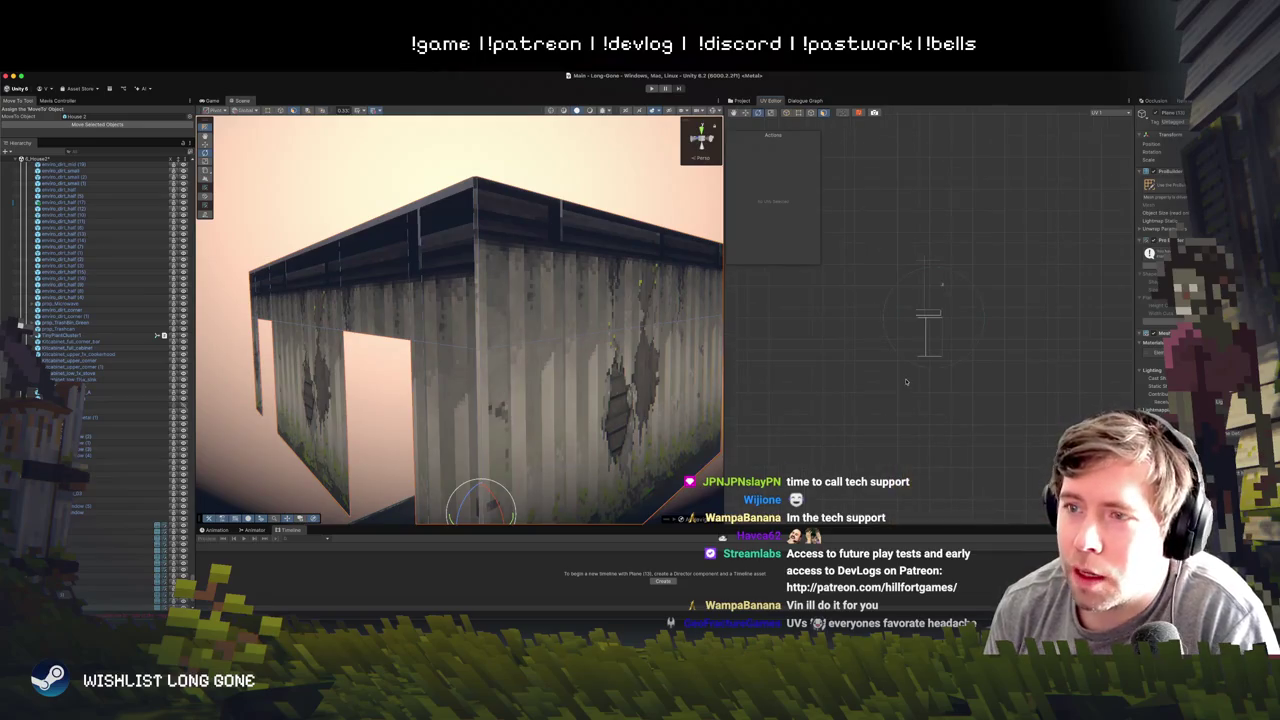
{"action": "left_click", "coordinate": [933, 322]}
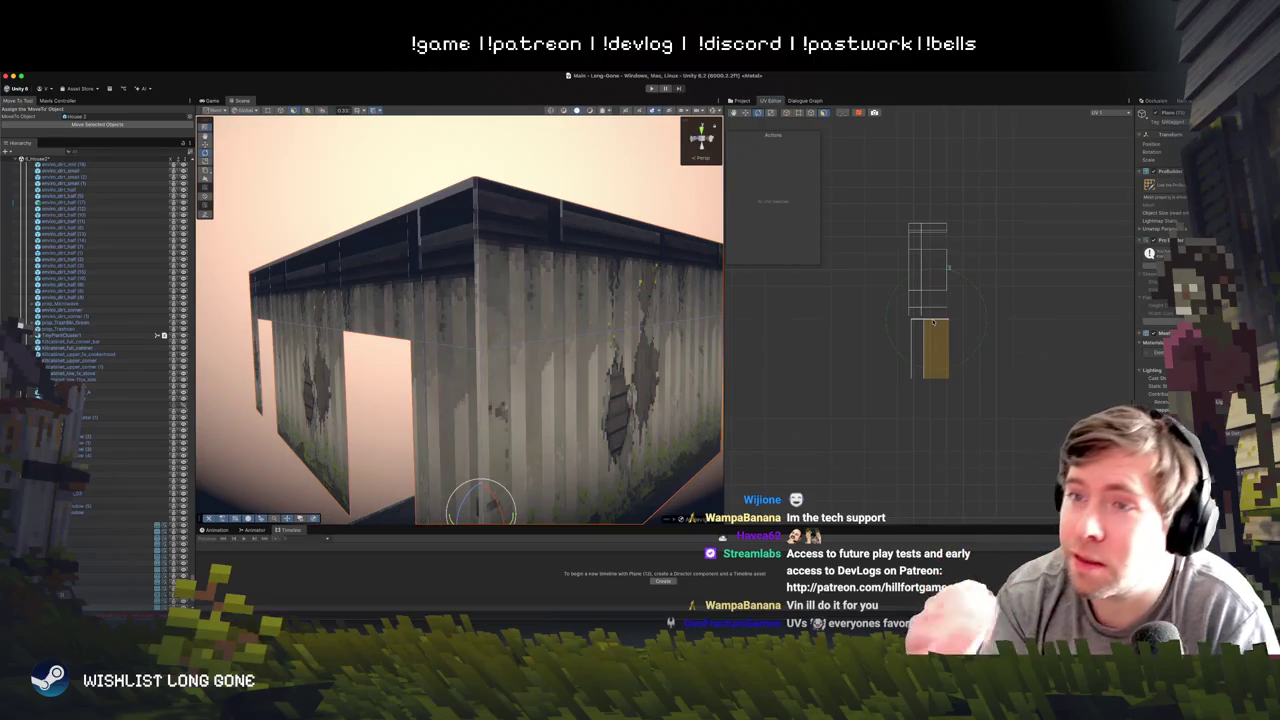
{"action": "mouse_move", "coordinate": [992, 398]}
{"action": "left_mouse_down"}
{"action": "mouse_move", "coordinate": [874, 333]}
{"action": "mouse_move", "coordinate": [990, 430]}
{"action": "mouse_move", "coordinate": [990, 480]}
{"action": "left_mouse_up"}
{"action": "scroll", "coordinate": [902, 320], "scroll_direction": "up", "scroll_amount": 3}
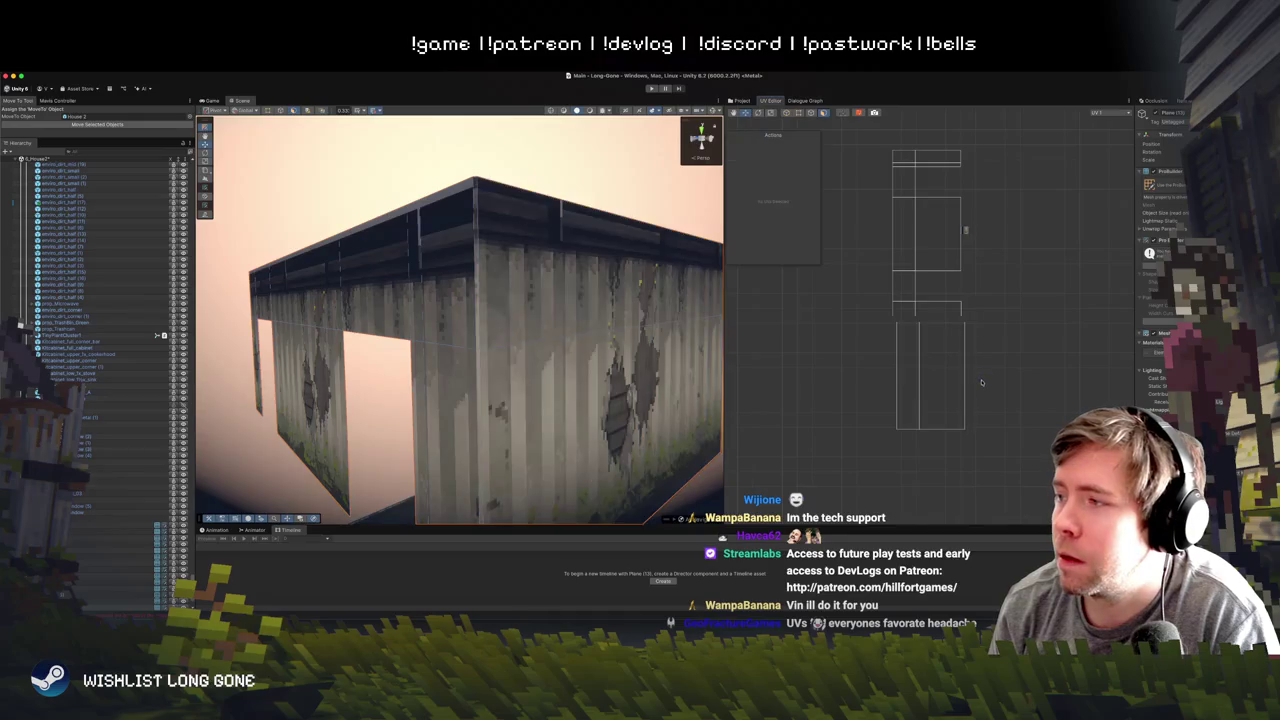
{"action": "mouse_move", "coordinate": [981, 380]}
{"action": "left_mouse_down"}
{"action": "mouse_move", "coordinate": [962, 379]}
{"action": "mouse_move", "coordinate": [977, 379]}
{"action": "left_mouse_up"}
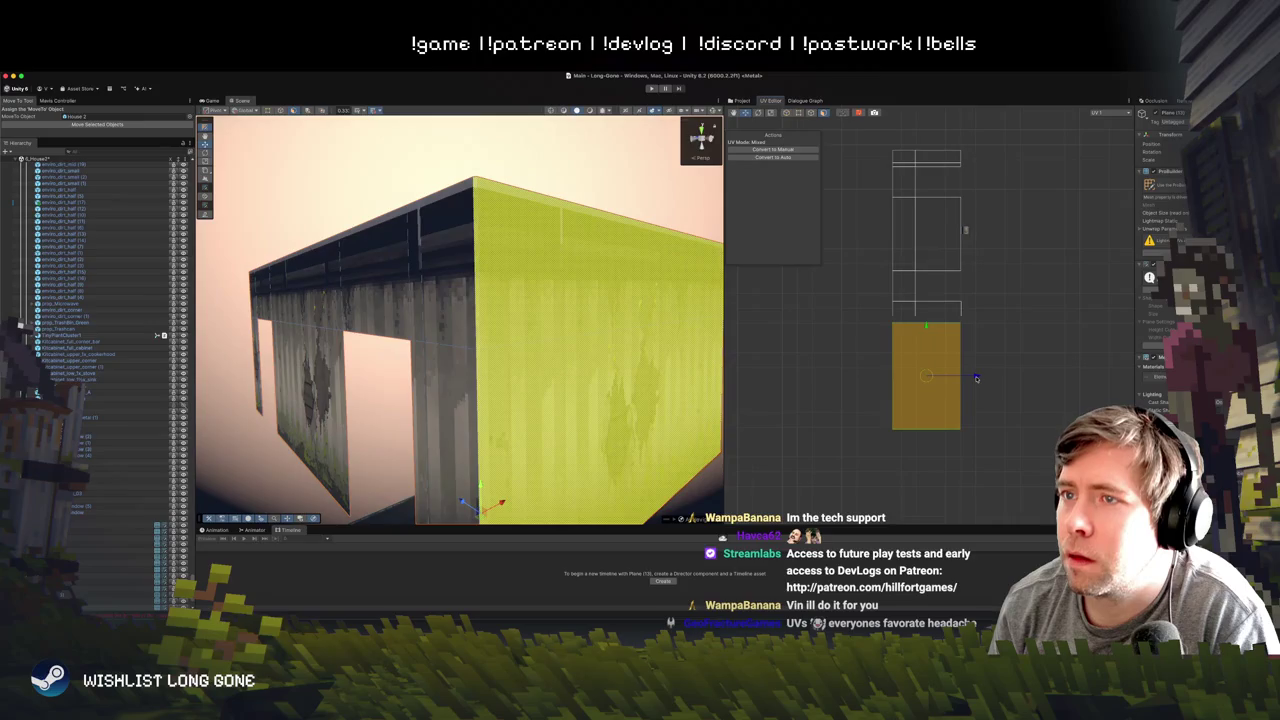
- Fly the Scene camera in to the pale green narrow wall face
{"action": "left_click", "coordinate": [1034, 371]}
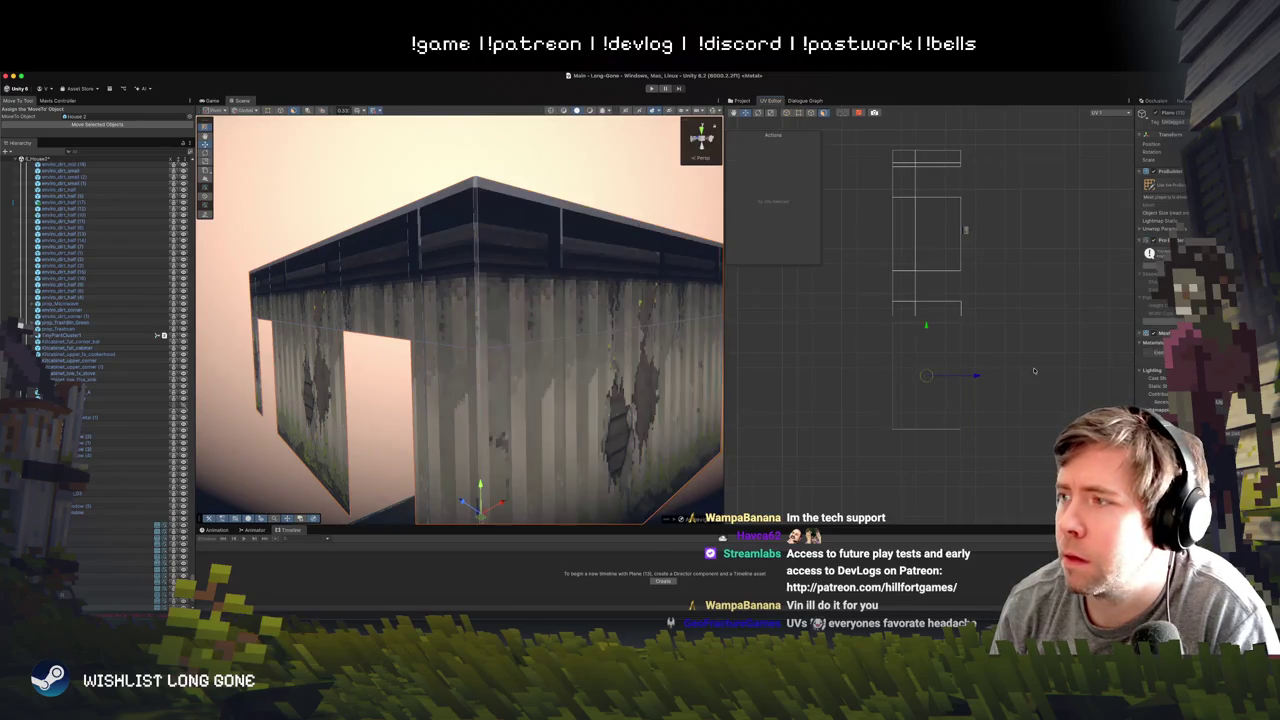
{"action": "left_click", "coordinate": [623, 207]}
{"action": "key", "text": "w"}
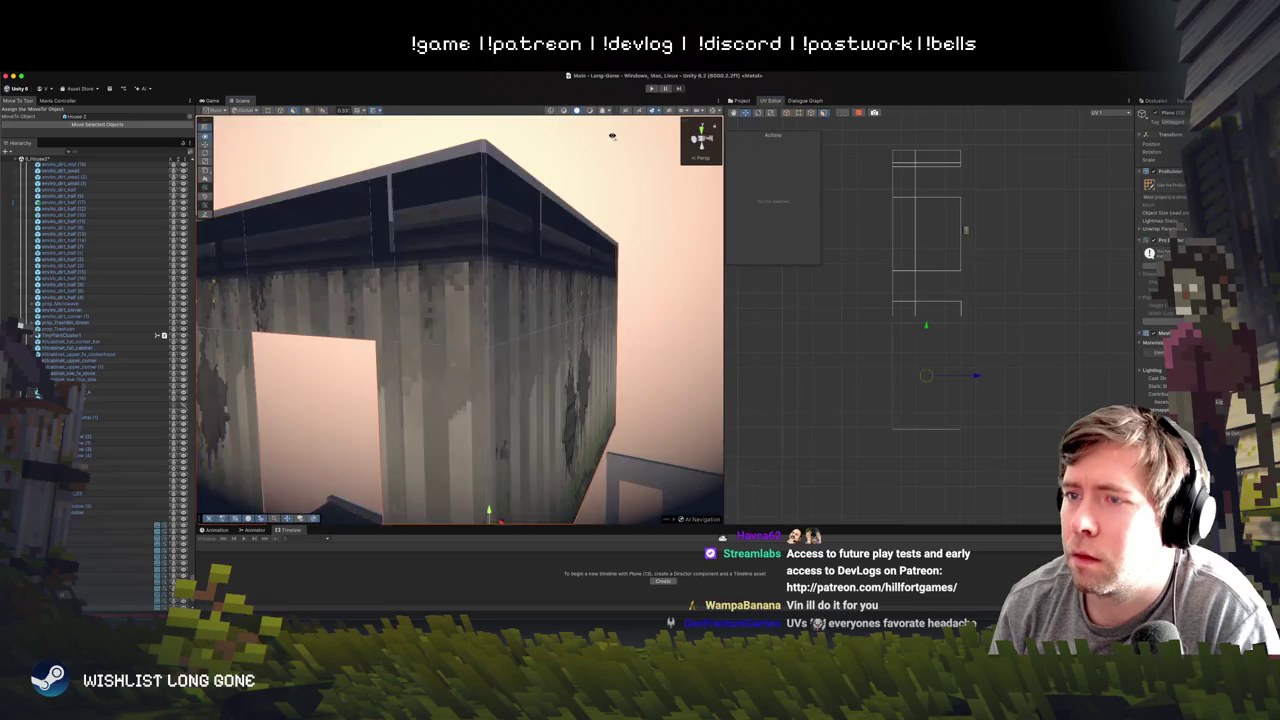
{"action": "key", "text": "w"}
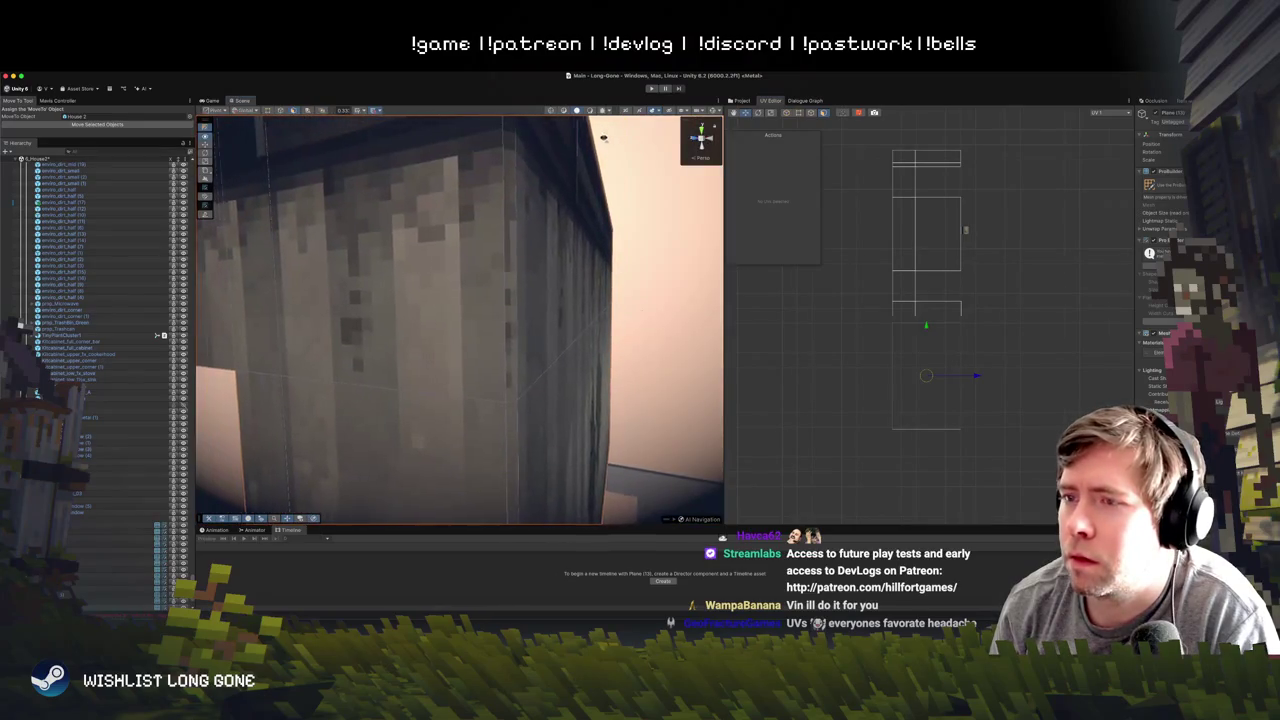
{"action": "scroll", "coordinate": [1045, 391], "scroll_direction": "up", "scroll_amount": 5}
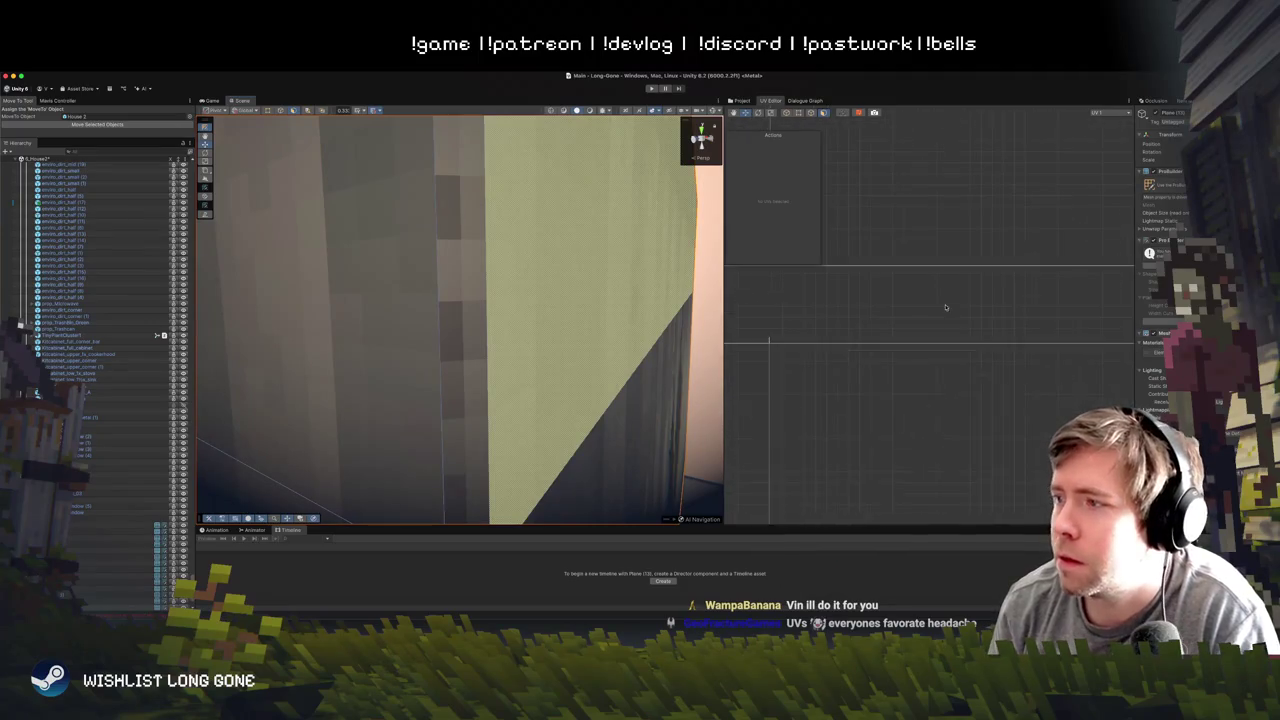
- Move the narrow face's texture down and convert its UVs to manual
{"action": "left_click", "coordinate": [759, 343]}
{"action": "key", "text": "e"}
{"action": "left_click_drag", "start_coordinate": [905, 291], "coordinate": [903, 276]}
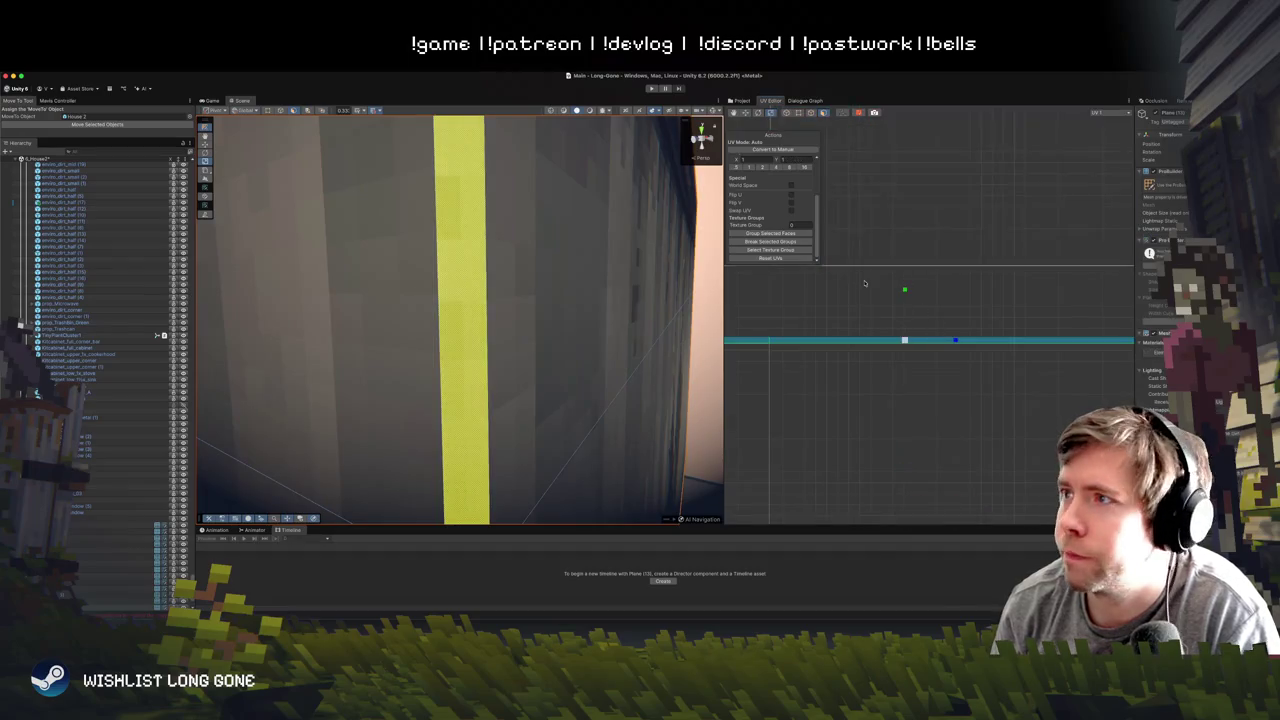
{"action": "key", "text": "f"}
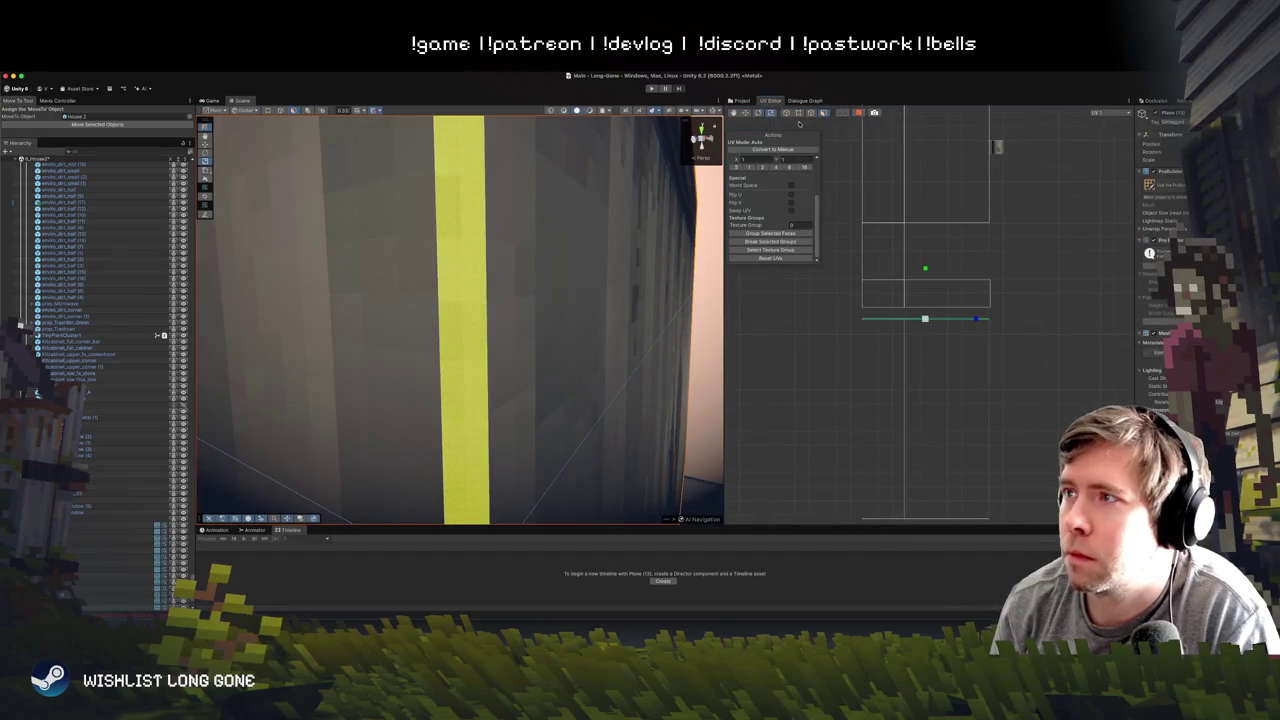
{"action": "left_click", "coordinate": [772, 149]}
{"action": "left_click", "coordinate": [851, 311]}
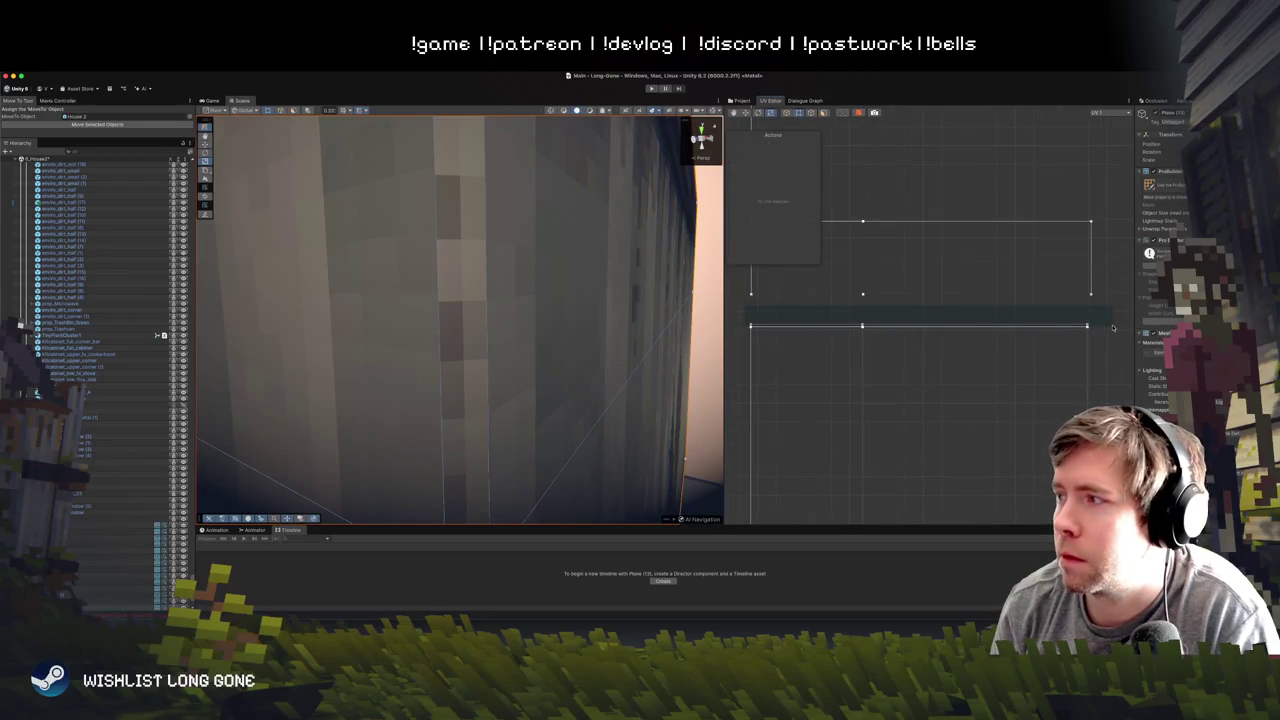
{"action": "left_click", "coordinate": [1096, 326]}
{"action": "scroll", "coordinate": [900, 312], "scroll_direction": "up", "scroll_amount": 3}
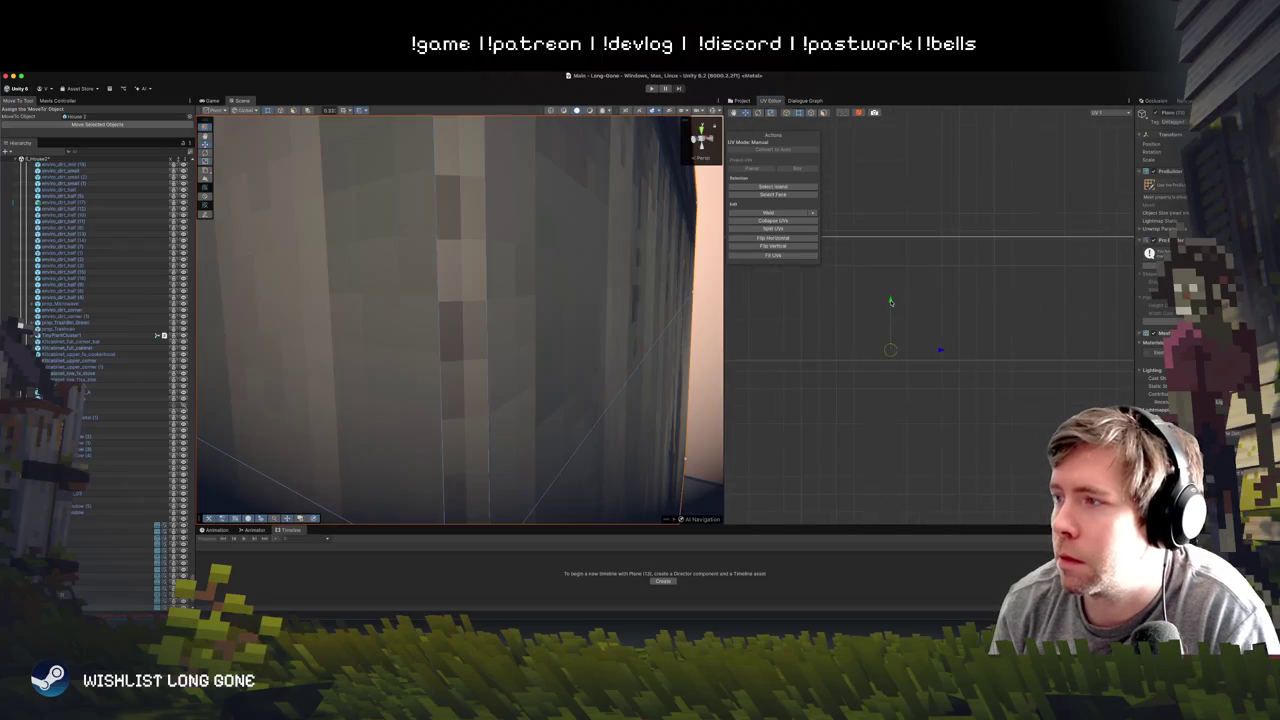
- Raise the narrow face's bottom UV edge, undo it, then frame and deselect the UVs
{"action": "mouse_move", "coordinate": [891, 301]}
{"action": "left_mouse_down"}
{"action": "mouse_move", "coordinate": [890, 285]}
{"action": "mouse_move", "coordinate": [898, 319]}
{"action": "left_mouse_up"}
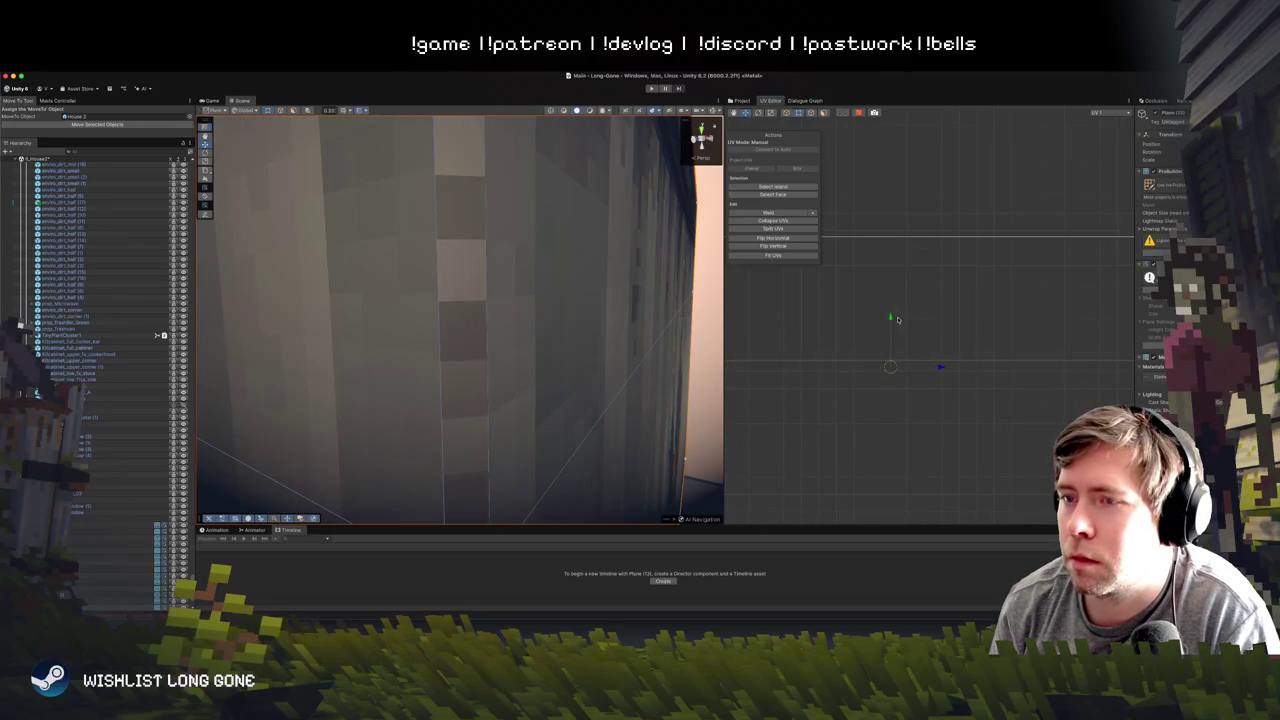
{"action": "key", "text": "ctrl+z"}
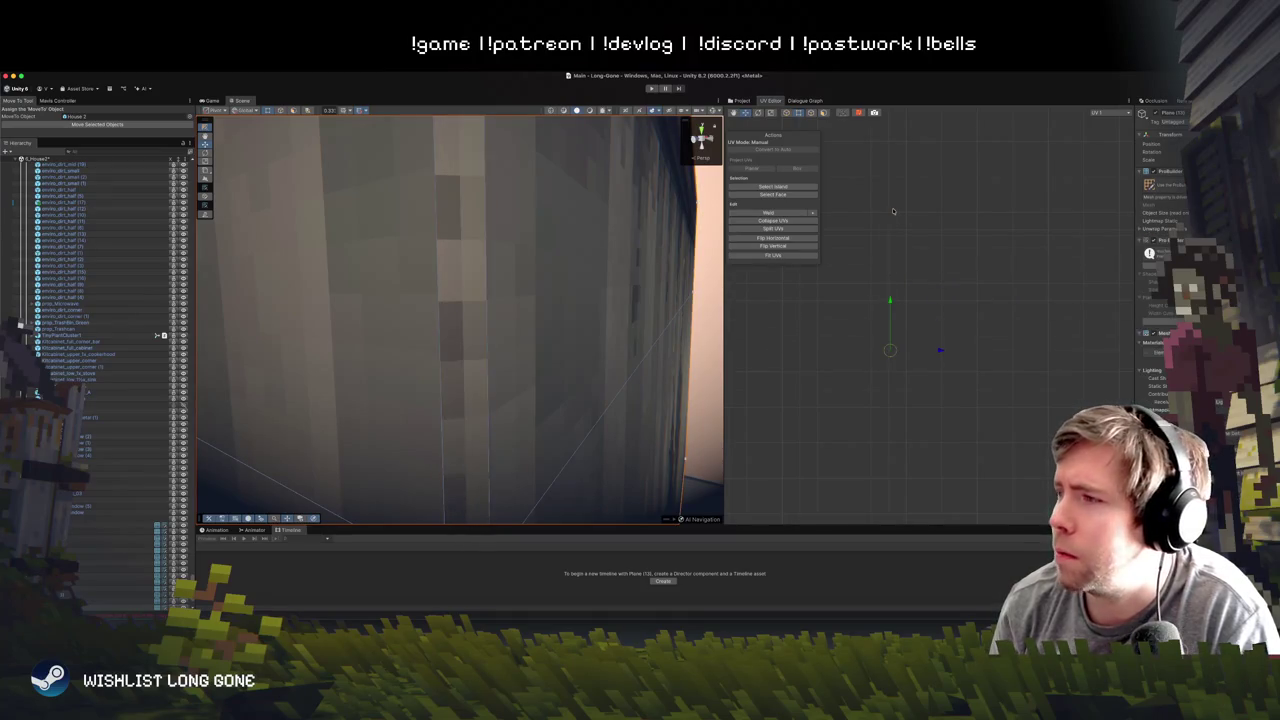
{"action": "key", "text": "f"}
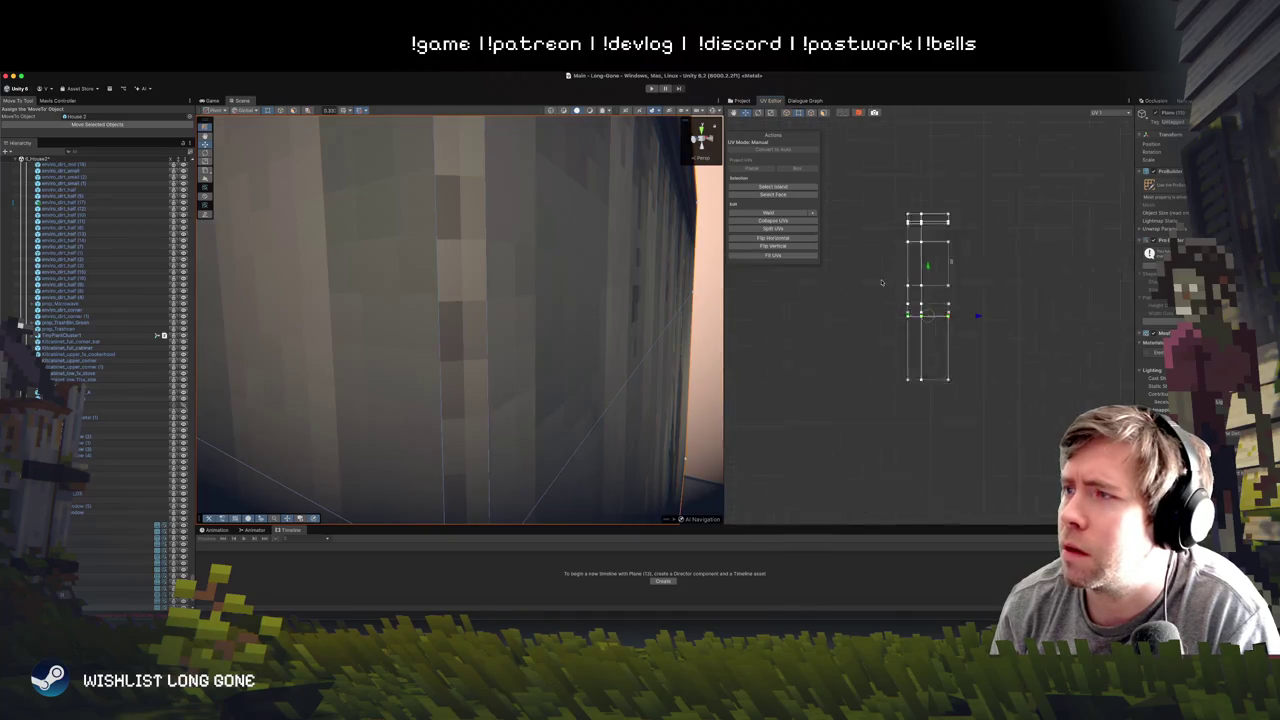
{"action": "scroll", "coordinate": [923, 274], "scroll_direction": "up", "scroll_amount": 5}
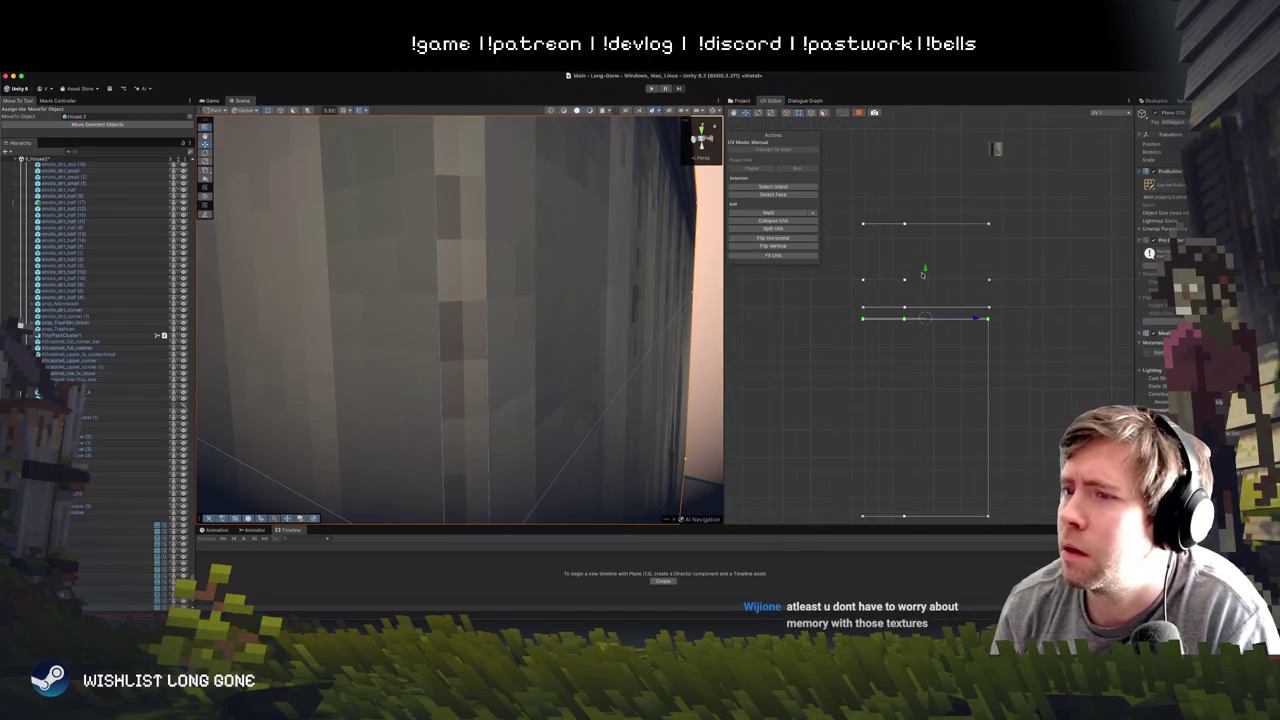
{"action": "left_click", "coordinate": [1034, 289]}
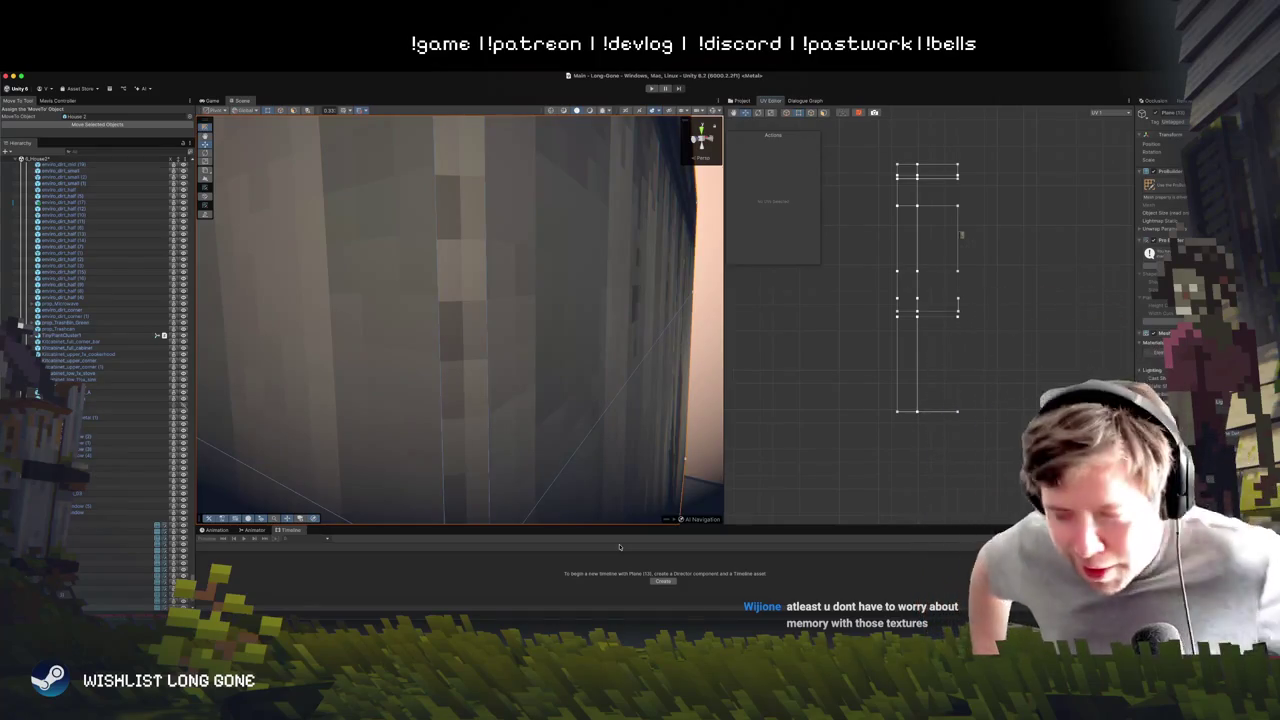
{"action": "scroll", "coordinate": [950, 300], "scroll_direction": "down", "scroll_amount": 5}
{"action": "key", "text": "f"}
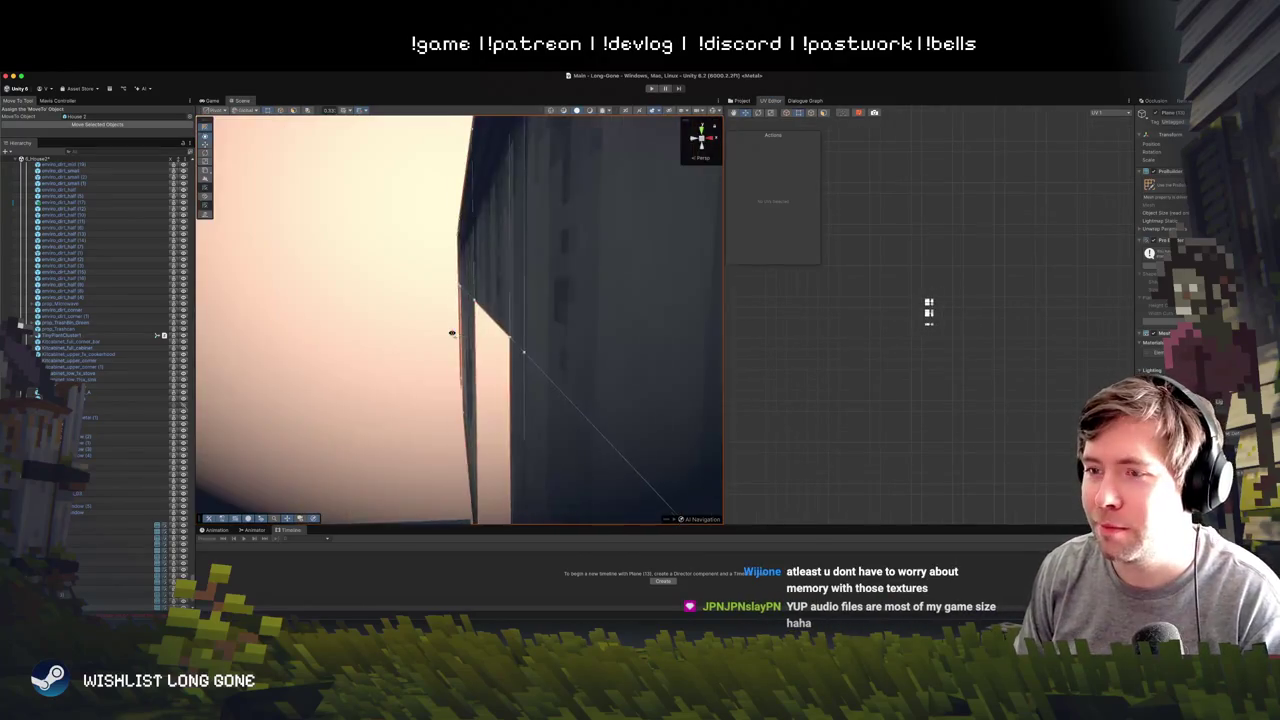
{"action": "mouse_move", "coordinate": [503, 330]}
{"action": "left_mouse_down"}
{"action": "mouse_move", "coordinate": [510, 395]}
{"action": "mouse_move", "coordinate": [519, 326]}
{"action": "left_mouse_up"}
{"action": "scroll", "coordinate": [520, 349], "scroll_direction": "up", "scroll_amount": 8}
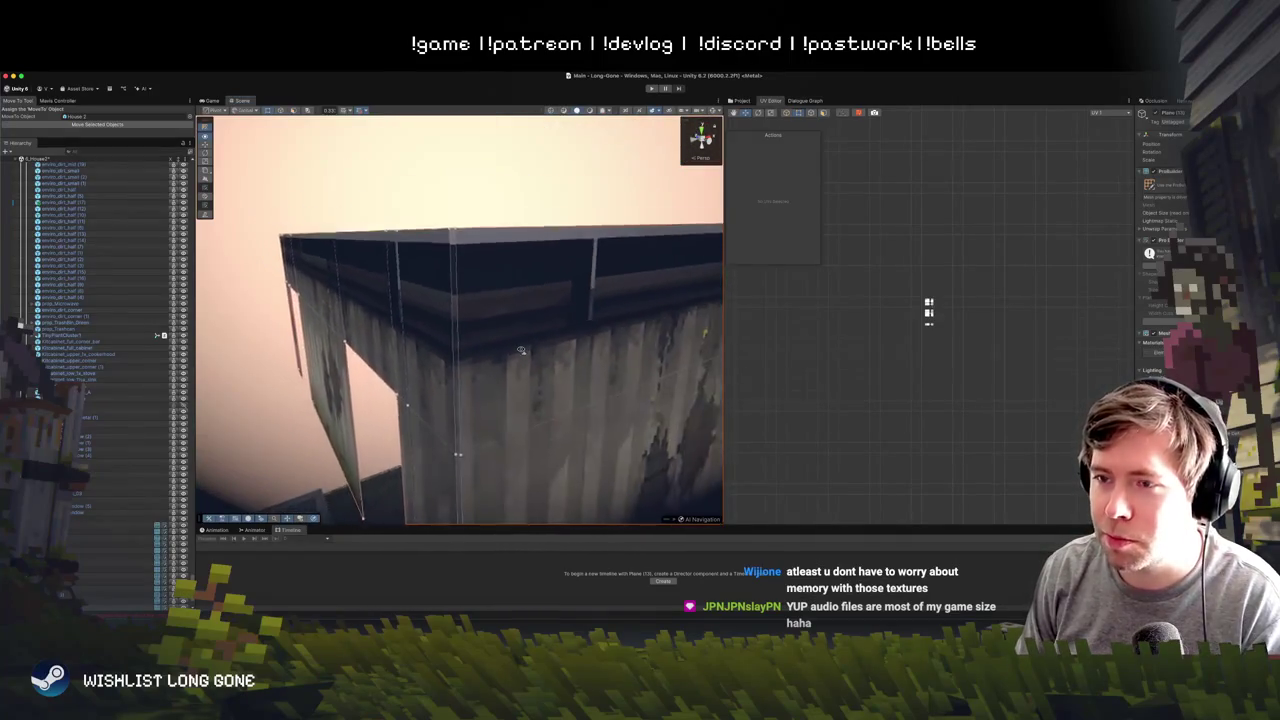
{"action": "scroll", "coordinate": [520, 340], "scroll_direction": "down", "scroll_amount": 10}
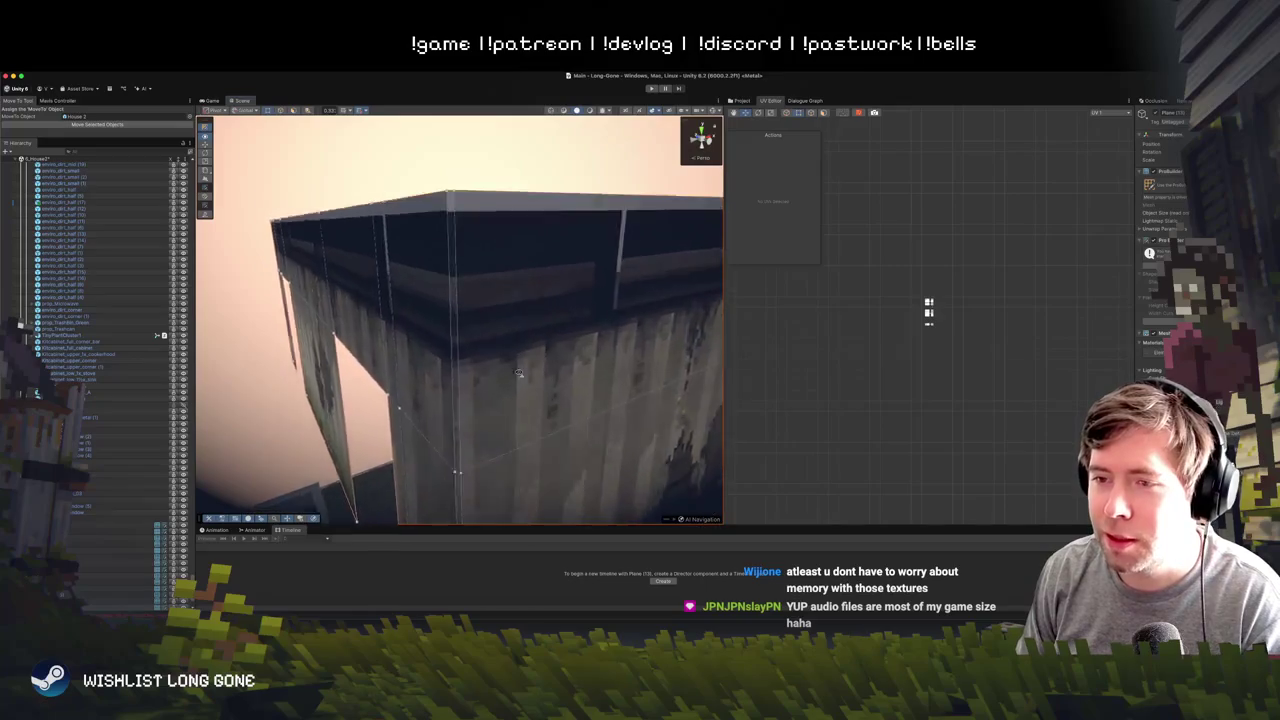
{"action": "scroll", "coordinate": [520, 317], "scroll_direction": "up", "scroll_amount": 5}
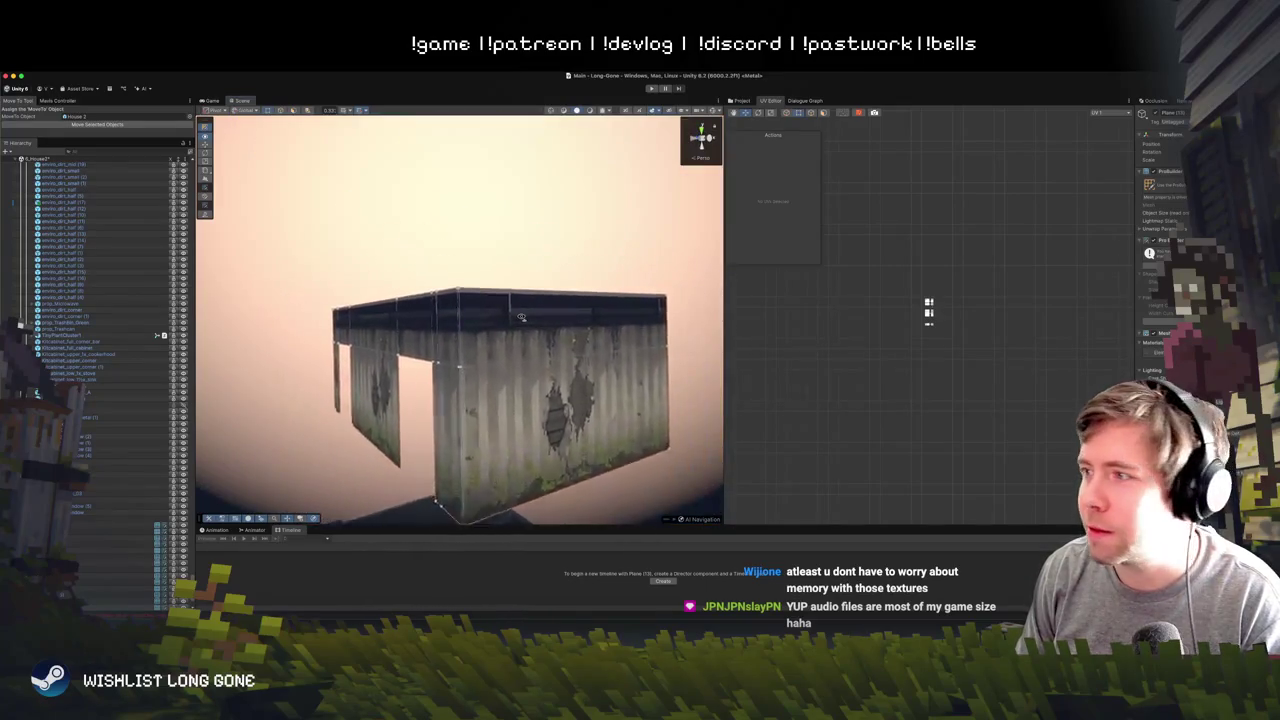
{"action": "scroll", "coordinate": [928, 310], "scroll_direction": "down", "scroll_amount": 3}
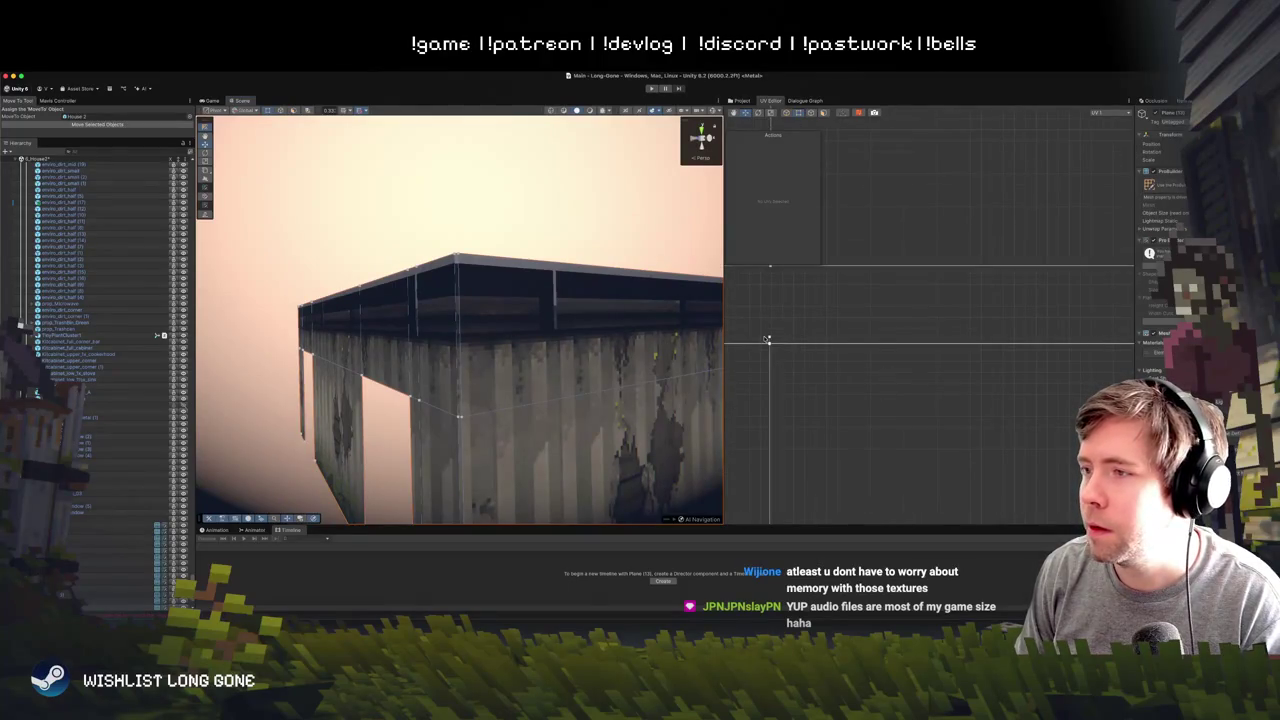
{"action": "left_click", "coordinate": [767, 340]}
{"action": "left_click_drag", "start_coordinate": [860, 328], "coordinate": [997, 323]}
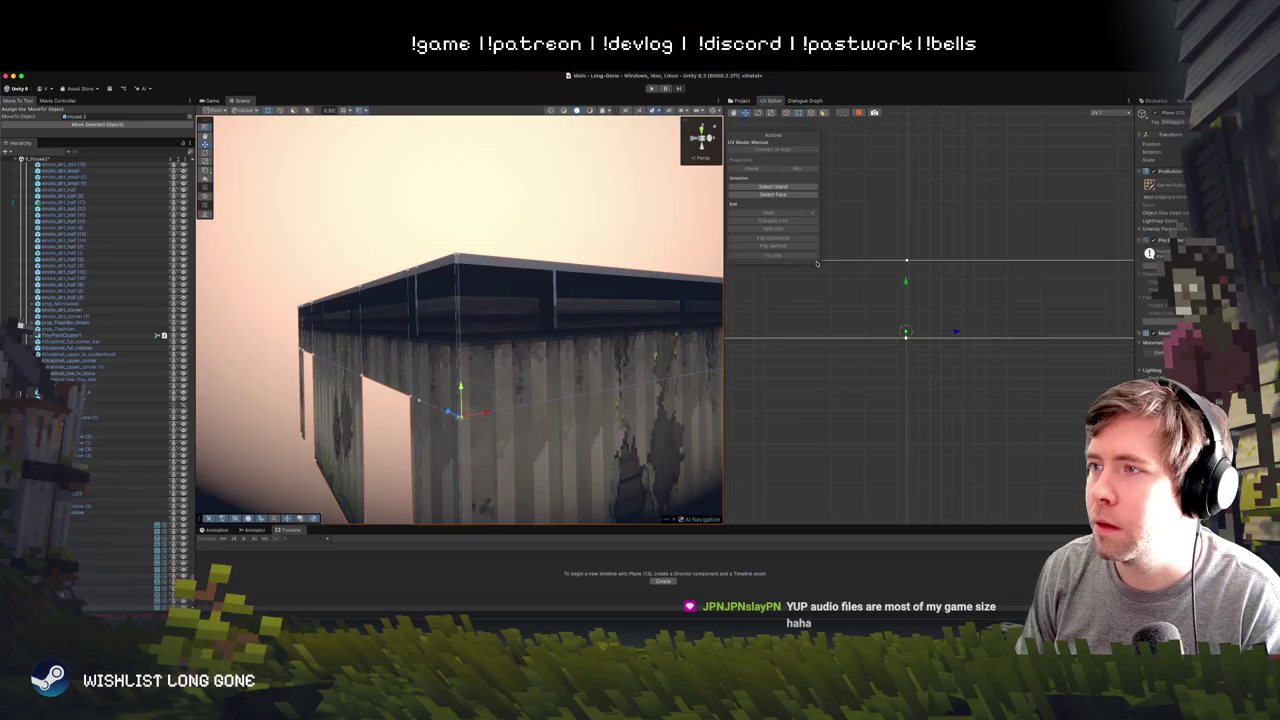
{"action": "left_click", "coordinate": [785, 196]}
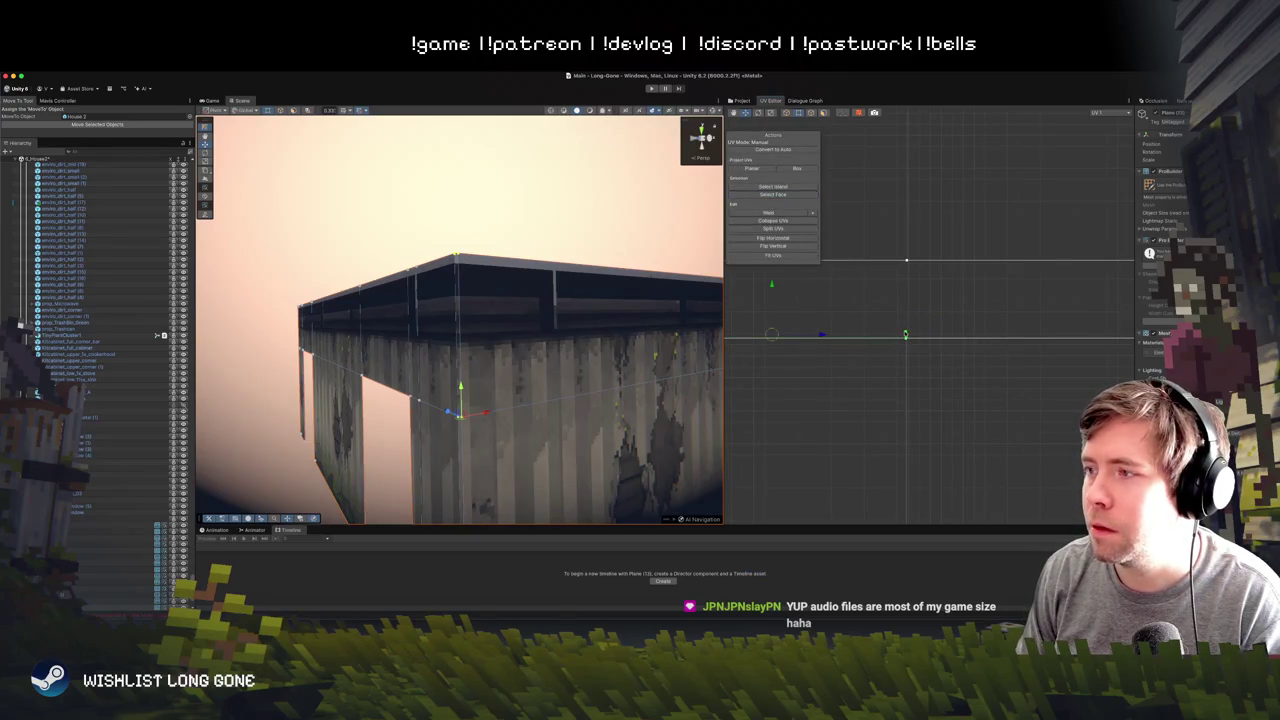
{"action": "left_click", "coordinate": [898, 330]}
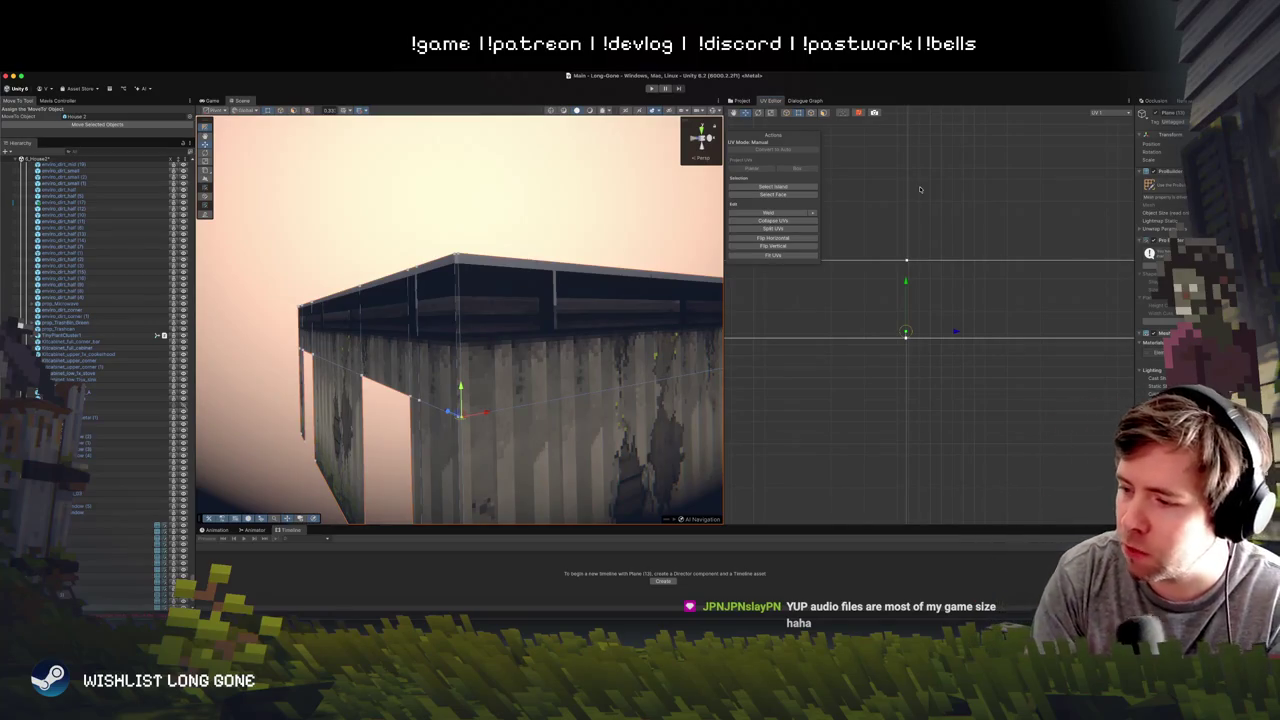
{"action": "scroll", "coordinate": [826, 396], "scroll_direction": "down", "scroll_amount": 5}
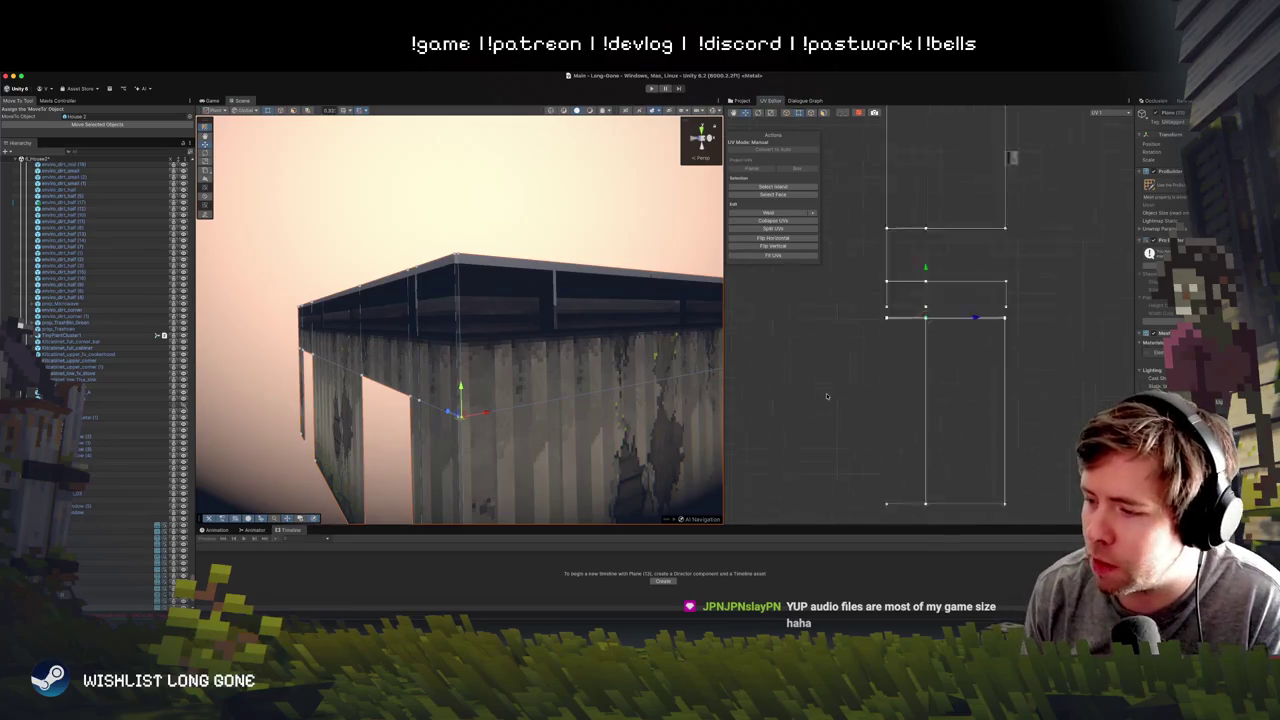
{"action": "scroll", "coordinate": [831, 390], "scroll_direction": "up", "scroll_amount": 4}
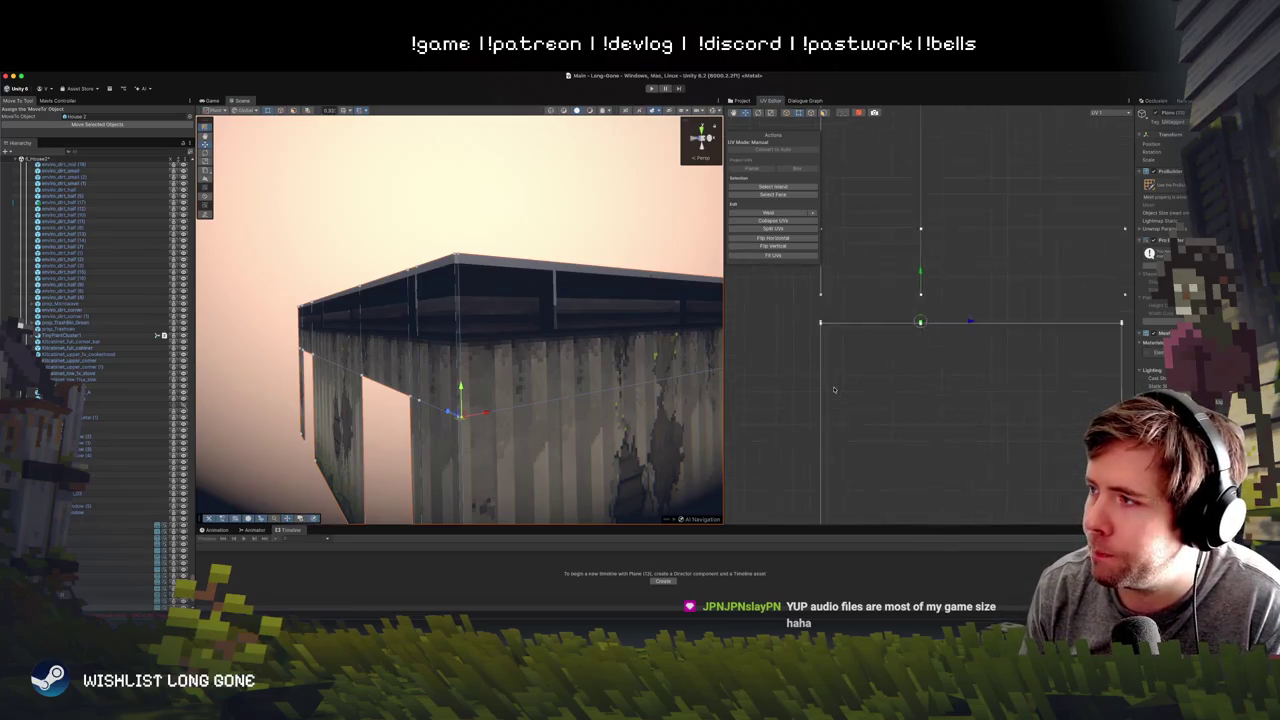
{"action": "scroll", "coordinate": [817, 325], "scroll_direction": "down", "scroll_amount": 3}
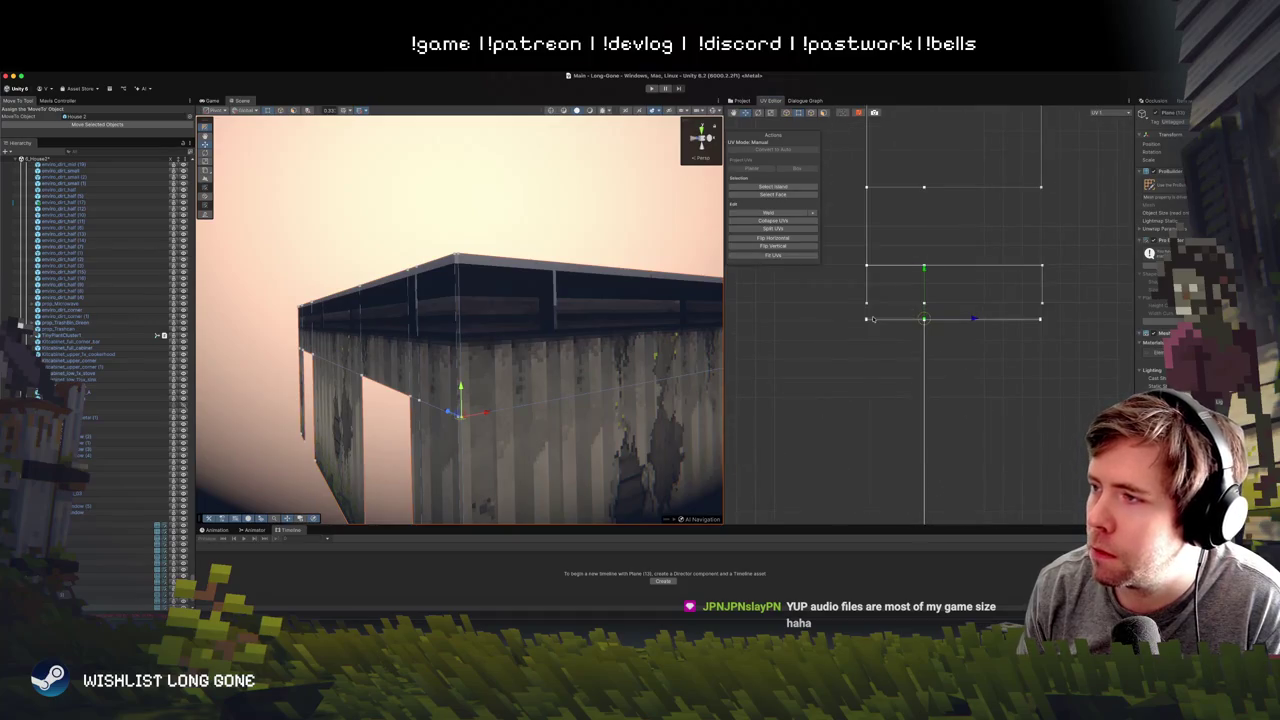
{"action": "left_click_drag", "start_coordinate": [484, 423], "coordinate": [511, 237]}
{"action": "scroll", "coordinate": [505, 270], "scroll_direction": "down", "scroll_amount": 5}
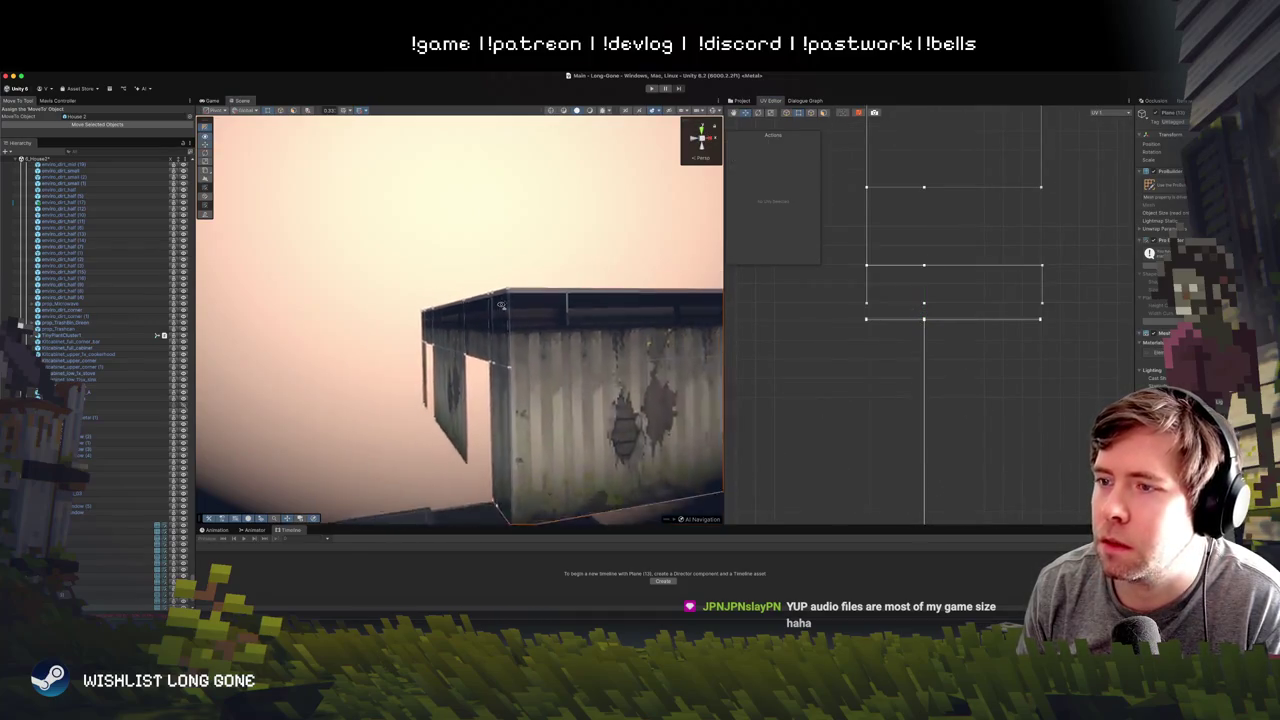
{"action": "scroll", "coordinate": [502, 305], "scroll_direction": "down", "scroll_amount": 3}
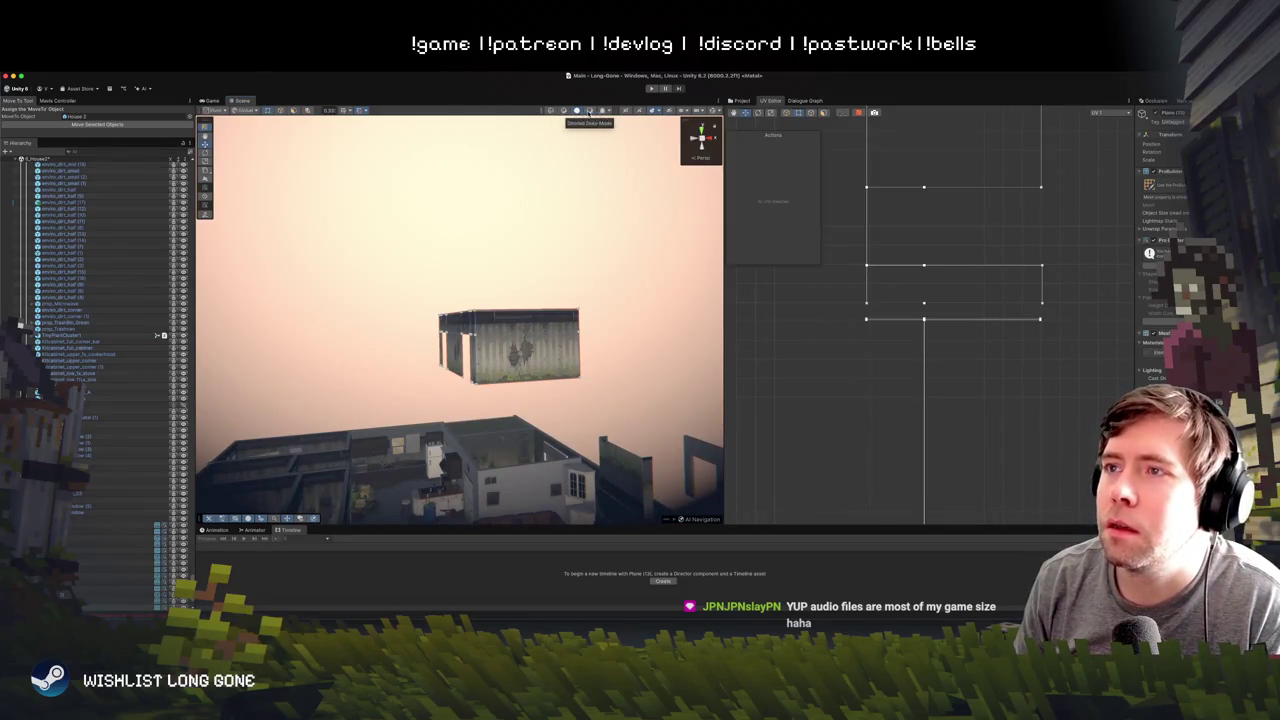
- Lower the floating upstairs wall block onto the ruined house with the move tool
{"action": "left_click", "coordinate": [578, 111]}
{"action": "left_click", "coordinate": [578, 111]}
{"action": "scroll", "coordinate": [528, 195], "scroll_direction": "up", "scroll_amount": 2}
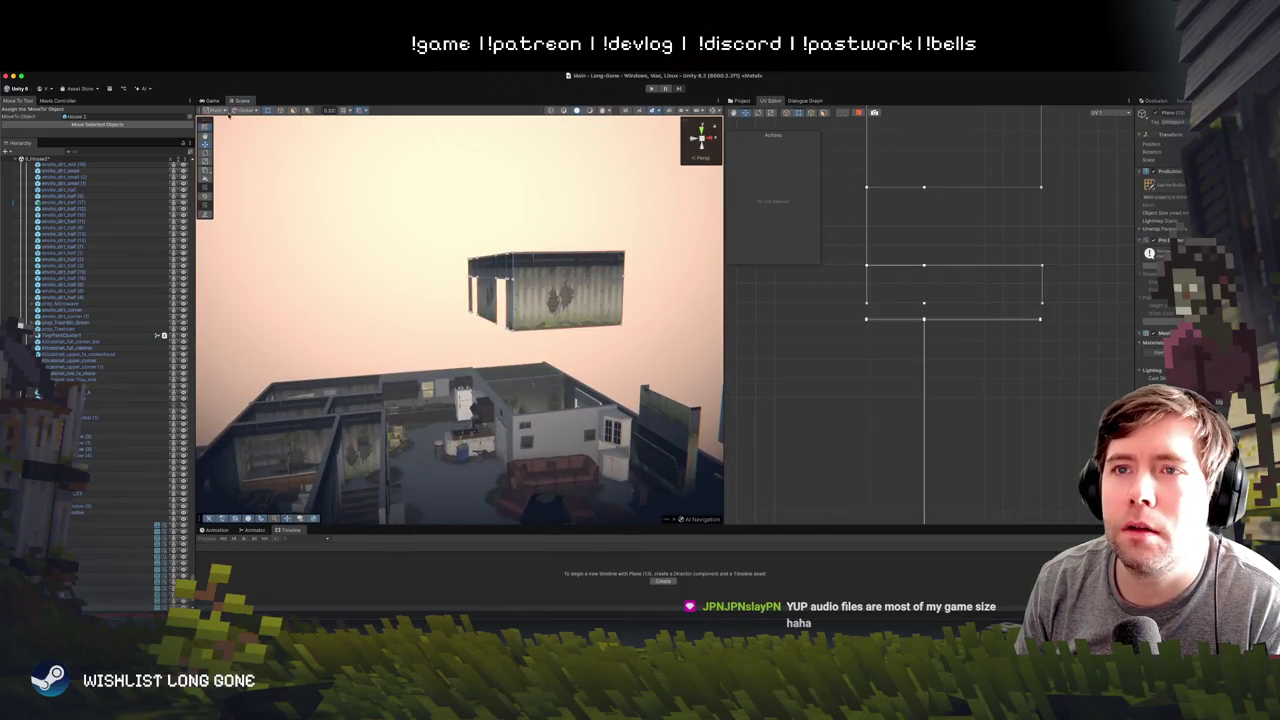
{"action": "key", "text": "w"}
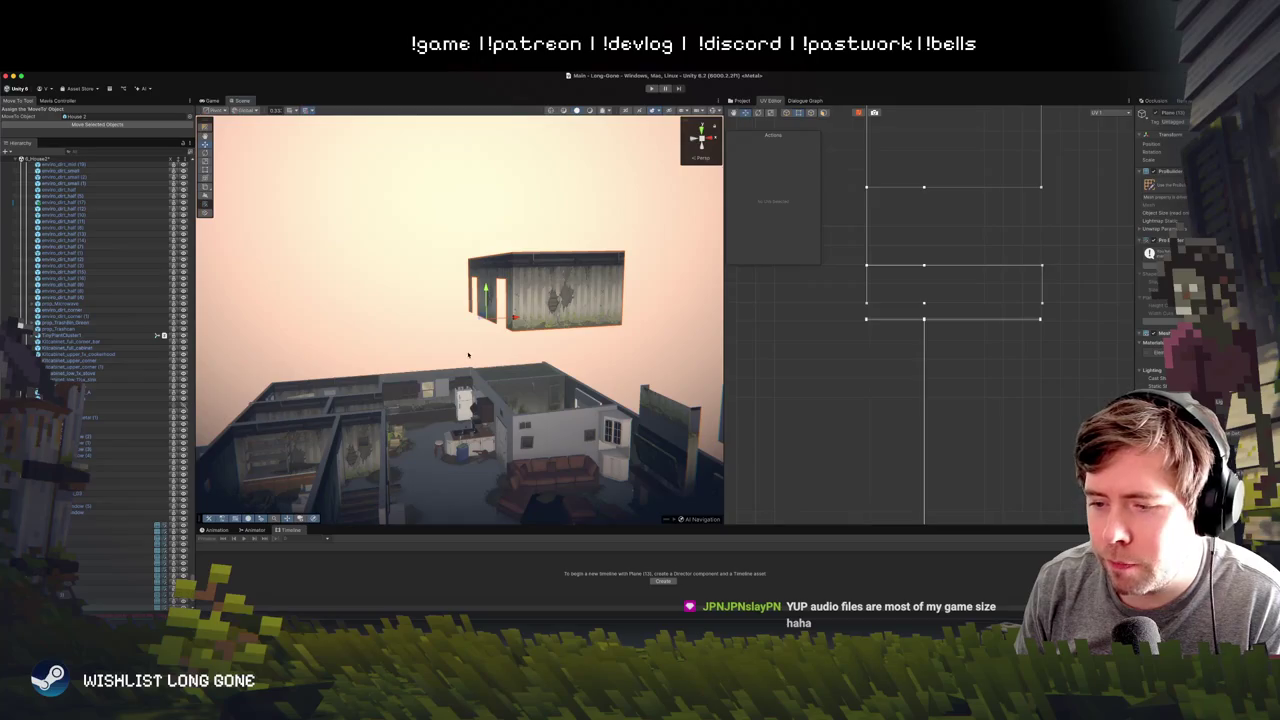
{"action": "mouse_move", "coordinate": [525, 291]}
{"action": "left_mouse_down"}
{"action": "mouse_move", "coordinate": [503, 259]}
{"action": "mouse_move", "coordinate": [460, 279]}
{"action": "mouse_move", "coordinate": [463, 375]}
{"action": "left_mouse_up"}
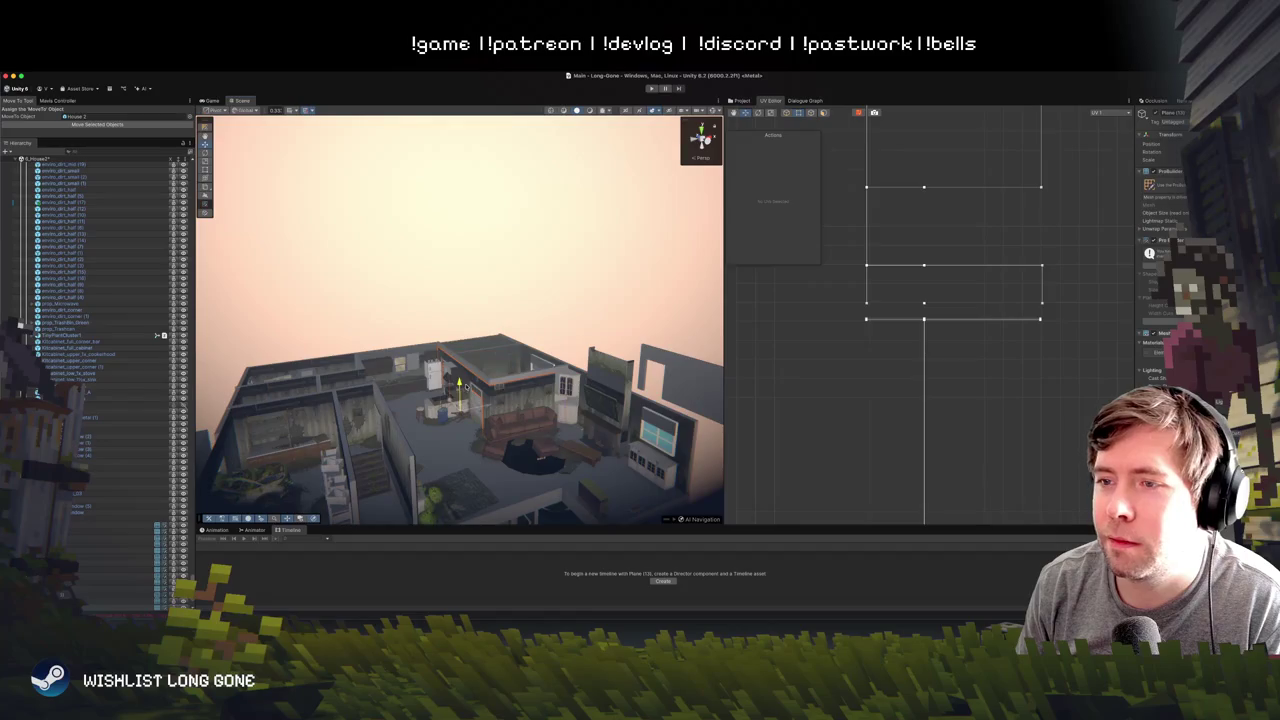
{"action": "scroll", "coordinate": [466, 382], "scroll_direction": "up", "scroll_amount": 10}
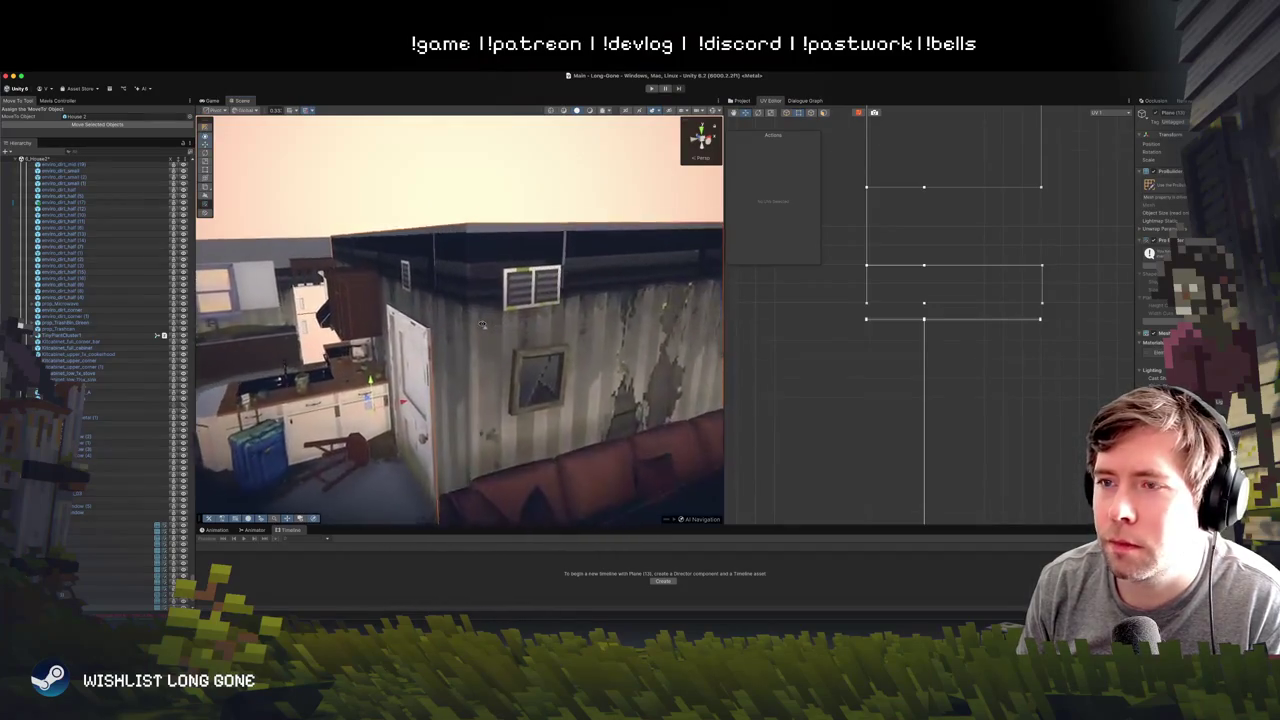
{"action": "left_click_drag", "start_coordinate": [368, 398], "coordinate": [370, 409]}
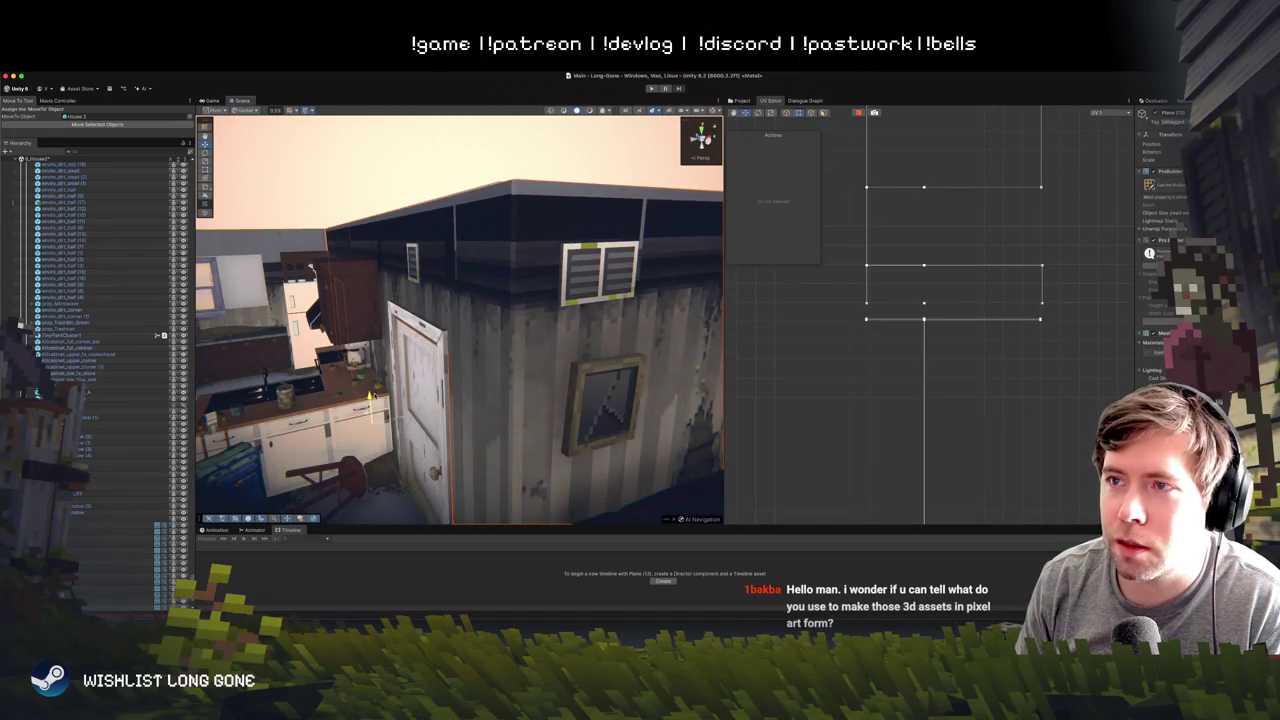
{"action": "left_click", "coordinate": [415, 180]}
- Fly through the ground-floor interior past the kitchen counters, sofa and suitcase
{"action": "mouse_move", "coordinate": [415, 180]}
{"action": "left_mouse_down"}
{"action": "mouse_move", "coordinate": [525, 380]}
{"action": "mouse_move", "coordinate": [478, 293]}
{"action": "mouse_move", "coordinate": [470, 345]}
{"action": "left_mouse_up"}
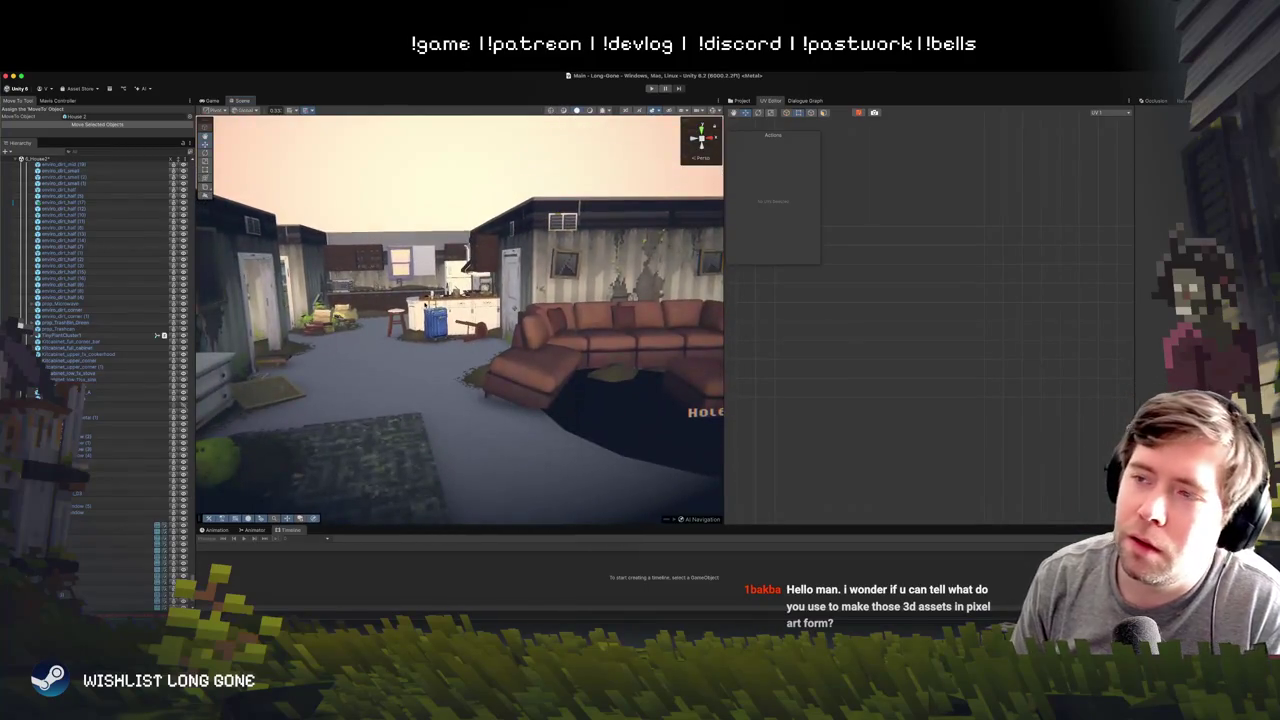
{"action": "left_click_drag", "start_coordinate": [476, 260], "coordinate": [471, 264]}
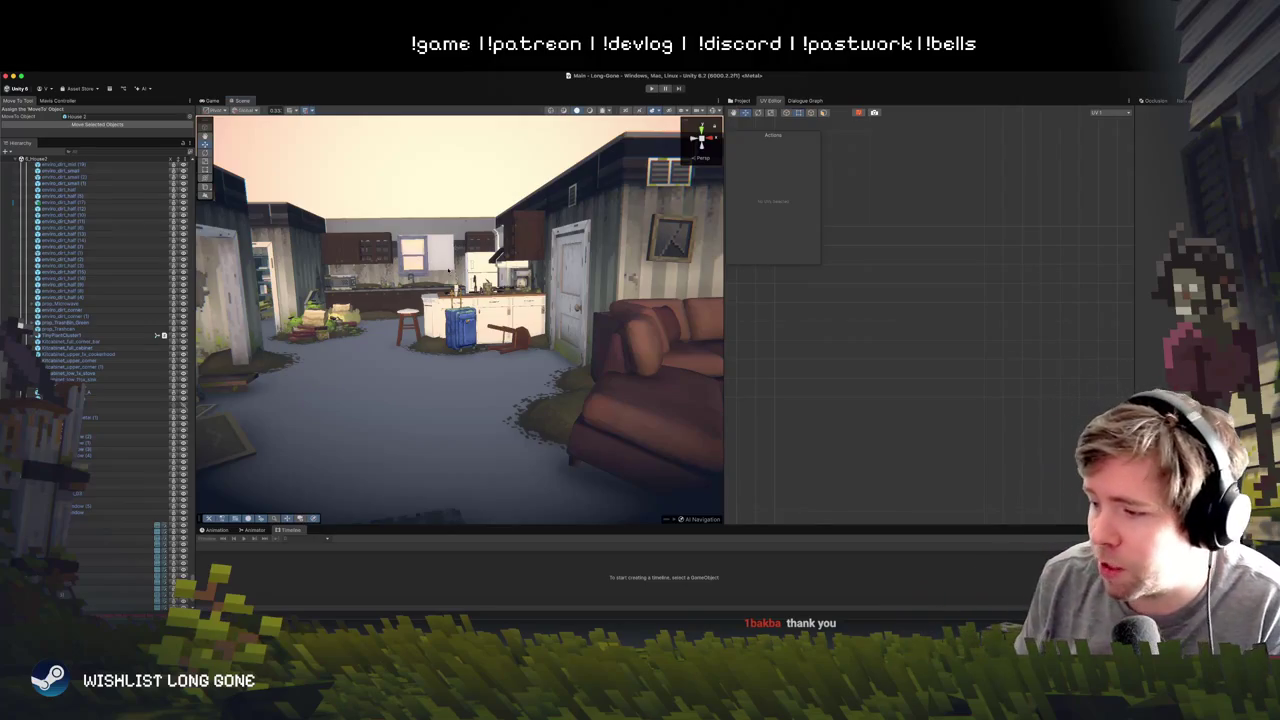
{"action": "mouse_move", "coordinate": [484, 360]}
{"action": "left_mouse_down"}
{"action": "mouse_move", "coordinate": [421, 383]}
{"action": "mouse_move", "coordinate": [458, 351]}
{"action": "mouse_move", "coordinate": [471, 312]}
{"action": "mouse_move", "coordinate": [492, 335]}
{"action": "mouse_move", "coordinate": [465, 342]}
{"action": "left_mouse_up"}
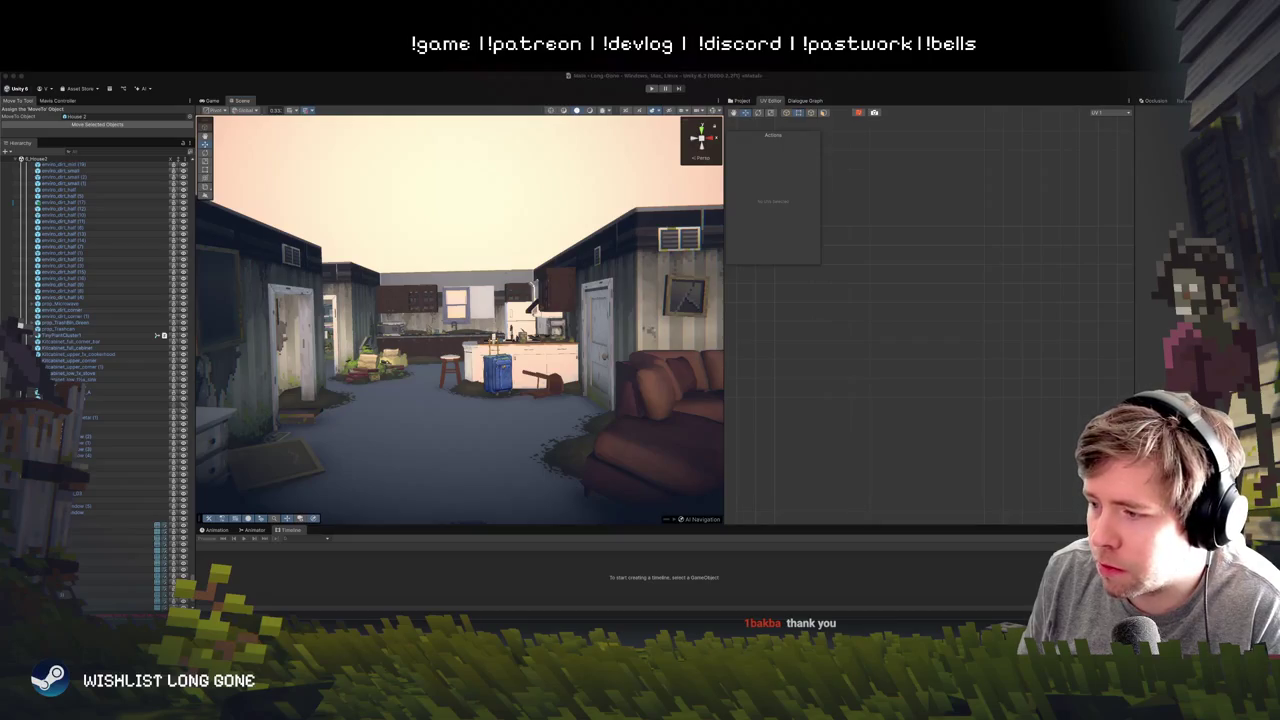
{"action": "key", "text": "super+Tab"}
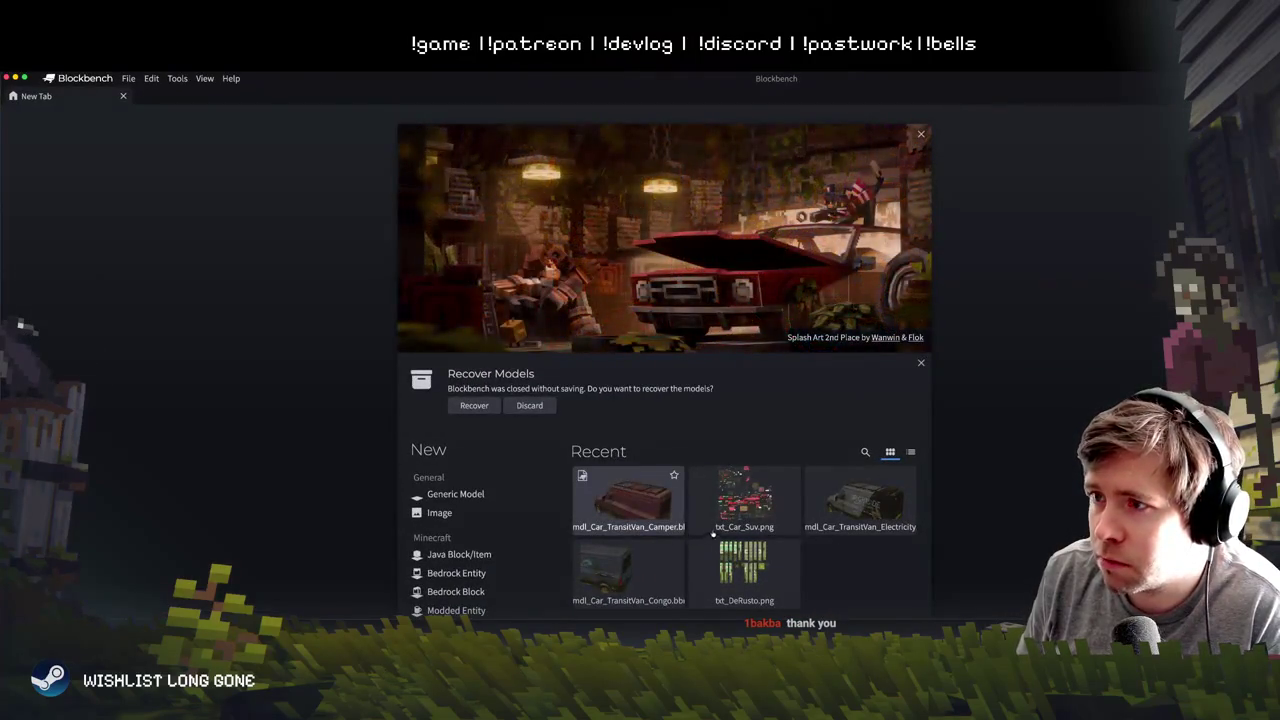
- Open mdl_Car_TransitVan_Camper from recent files in Blockbench and orbit to the van's left side
{"action": "left_click", "coordinate": [676, 528]}
{"action": "scroll", "coordinate": [541, 373], "scroll_direction": "down", "scroll_amount": 10}
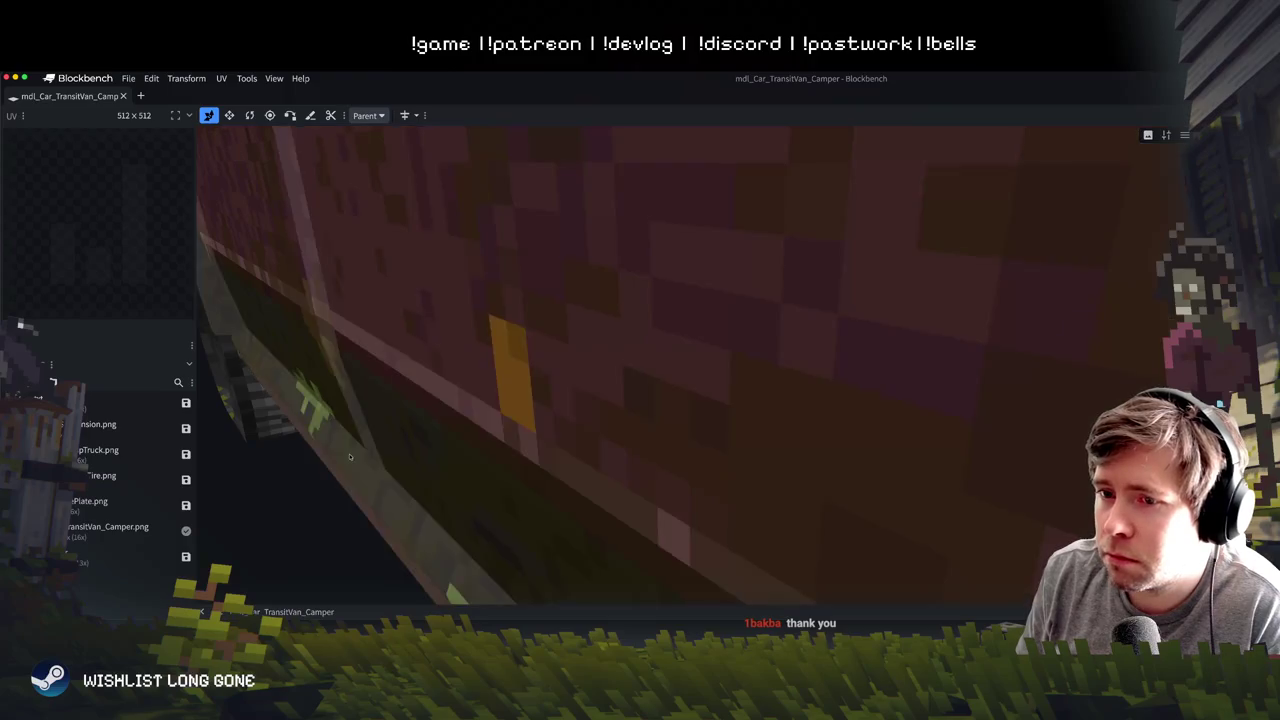
{"action": "left_click_drag", "start_coordinate": [656, 412], "coordinate": [690, 400]}
{"action": "scroll", "coordinate": [700, 395], "scroll_direction": "up", "scroll_amount": 5}
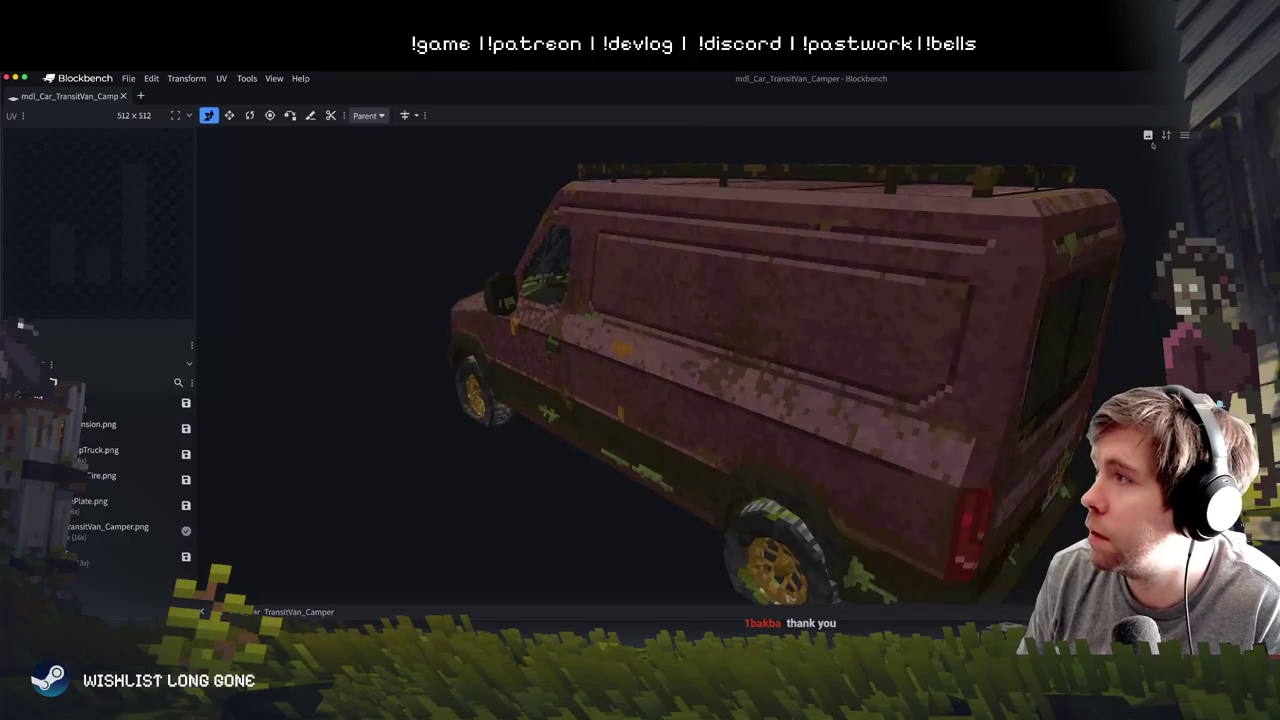
- Paint a white handwritten 'hello!' on the van's side, then undo the strokes
{"action": "mouse_move", "coordinate": [645, 328]}
{"action": "left_mouse_down"}
{"action": "mouse_move", "coordinate": [705, 315]}
{"action": "mouse_move", "coordinate": [625, 285]}
{"action": "mouse_move", "coordinate": [575, 330]}
{"action": "left_mouse_up"}
{"action": "key", "text": "ctrl+z"}
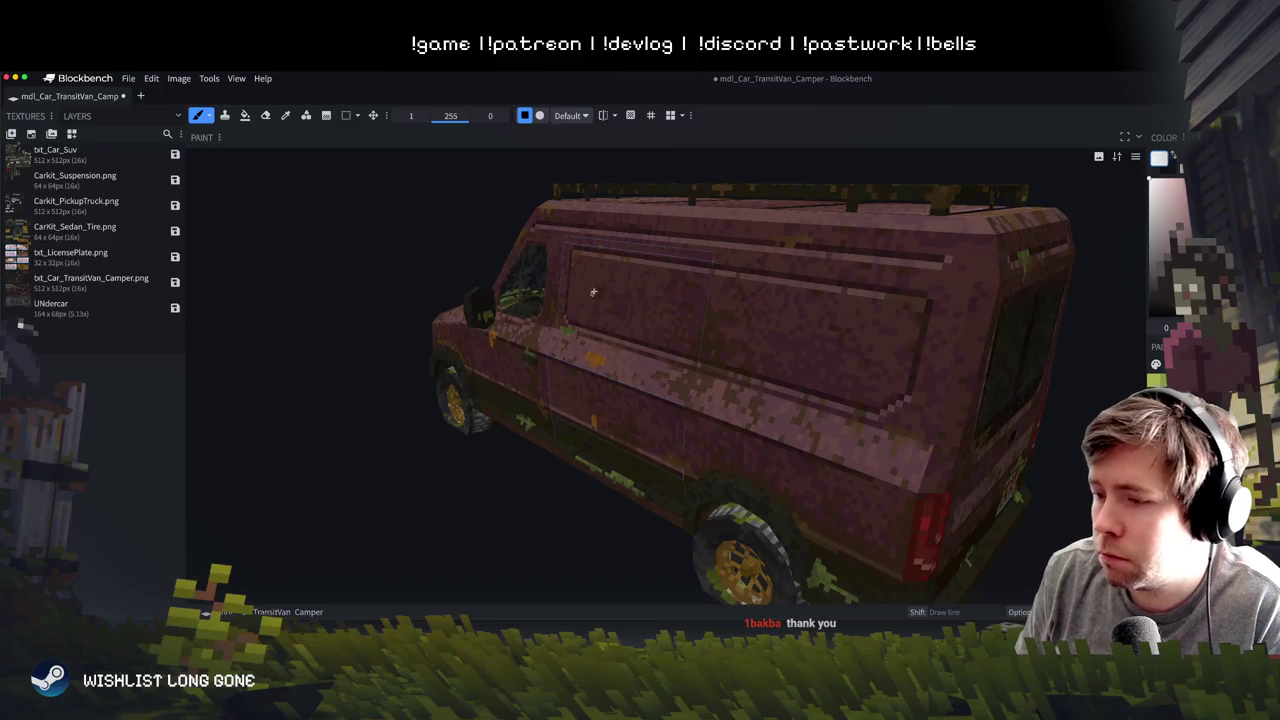
{"action": "mouse_move", "coordinate": [601, 264]}
{"action": "left_mouse_down"}
{"action": "mouse_move", "coordinate": [600, 317]}
{"action": "mouse_move", "coordinate": [657, 332]}
{"action": "left_mouse_up"}
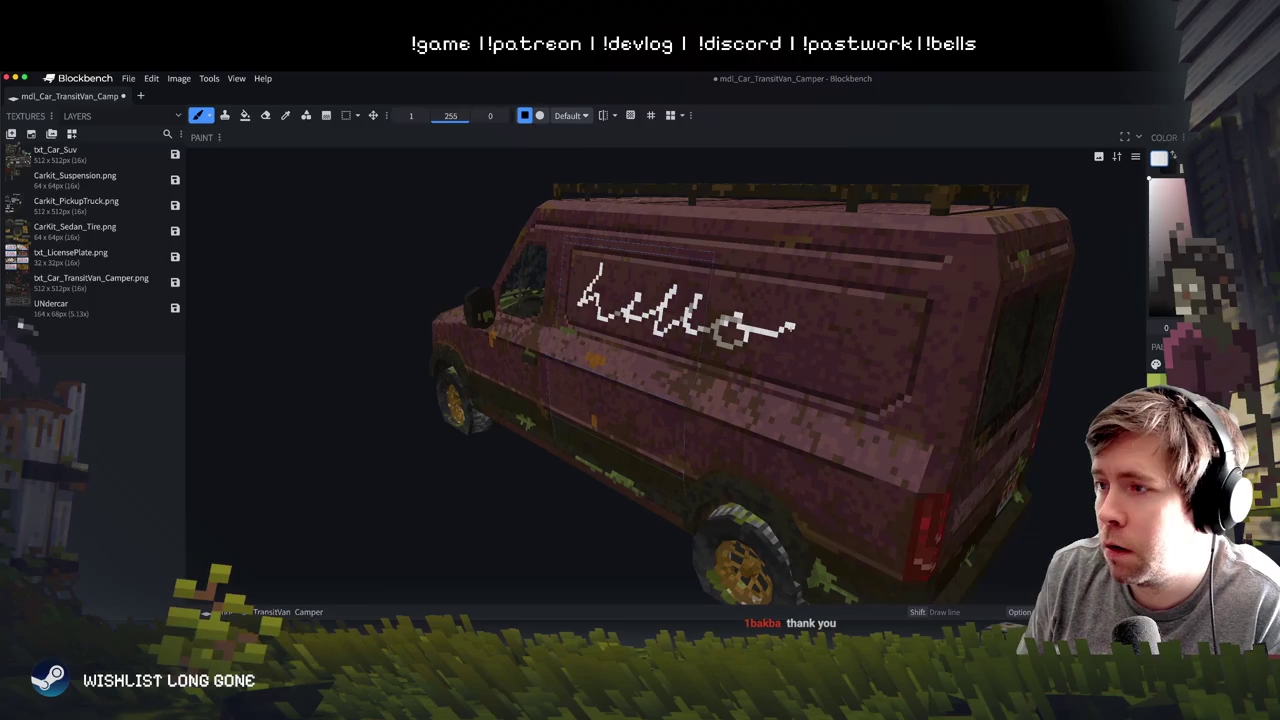
{"action": "left_click_drag", "start_coordinate": [806, 366], "coordinate": [814, 363]}
{"action": "mouse_move", "coordinate": [878, 280]}
{"action": "left_mouse_down"}
{"action": "mouse_move", "coordinate": [820, 350]}
{"action": "mouse_move", "coordinate": [860, 270]}
{"action": "left_mouse_up"}
{"action": "key", "text": "super+z"}
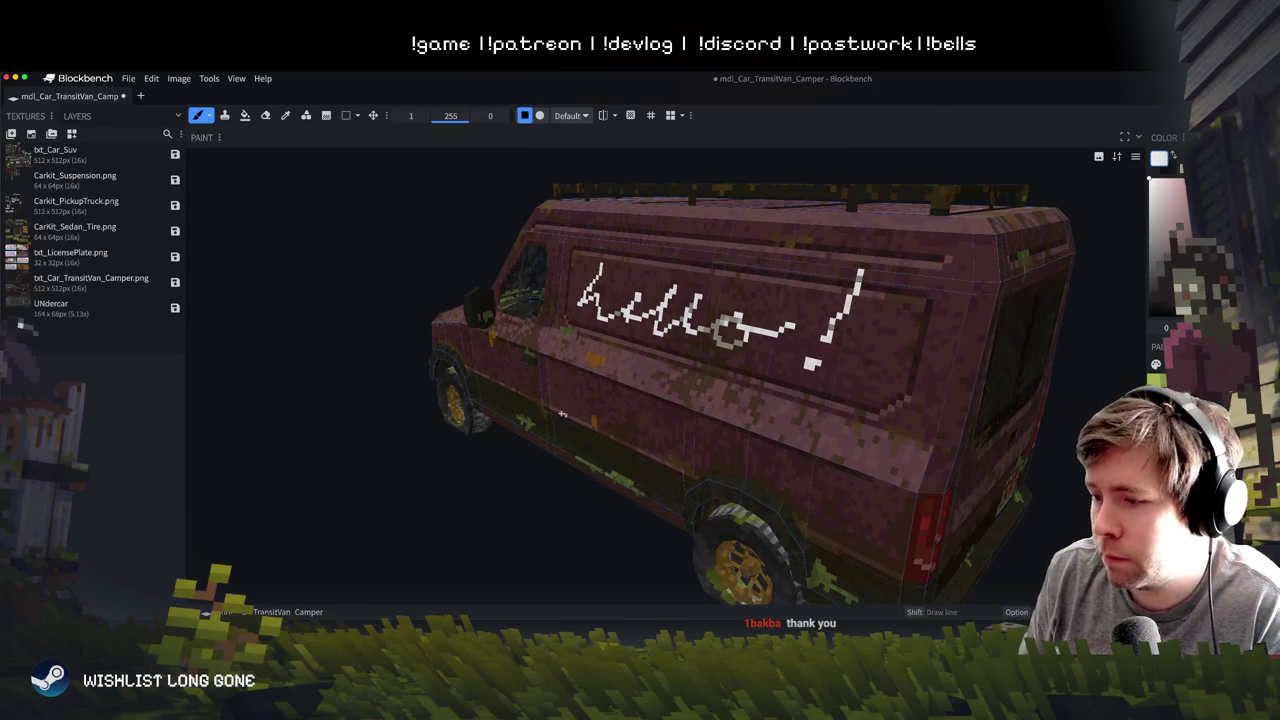
- Orbit around the van, switch between brush and pencil, and shift the Blockbench window down
{"action": "left_click_drag", "start_coordinate": [460, 491], "coordinate": [700, 470]}
{"action": "scroll", "coordinate": [700, 470], "scroll_direction": "down", "scroll_amount": 5}
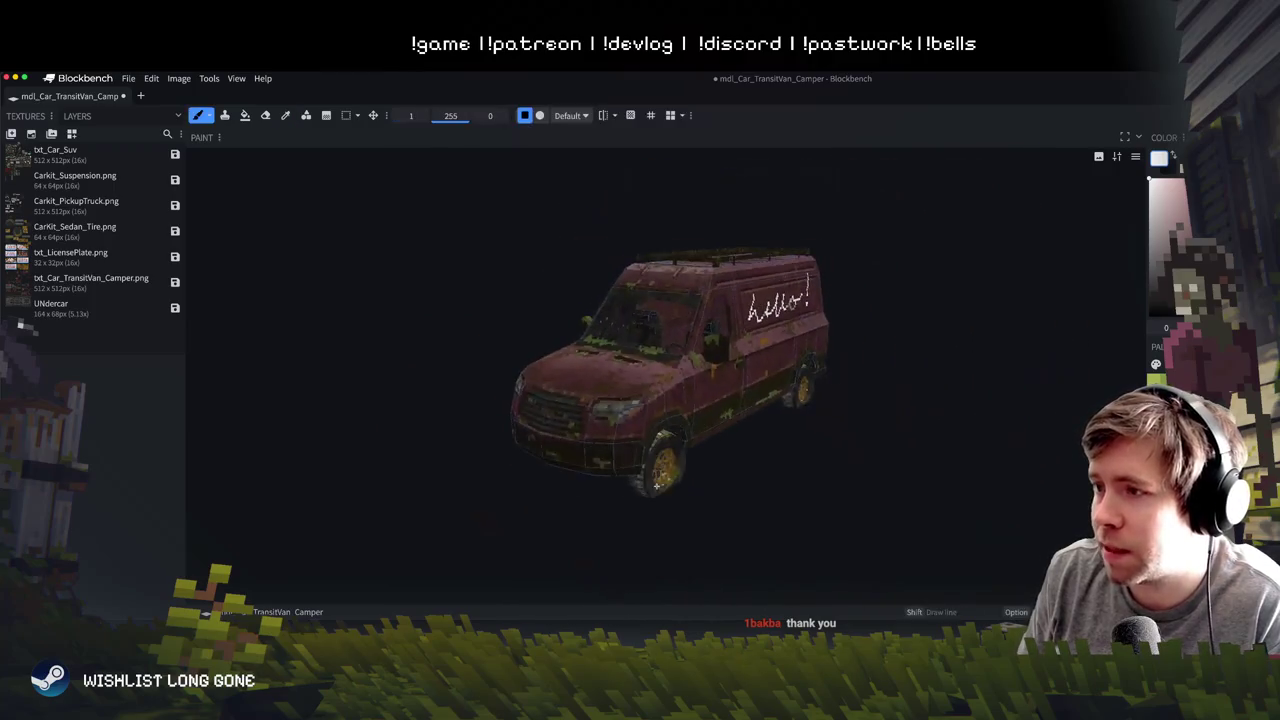
{"action": "mouse_move", "coordinate": [737, 391]}
{"action": "left_mouse_down"}
{"action": "mouse_move", "coordinate": [600, 471]}
{"action": "mouse_move", "coordinate": [494, 451]}
{"action": "mouse_move", "coordinate": [600, 465]}
{"action": "mouse_move", "coordinate": [699, 420]}
{"action": "mouse_move", "coordinate": [829, 443]}
{"action": "left_mouse_up"}
{"action": "key", "text": "b"}
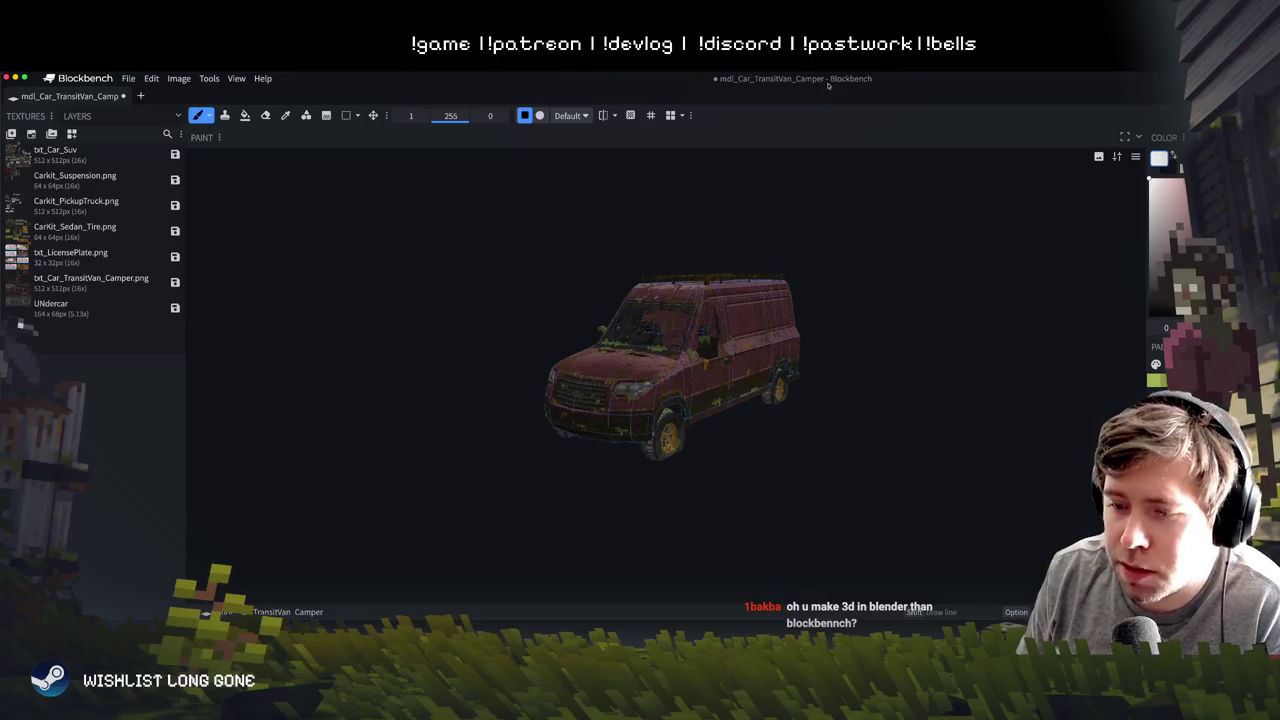
{"action": "left_click_drag", "start_coordinate": [828, 85], "coordinate": [815, 165]}
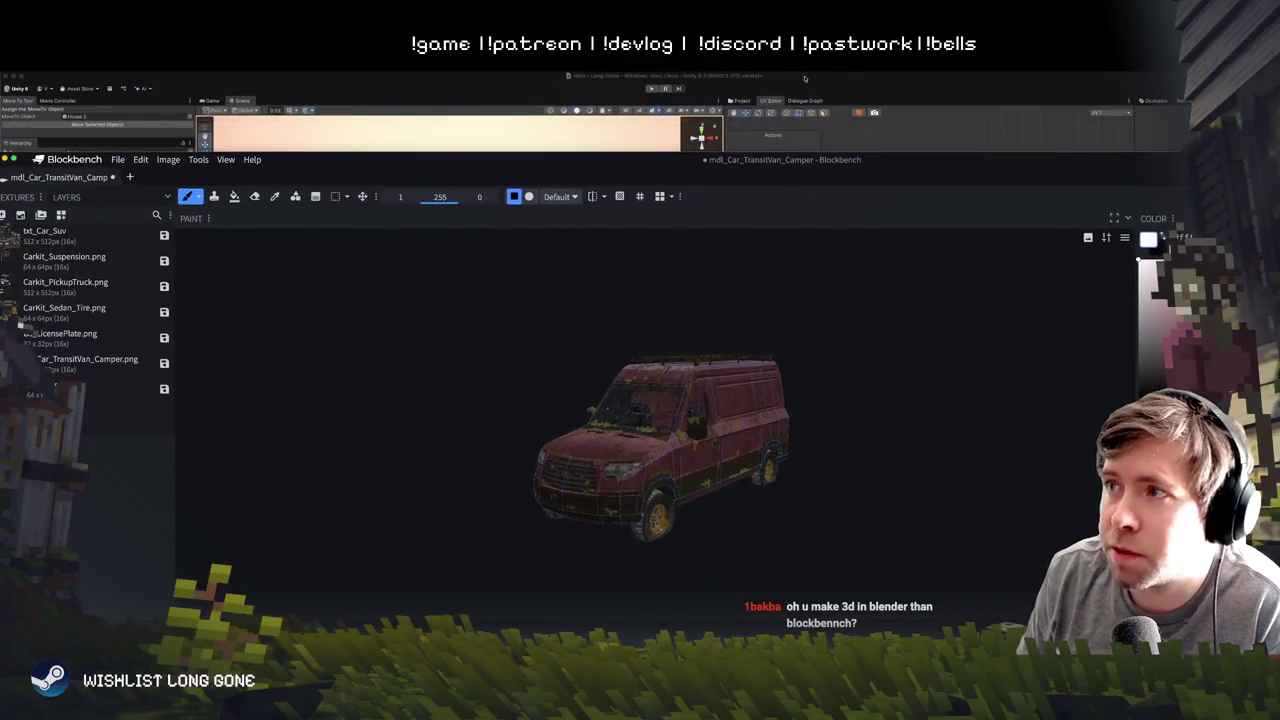
{"action": "key", "text": "p"}
{"action": "mouse_move", "coordinate": [905, 433]}
{"action": "left_mouse_down"}
{"action": "mouse_move", "coordinate": [886, 363]}
{"action": "mouse_move", "coordinate": [880, 474]}
{"action": "left_mouse_up"}
- Orbit to a low front view, toggle pencil and brush again, then bring Unity forward
{"action": "scroll", "coordinate": [716, 523], "scroll_direction": "up", "scroll_amount": 3}
{"action": "left_click_drag", "start_coordinate": [716, 523], "coordinate": [602, 402]}
{"action": "key", "text": "b"}
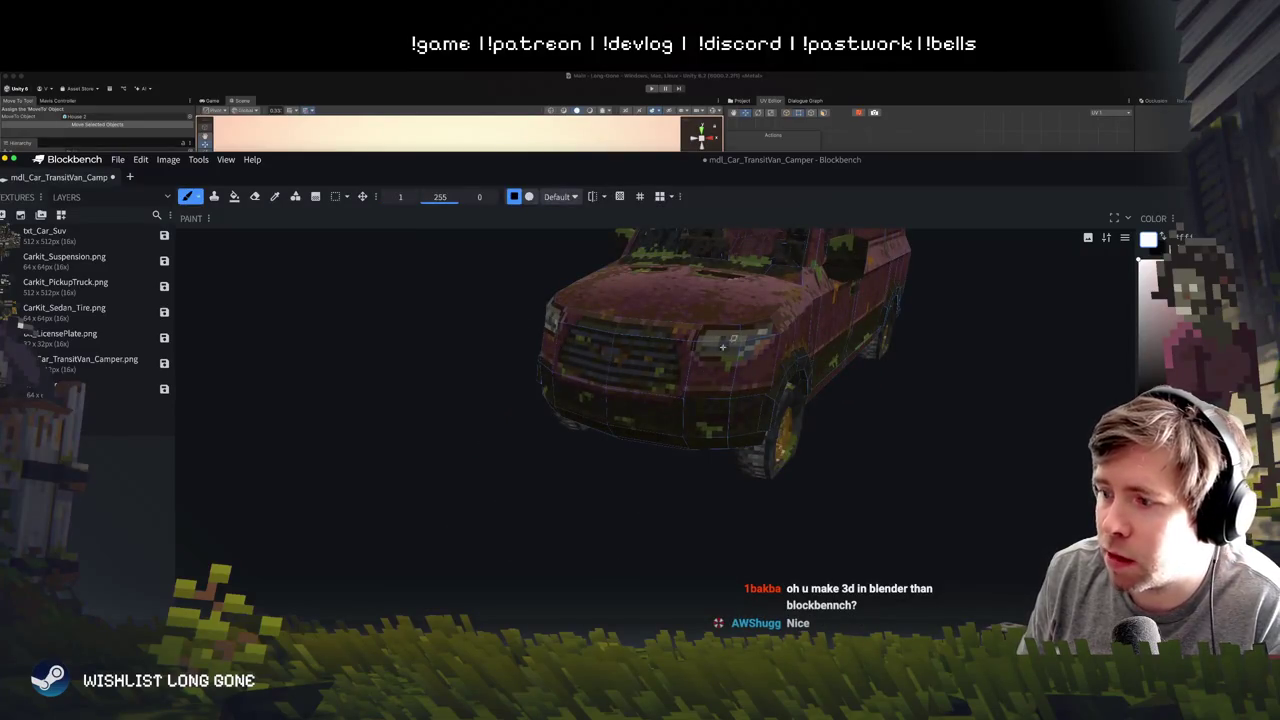
{"action": "key", "text": "p"}
{"action": "mouse_move", "coordinate": [744, 358]}
{"action": "left_mouse_down"}
{"action": "mouse_move", "coordinate": [689, 495]}
{"action": "mouse_move", "coordinate": [669, 416]}
{"action": "mouse_move", "coordinate": [646, 413]}
{"action": "left_mouse_up"}
{"action": "key", "text": "b"}
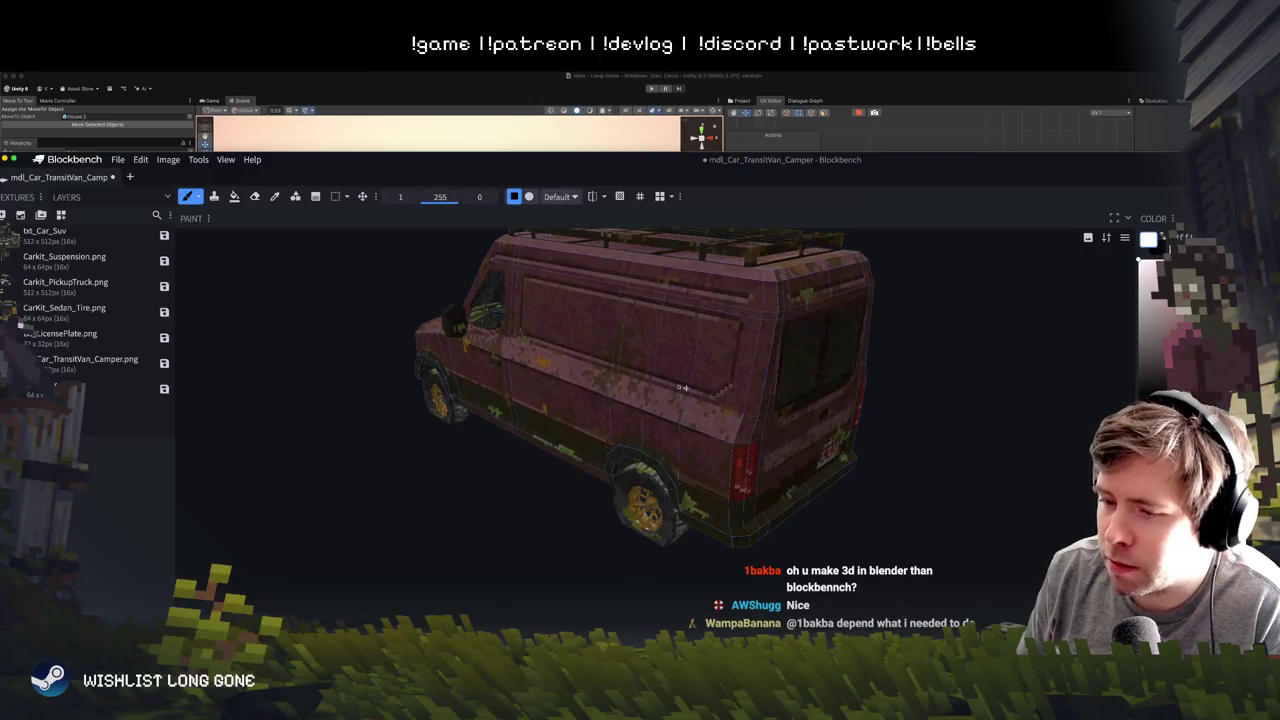
{"action": "left_click", "coordinate": [754, 101]}
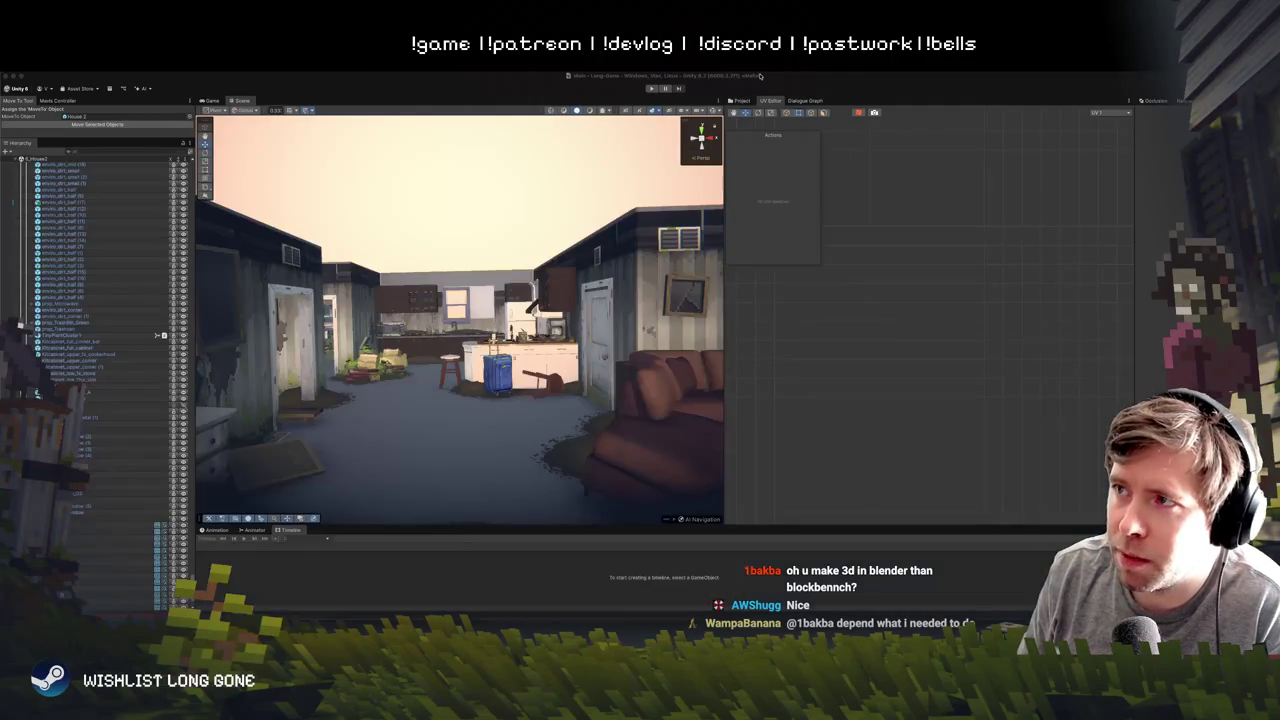
- Select the envi_bushes_7 bush in Unity and frame it in the Scene view
{"action": "left_click", "coordinate": [760, 76]}
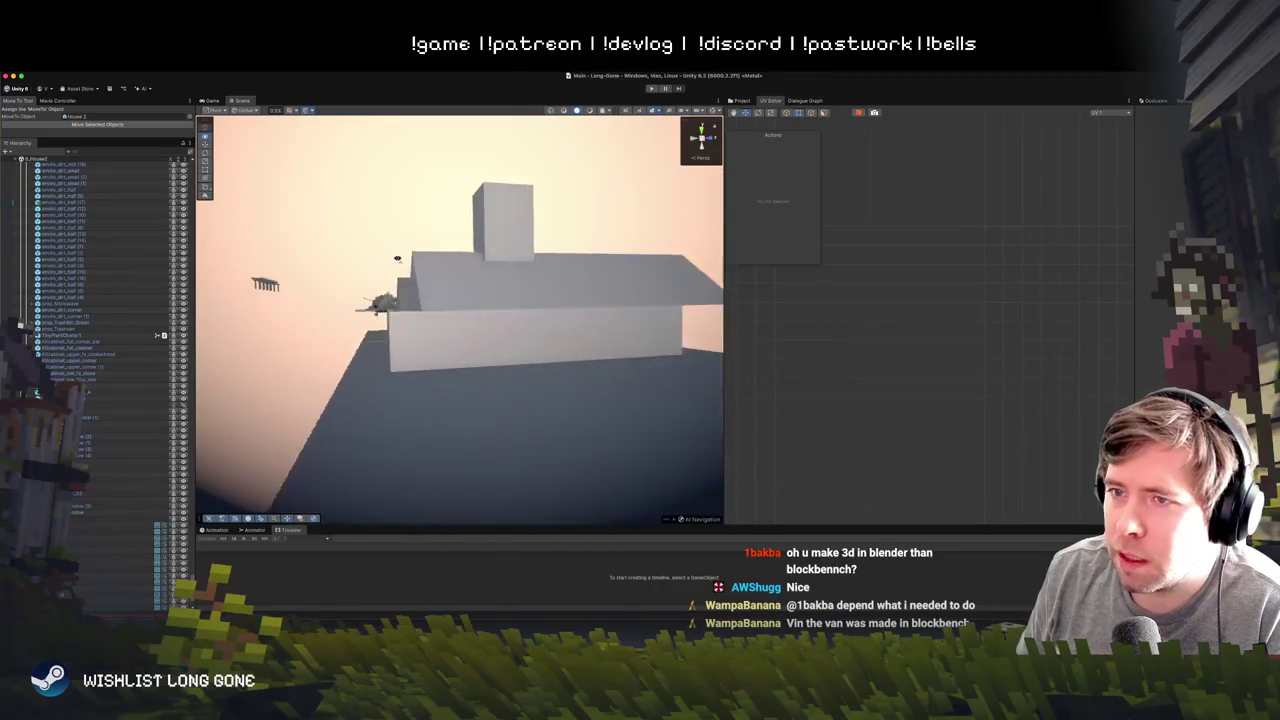
{"action": "left_click", "coordinate": [418, 303]}
{"action": "key", "text": "f"}
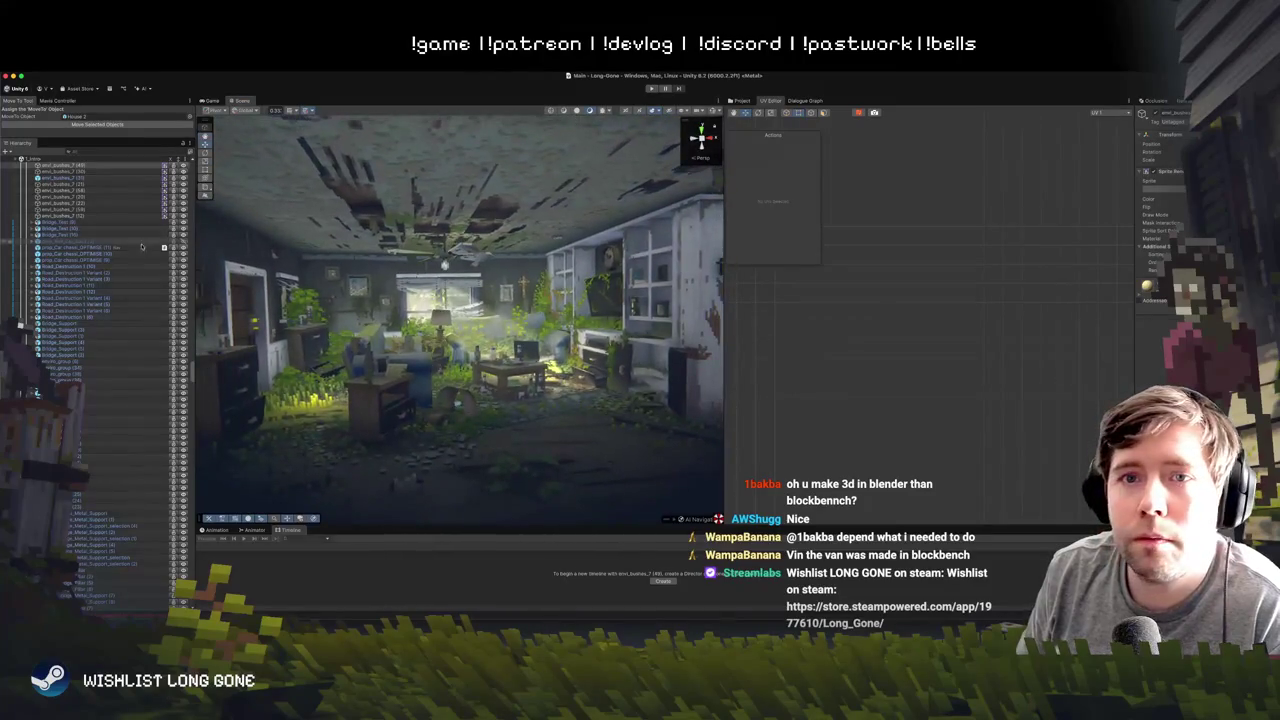
- Select LightingManager, widen the Scene view, orbit toward the table and window, and select House 1
{"action": "scroll", "coordinate": [146, 244], "scroll_direction": "up", "scroll_amount": 15}
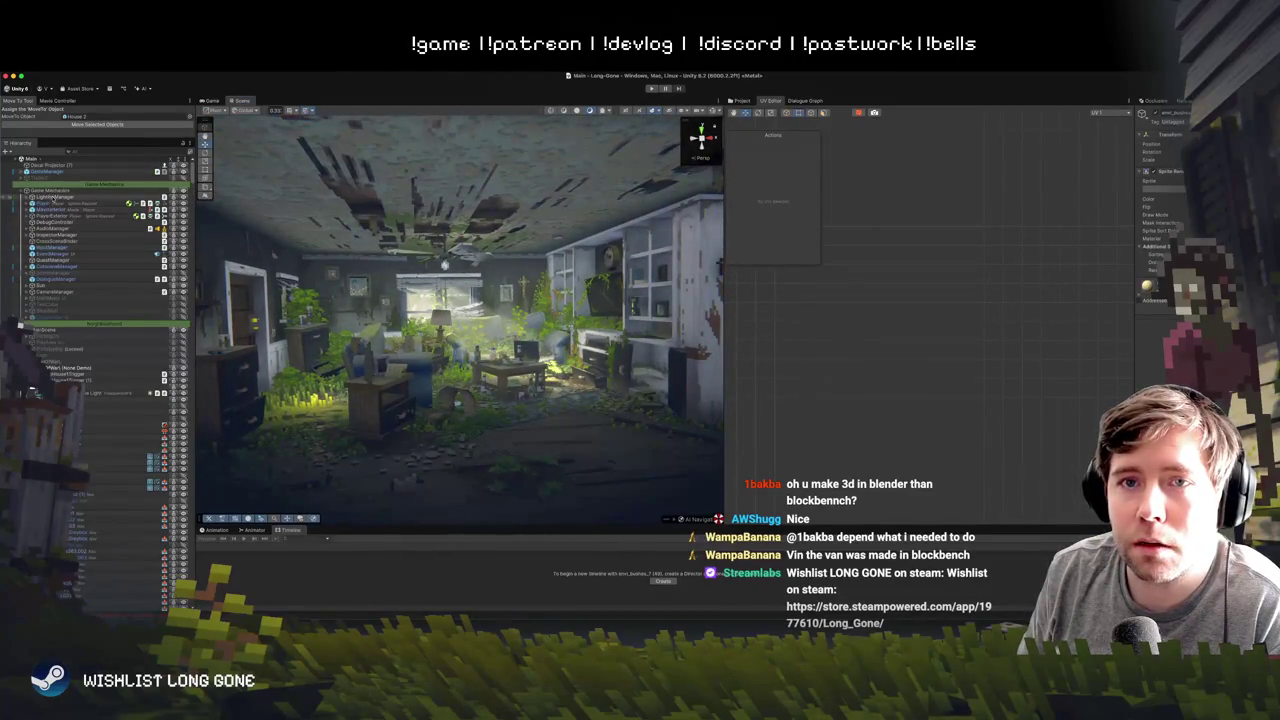
{"action": "left_click", "coordinate": [105, 197]}
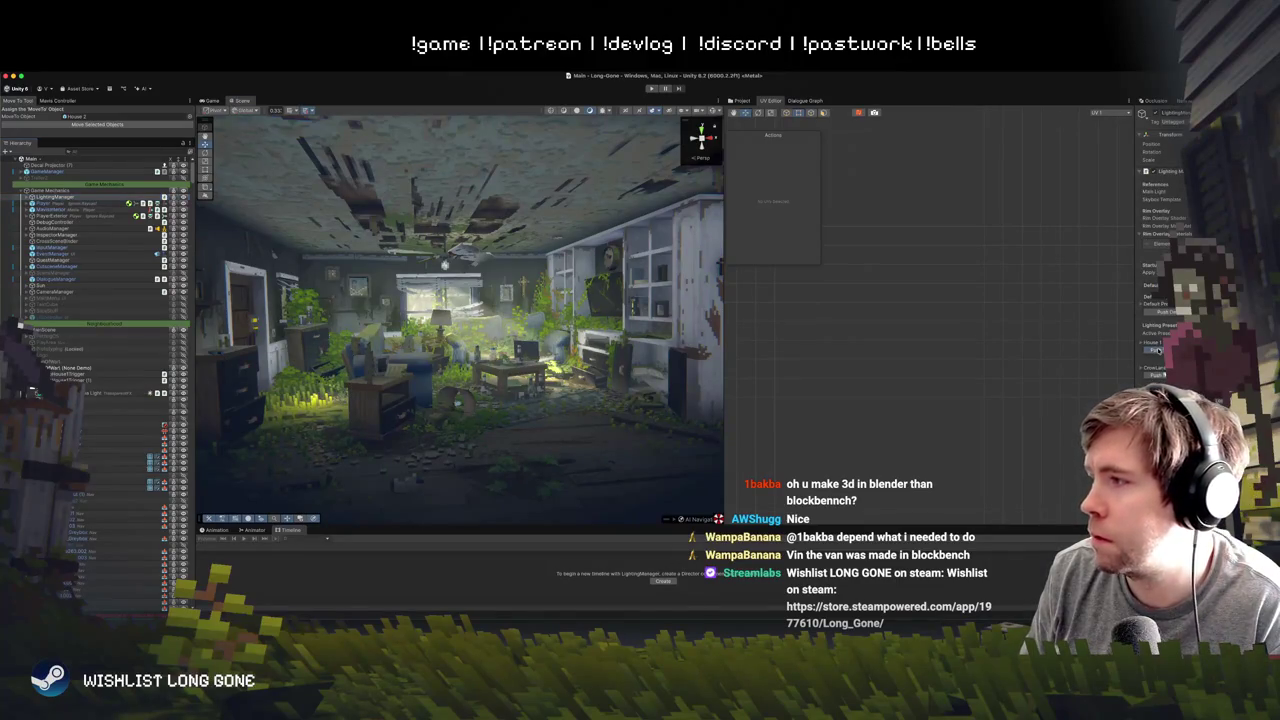
{"action": "left_click_drag", "start_coordinate": [724, 420], "coordinate": [886, 410]}
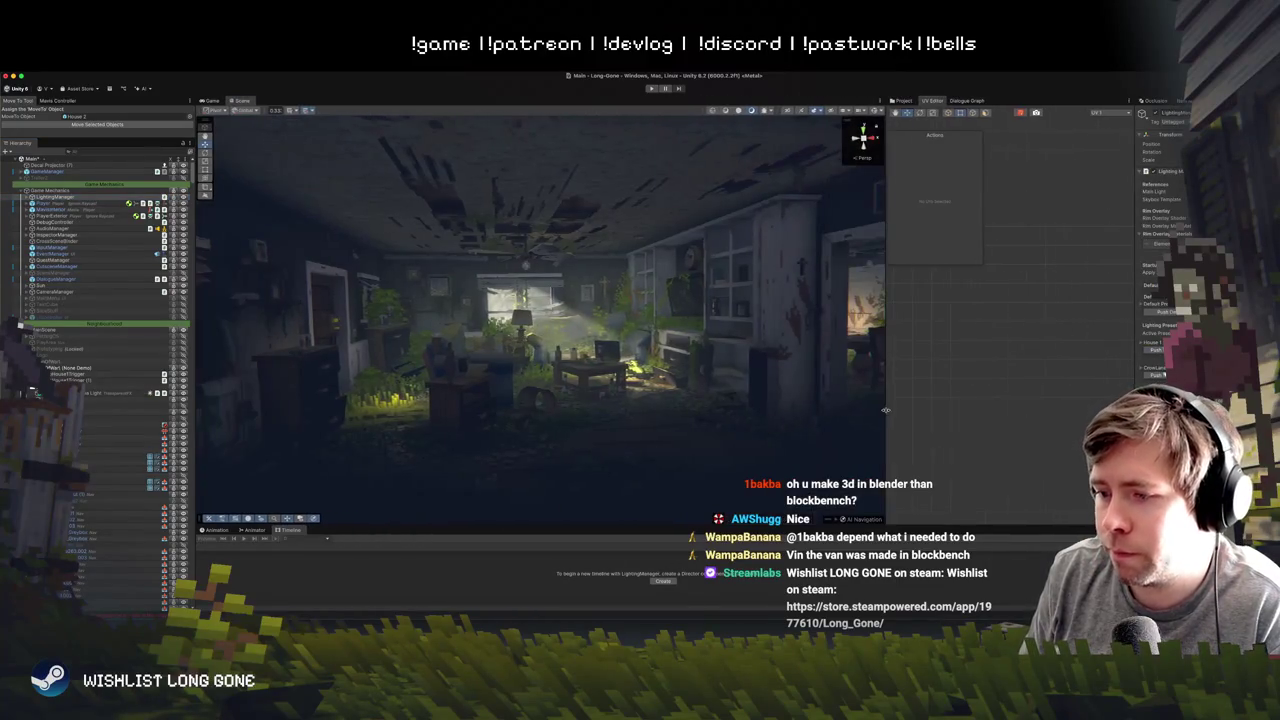
{"action": "scroll", "coordinate": [680, 416], "scroll_direction": "up", "scroll_amount": 10}
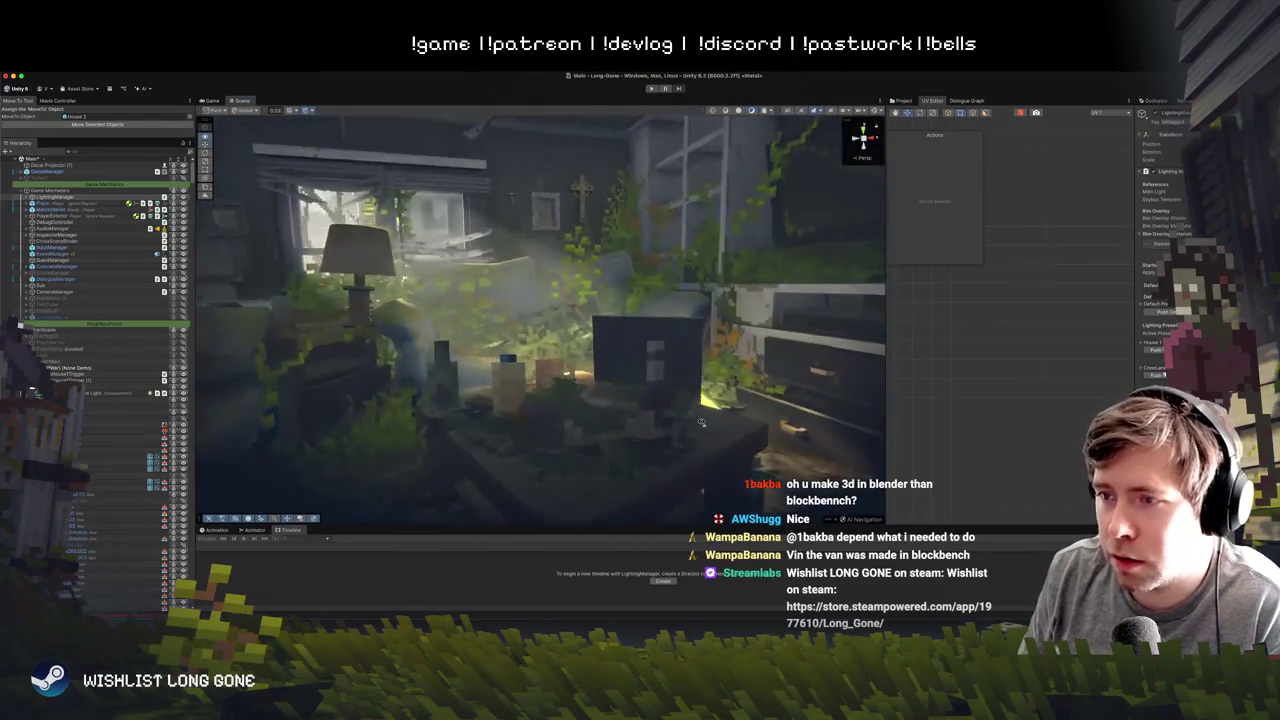
{"action": "scroll", "coordinate": [673, 428], "scroll_direction": "down", "scroll_amount": 15}
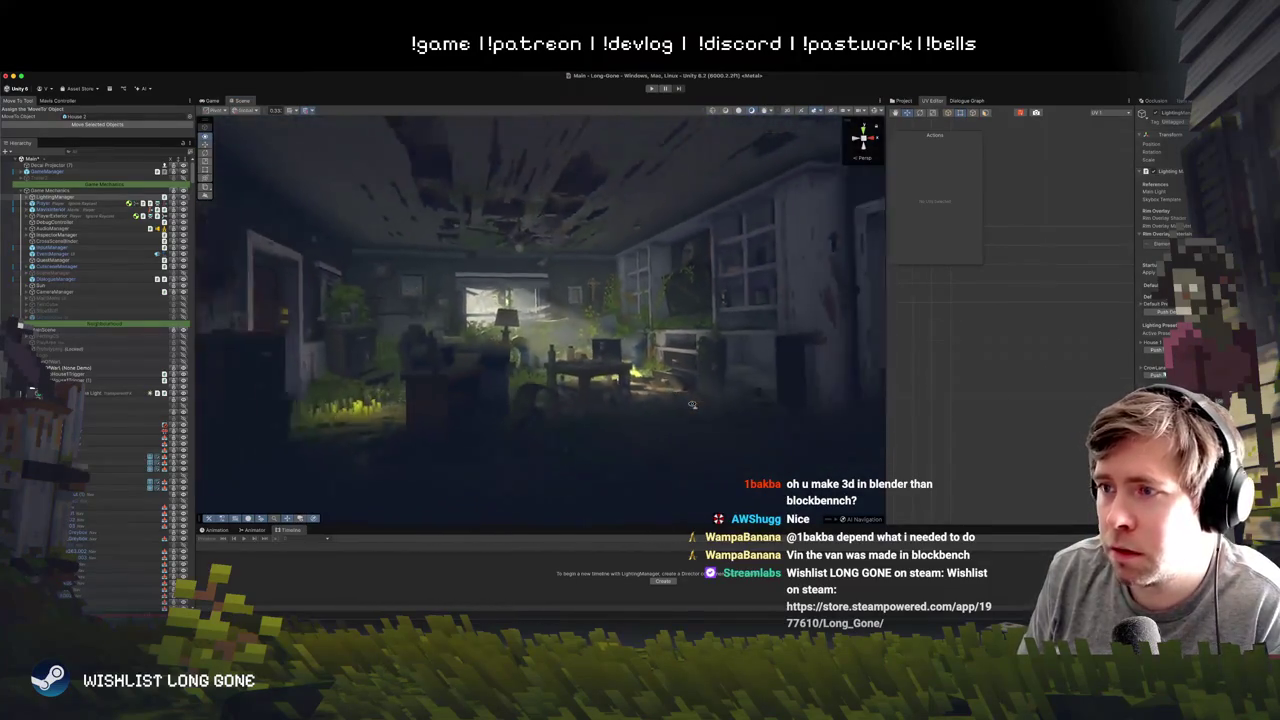
{"action": "mouse_move", "coordinate": [692, 404]}
{"action": "left_mouse_down"}
{"action": "mouse_move", "coordinate": [668, 397]}
{"action": "mouse_move", "coordinate": [643, 354]}
{"action": "left_mouse_up"}
{"action": "left_click", "coordinate": [675, 340]}
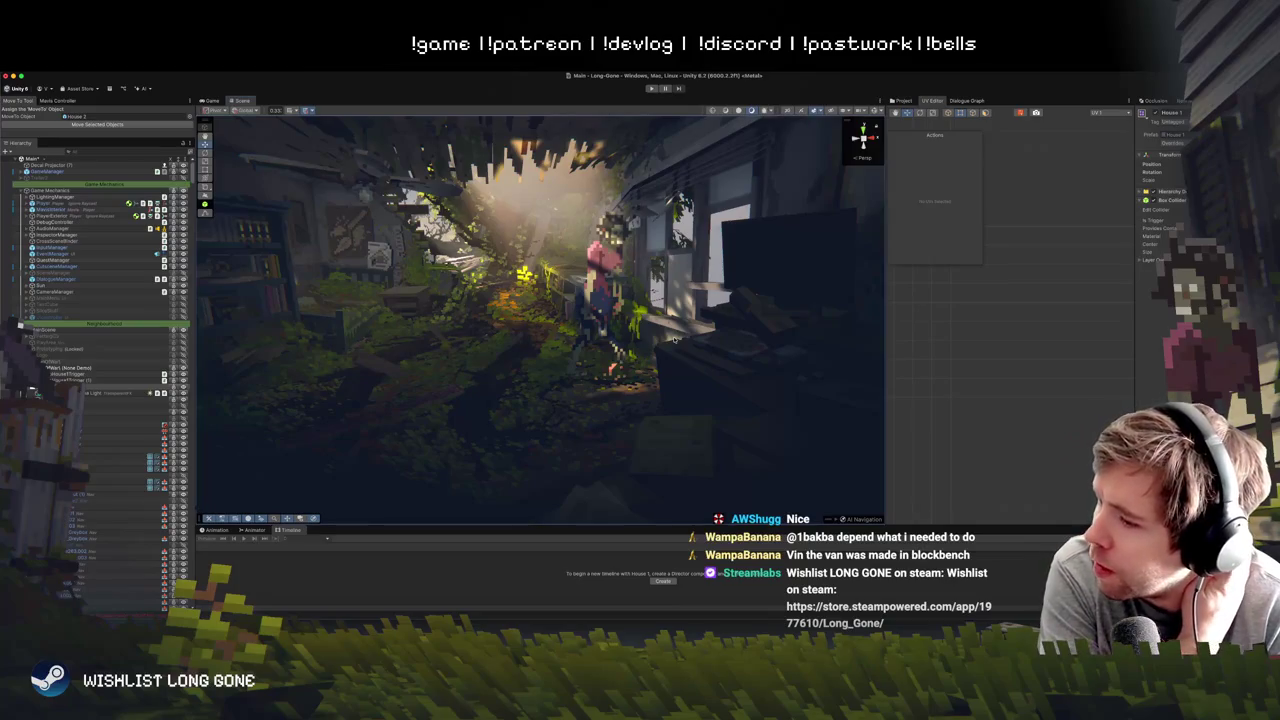
- Frame House 1, briefly select LightingManager, and zoom into the house facing the kitchen
{"action": "key", "text": "f"}
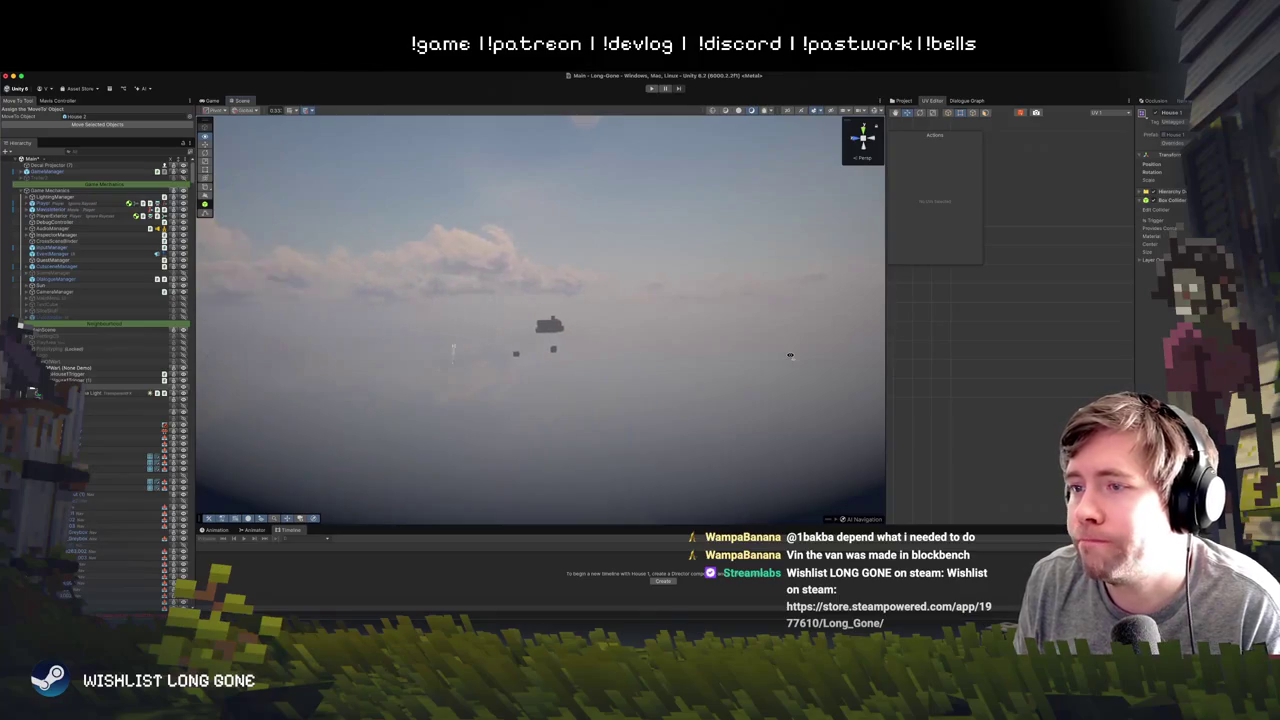
{"action": "scroll", "coordinate": [790, 355], "scroll_direction": "up", "scroll_amount": 10}
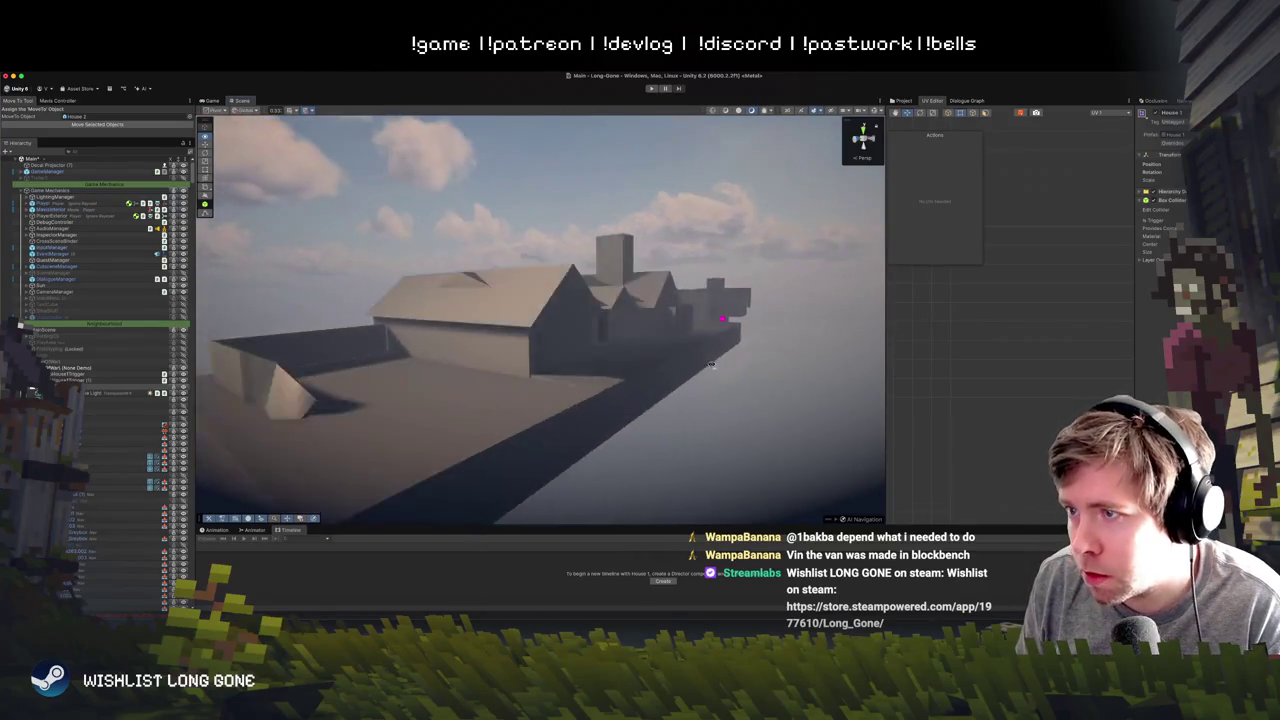
{"action": "scroll", "coordinate": [630, 354], "scroll_direction": "up", "scroll_amount": 10}
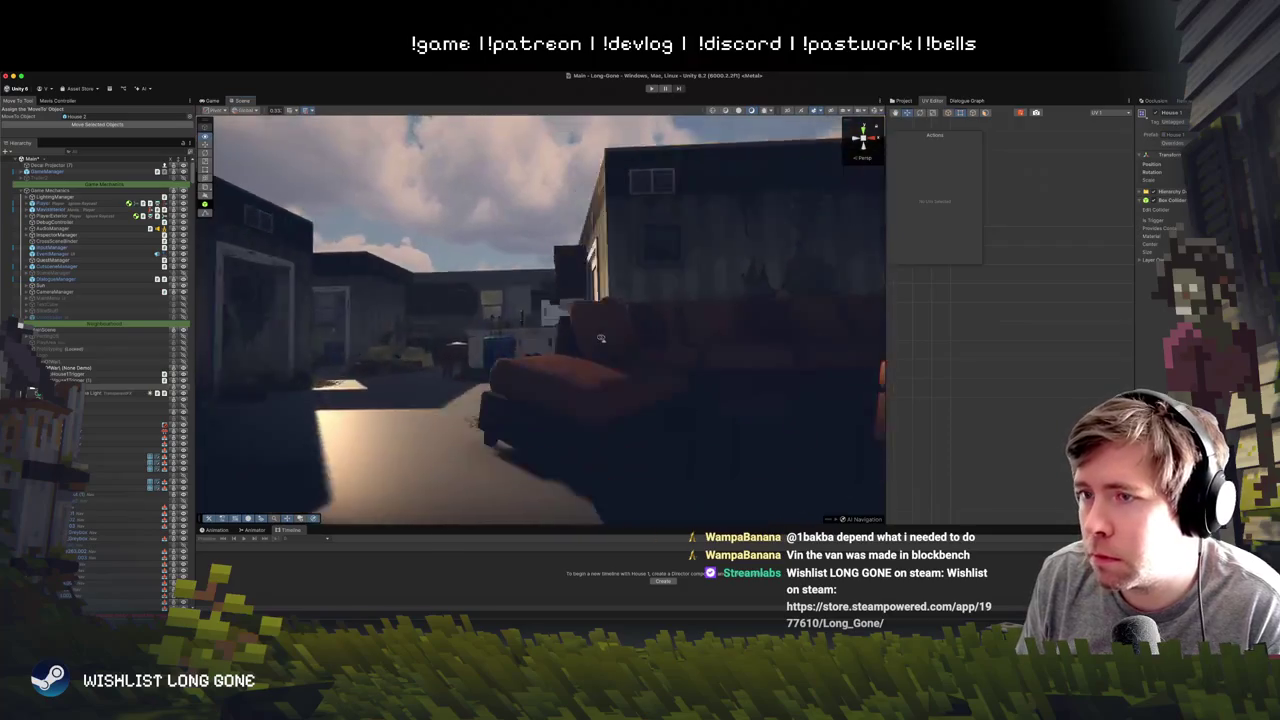
{"action": "scroll", "coordinate": [614, 341], "scroll_direction": "down", "scroll_amount": 5}
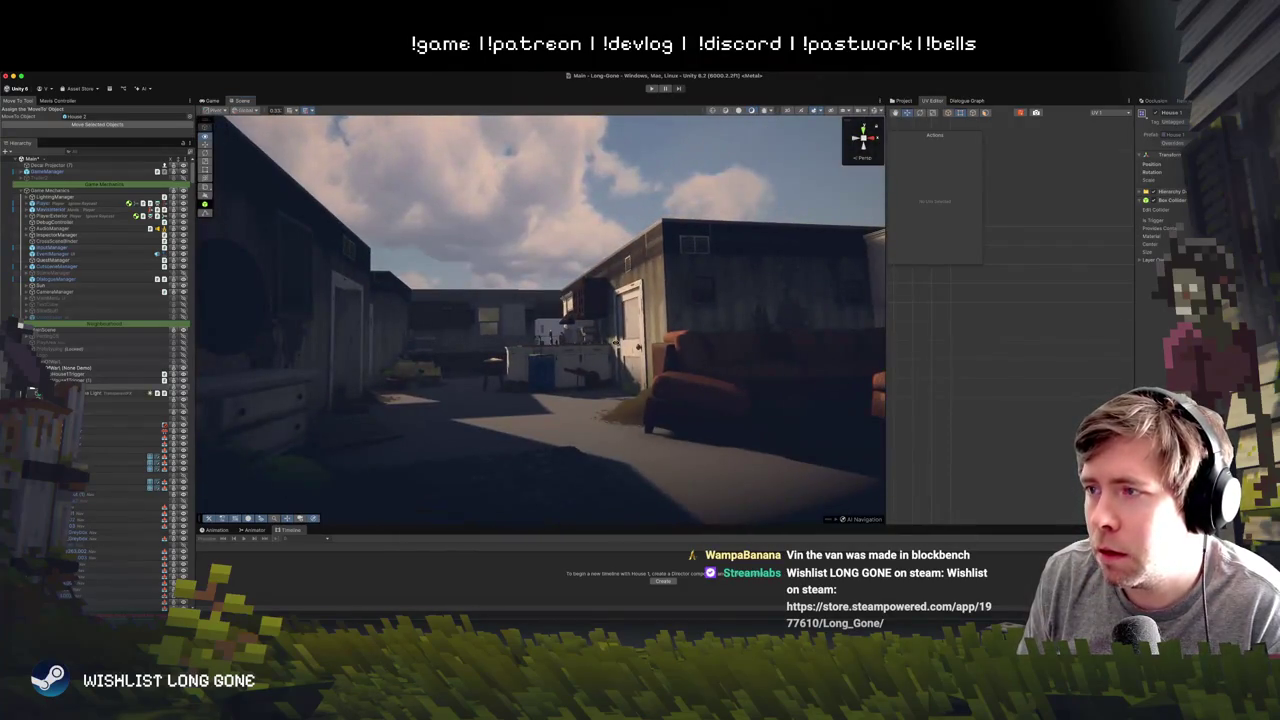
{"action": "left_click", "coordinate": [55, 196]}
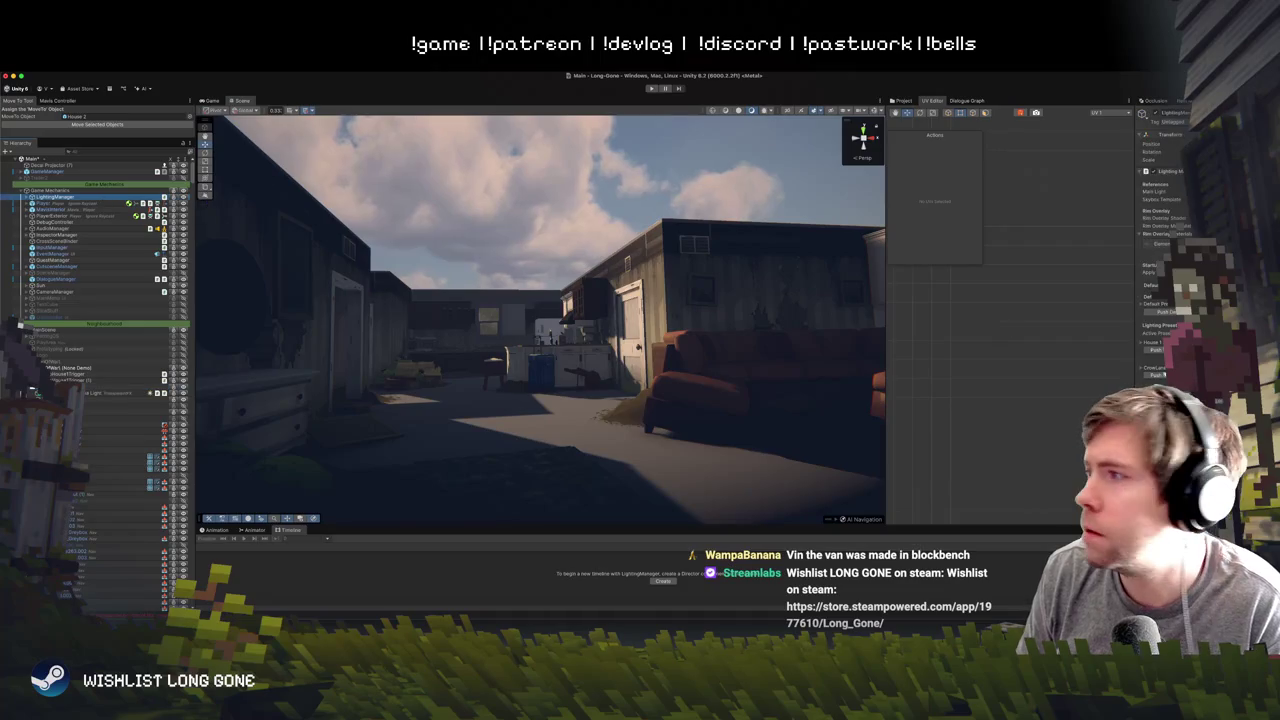
{"action": "scroll", "coordinate": [1160, 260], "scroll_direction": "down", "scroll_amount": 5}
{"action": "scroll", "coordinate": [662, 355], "scroll_direction": "down", "scroll_amount": 10}
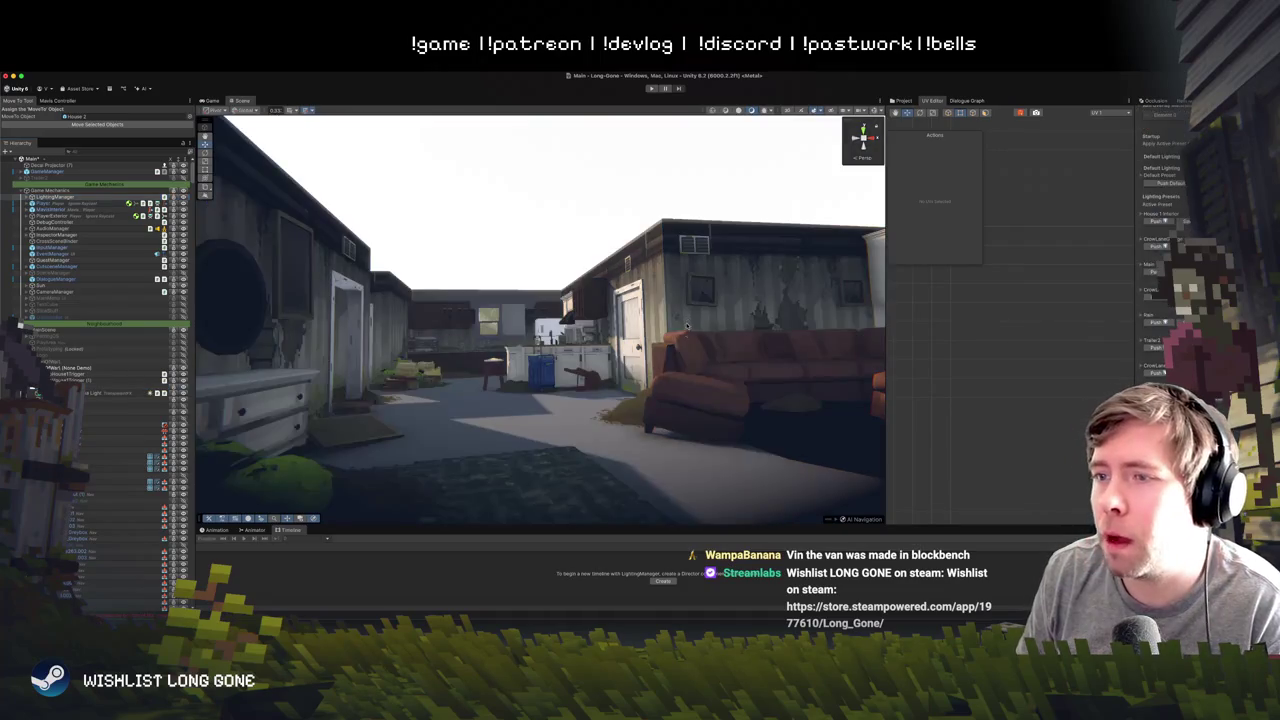
{"action": "scroll", "coordinate": [662, 355], "scroll_direction": "down", "scroll_amount": 10}
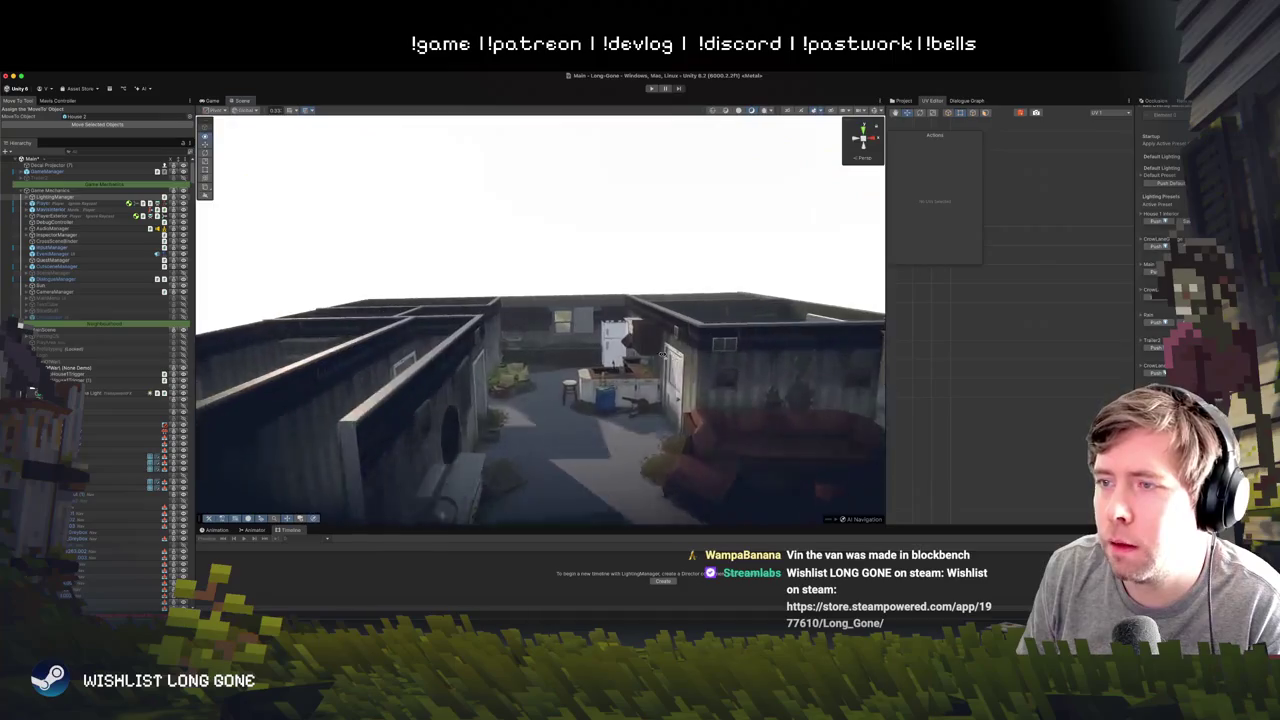
{"action": "scroll", "coordinate": [734, 360], "scroll_direction": "down", "scroll_amount": 5}
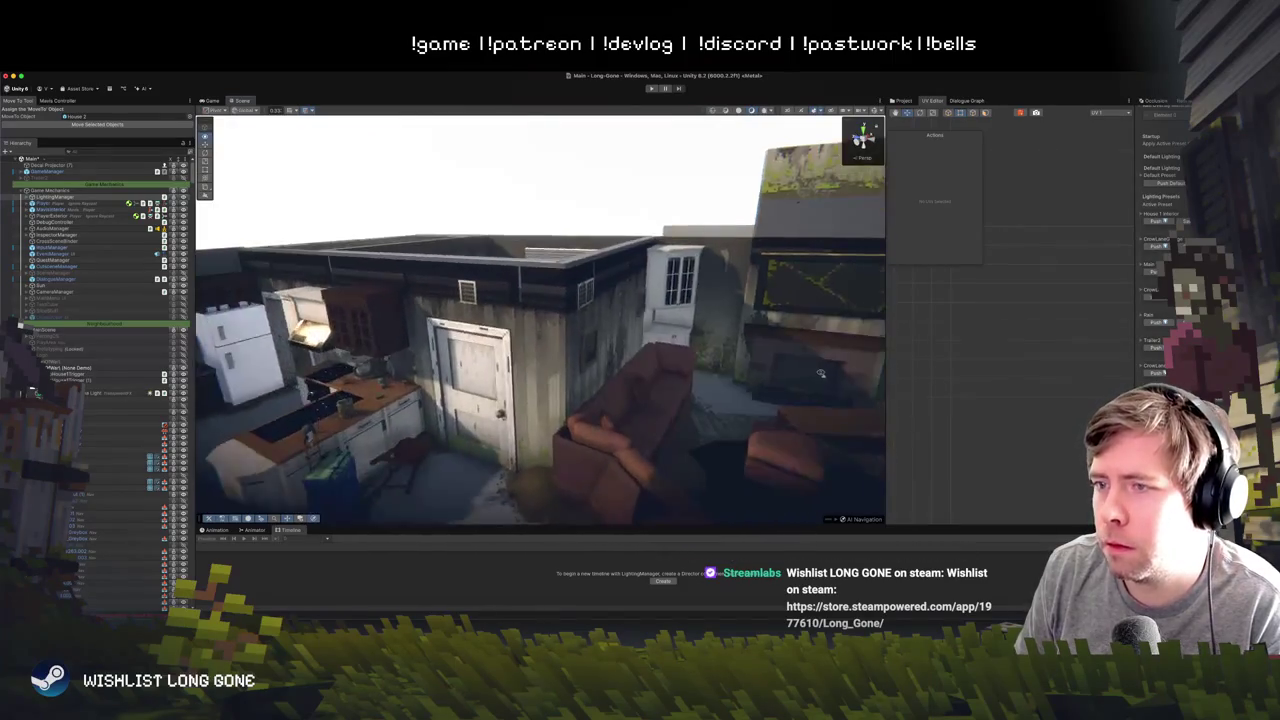
{"action": "left_click_drag", "start_coordinate": [825, 374], "coordinate": [631, 362]}
- Select the five wall faces around the kitchen window and apply Flip Face Normals
{"action": "left_click", "coordinate": [631, 362]}
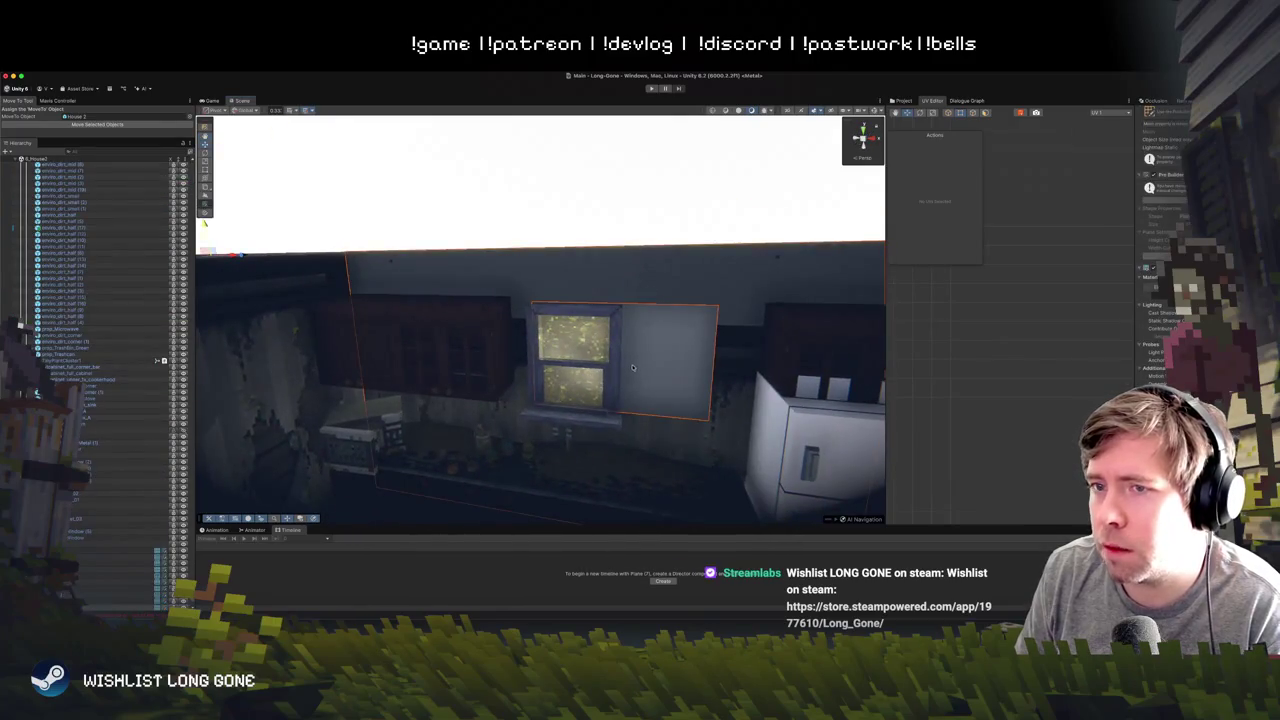
{"action": "key", "text": "f"}
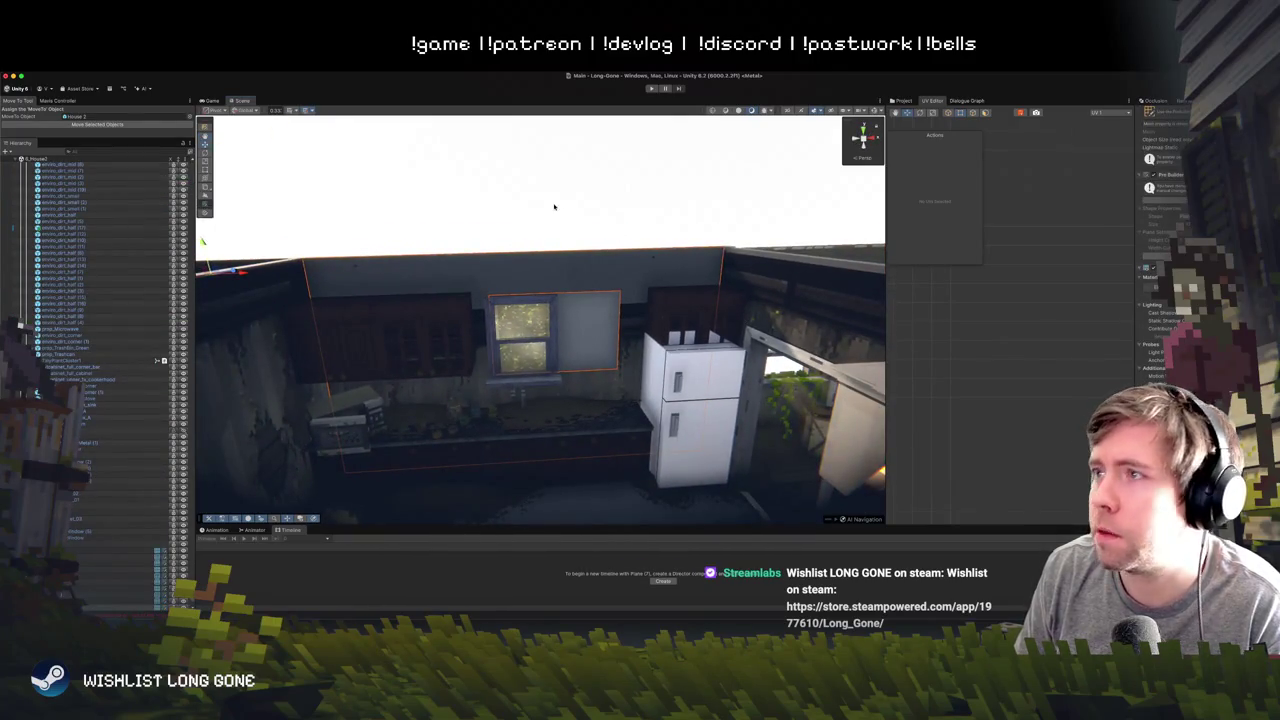
{"action": "left_click_drag", "start_coordinate": [634, 153], "coordinate": [583, 242]}
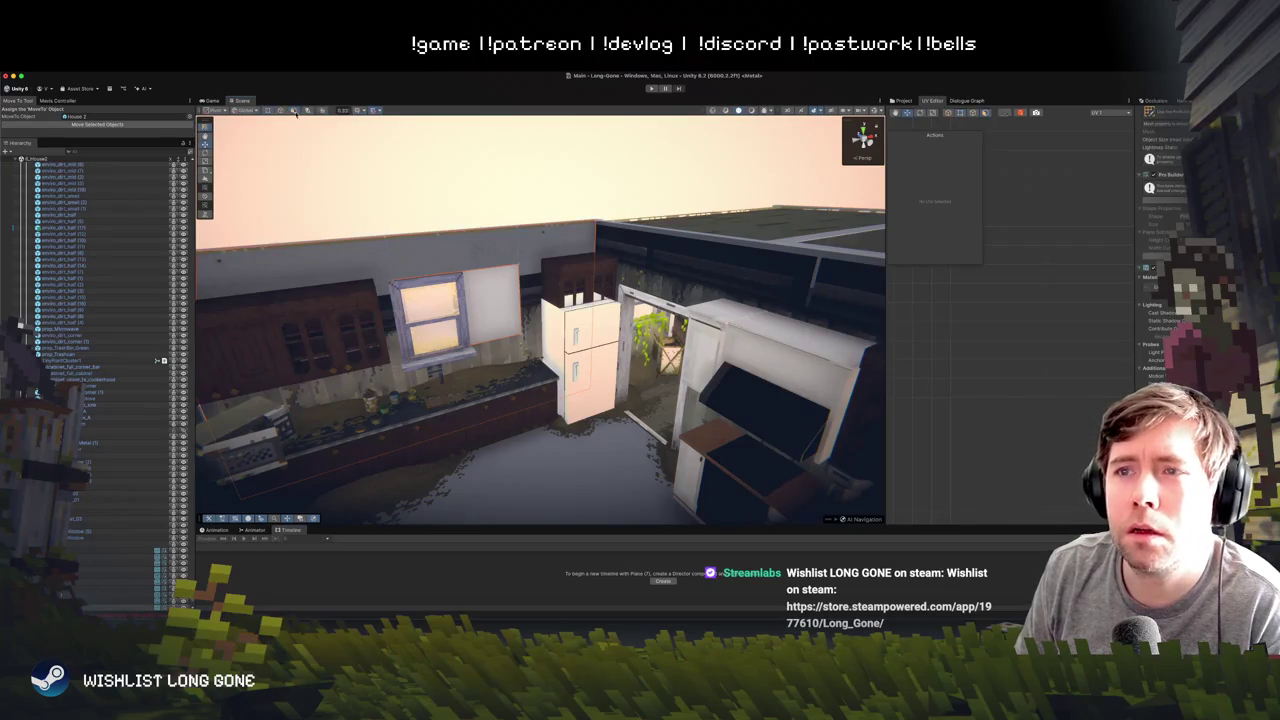
{"action": "left_click", "coordinate": [556, 242]}
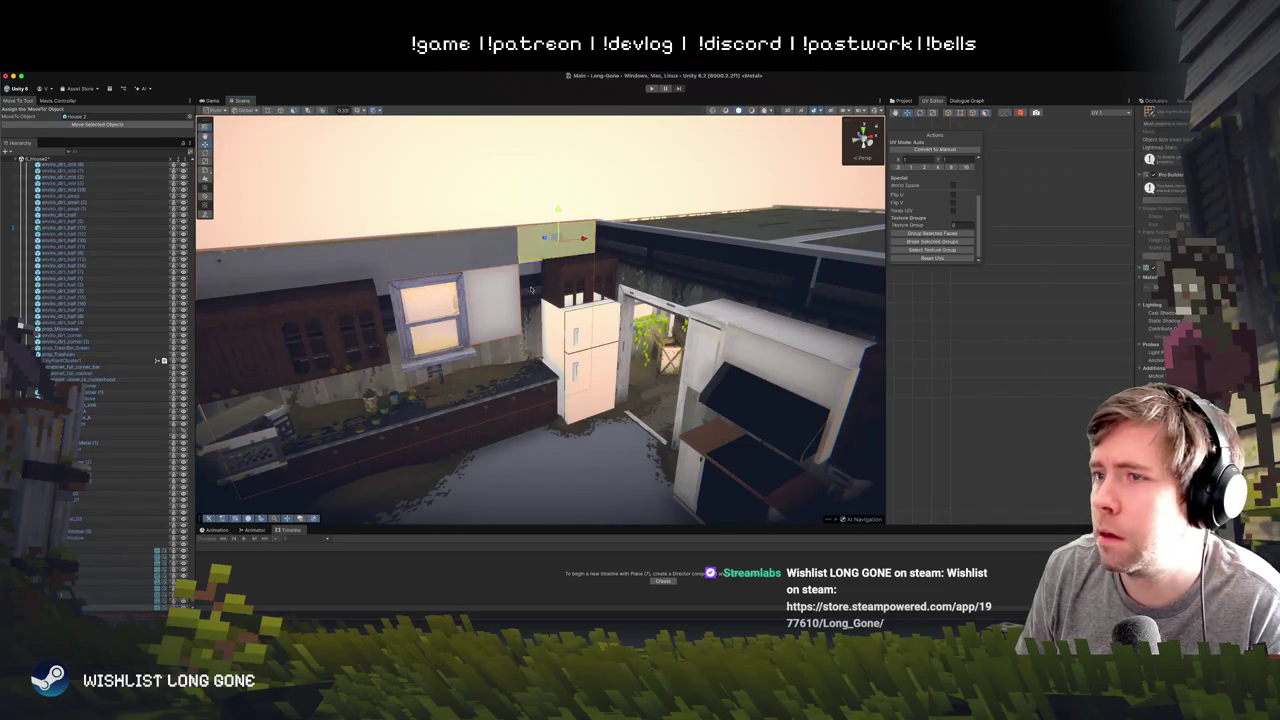
{"action": "left_click", "coordinate": [532, 287], "text": "shift"}
{"action": "left_click", "coordinate": [540, 340], "text": "shift"}
{"action": "left_click", "coordinate": [480, 360], "text": "shift"}
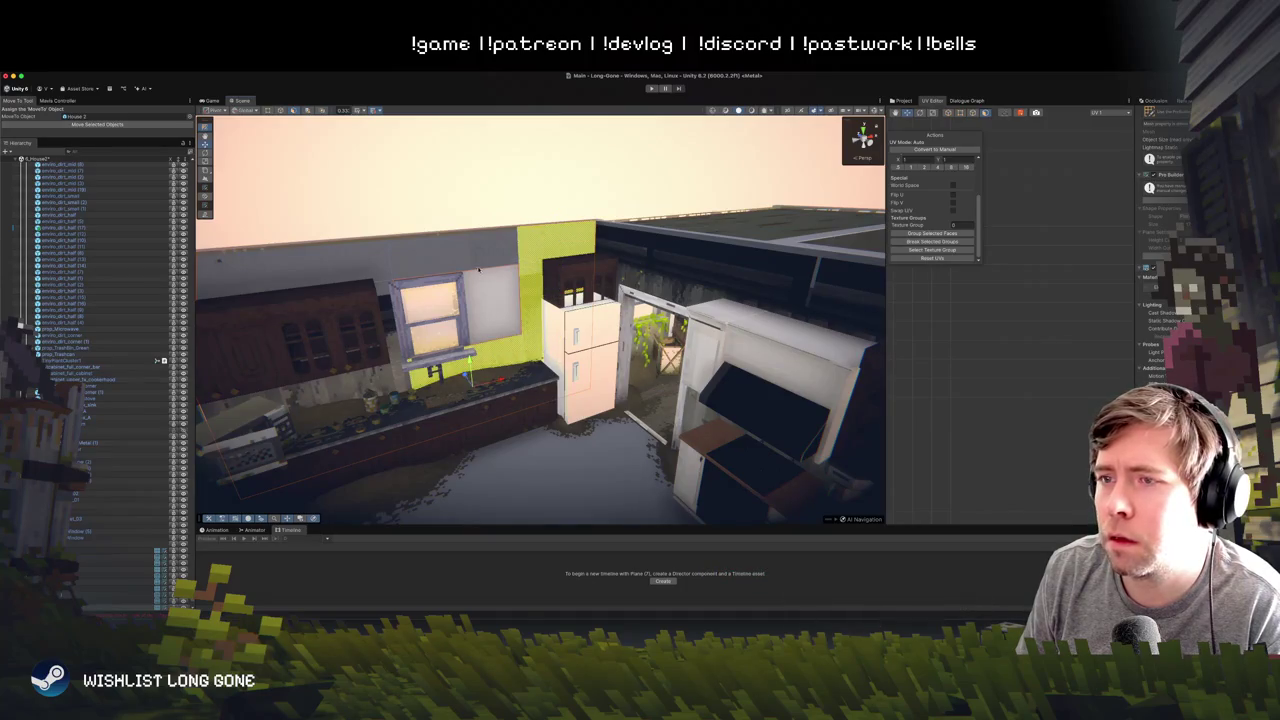
{"action": "left_click", "coordinate": [430, 262], "text": "shift"}
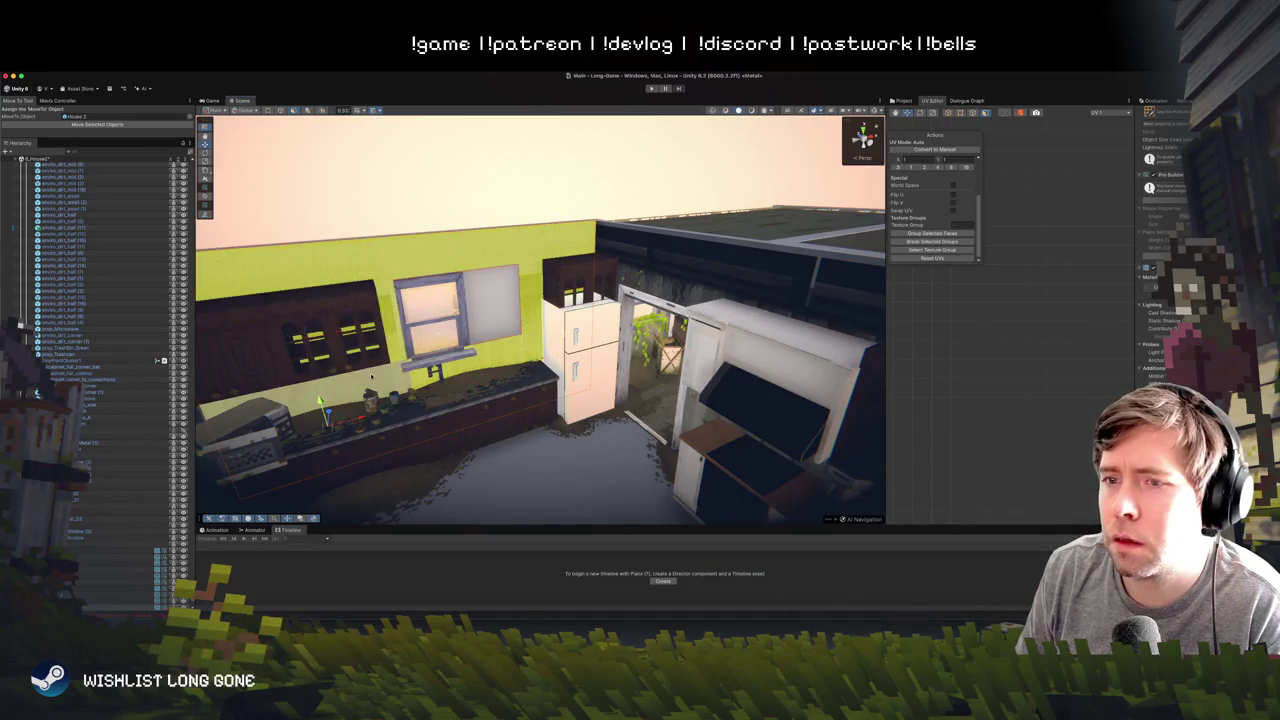
{"action": "left_click_drag", "start_coordinate": [375, 348], "coordinate": [525, 339]}
{"action": "right_click", "coordinate": [556, 246]}
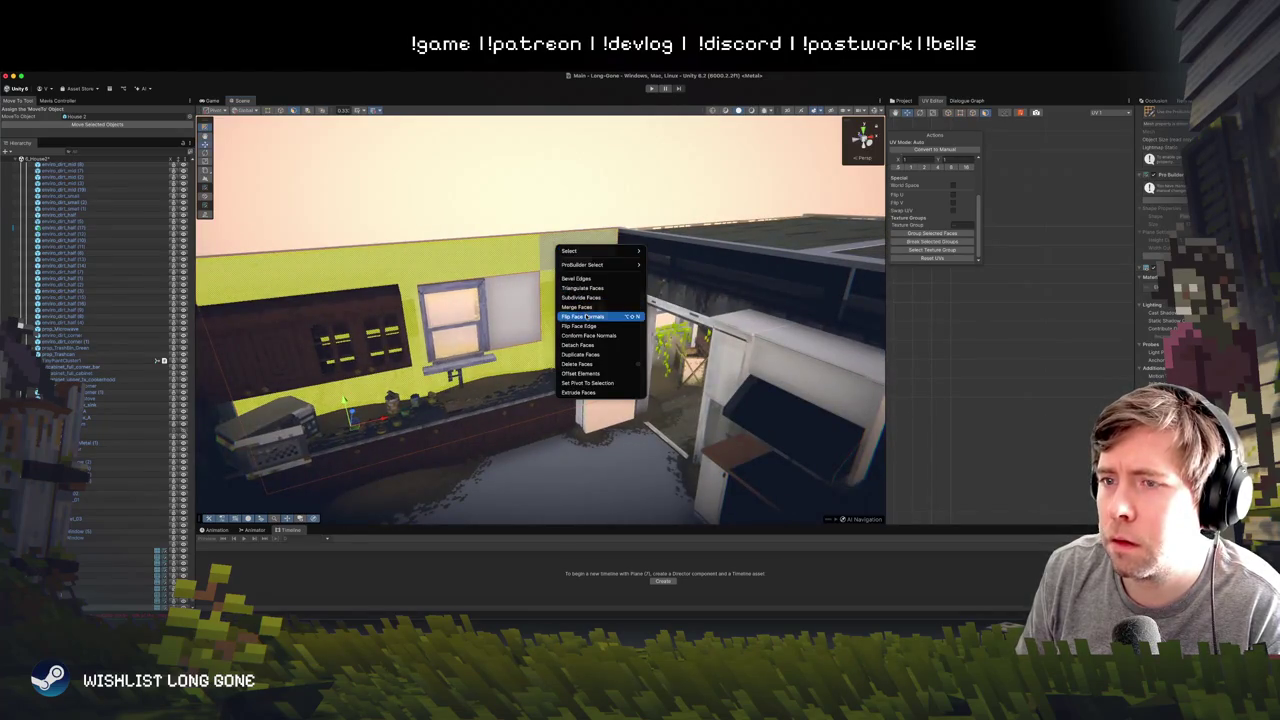
{"action": "left_click", "coordinate": [585, 318]}
- Check the flipped walls, then select the kitchen back wall face on Plane (7)
{"action": "mouse_move", "coordinate": [532, 221]}
{"action": "left_mouse_down"}
{"action": "mouse_move", "coordinate": [480, 208]}
{"action": "mouse_move", "coordinate": [488, 256]}
{"action": "mouse_move", "coordinate": [530, 252]}
{"action": "mouse_move", "coordinate": [553, 276]}
{"action": "left_mouse_up"}
{"action": "left_click", "coordinate": [517, 240]}
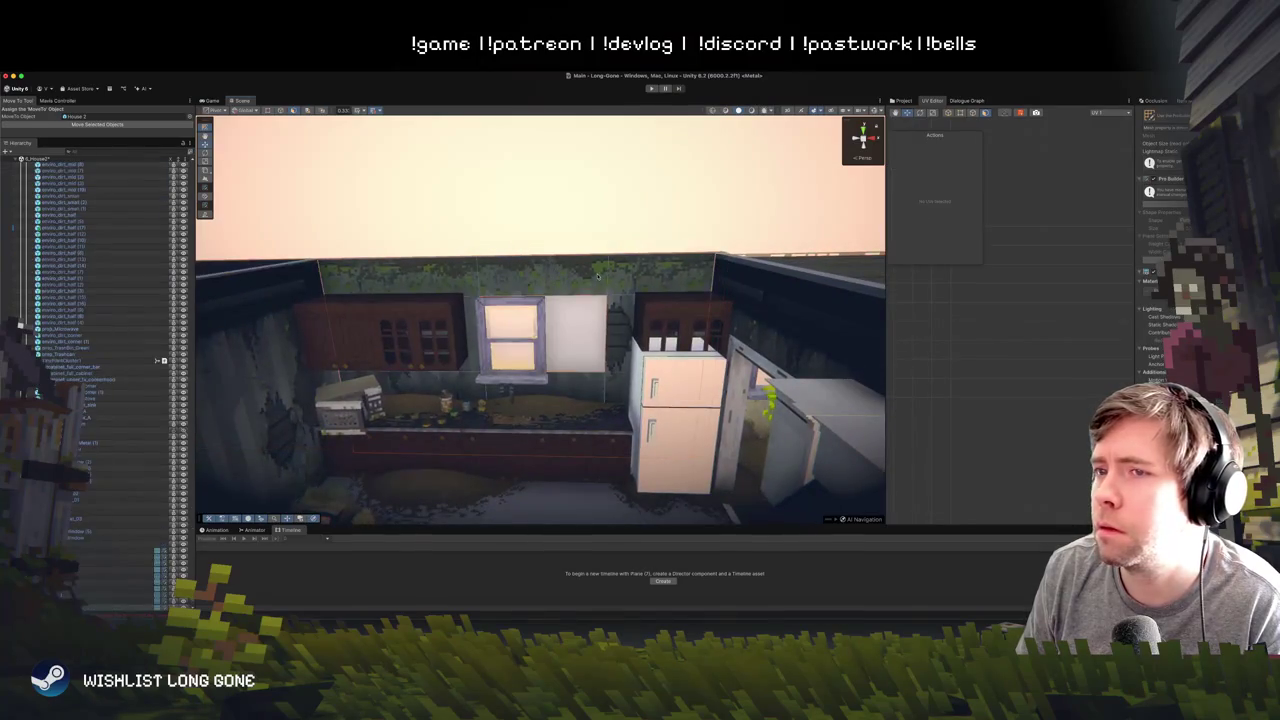
{"action": "left_click", "coordinate": [577, 273]}
{"action": "left_click", "coordinate": [604, 267]}
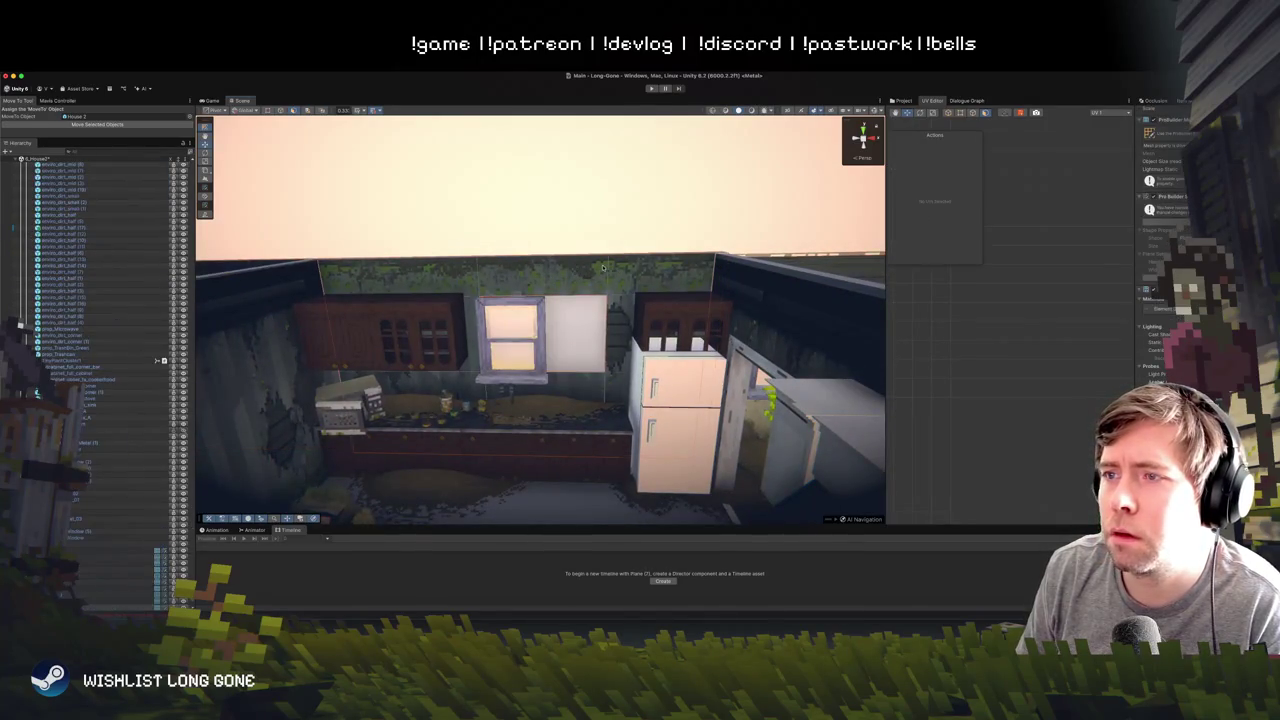
{"action": "left_click", "coordinate": [602, 267]}
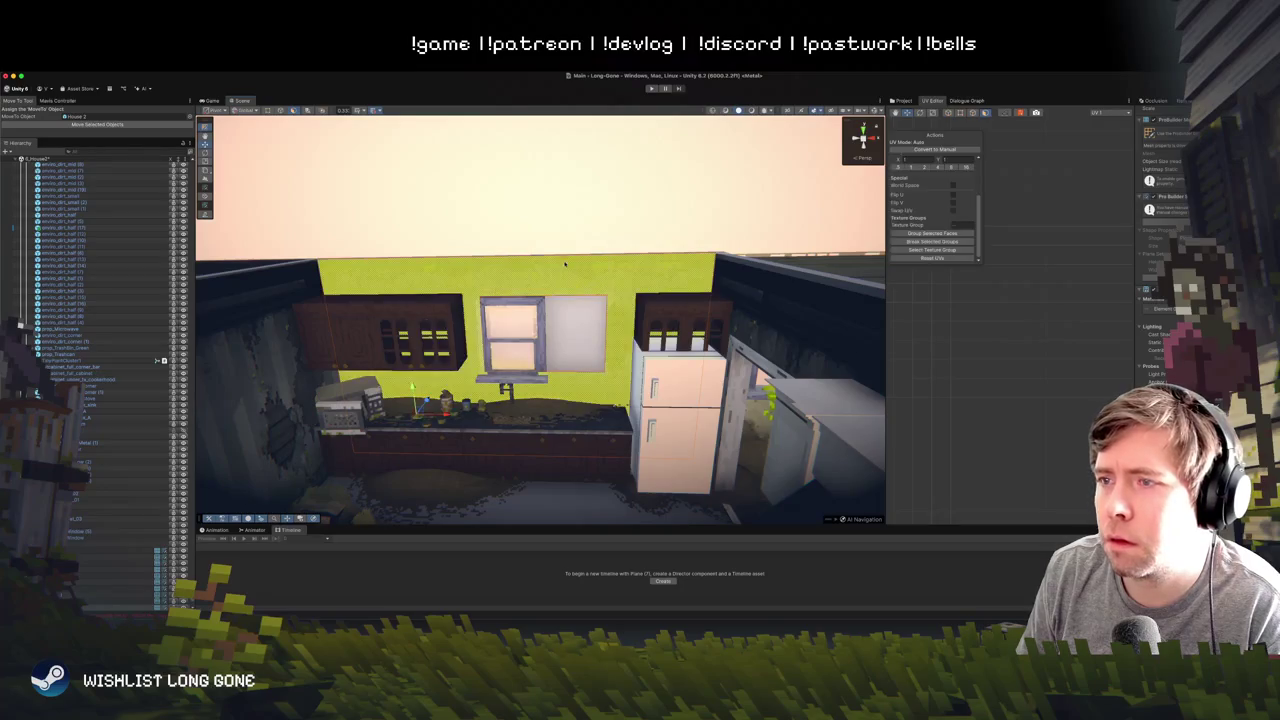
- In the UV Editor, move the back wall's UV island down, try and undo rotations, then shift it left
{"action": "left_click_drag", "start_coordinate": [1022, 256], "coordinate": [1022, 339]}
{"action": "scroll", "coordinate": [1022, 347], "scroll_direction": "up", "scroll_amount": 2}
{"action": "left_click_drag", "start_coordinate": [975, 282], "coordinate": [1057, 418]}
{"action": "key", "text": "e"}
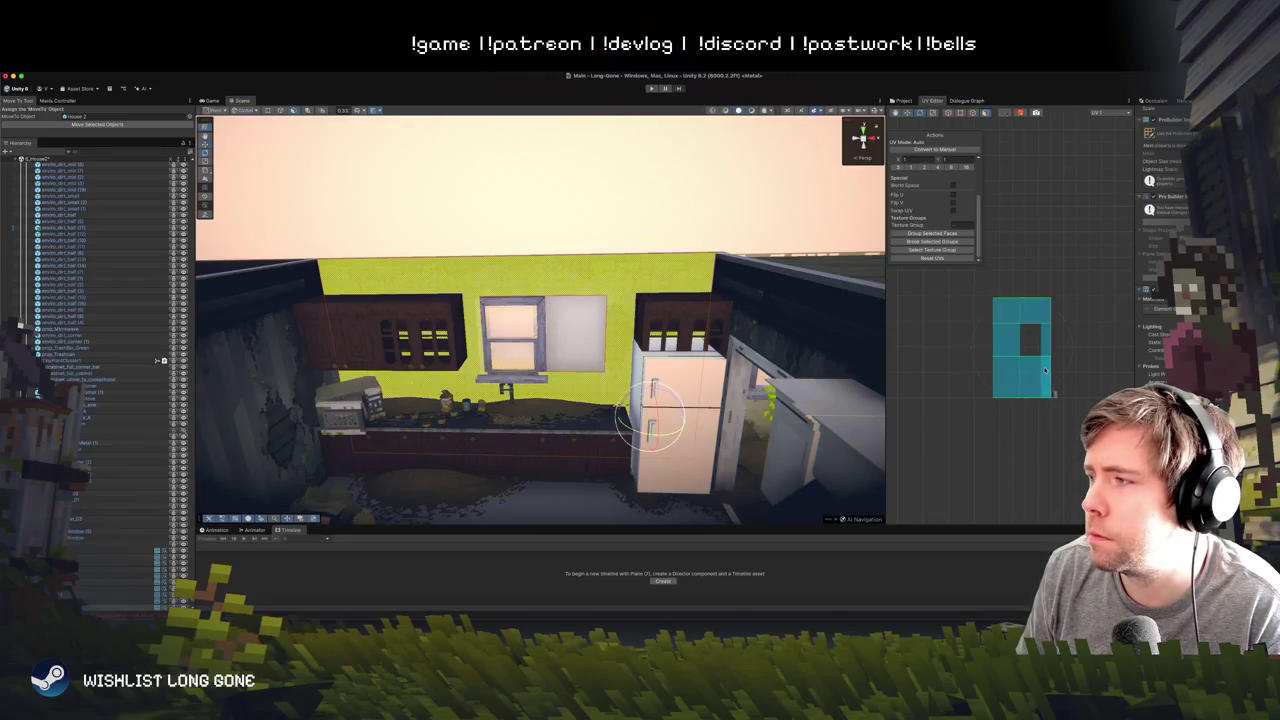
{"action": "mouse_move", "coordinate": [1071, 348]}
{"action": "left_mouse_down"}
{"action": "mouse_move", "coordinate": [1082, 379]}
{"action": "mouse_move", "coordinate": [1057, 410]}
{"action": "mouse_move", "coordinate": [999, 419]}
{"action": "left_mouse_up"}
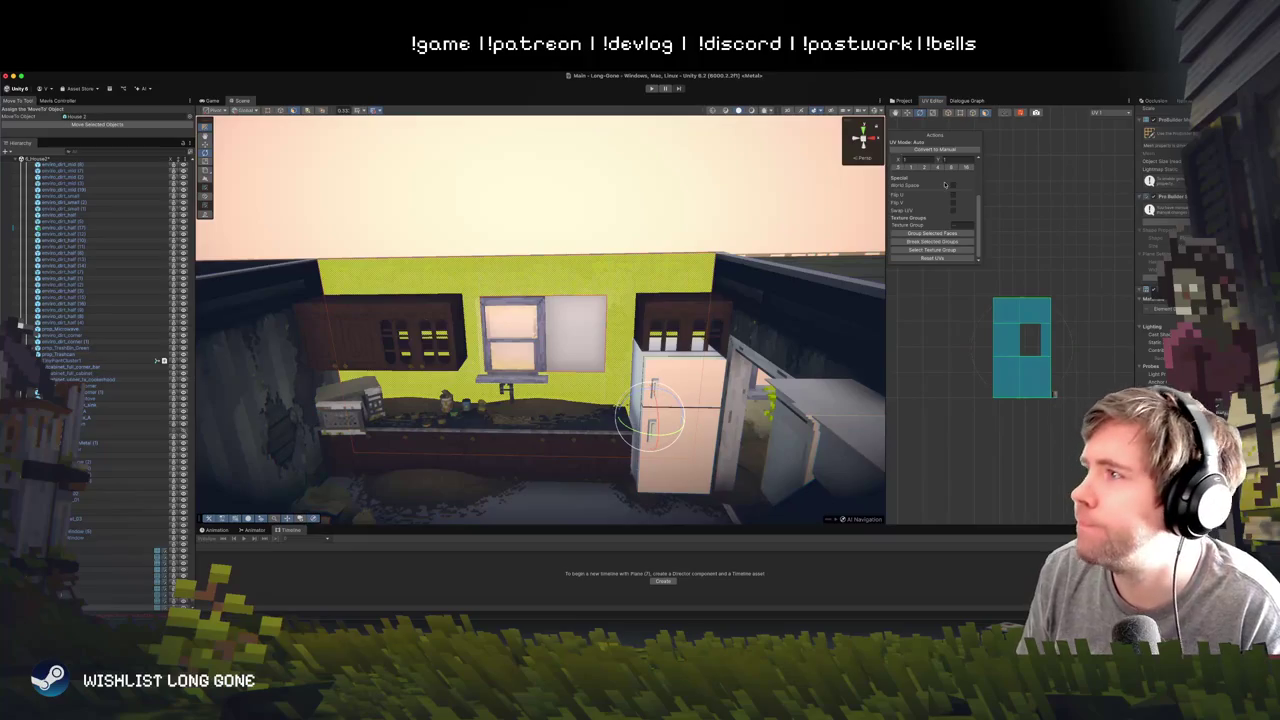
{"action": "left_click", "coordinate": [957, 113]}
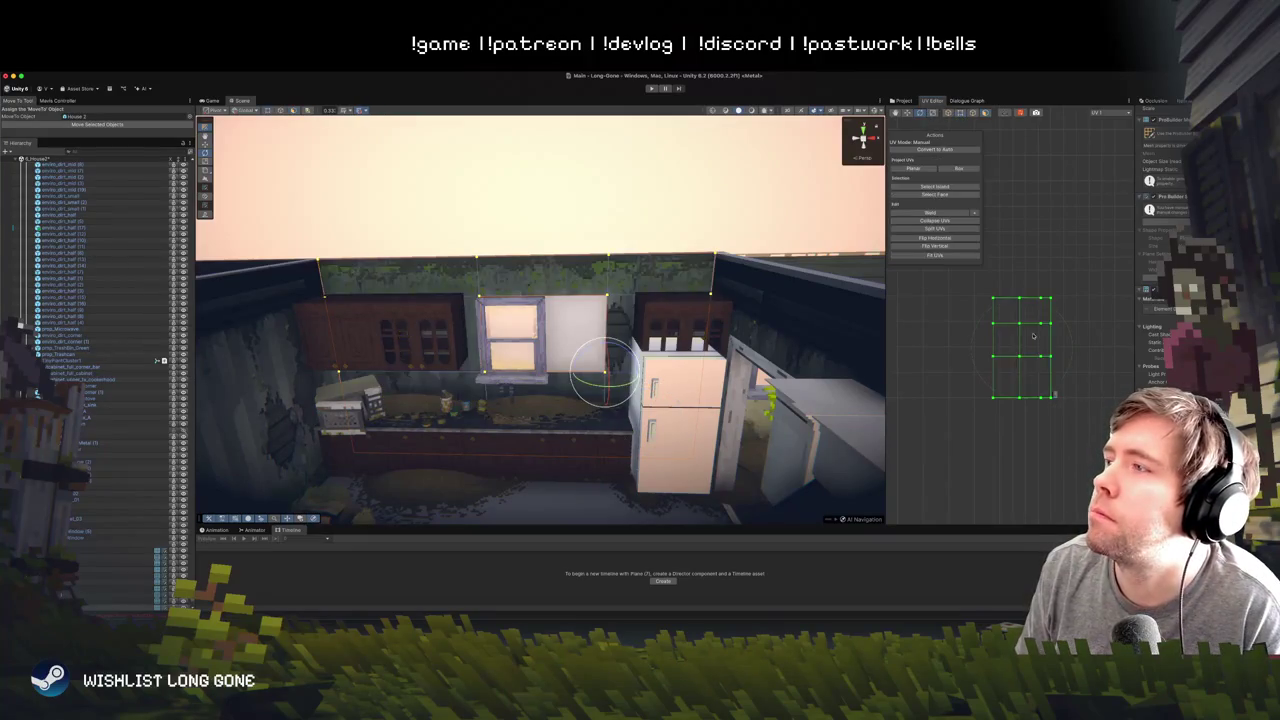
{"action": "left_click_drag", "start_coordinate": [1073, 345], "coordinate": [837, 199]}
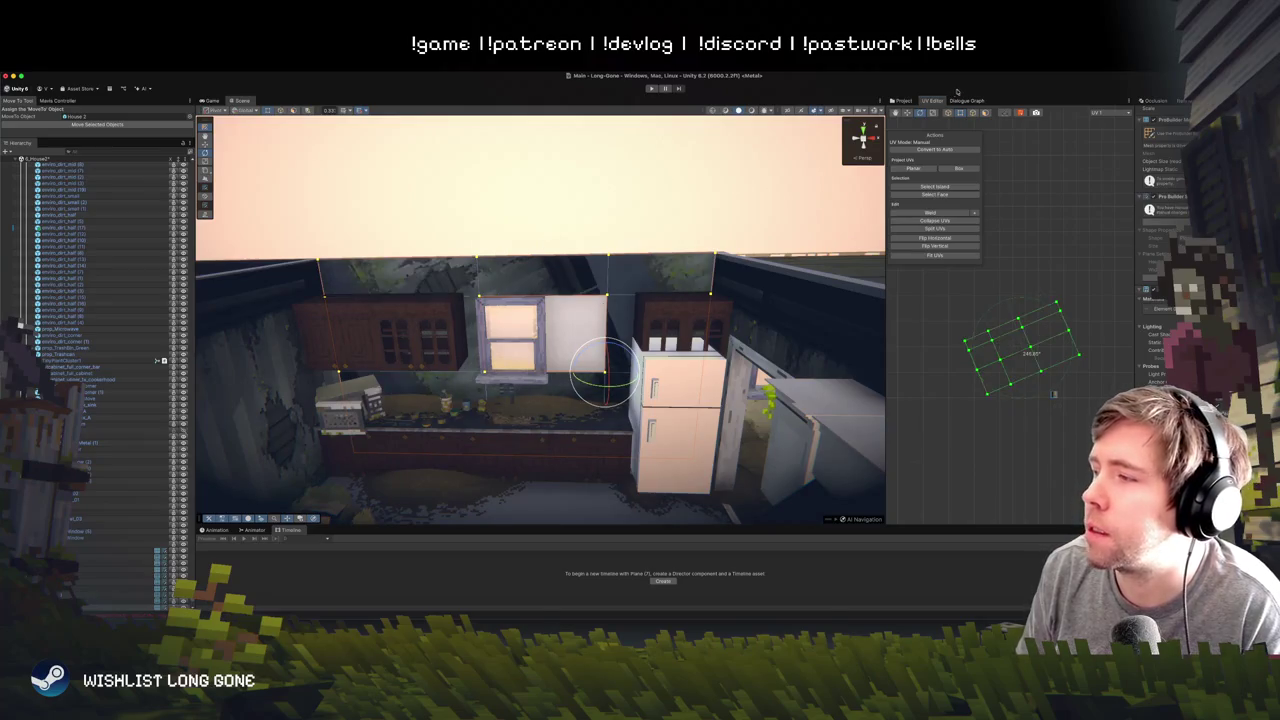
{"action": "key", "text": "super+z"}
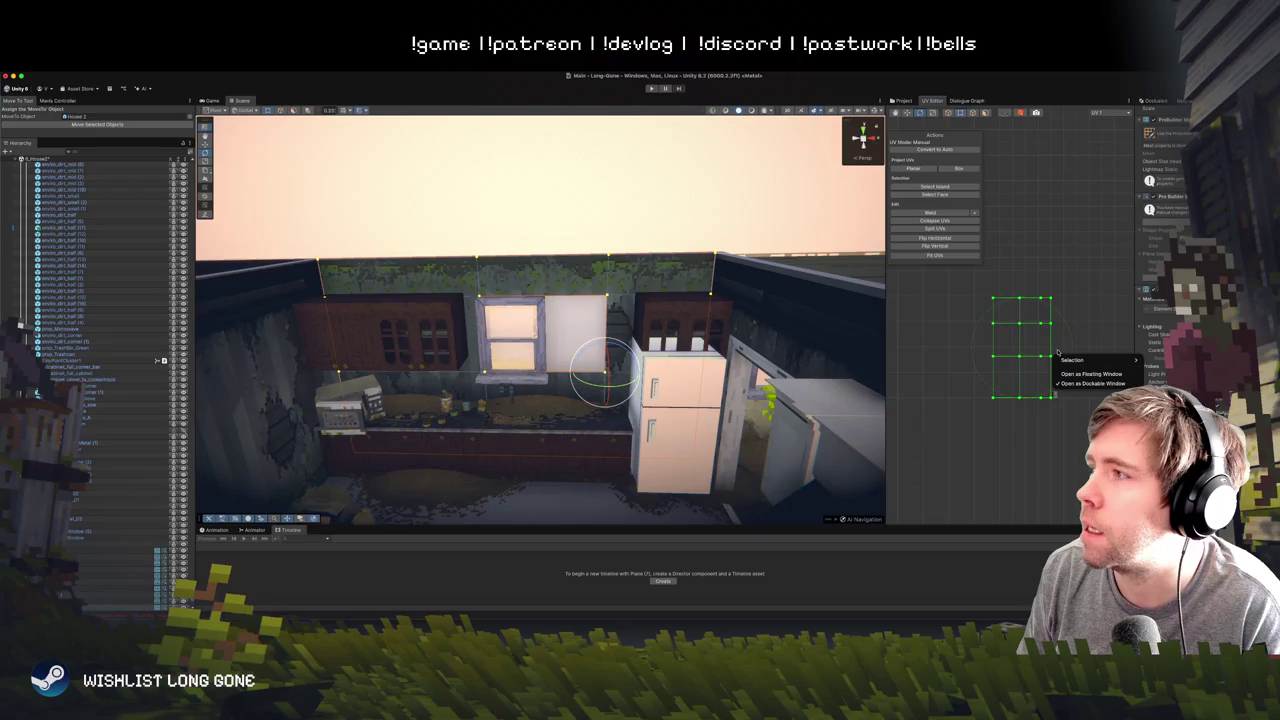
{"action": "mouse_move", "coordinate": [1060, 312]}
{"action": "left_mouse_down"}
{"action": "mouse_move", "coordinate": [1095, 300]}
{"action": "mouse_move", "coordinate": [1026, 316]}
{"action": "left_mouse_up"}
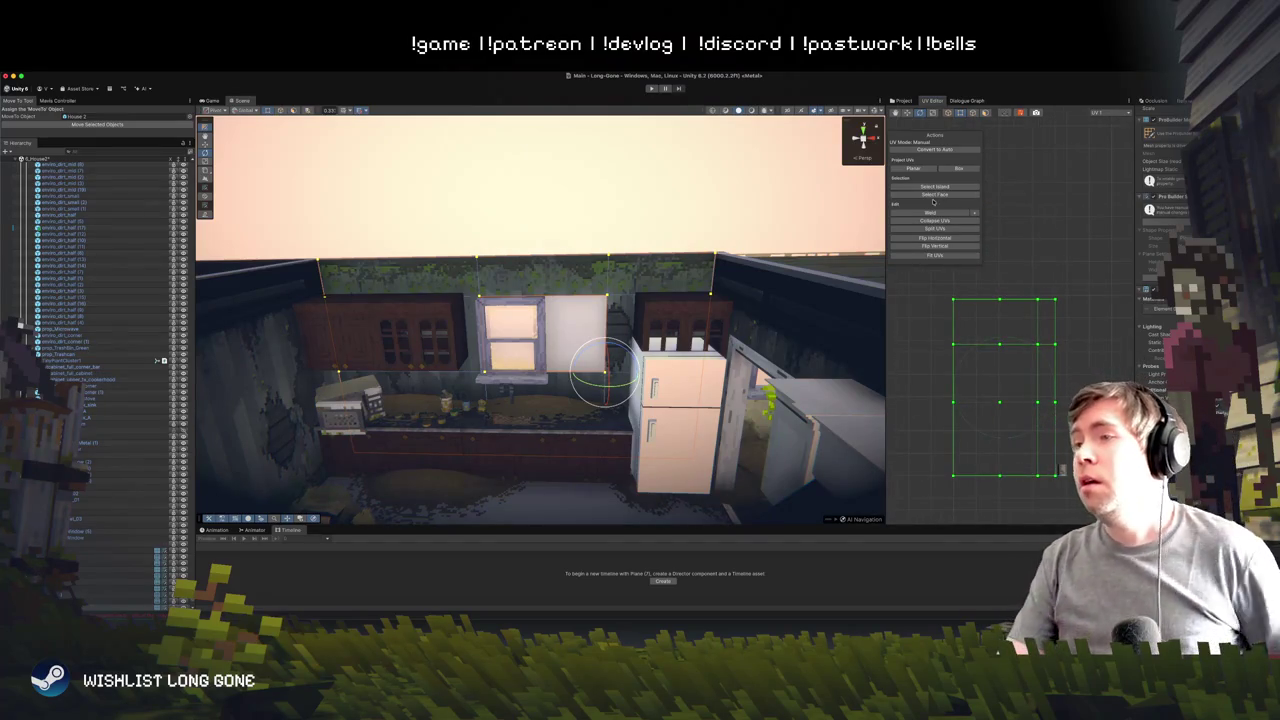
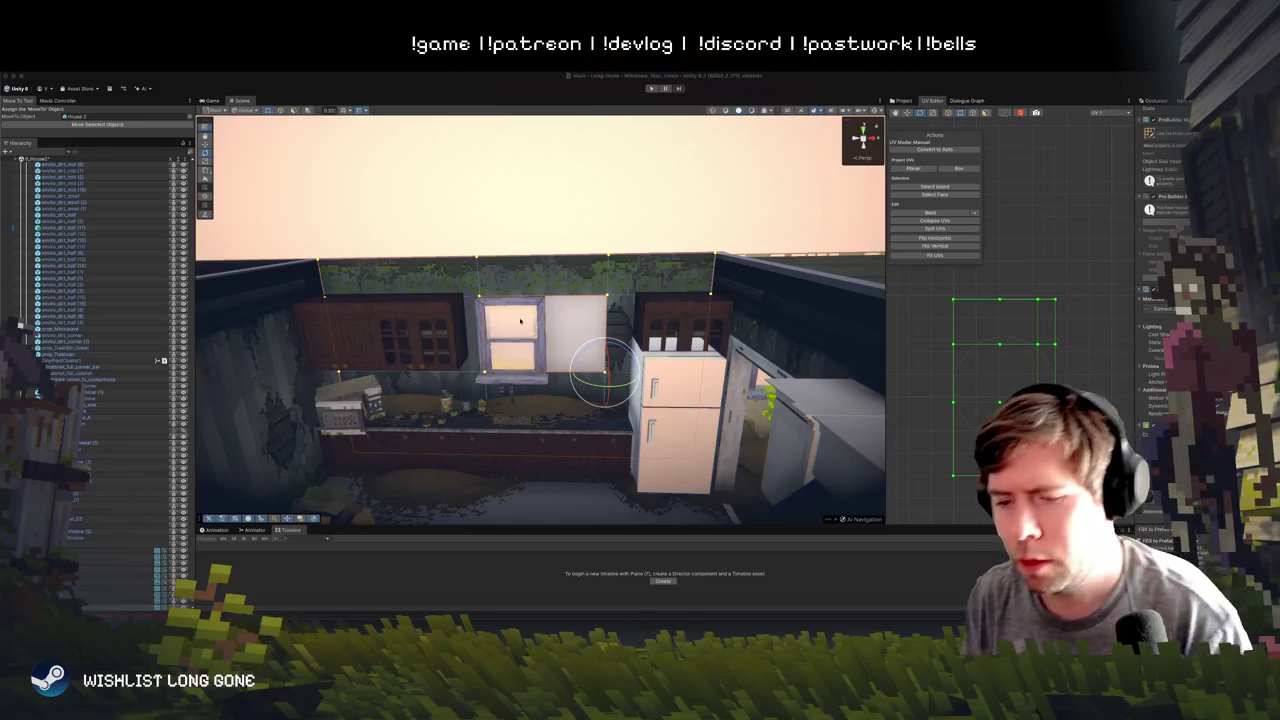
- Look around the kitchen and pantry, then apply a Planar UV projection to the selected wall
{"action": "left_click_drag", "start_coordinate": [563, 373], "coordinate": [590, 370]}
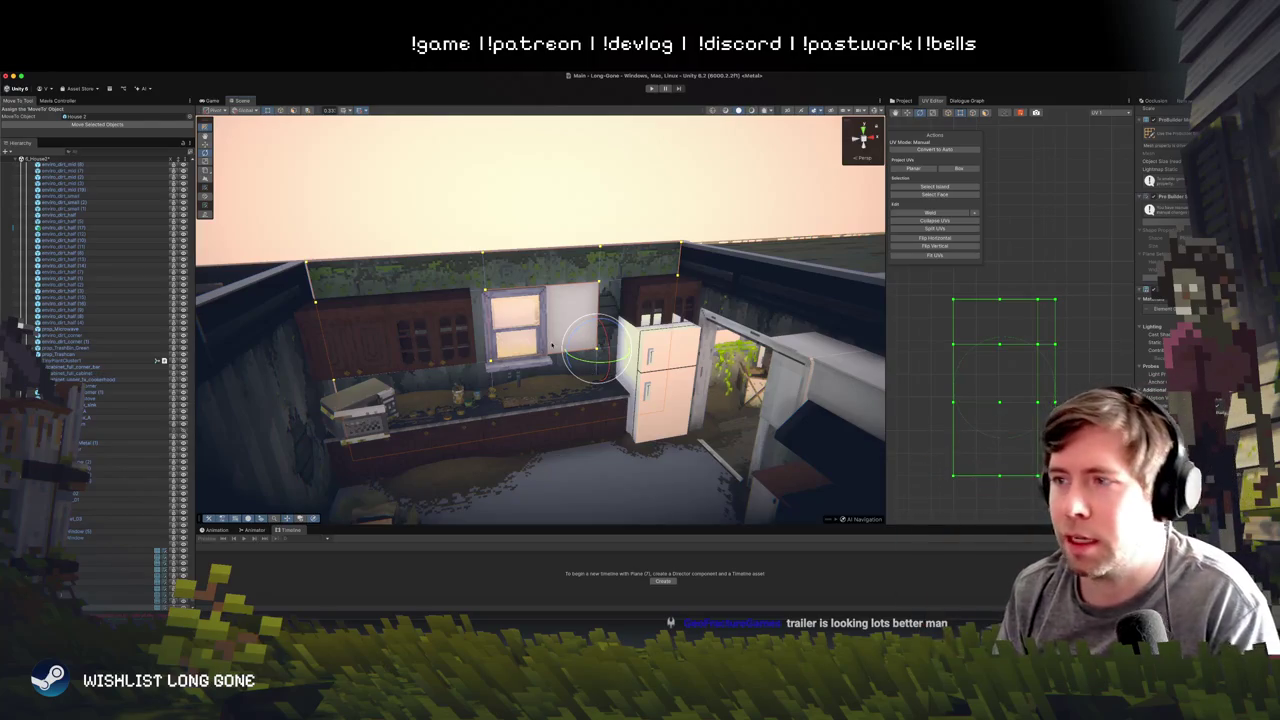
{"action": "scroll", "coordinate": [553, 344], "scroll_direction": "down", "scroll_amount": 10}
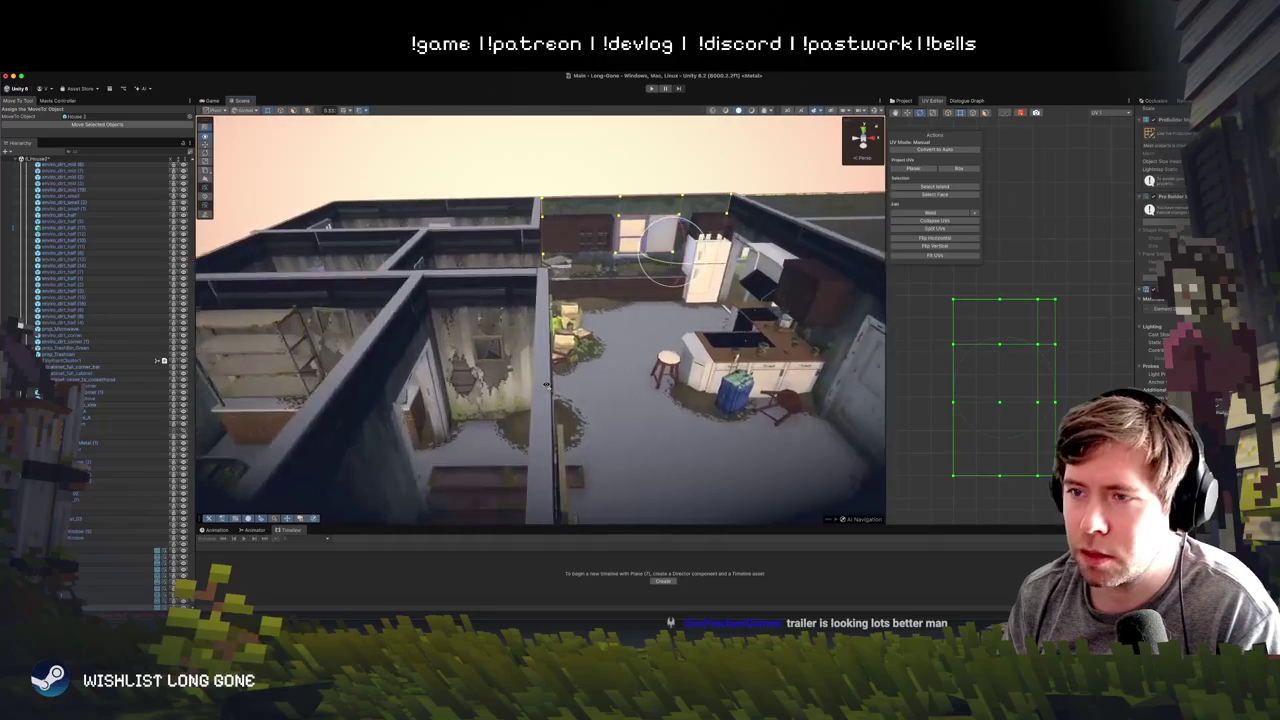
{"action": "scroll", "coordinate": [546, 385], "scroll_direction": "up", "scroll_amount": 15}
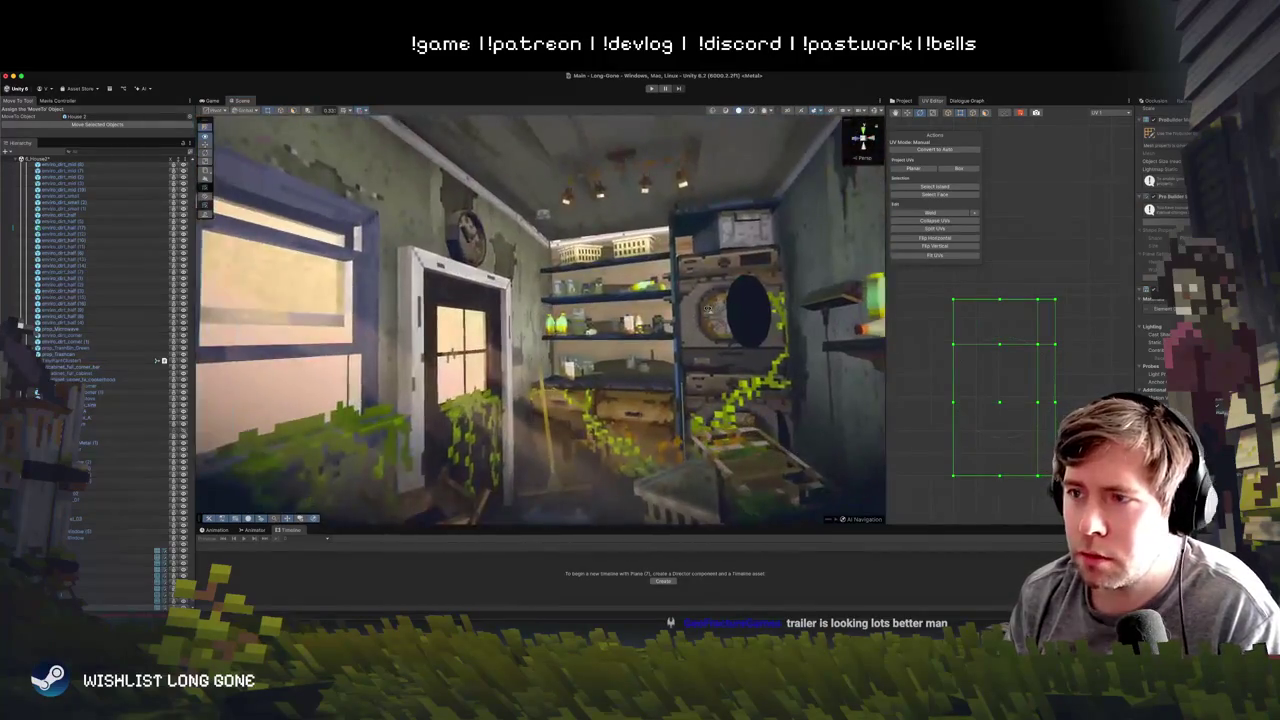
{"action": "mouse_move", "coordinate": [707, 310]}
{"action": "left_mouse_down"}
{"action": "mouse_move", "coordinate": [687, 301]}
{"action": "mouse_move", "coordinate": [930, 297]}
{"action": "left_mouse_up"}
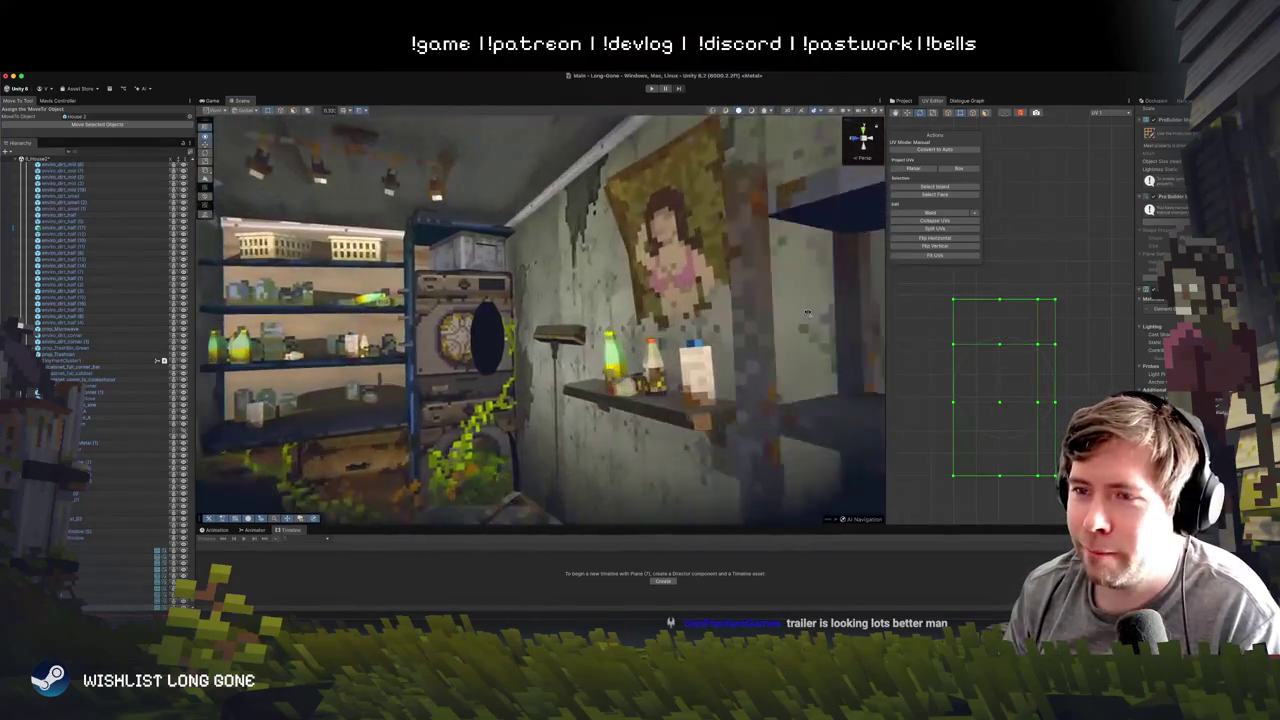
{"action": "mouse_move", "coordinate": [807, 313]}
{"action": "left_mouse_down"}
{"action": "mouse_move", "coordinate": [853, 288]}
{"action": "mouse_move", "coordinate": [1090, 320]}
{"action": "mouse_move", "coordinate": [702, 323]}
{"action": "mouse_move", "coordinate": [632, 346]}
{"action": "mouse_move", "coordinate": [924, 213]}
{"action": "left_mouse_up"}
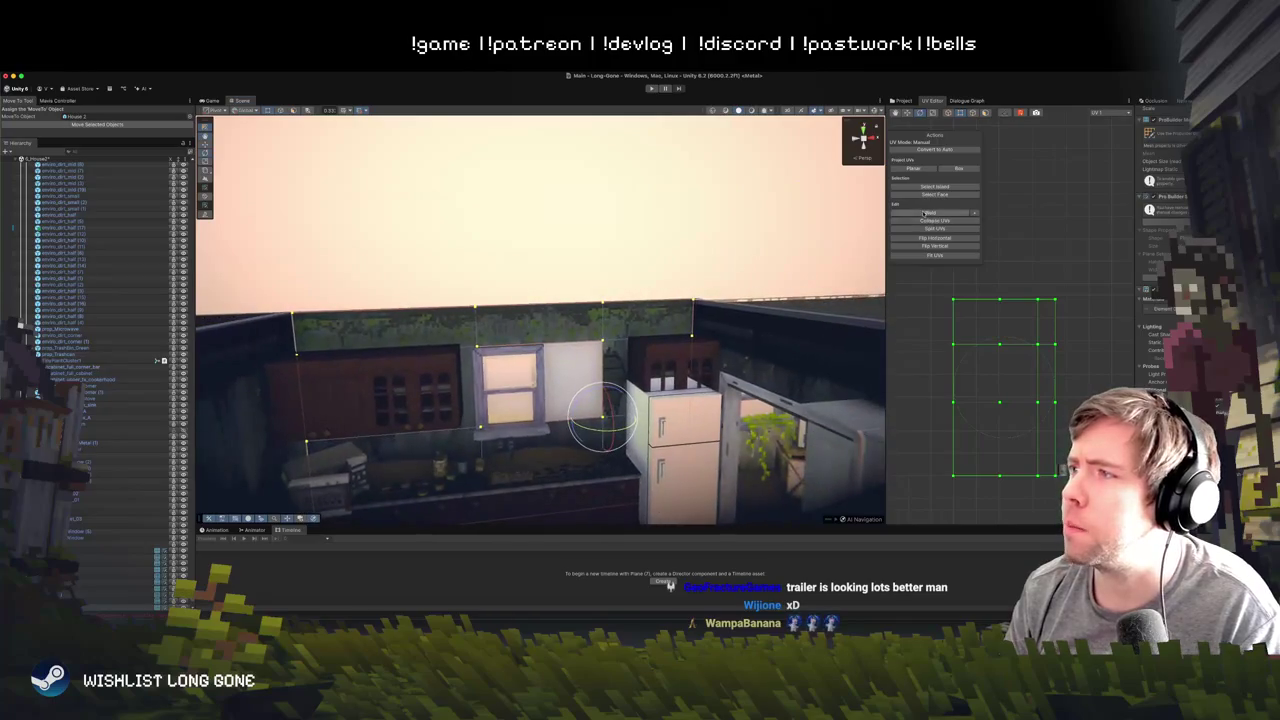
{"action": "left_click", "coordinate": [926, 169]}
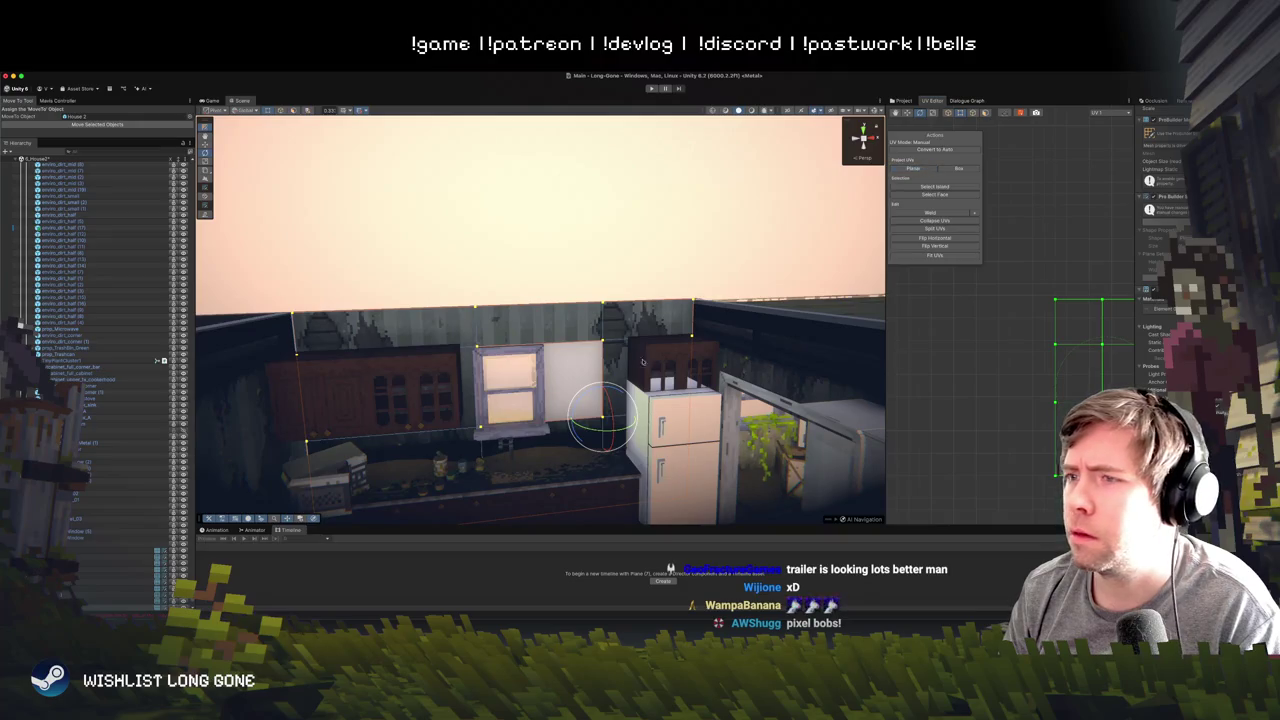
- Switch to face selection mode and select the window panes in the kitchen wall
{"action": "right_click", "coordinate": [600, 313]}
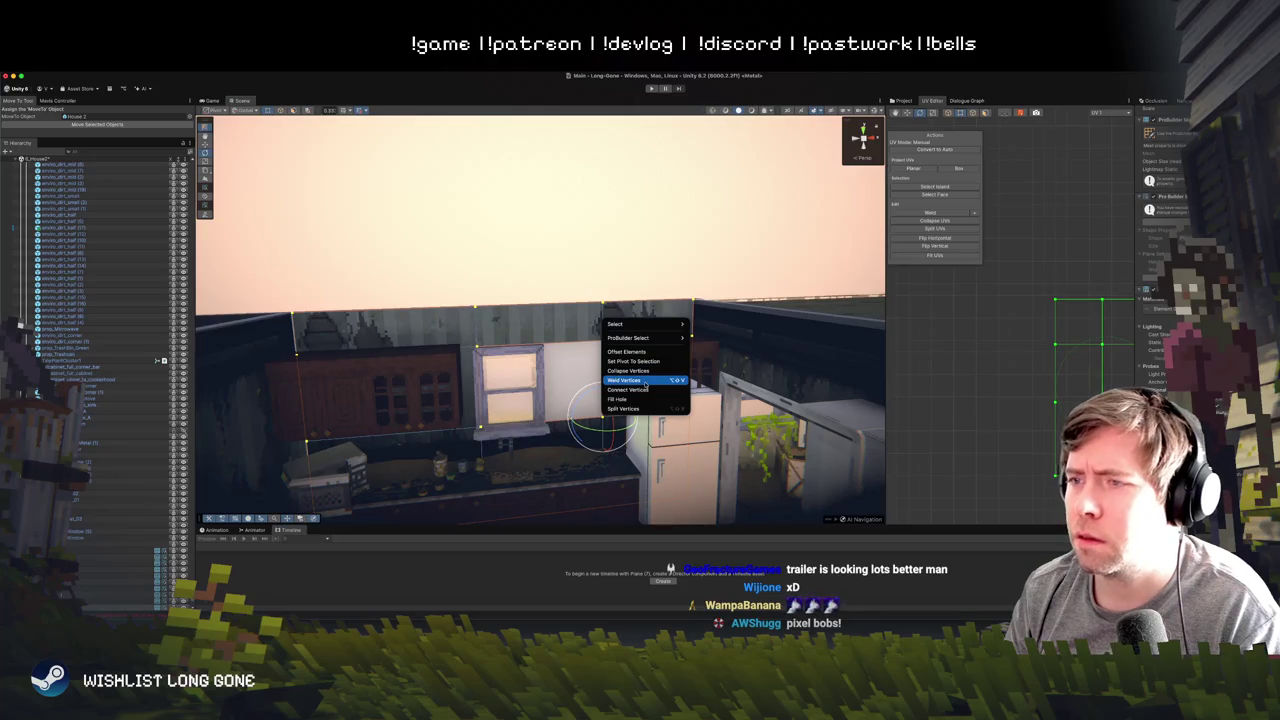
{"action": "left_click", "coordinate": [408, 119]}
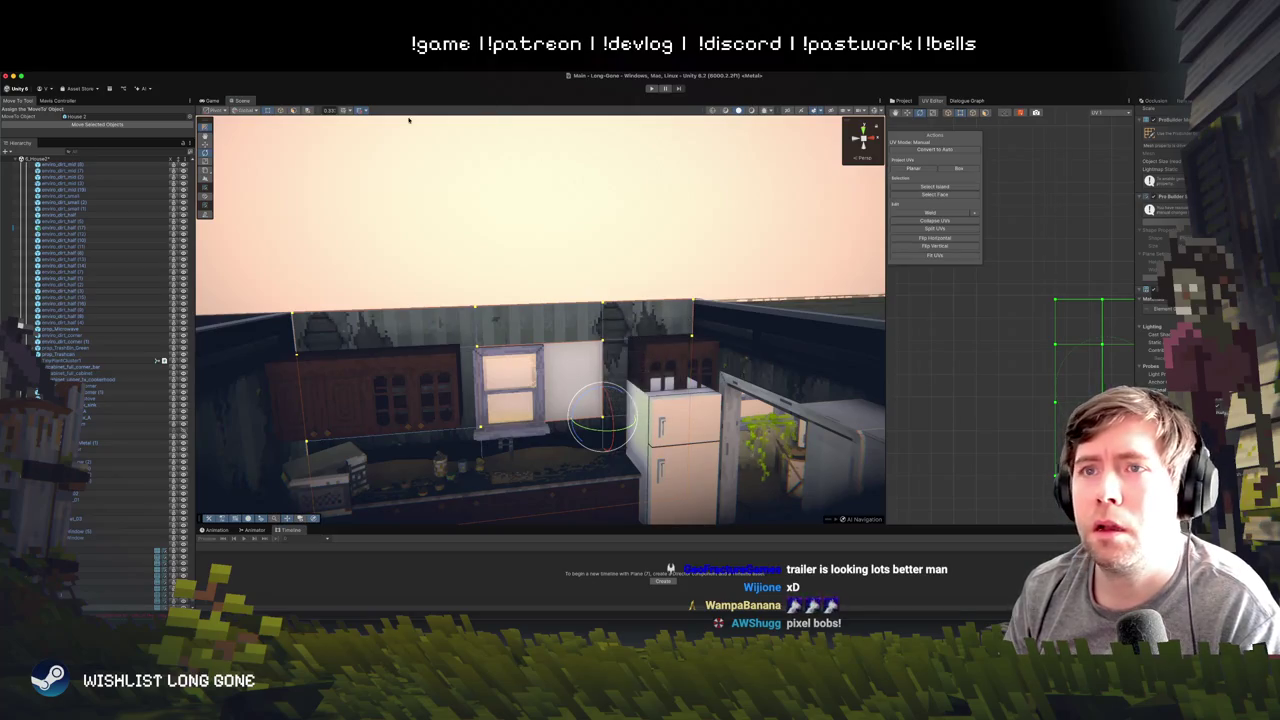
{"action": "left_click", "coordinate": [298, 112]}
{"action": "left_click", "coordinate": [629, 271]}
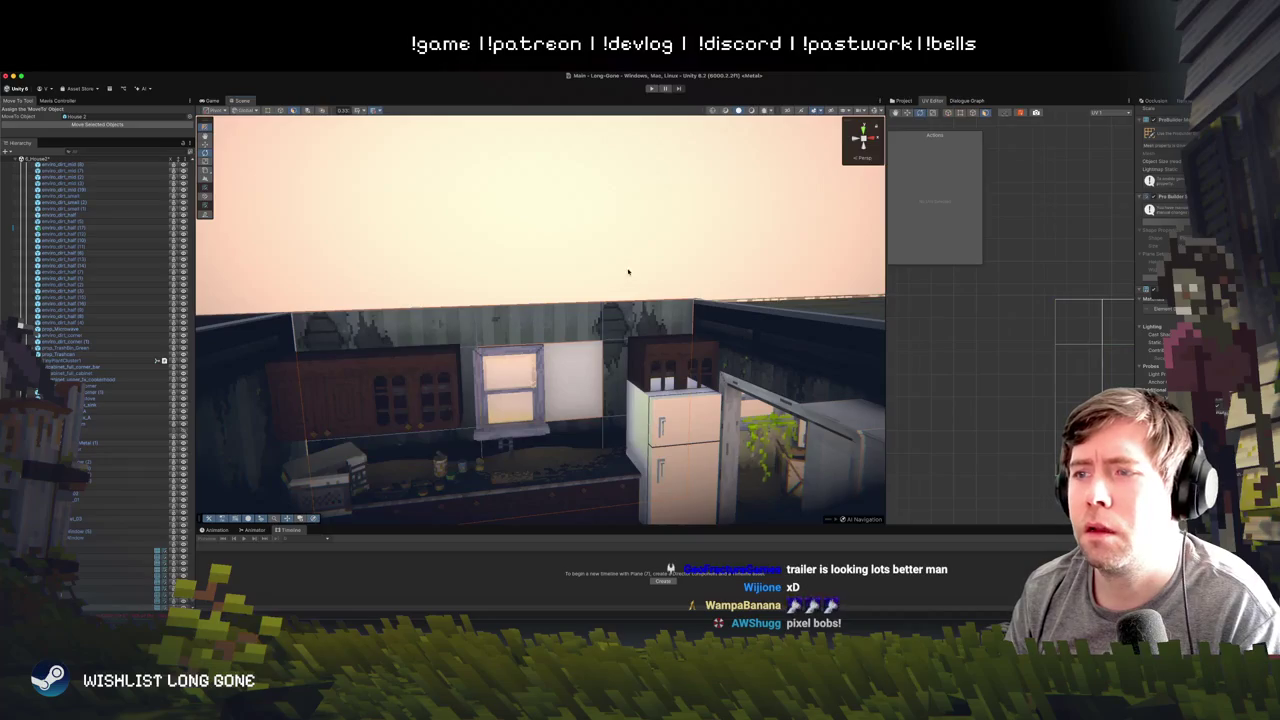
{"action": "left_click", "coordinate": [590, 327]}
{"action": "left_click", "coordinate": [590, 327]}
{"action": "left_click", "coordinate": [590, 327]}
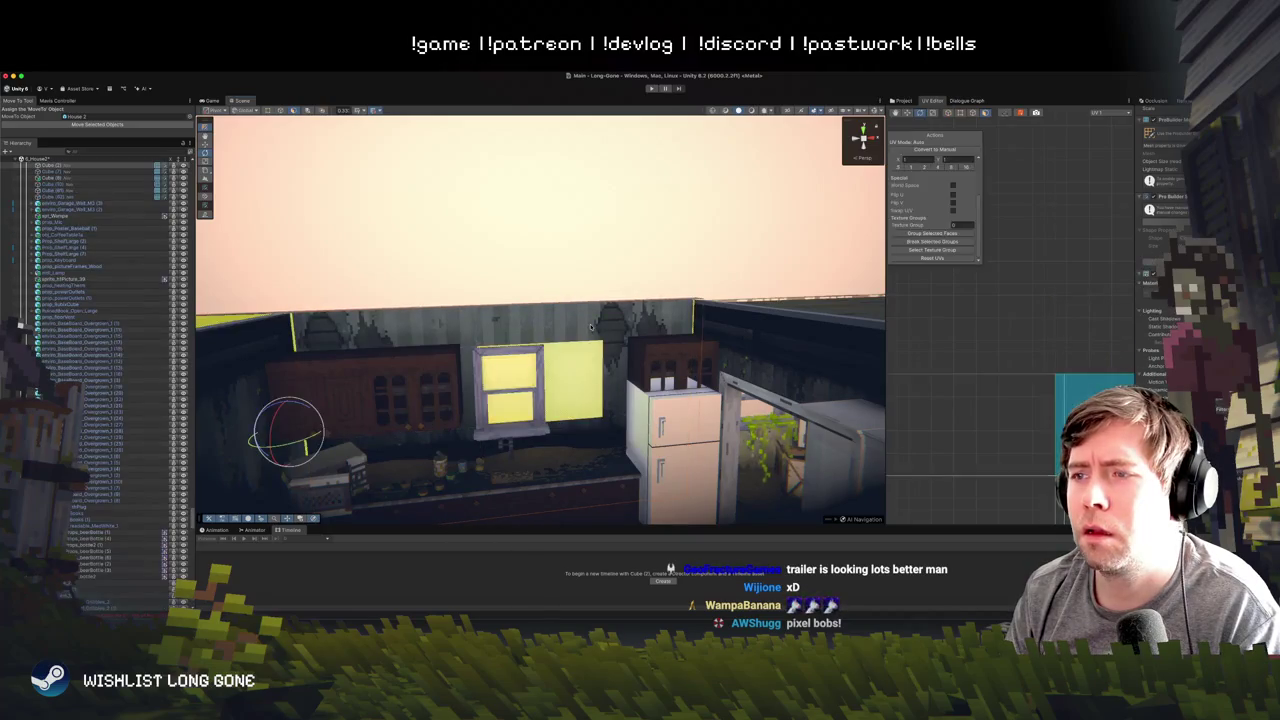
{"action": "left_click", "coordinate": [590, 327]}
- Frame the selection, view the house from above and select the kitchen wall face
{"action": "key", "text": "f"}
{"action": "mouse_move", "coordinate": [640, 301]}
{"action": "left_mouse_down"}
{"action": "mouse_move", "coordinate": [624, 377]}
{"action": "mouse_move", "coordinate": [628, 283]}
{"action": "mouse_move", "coordinate": [408, 280]}
{"action": "left_mouse_up"}
{"action": "left_click", "coordinate": [563, 376]}
{"action": "mouse_move", "coordinate": [702, 512]}
{"action": "left_mouse_down"}
{"action": "mouse_move", "coordinate": [265, 461]}
{"action": "mouse_move", "coordinate": [445, 286]}
{"action": "left_mouse_up"}
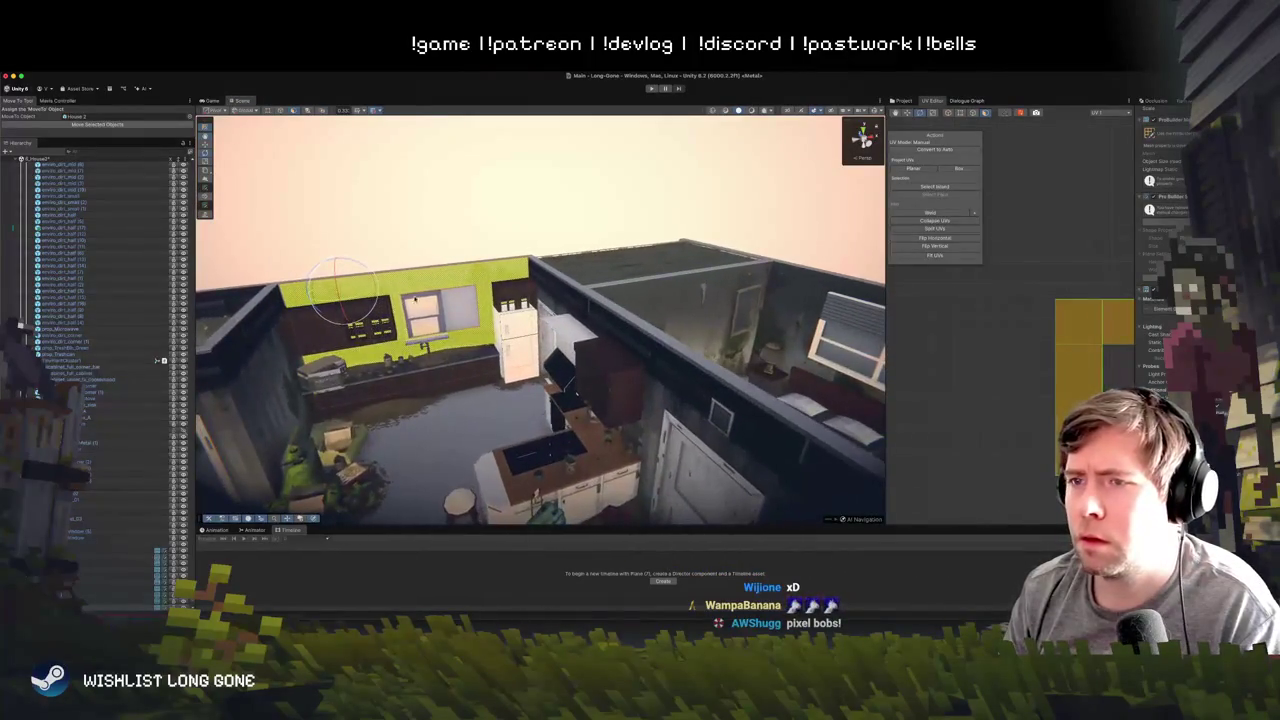
- Flip the kitchen wall face's normals and re-project its UVs as Planar
{"action": "right_click", "coordinate": [445, 286]}
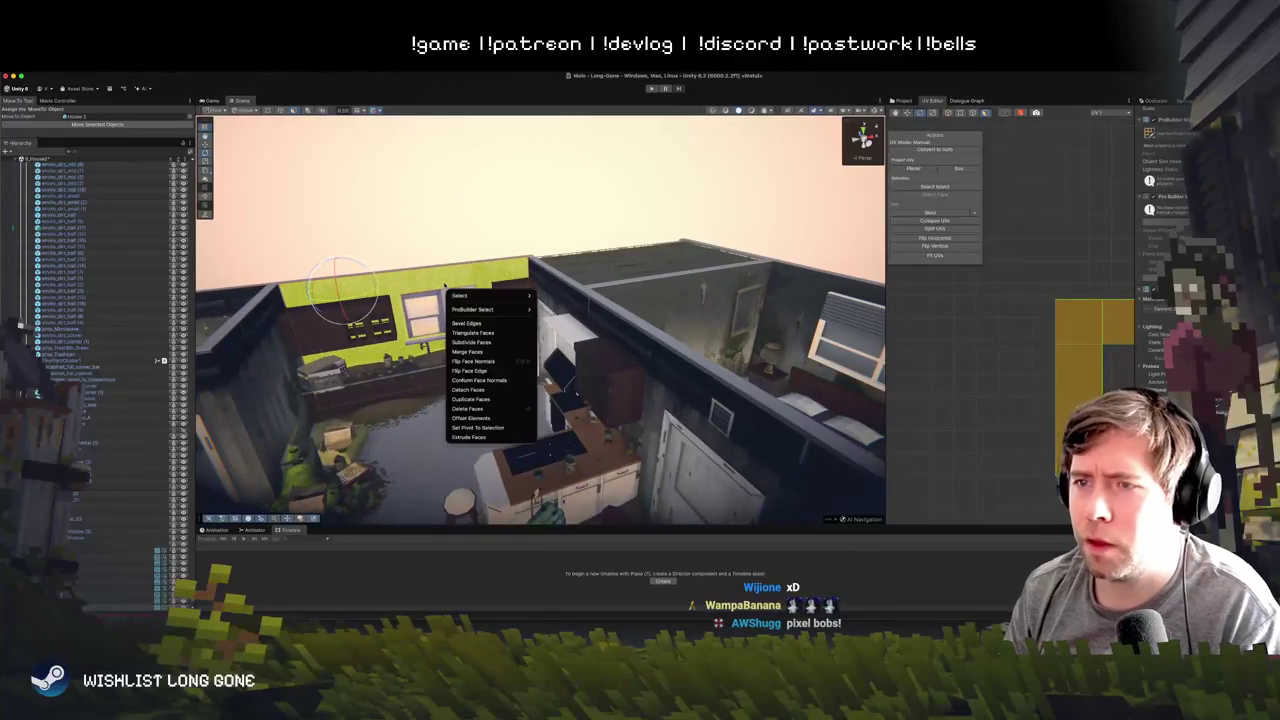
{"action": "left_click", "coordinate": [493, 362]}
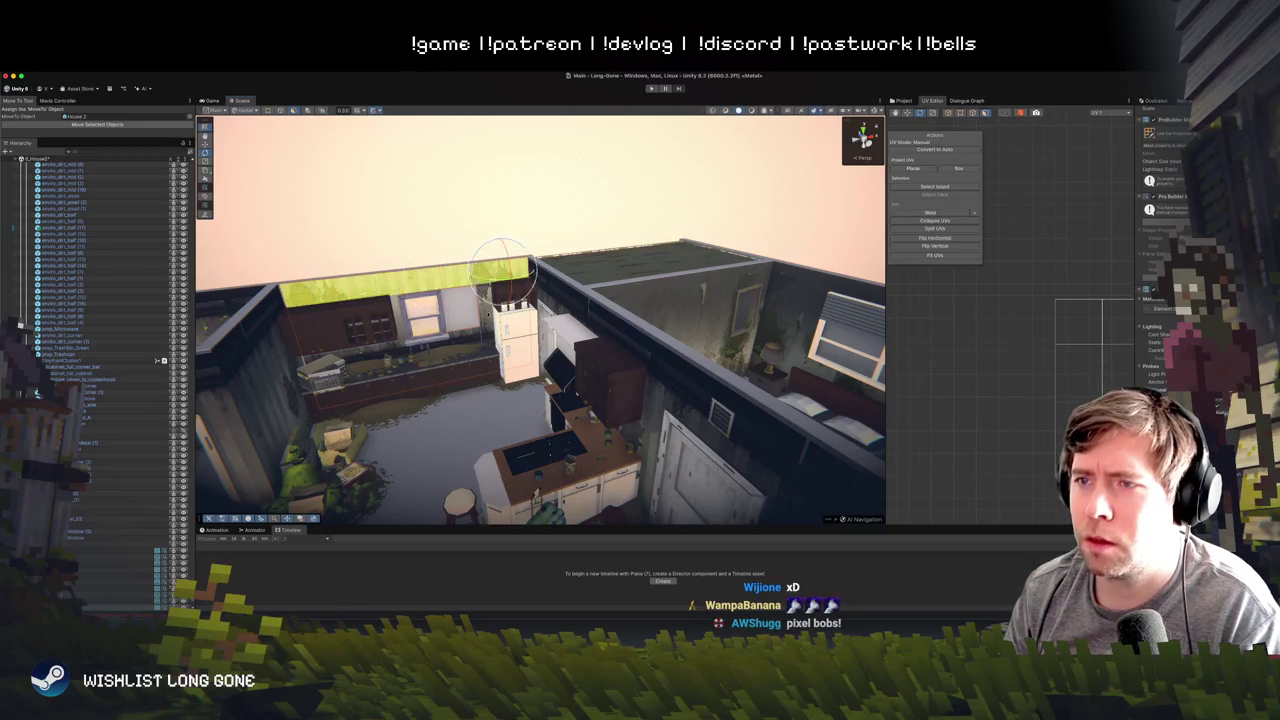
{"action": "left_click", "coordinate": [918, 170]}
- Select the backsplash face by the fridge and nudge its UV island slightly right
{"action": "left_click", "coordinate": [545, 195]}
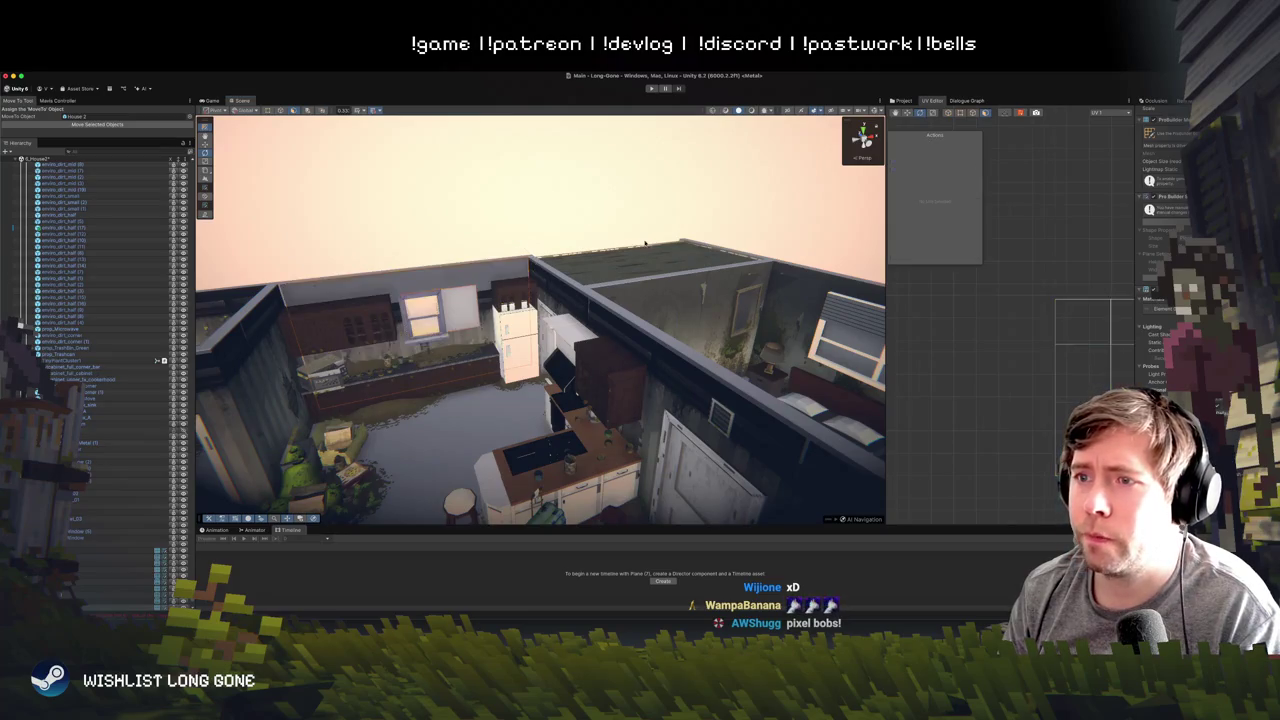
{"action": "mouse_move", "coordinate": [545, 195]}
{"action": "left_mouse_down"}
{"action": "mouse_move", "coordinate": [620, 240]}
{"action": "mouse_move", "coordinate": [612, 345]}
{"action": "left_mouse_up"}
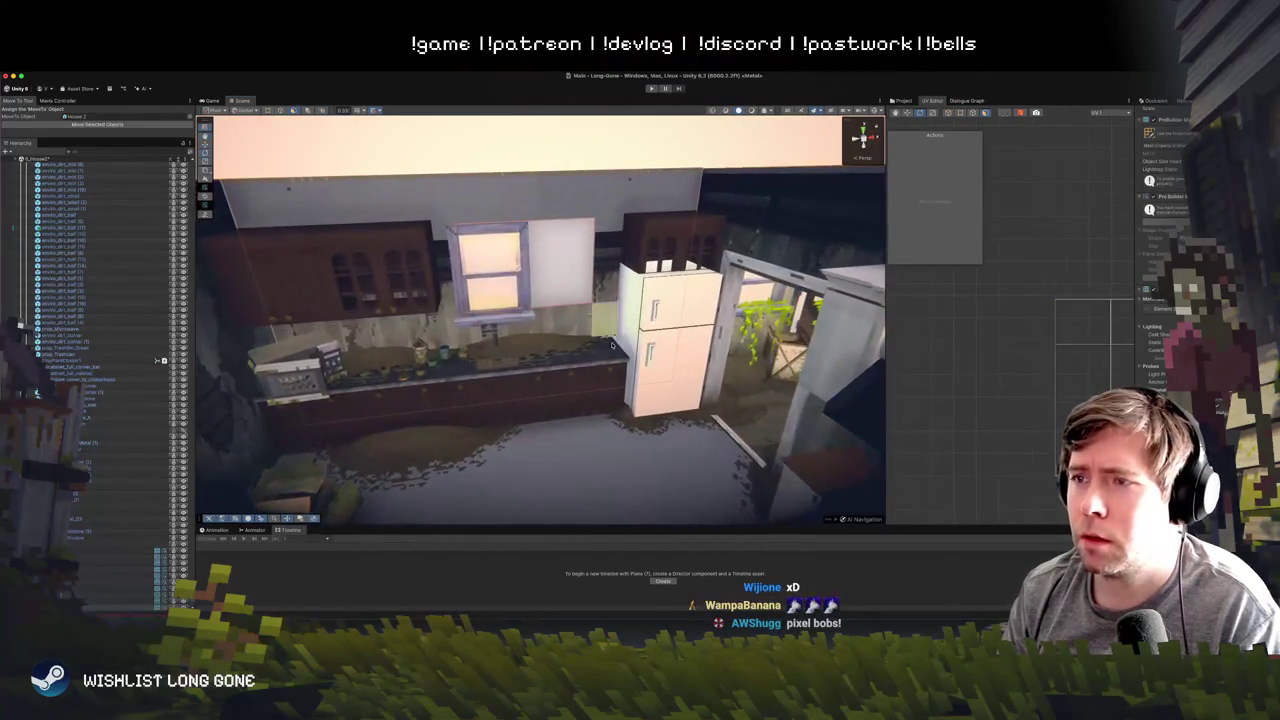
{"action": "left_click", "coordinate": [576, 327]}
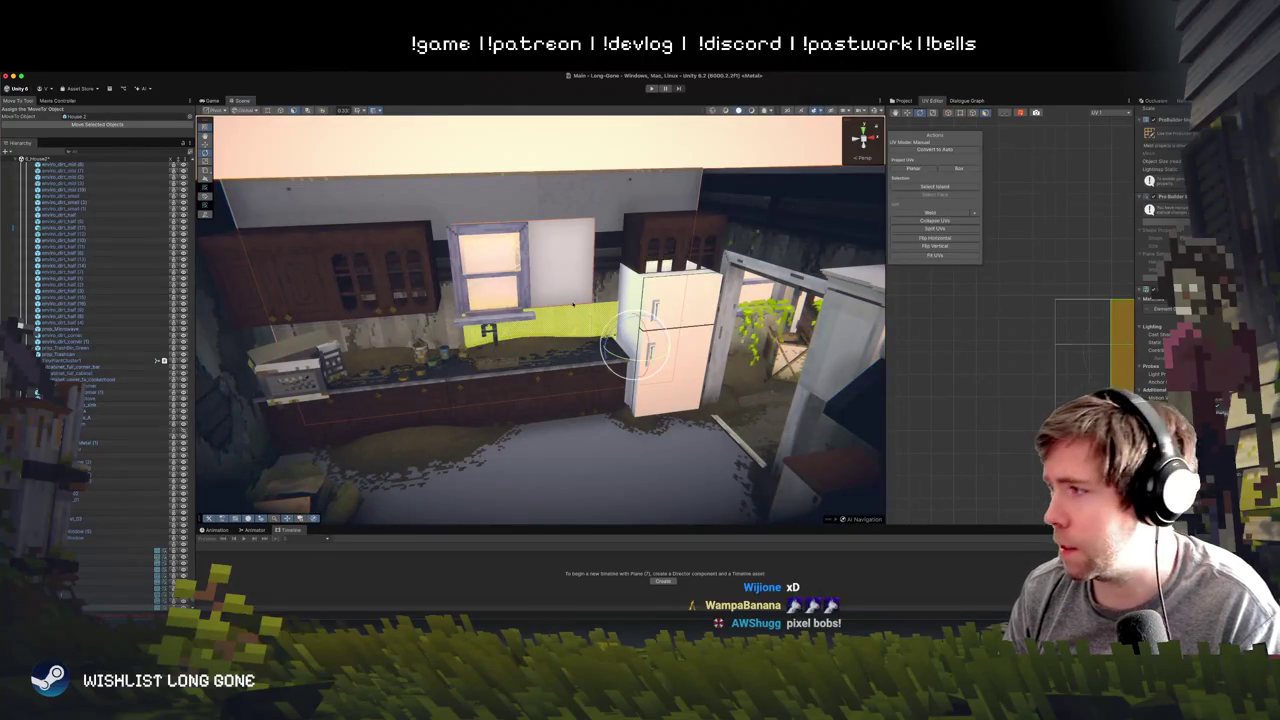
{"action": "scroll", "coordinate": [394, 281], "scroll_direction": "down", "scroll_amount": 5}
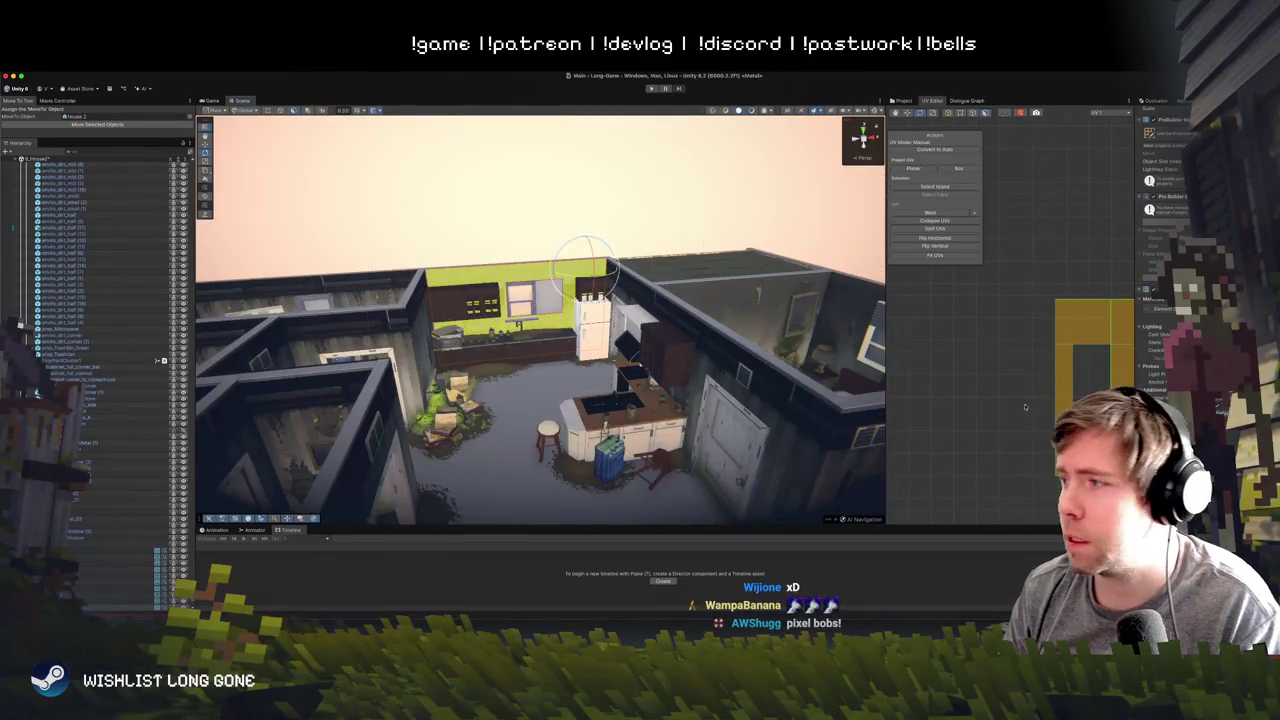
{"action": "key", "text": "f"}
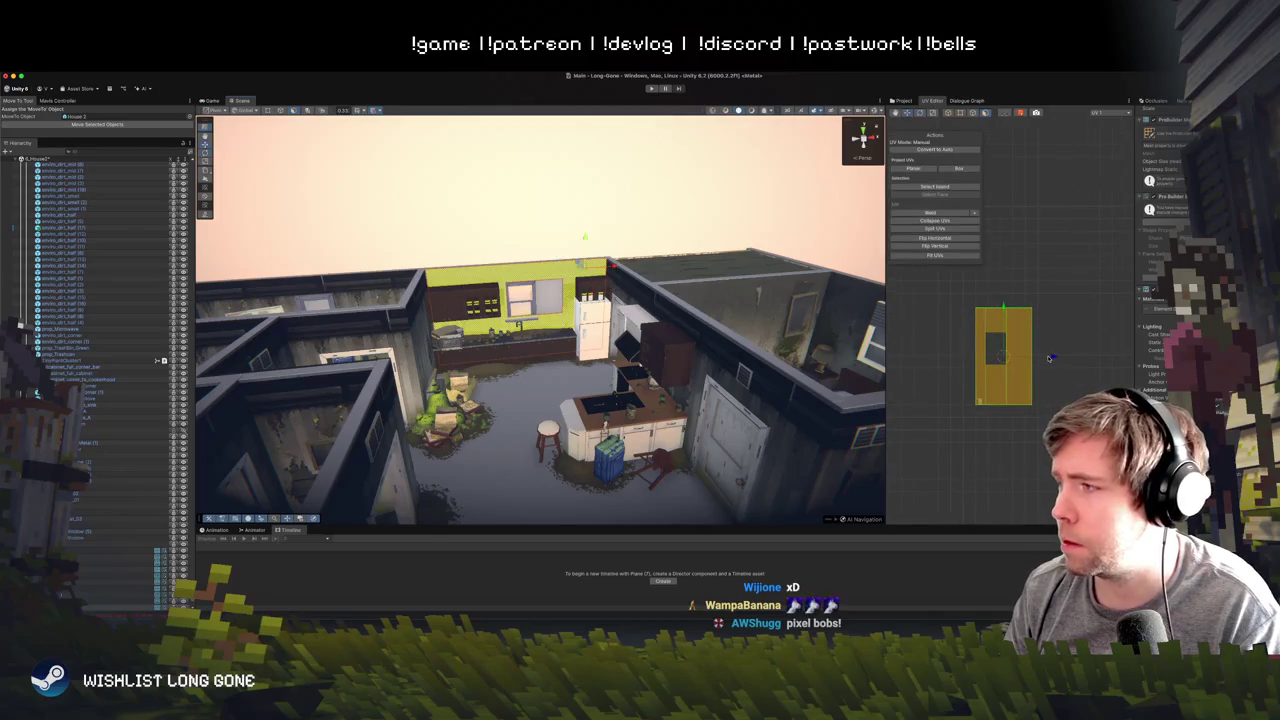
{"action": "left_click_drag", "start_coordinate": [1050, 358], "coordinate": [1063, 358]}
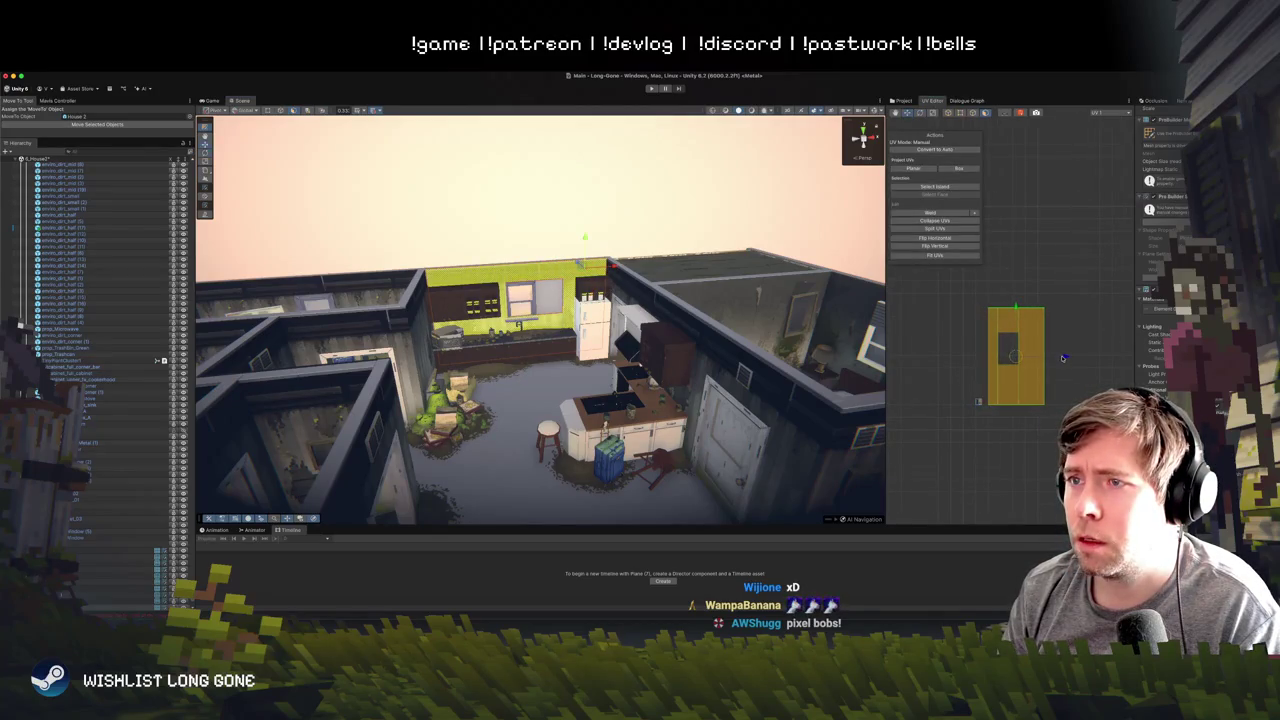
{"action": "scroll", "coordinate": [566, 212], "scroll_direction": "up", "scroll_amount": 10}
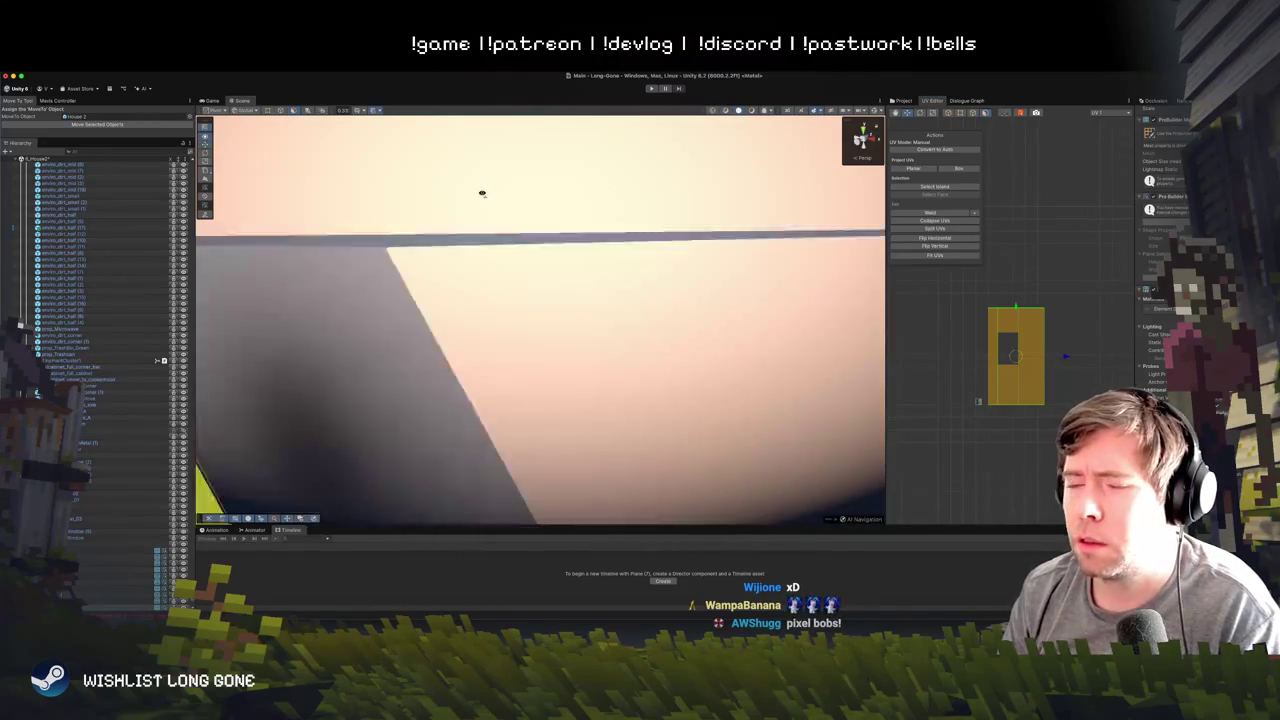
{"action": "mouse_move", "coordinate": [482, 193]}
{"action": "left_mouse_down"}
{"action": "mouse_move", "coordinate": [346, 213]}
{"action": "mouse_move", "coordinate": [514, 206]}
{"action": "mouse_move", "coordinate": [666, 171]}
{"action": "mouse_move", "coordinate": [654, 157]}
{"action": "left_mouse_up"}
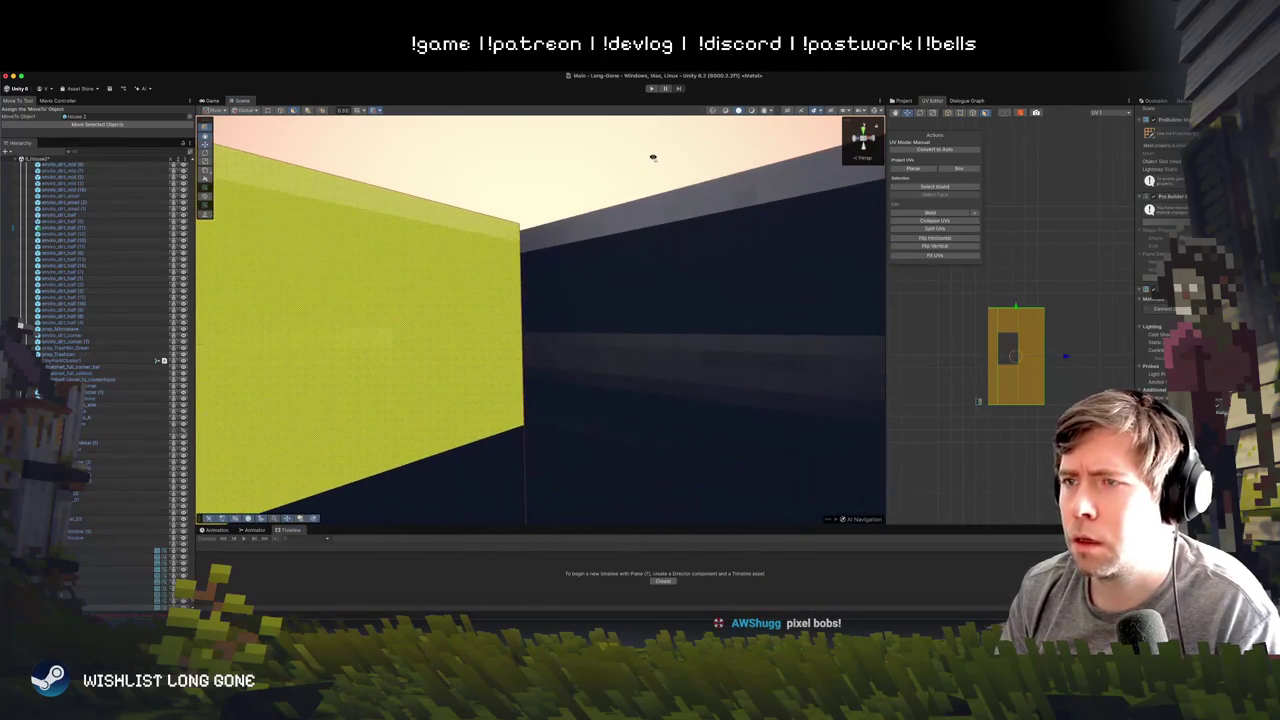
{"action": "scroll", "coordinate": [1009, 354], "scroll_direction": "up", "scroll_amount": 3}
{"action": "scroll", "coordinate": [1046, 359], "scroll_direction": "down", "scroll_amount": 3}
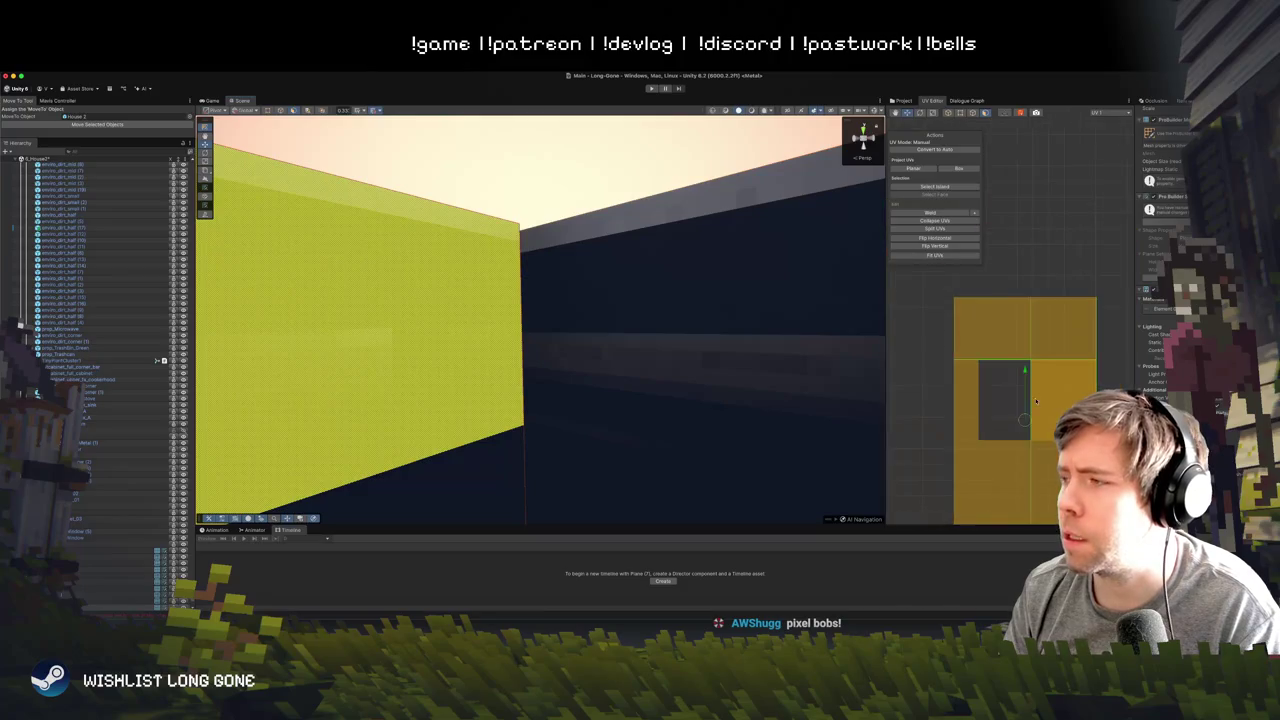
{"action": "scroll", "coordinate": [1020, 374], "scroll_direction": "up", "scroll_amount": 2}
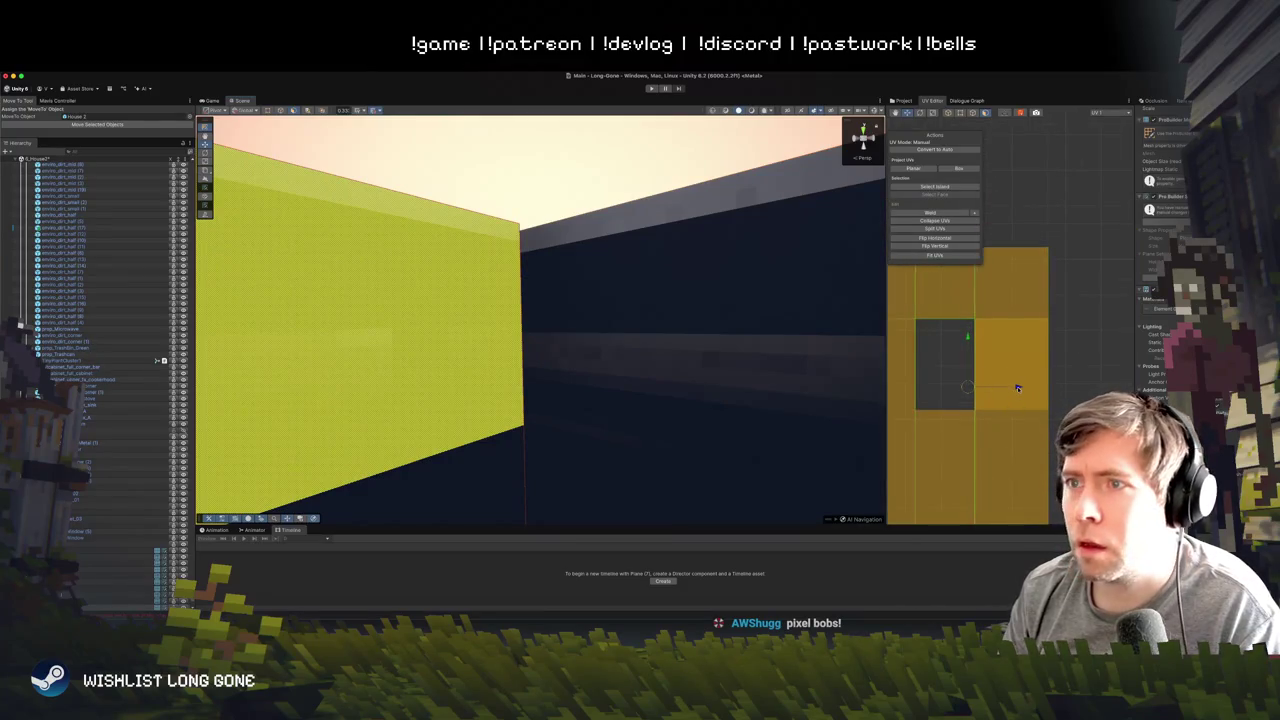
{"action": "left_click", "coordinate": [1016, 388]}
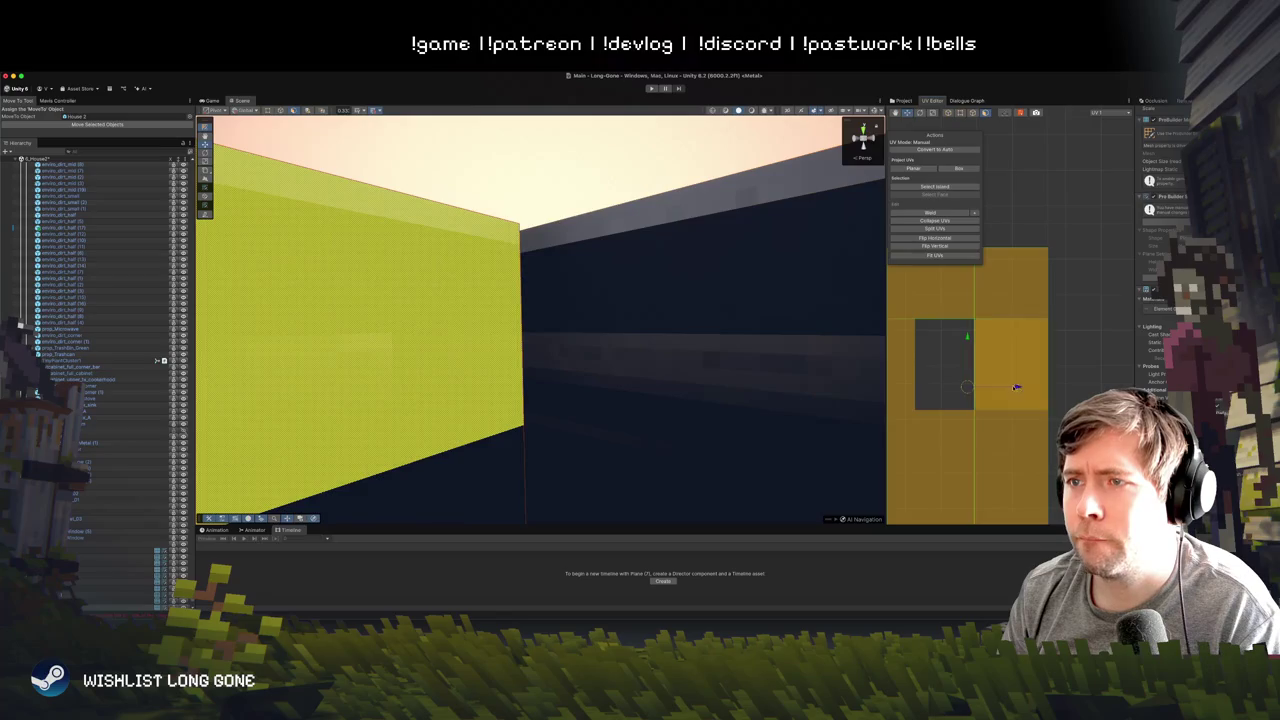
{"action": "left_click", "coordinate": [534, 206]}
{"action": "left_click", "coordinate": [486, 286]}
{"action": "key", "text": "f"}
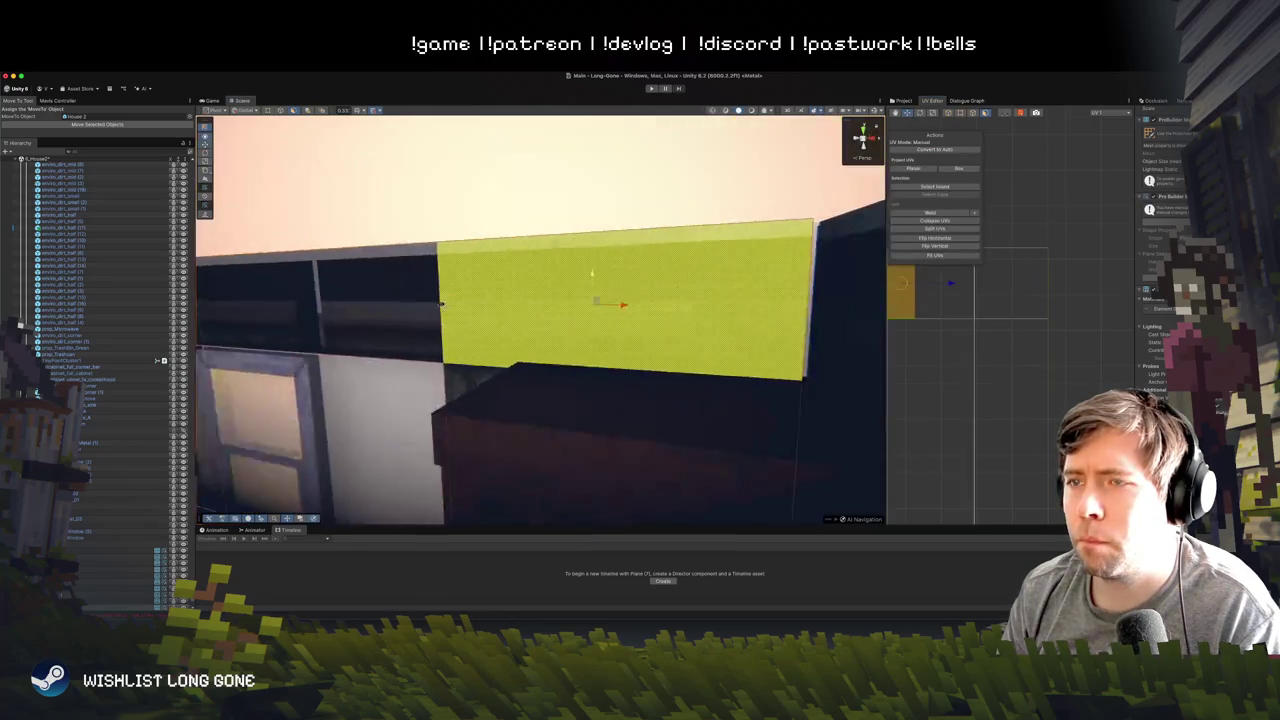
{"action": "scroll", "coordinate": [600, 290], "scroll_direction": "down", "scroll_amount": 5}
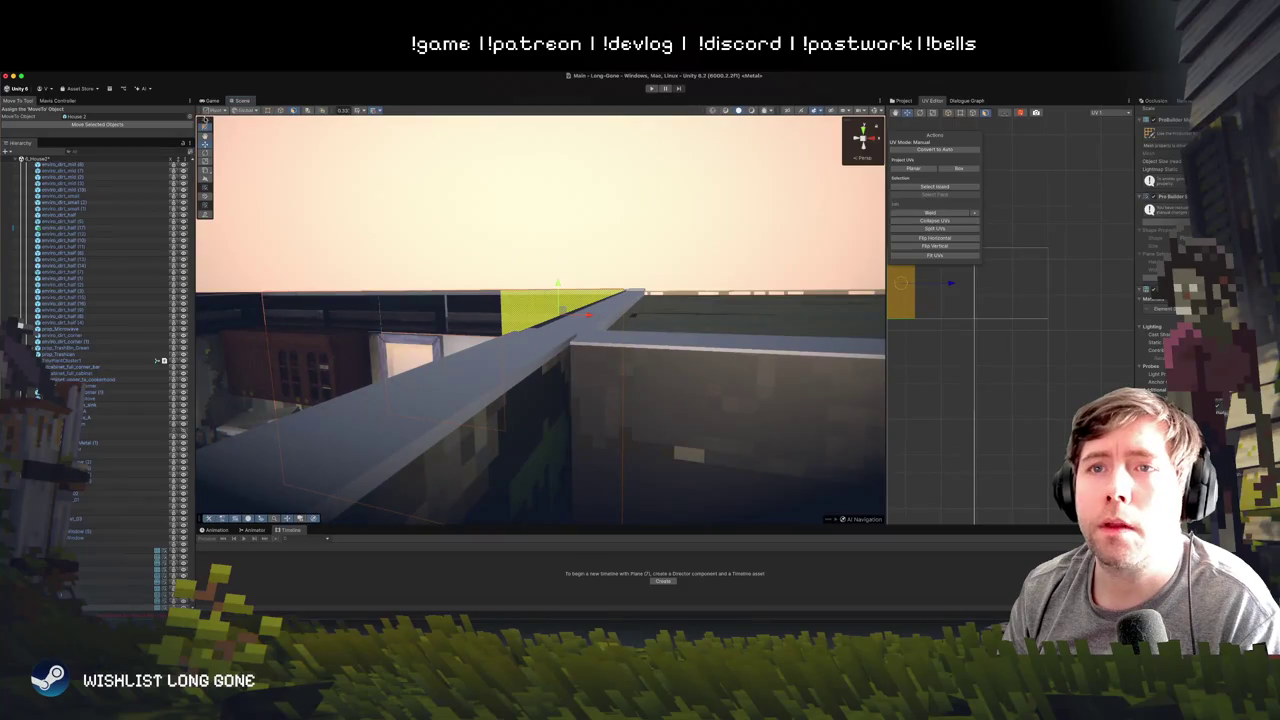
{"action": "left_click", "coordinate": [436, 217]}
{"action": "key", "text": "f"}
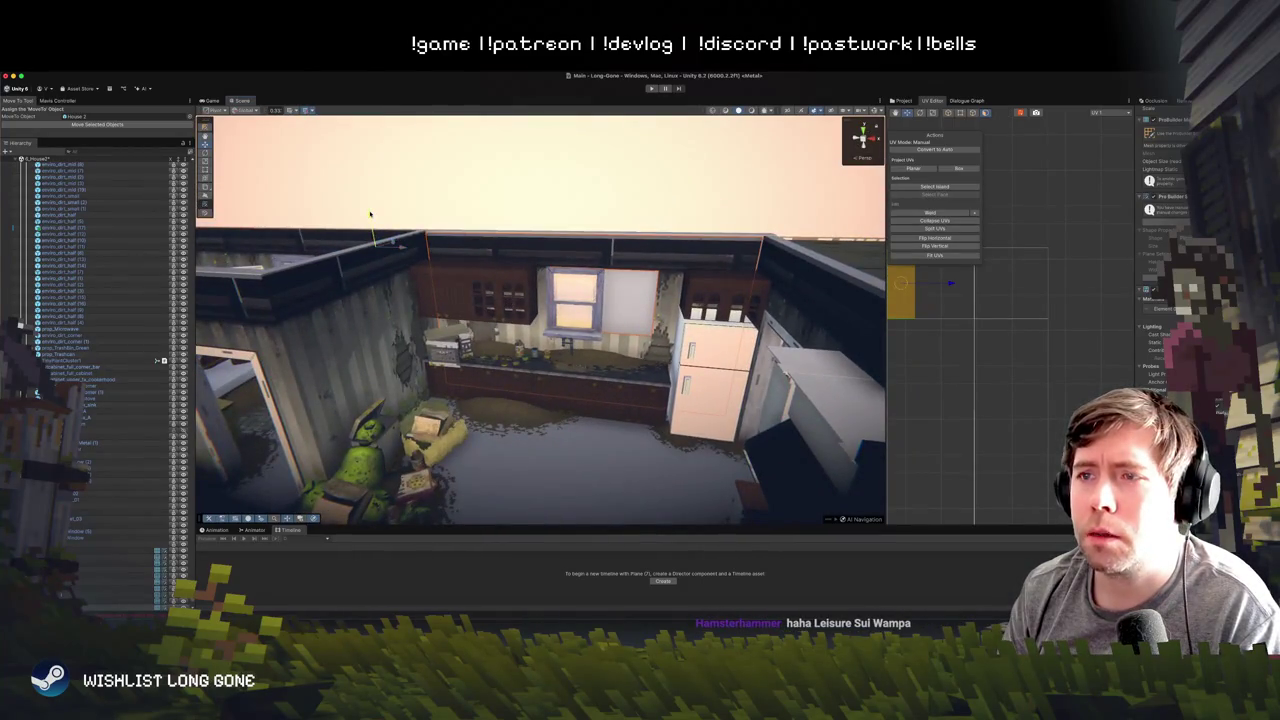
- Shift the corner wall piece slightly along its X axis
{"action": "left_click", "coordinate": [406, 202]}
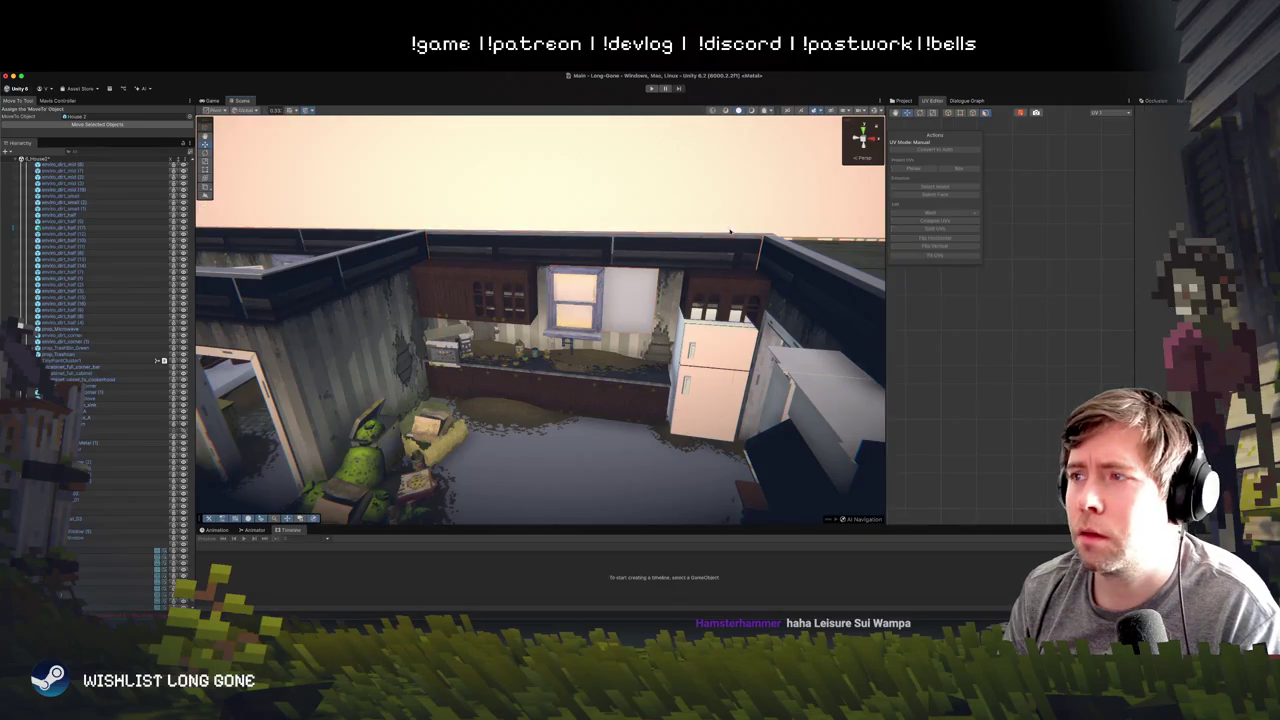
{"action": "scroll", "coordinate": [766, 223], "scroll_direction": "up", "scroll_amount": 10}
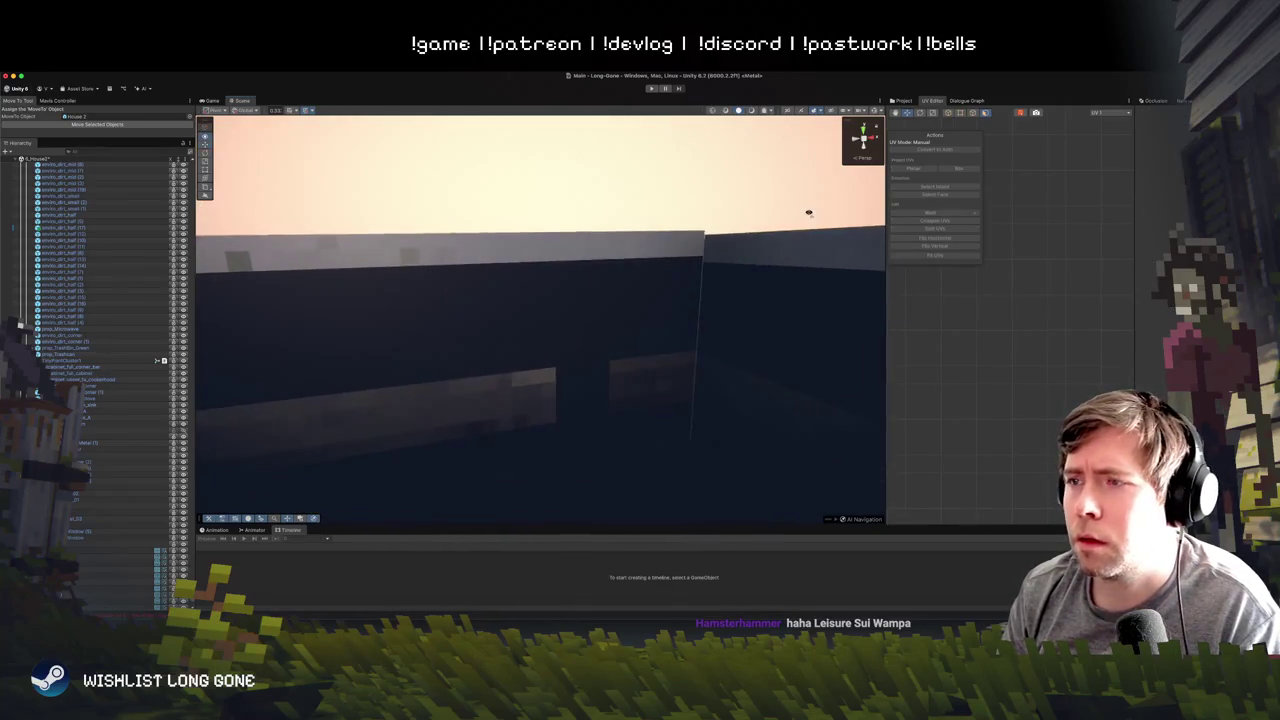
{"action": "left_click", "coordinate": [468, 322]}
{"action": "left_click_drag", "start_coordinate": [511, 377], "coordinate": [453, 270]}
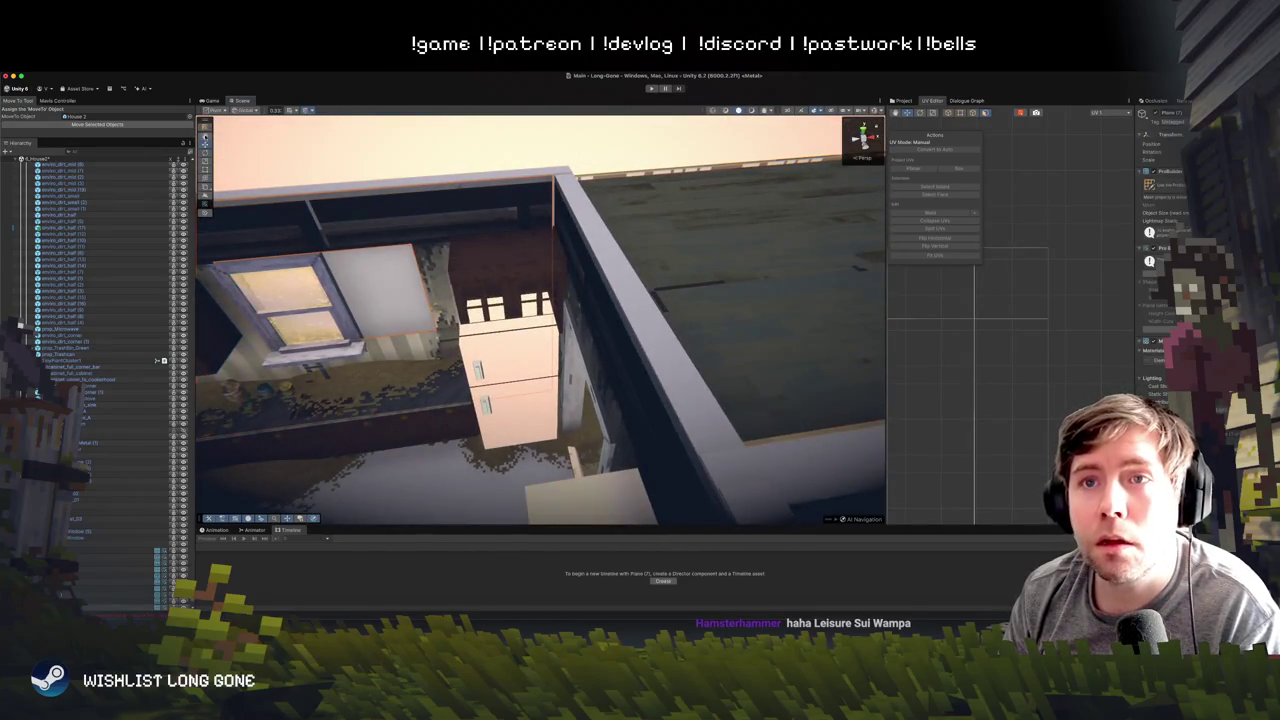
{"action": "left_click", "coordinate": [249, 152]}
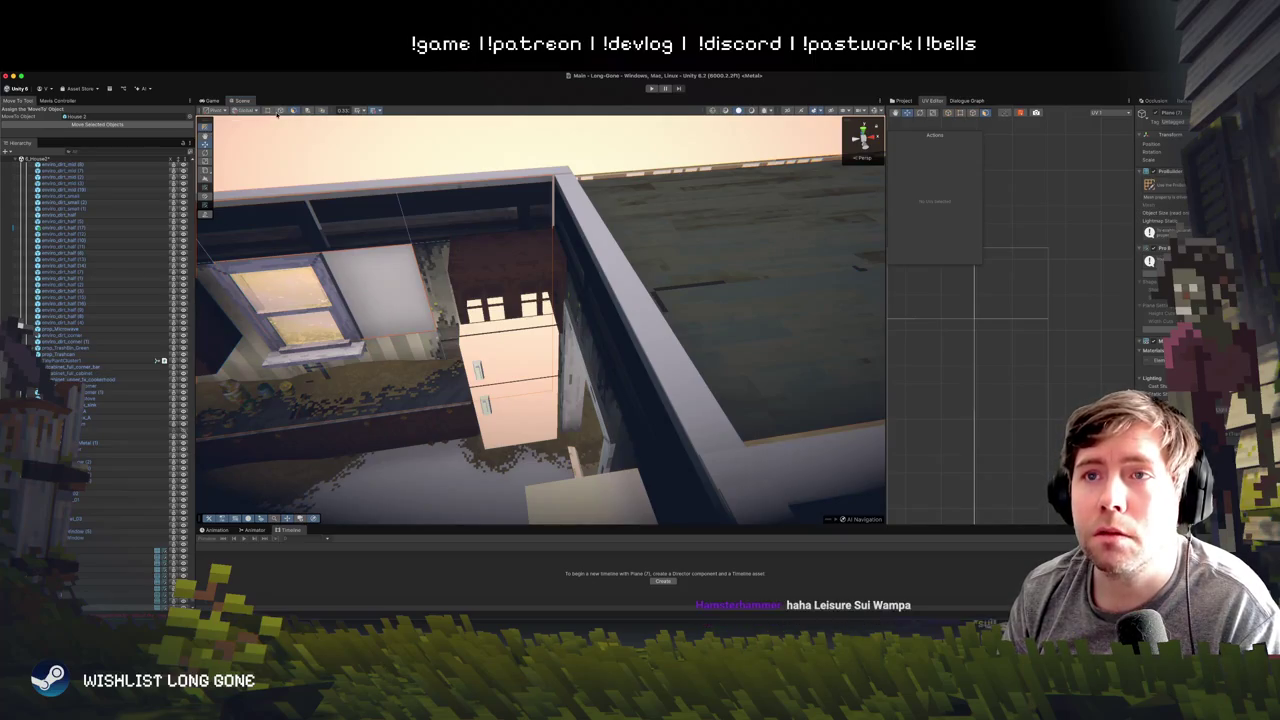
{"action": "left_click", "coordinate": [549, 196]}
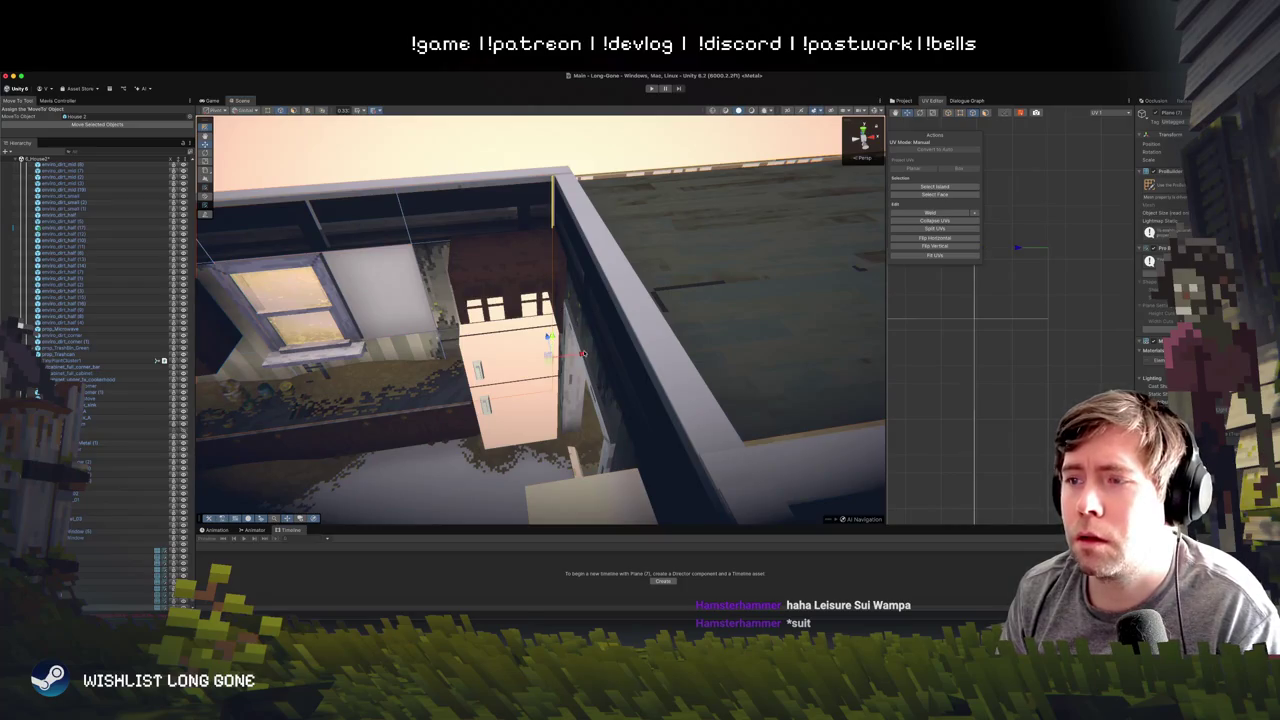
{"action": "left_click_drag", "start_coordinate": [583, 353], "coordinate": [625, 347]}
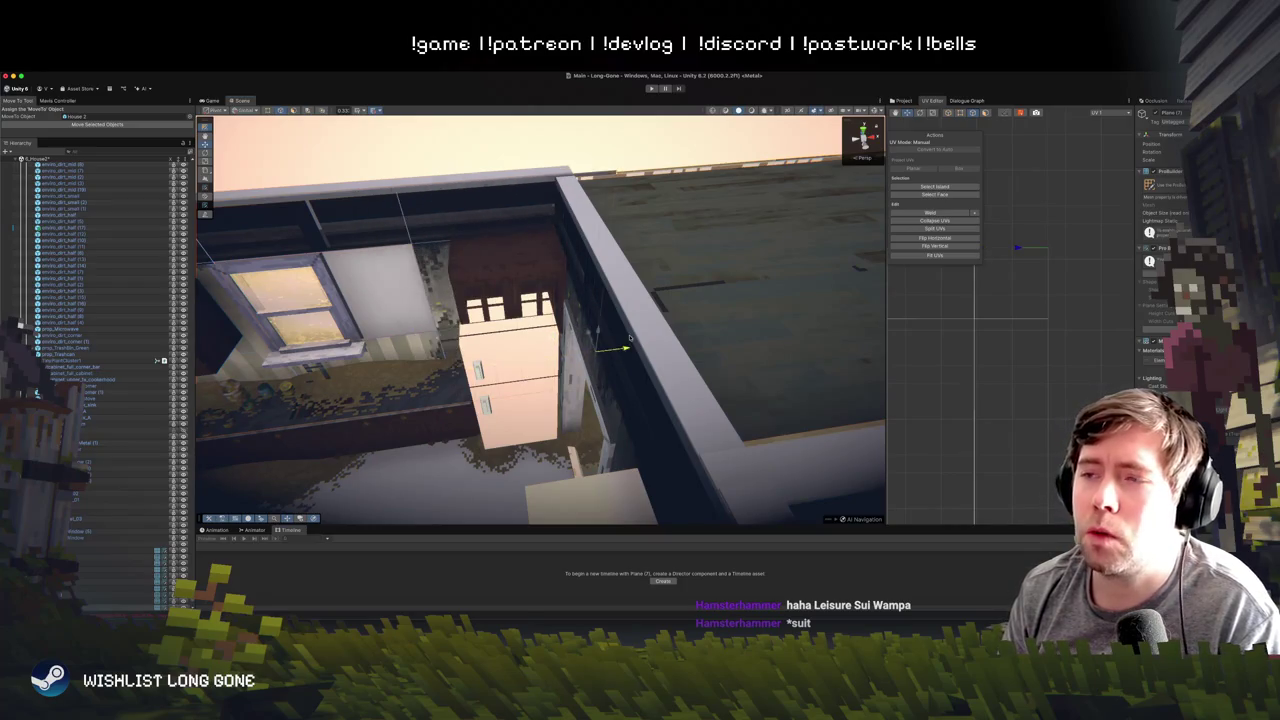
{"action": "key", "text": "super+z"}
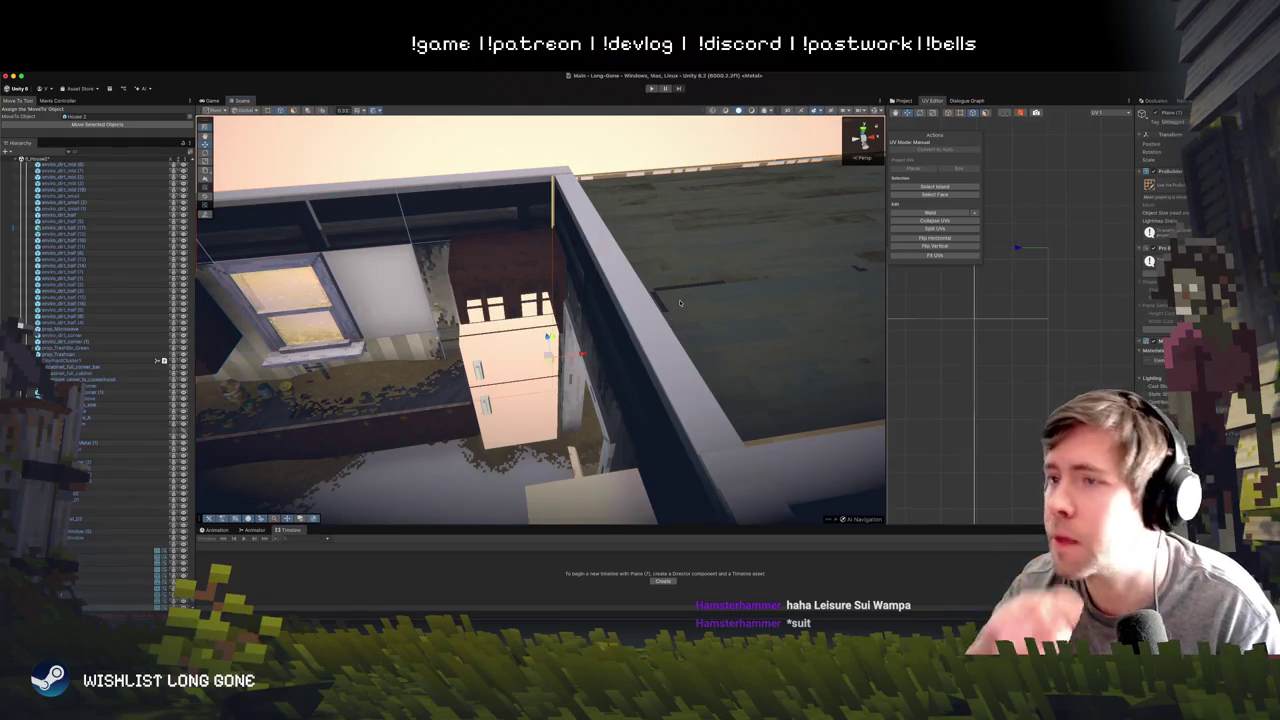
{"action": "mouse_move", "coordinate": [581, 356]}
{"action": "left_mouse_down"}
{"action": "mouse_move", "coordinate": [620, 352]}
{"action": "mouse_move", "coordinate": [592, 366]}
{"action": "mouse_move", "coordinate": [569, 254]}
{"action": "mouse_move", "coordinate": [420, 200]}
{"action": "left_mouse_up"}
{"action": "left_click", "coordinate": [324, 175]}
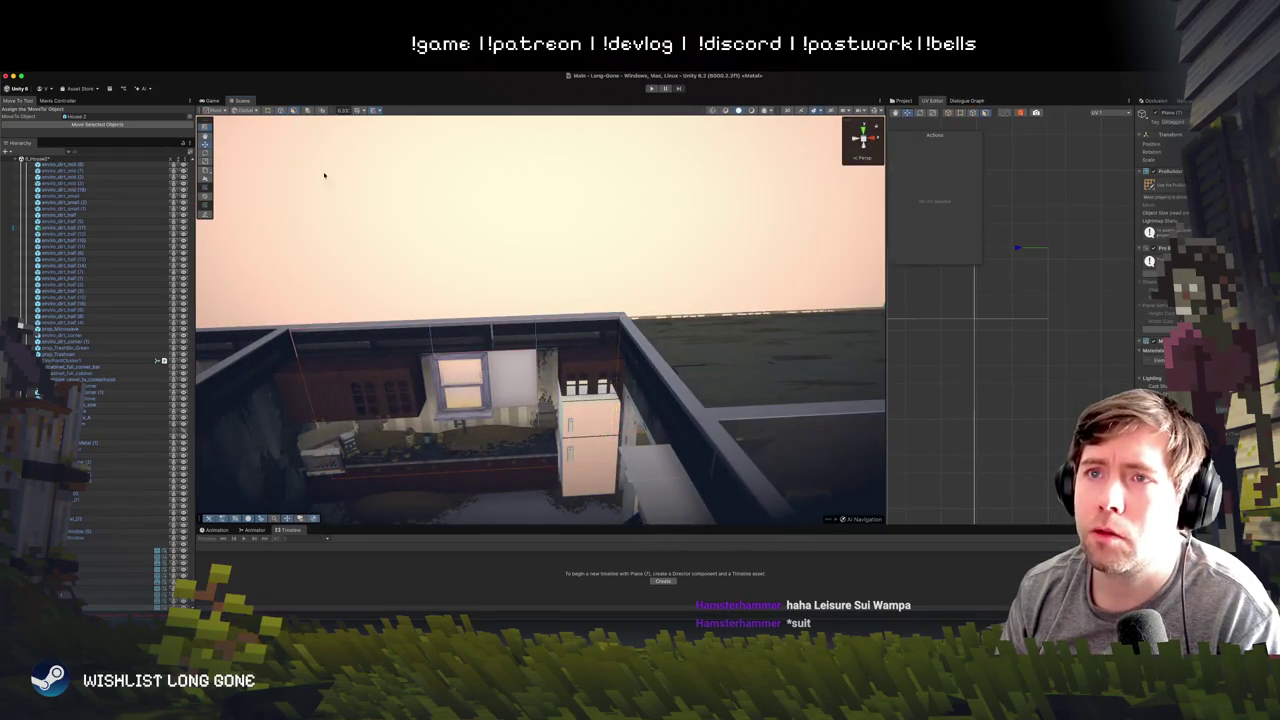
- Marquee-select the upper kitchen wall, apply Planar, and shift its UV island up and right
{"action": "left_click_drag", "start_coordinate": [451, 424], "coordinate": [787, 460]}
{"action": "scroll", "coordinate": [890, 392], "scroll_direction": "down", "scroll_amount": 3}
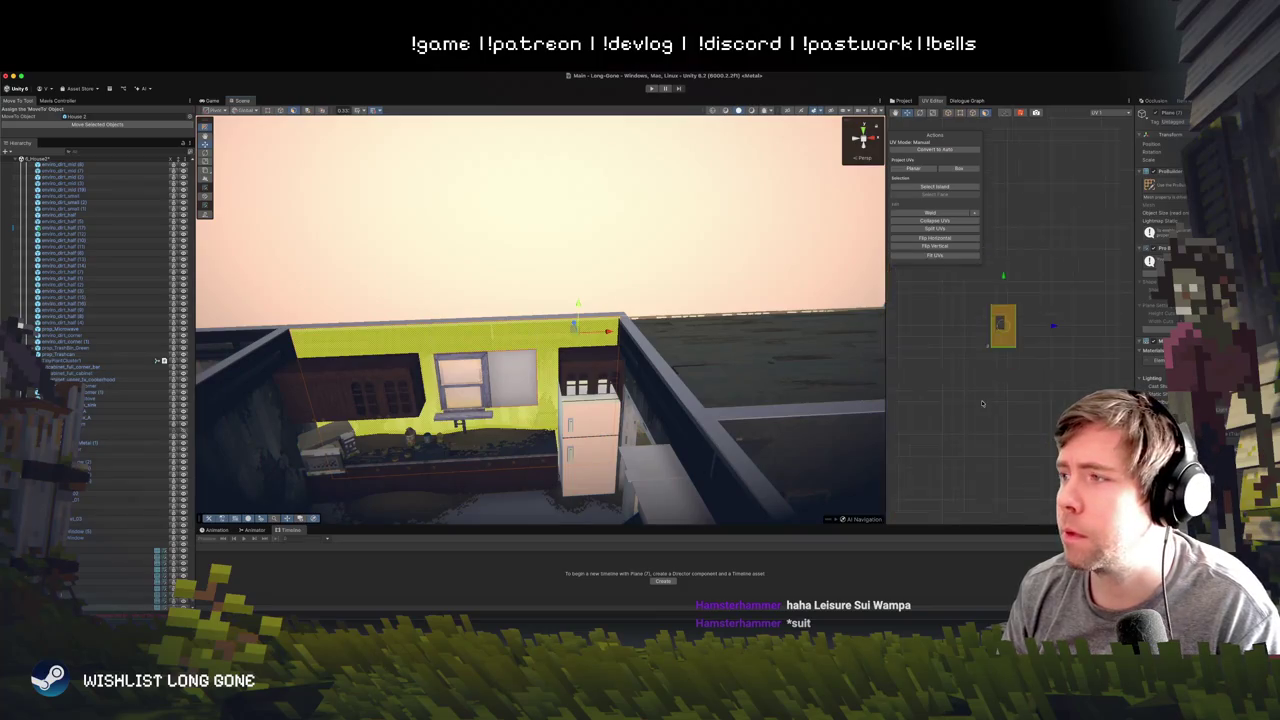
{"action": "scroll", "coordinate": [960, 390], "scroll_direction": "up", "scroll_amount": 2}
{"action": "left_click", "coordinate": [913, 168]}
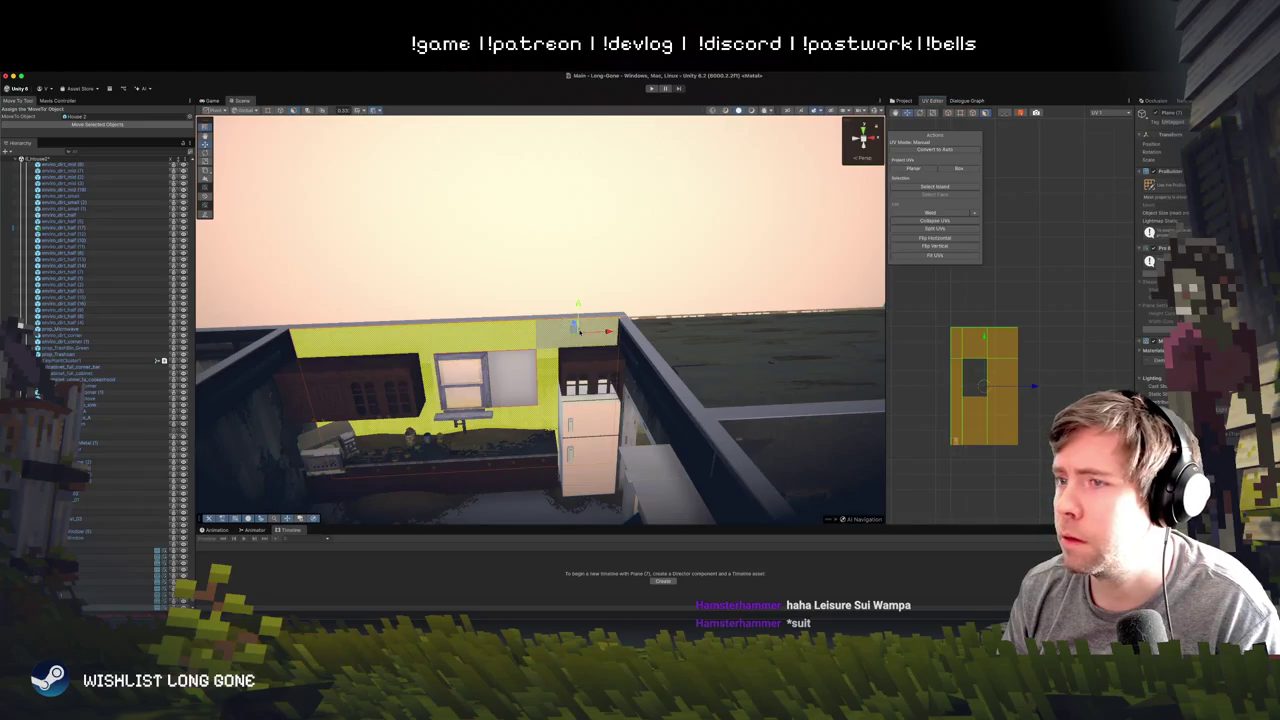
{"action": "scroll", "coordinate": [975, 430], "scroll_direction": "up", "scroll_amount": 2}
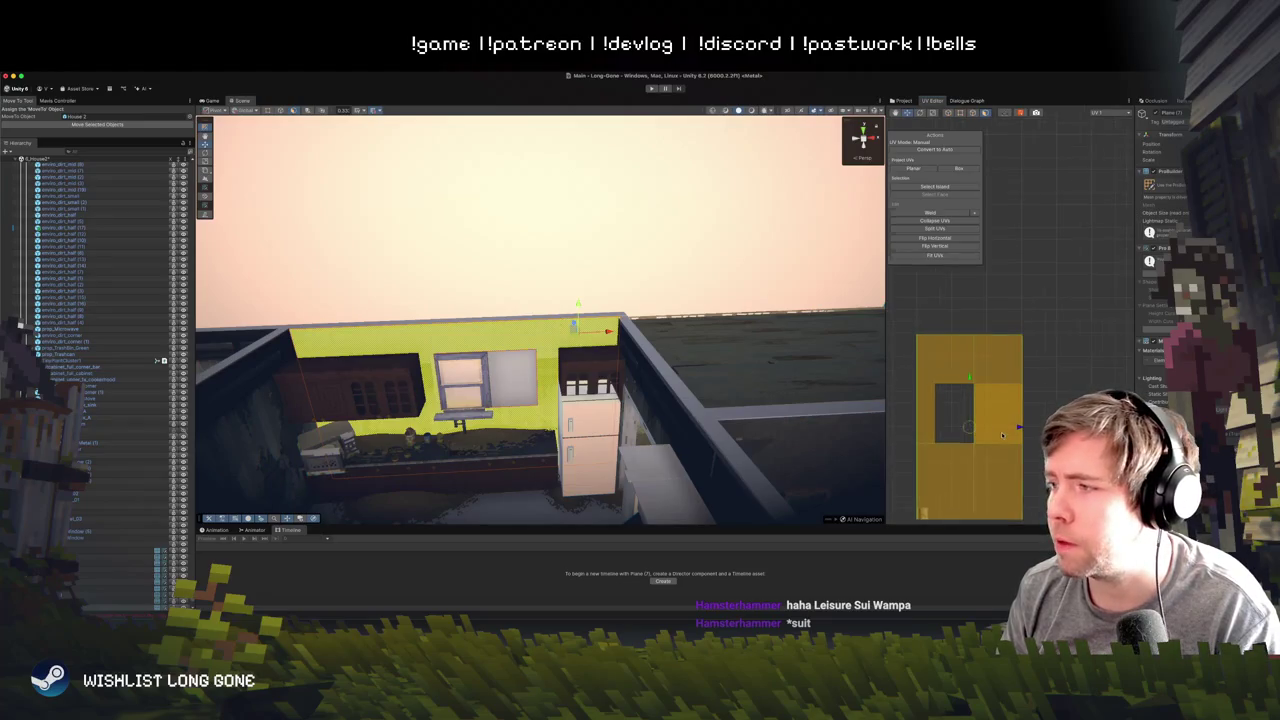
{"action": "mouse_move", "coordinate": [976, 430]}
{"action": "left_mouse_down"}
{"action": "mouse_move", "coordinate": [988, 391]}
{"action": "mouse_move", "coordinate": [1068, 389]}
{"action": "mouse_move", "coordinate": [1050, 390]}
{"action": "left_mouse_up"}
- Frame the wall, select its whole UV island, then view the kitchen from above
{"action": "key", "text": "f"}
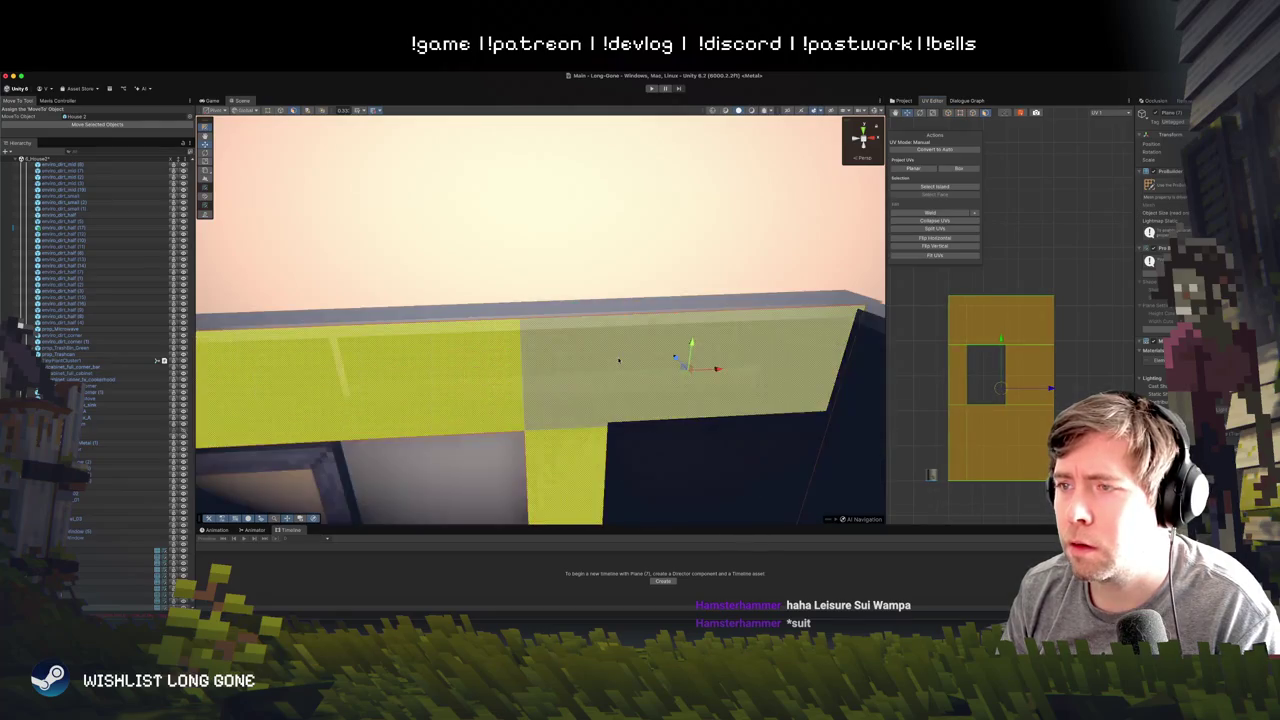
{"action": "left_click_drag", "start_coordinate": [720, 360], "coordinate": [692, 364]}
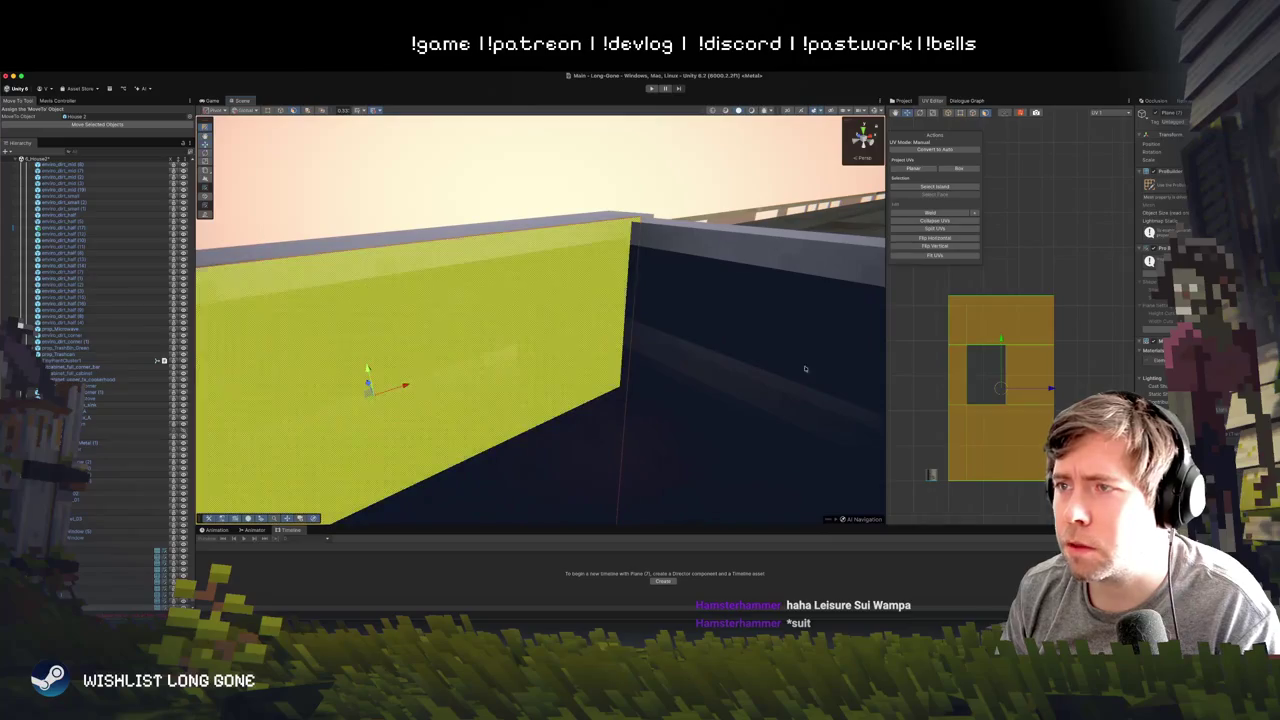
{"action": "left_click", "coordinate": [1050, 390]}
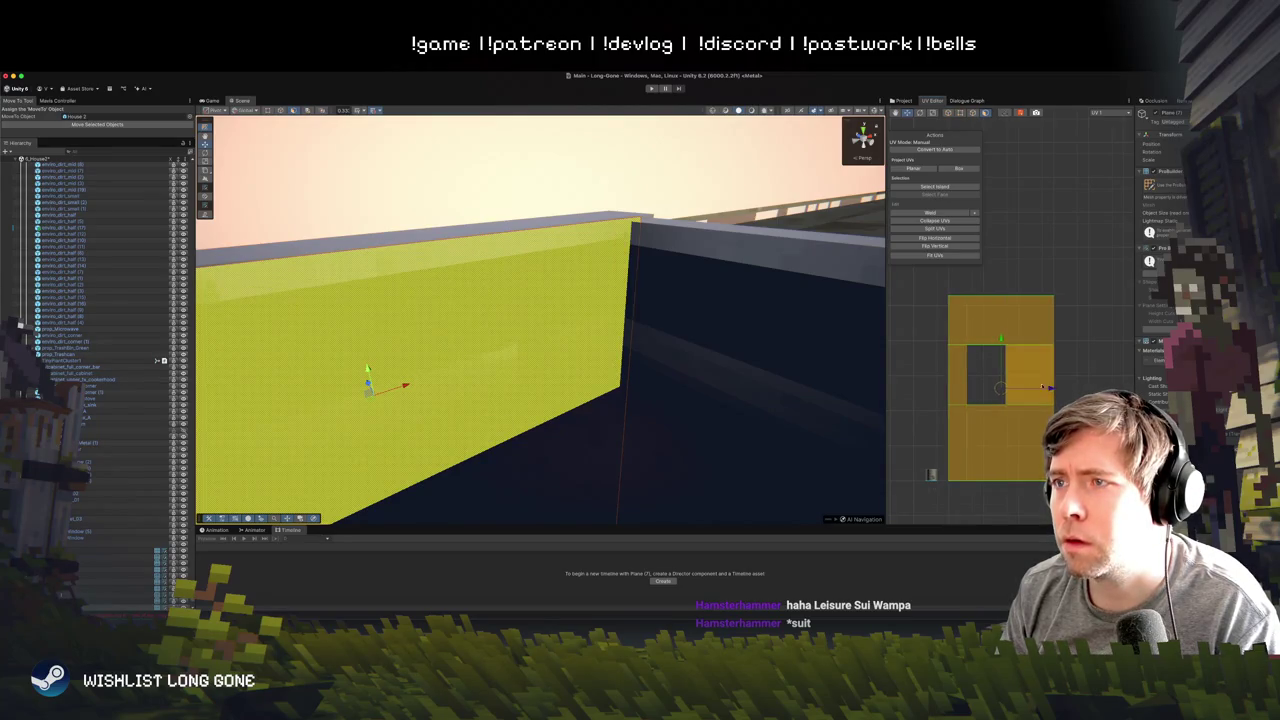
{"action": "left_click", "coordinate": [491, 194]}
{"action": "left_click_drag", "start_coordinate": [491, 194], "coordinate": [420, 193]}
{"action": "key", "text": "e"}
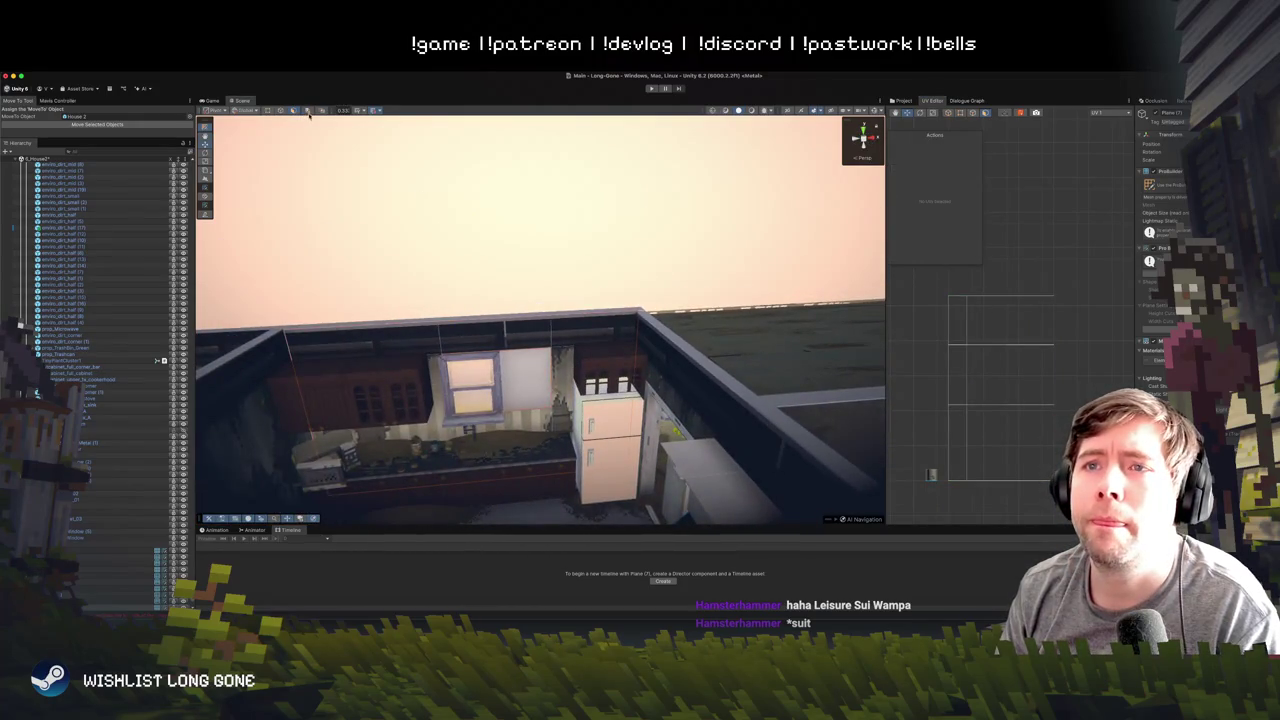
{"action": "left_click_drag", "start_coordinate": [443, 202], "coordinate": [535, 260]}
{"action": "key", "text": "w"}
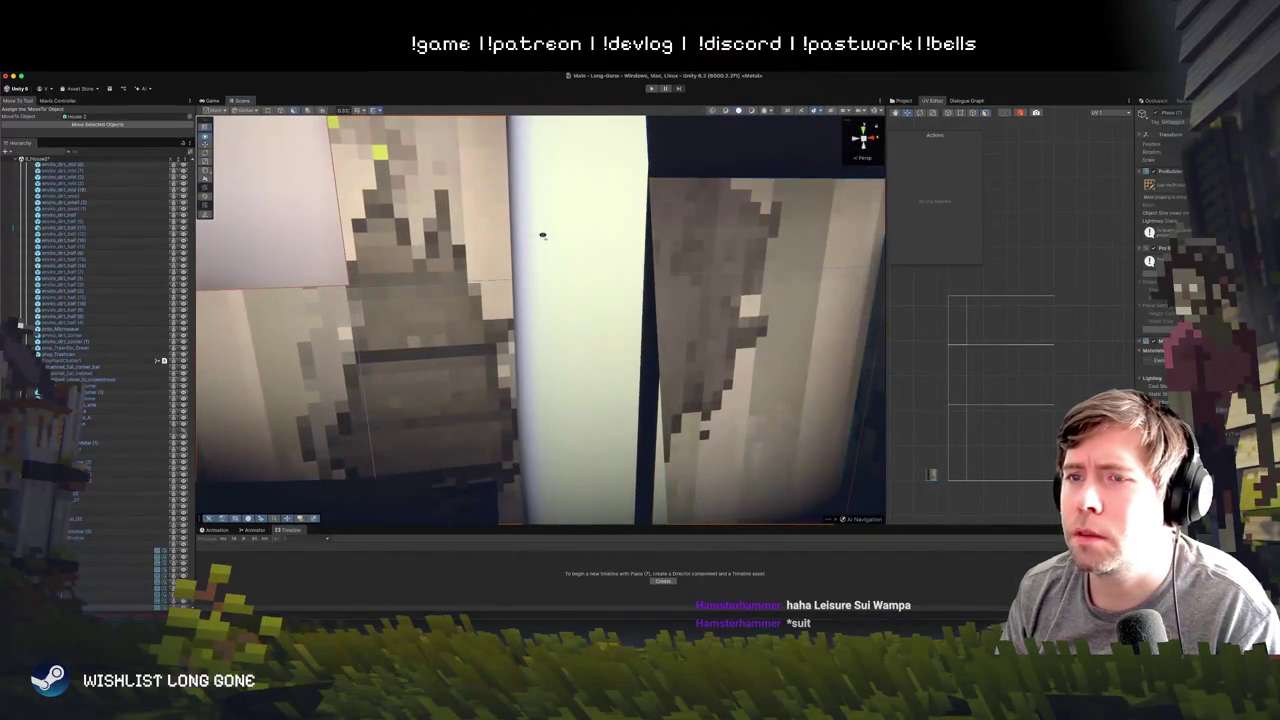
{"action": "key", "text": "s"}
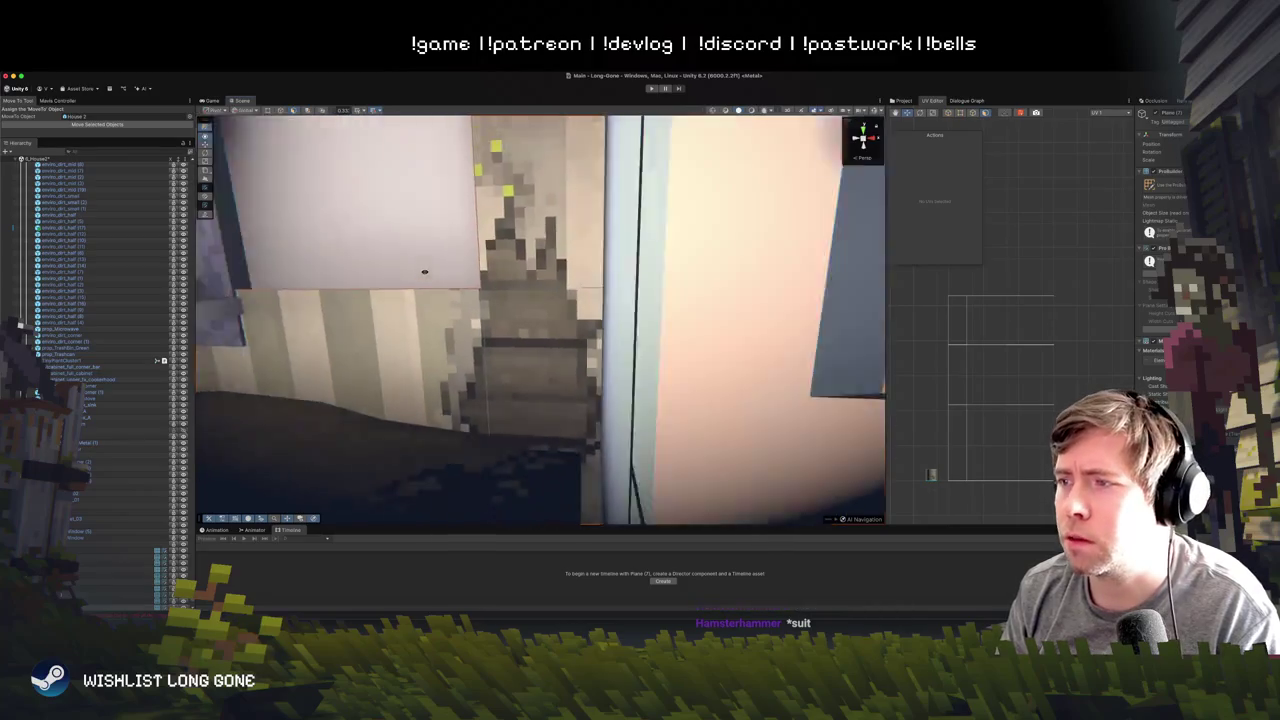
{"action": "mouse_move", "coordinate": [481, 273]}
{"action": "left_mouse_down"}
{"action": "mouse_move", "coordinate": [433, 291]}
{"action": "mouse_move", "coordinate": [442, 258]}
{"action": "left_mouse_up"}
{"action": "key", "text": "s"}
{"action": "key", "text": "s"}
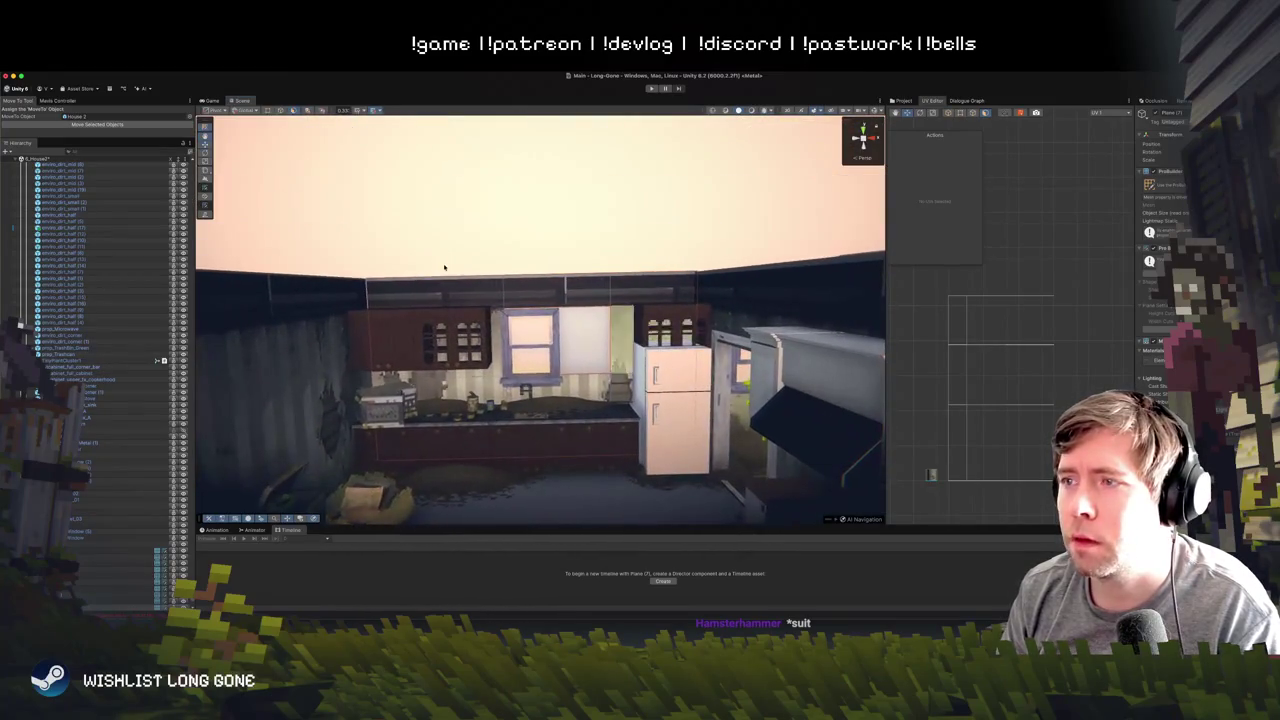
{"action": "left_click", "coordinate": [206, 134]}
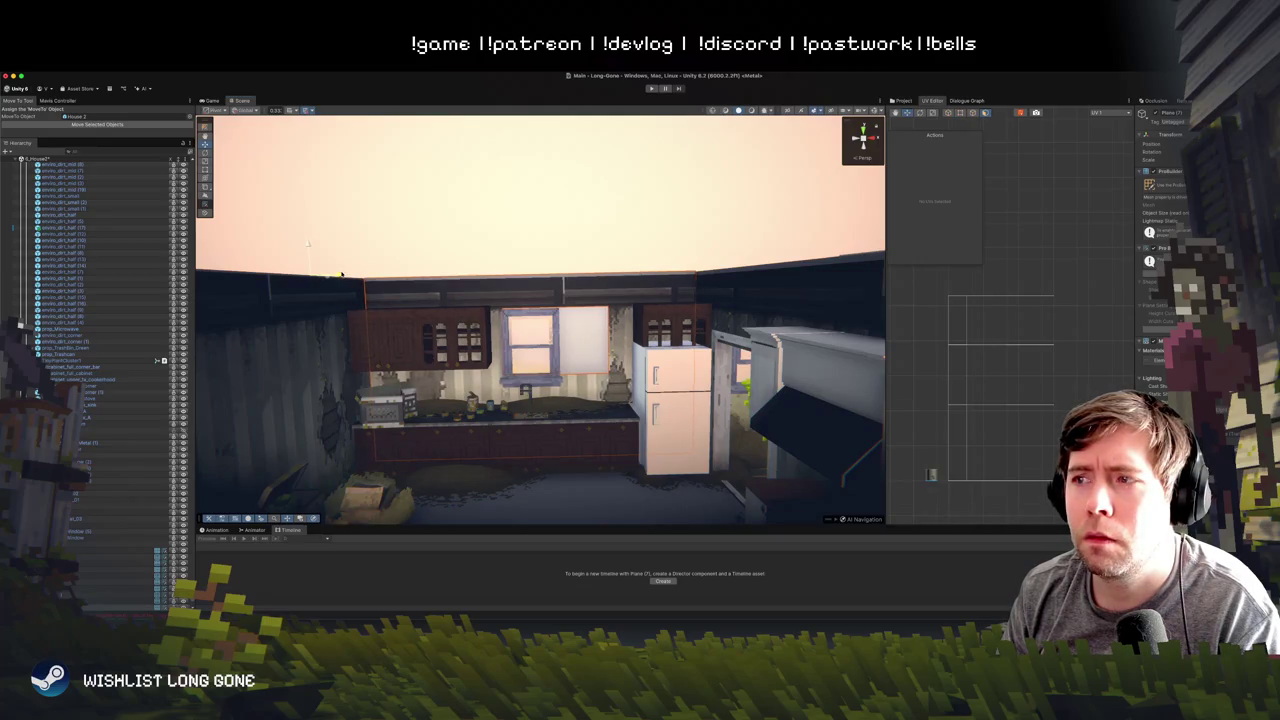
{"action": "left_click", "coordinate": [522, 226]}
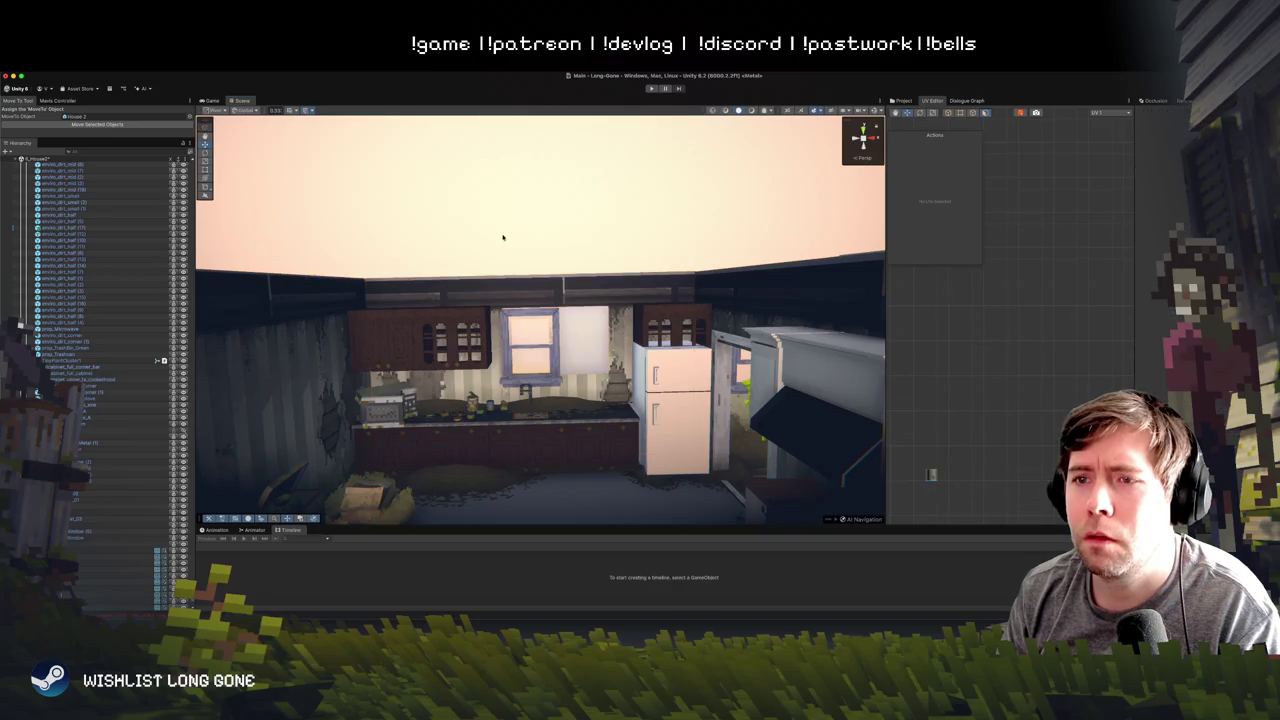
{"action": "scroll", "coordinate": [503, 237], "scroll_direction": "down", "scroll_amount": 10}
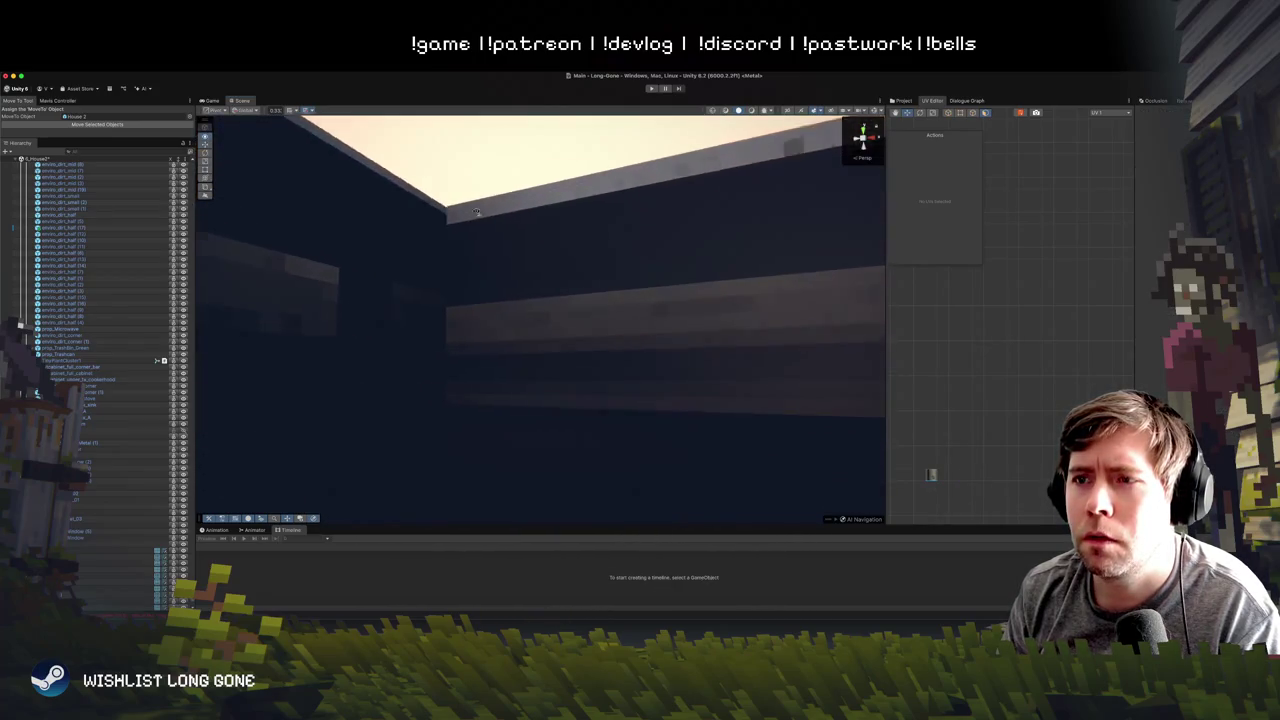
{"action": "scroll", "coordinate": [451, 209], "scroll_direction": "up", "scroll_amount": 8}
{"action": "scroll", "coordinate": [593, 219], "scroll_direction": "down", "scroll_amount": 8}
{"action": "scroll", "coordinate": [593, 219], "scroll_direction": "up", "scroll_amount": 8}
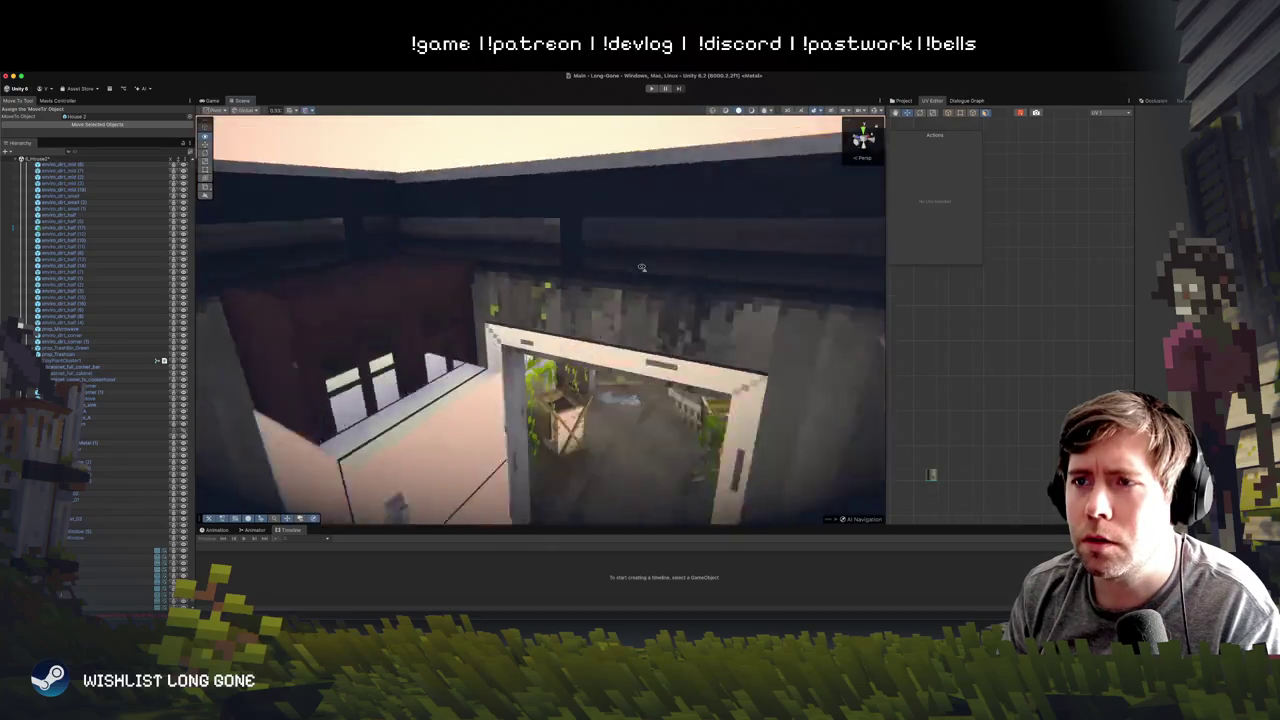
{"action": "scroll", "coordinate": [585, 247], "scroll_direction": "down", "scroll_amount": 10}
{"action": "left_click", "coordinate": [585, 247]}
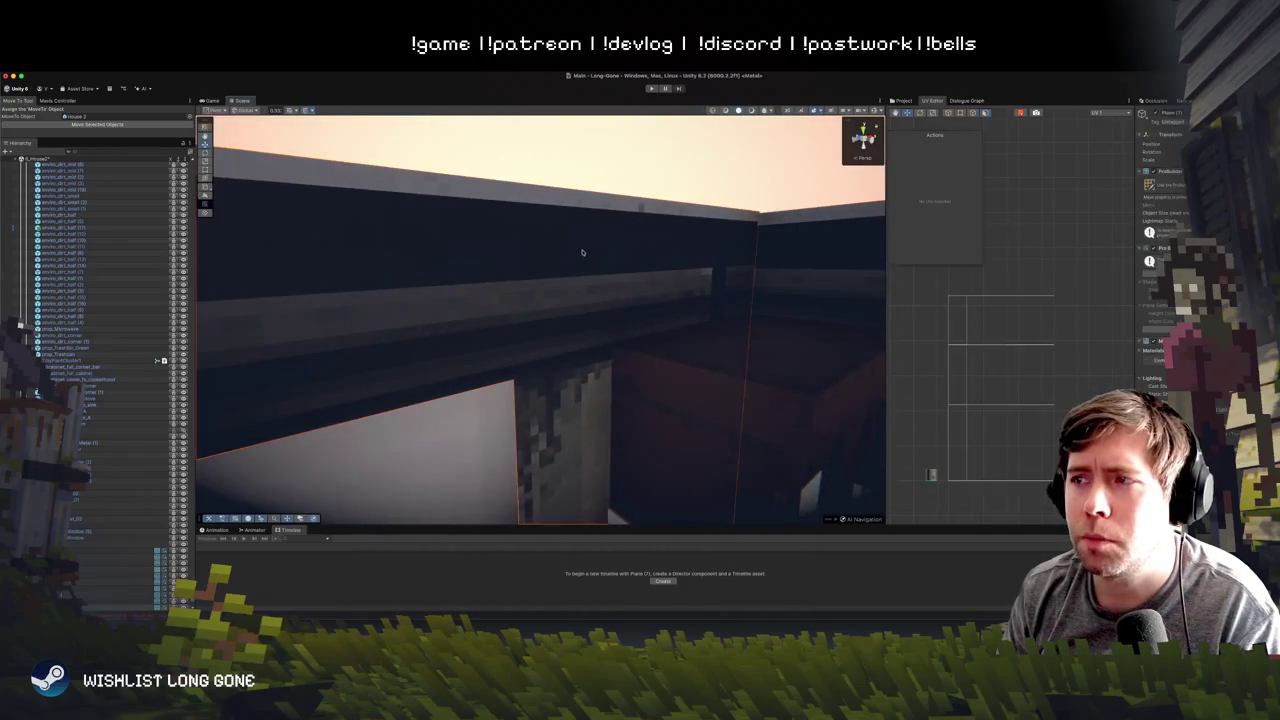
{"action": "scroll", "coordinate": [500, 240], "scroll_direction": "up", "scroll_amount": 8}
{"action": "left_click_drag", "start_coordinate": [414, 231], "coordinate": [339, 202]}
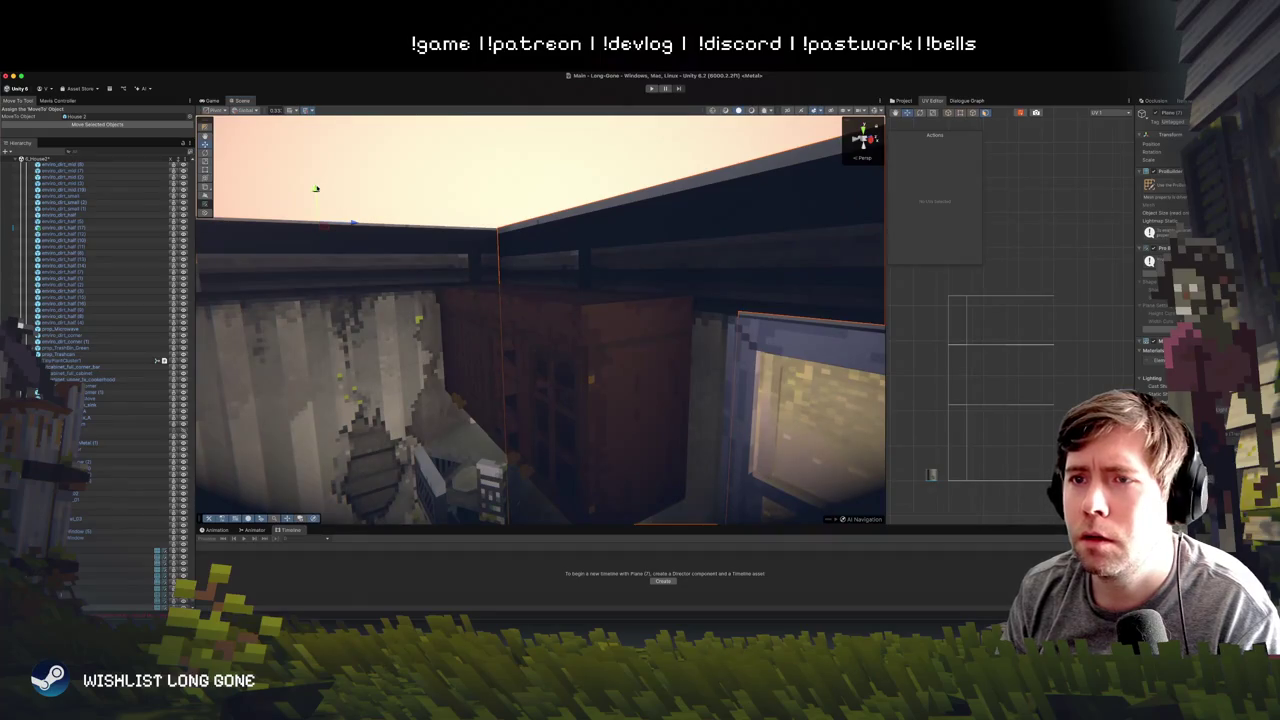
{"action": "left_click", "coordinate": [479, 178]}
{"action": "mouse_move", "coordinate": [479, 178]}
{"action": "left_mouse_down"}
{"action": "mouse_move", "coordinate": [734, 160]}
{"action": "mouse_move", "coordinate": [666, 169]}
{"action": "mouse_move", "coordinate": [641, 212]}
{"action": "mouse_move", "coordinate": [641, 189]}
{"action": "left_mouse_up"}
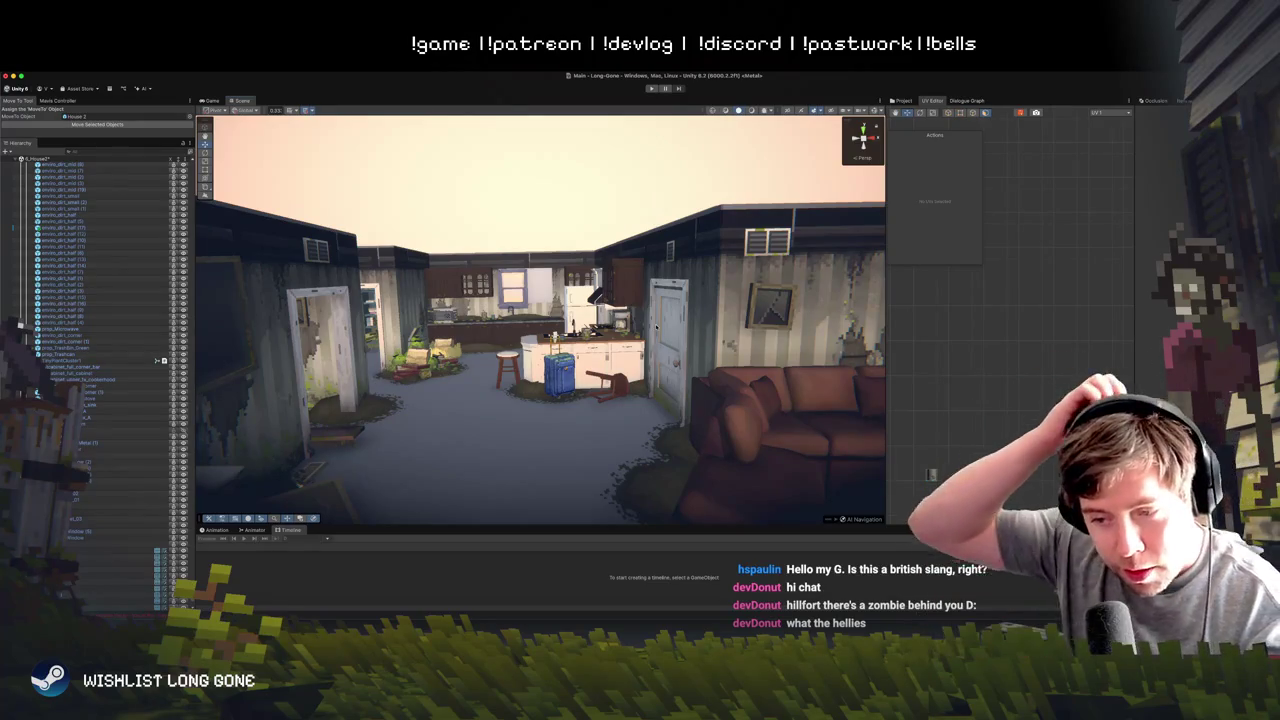
{"action": "key", "text": "Down"}
{"action": "key", "text": "Right"}
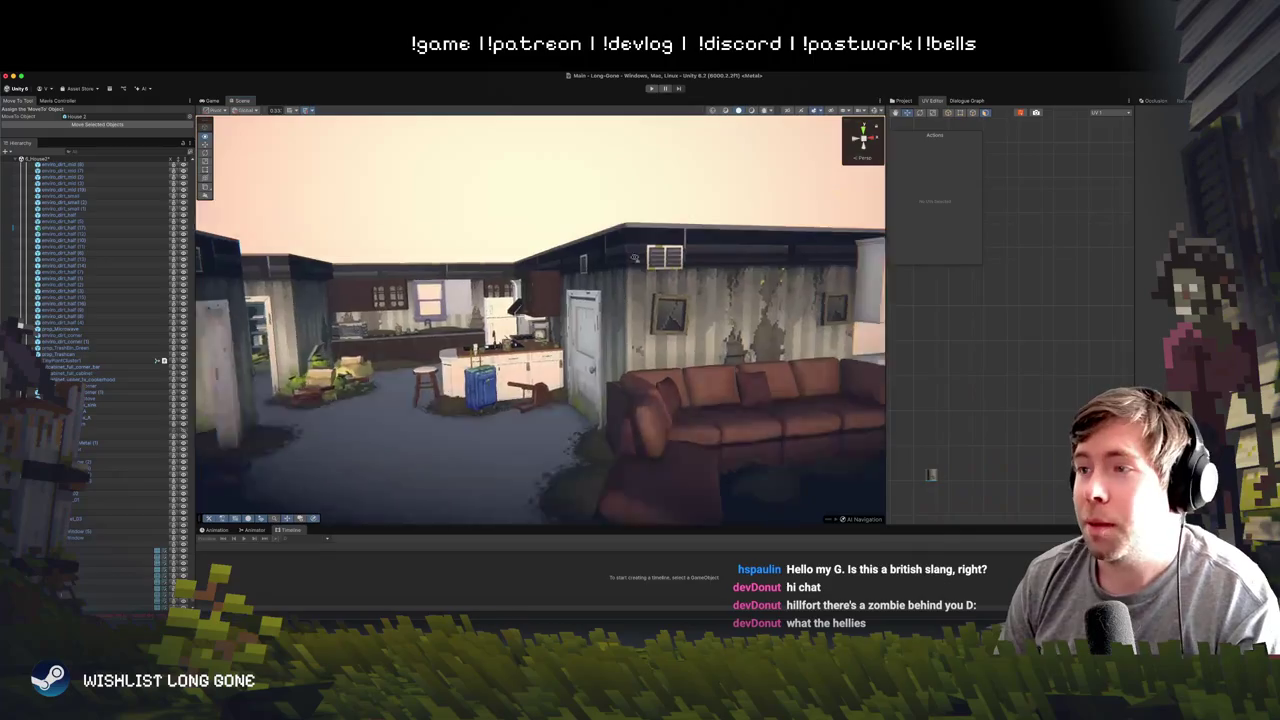
{"action": "mouse_move", "coordinate": [621, 285]}
{"action": "left_mouse_down"}
{"action": "mouse_move", "coordinate": [495, 273]}
{"action": "mouse_move", "coordinate": [580, 420]}
{"action": "left_mouse_up"}
{"action": "left_click", "coordinate": [587, 440]}
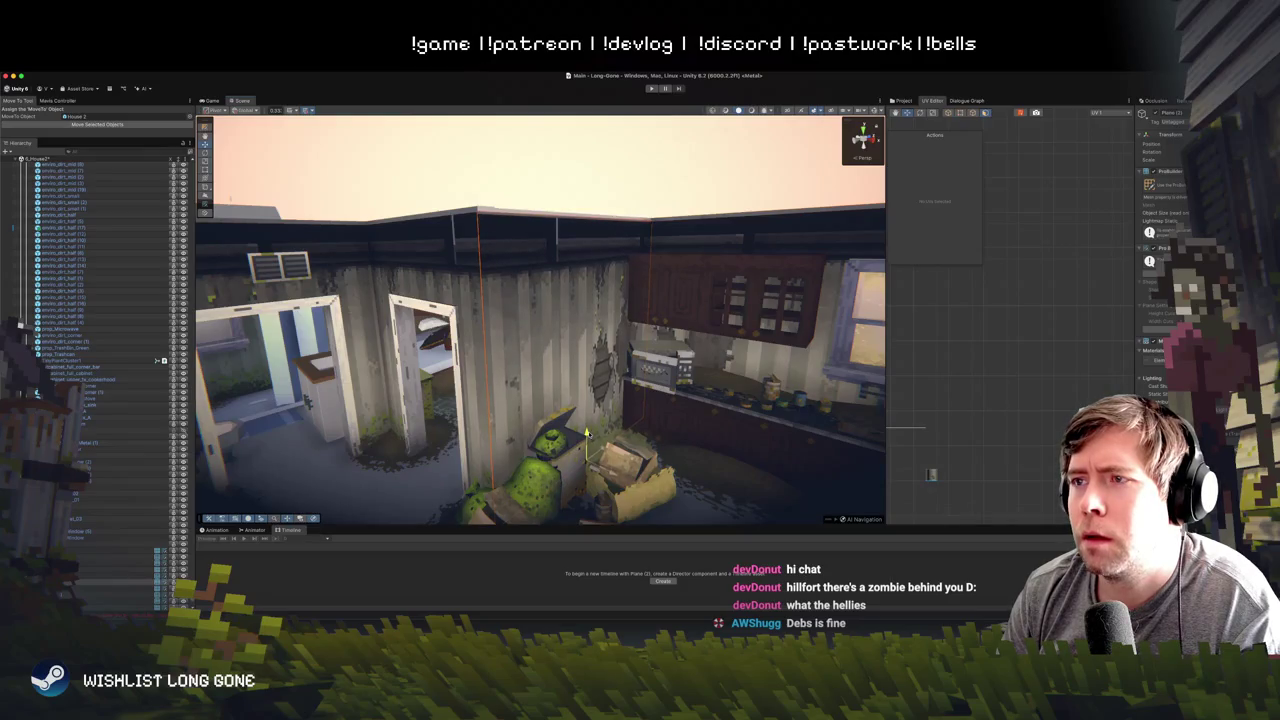
{"action": "mouse_move", "coordinate": [500, 196]}
{"action": "left_mouse_down"}
{"action": "mouse_move", "coordinate": [560, 209]}
{"action": "mouse_move", "coordinate": [541, 326]}
{"action": "left_mouse_up"}
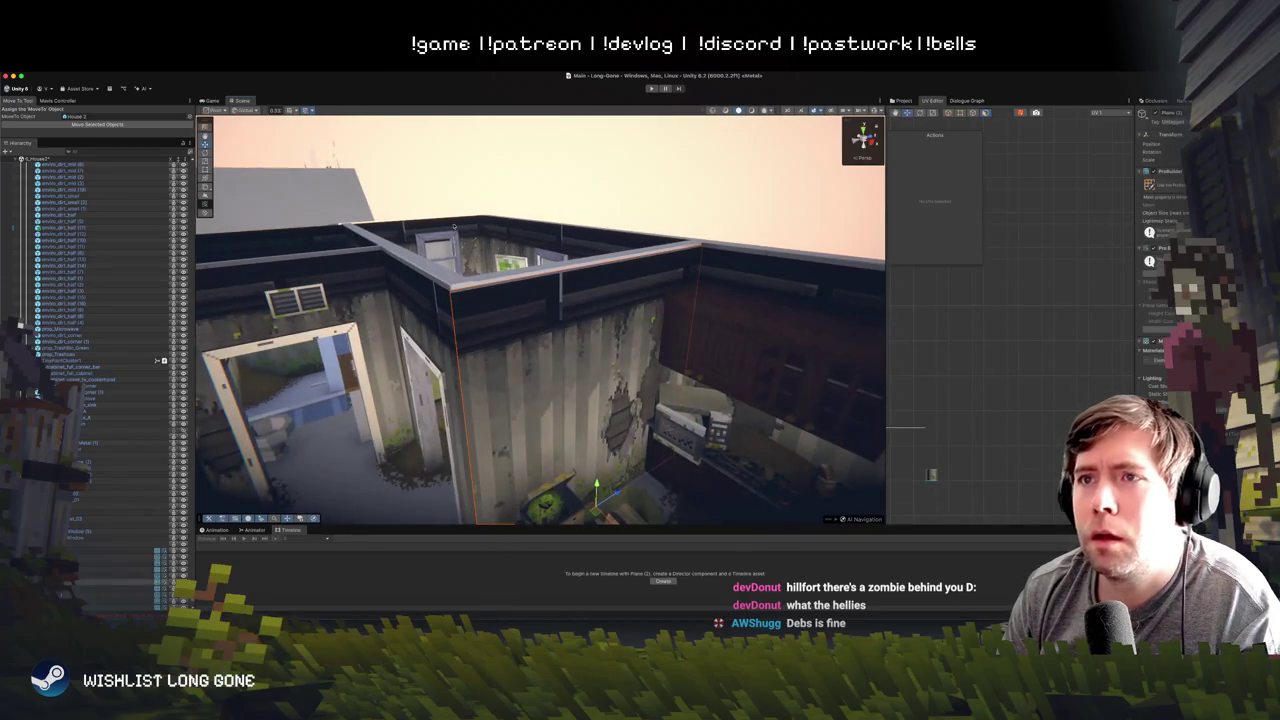
{"action": "left_click", "coordinate": [210, 129]}
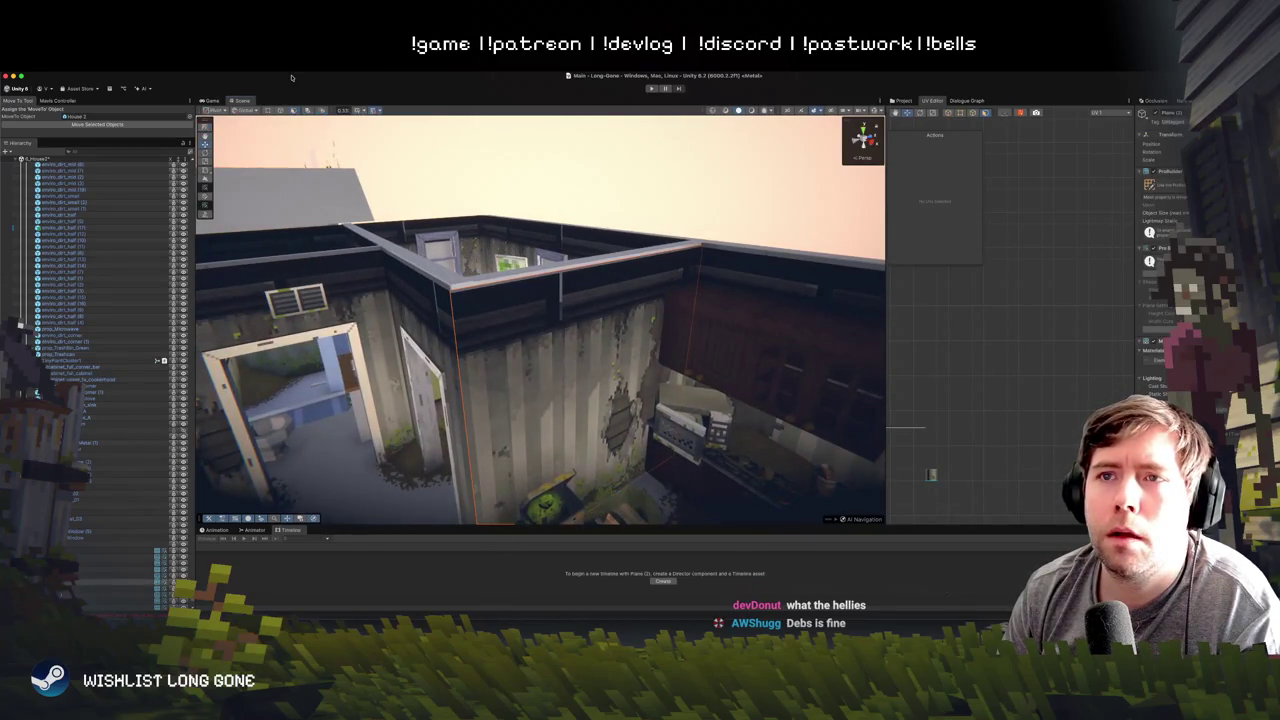
{"action": "left_click", "coordinate": [590, 255]}
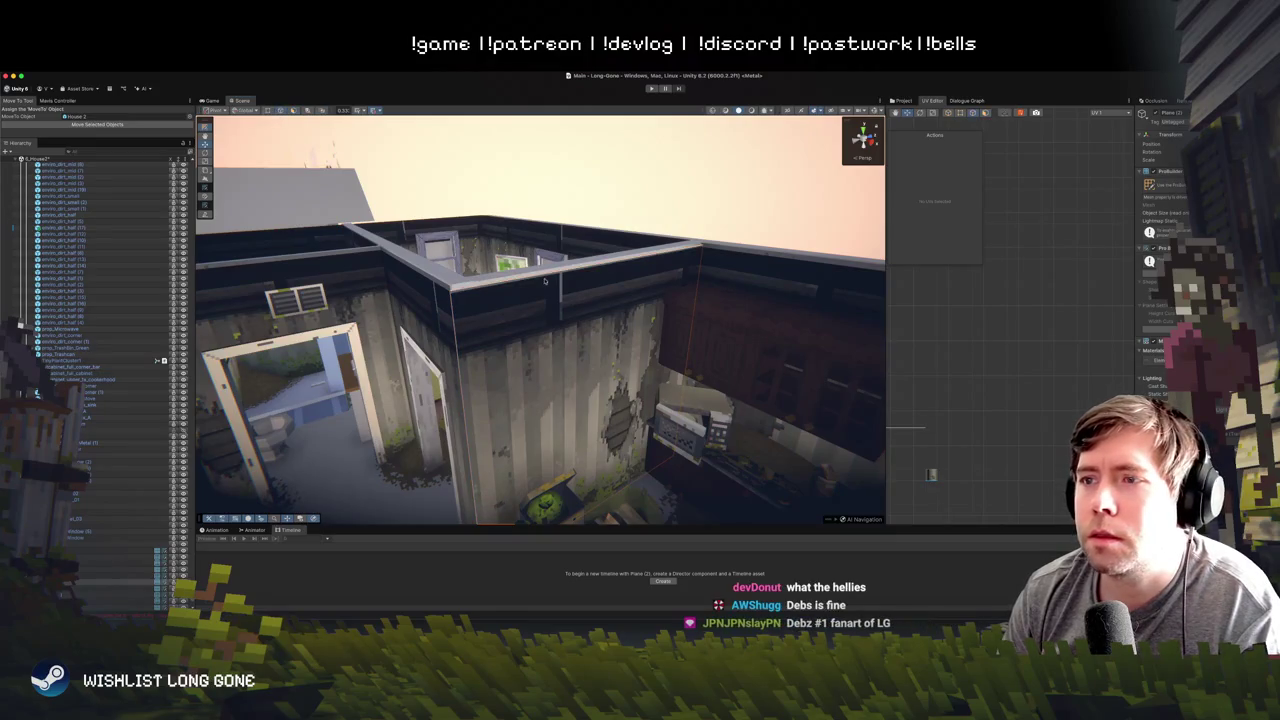
{"action": "mouse_move", "coordinate": [608, 240]}
{"action": "left_mouse_down"}
{"action": "mouse_move", "coordinate": [611, 252]}
{"action": "mouse_move", "coordinate": [614, 229]}
{"action": "left_mouse_up"}
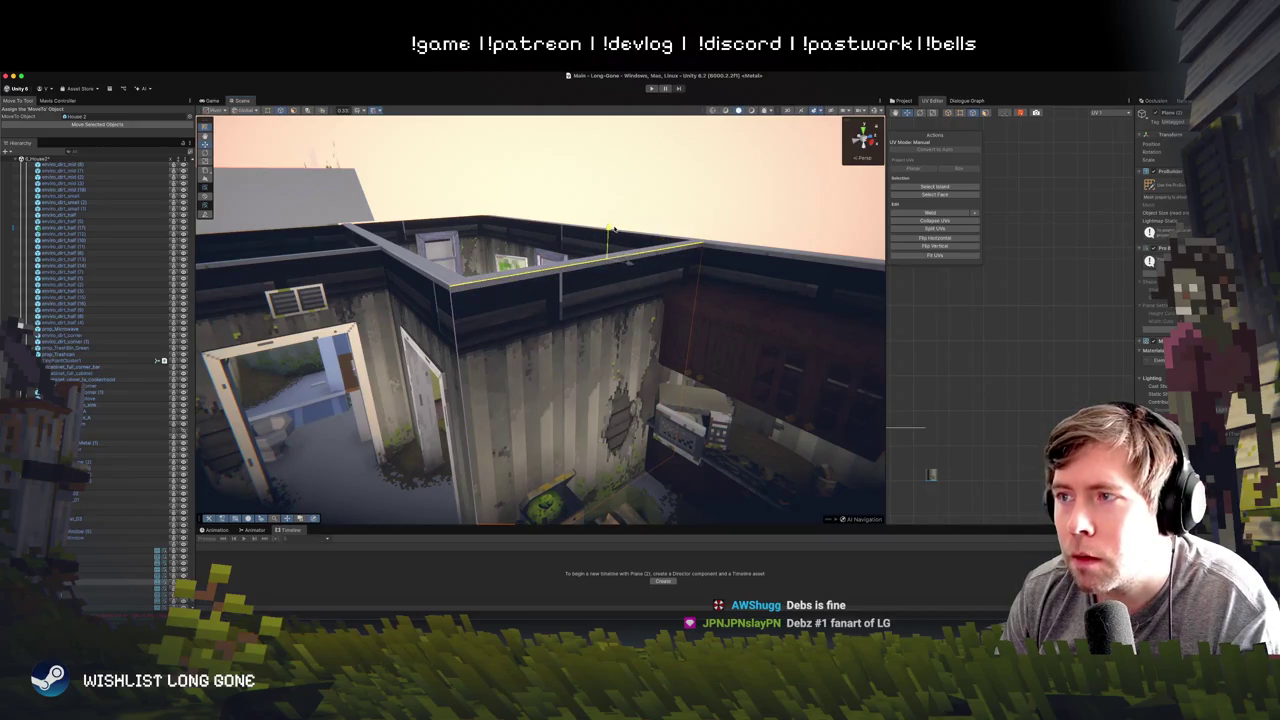
{"action": "left_click", "coordinate": [689, 217]}
{"action": "mouse_move", "coordinate": [689, 217]}
{"action": "left_mouse_down"}
{"action": "mouse_move", "coordinate": [711, 194]}
{"action": "mouse_move", "coordinate": [740, 191]}
{"action": "mouse_move", "coordinate": [766, 142]}
{"action": "mouse_move", "coordinate": [761, 181]}
{"action": "left_mouse_up"}
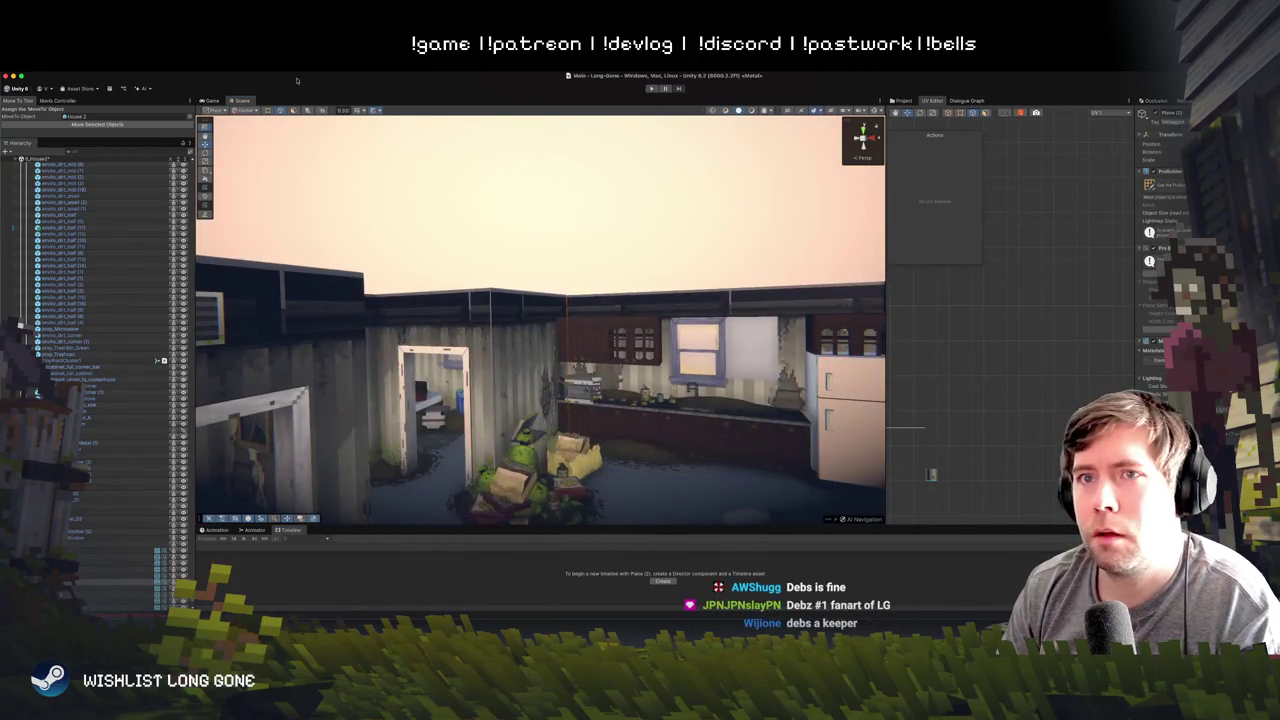
{"action": "key", "text": "ctrl+z"}
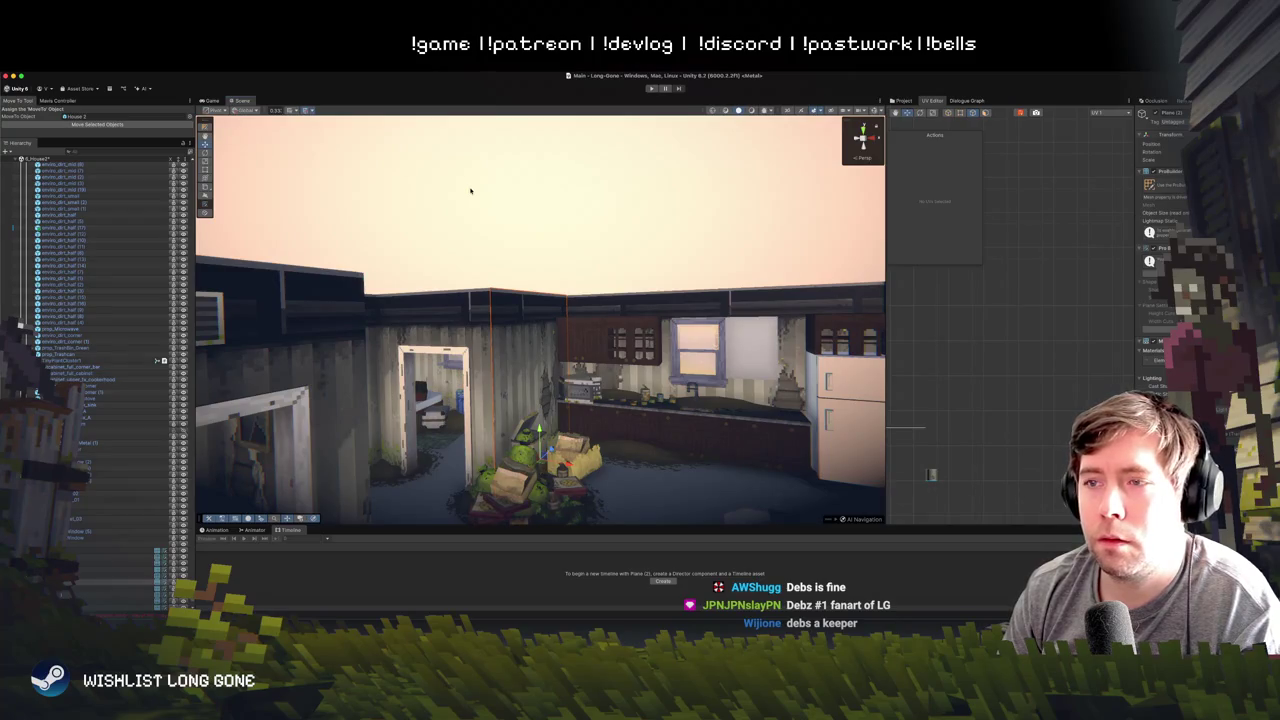
{"action": "left_click", "coordinate": [470, 190]}
{"action": "mouse_move", "coordinate": [526, 249]}
{"action": "left_mouse_down"}
{"action": "mouse_move", "coordinate": [569, 246]}
{"action": "mouse_move", "coordinate": [594, 208]}
{"action": "mouse_move", "coordinate": [467, 192]}
{"action": "mouse_move", "coordinate": [576, 266]}
{"action": "mouse_move", "coordinate": [553, 248]}
{"action": "left_mouse_up"}
{"action": "scroll", "coordinate": [594, 208], "scroll_direction": "up", "scroll_amount": 5}
{"action": "left_click", "coordinate": [576, 266]}
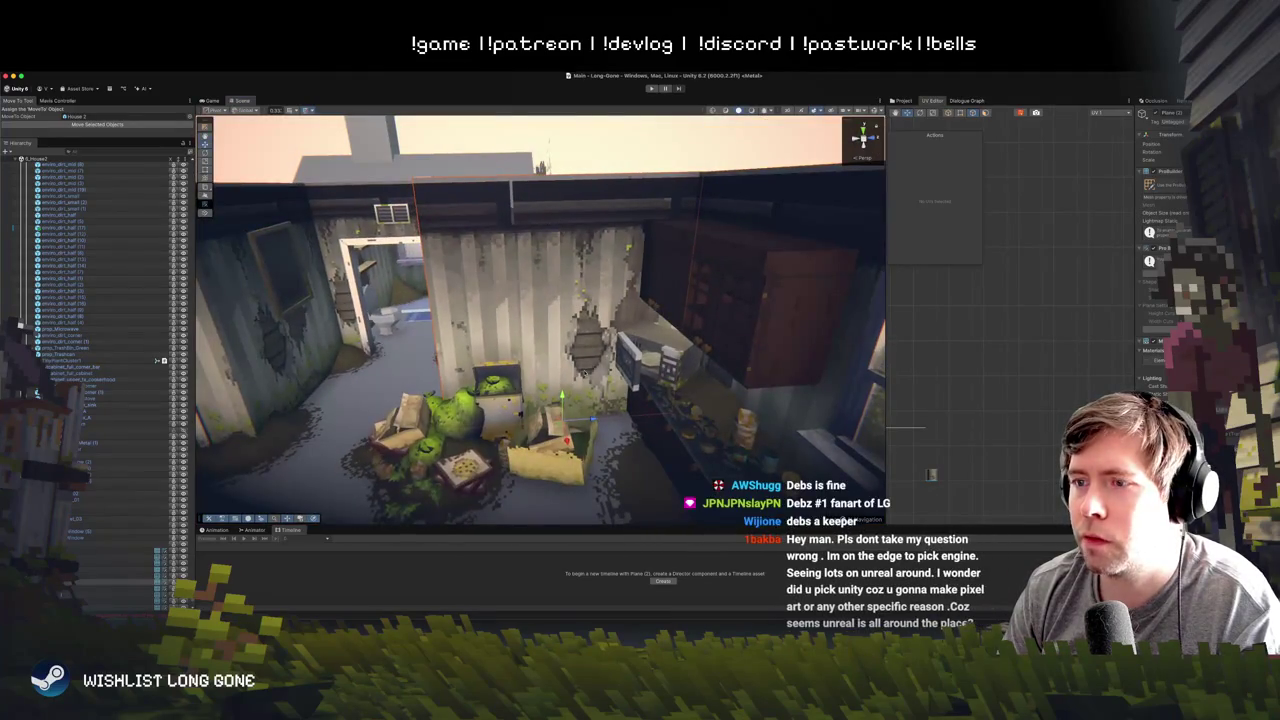
{"action": "left_click_drag", "start_coordinate": [593, 417], "coordinate": [636, 414]}
{"action": "mouse_move", "coordinate": [451, 189]}
{"action": "left_mouse_down"}
{"action": "mouse_move", "coordinate": [446, 172]}
{"action": "mouse_move", "coordinate": [443, 200]}
{"action": "mouse_move", "coordinate": [449, 150]}
{"action": "mouse_move", "coordinate": [569, 272]}
{"action": "mouse_move", "coordinate": [659, 275]}
{"action": "left_mouse_up"}
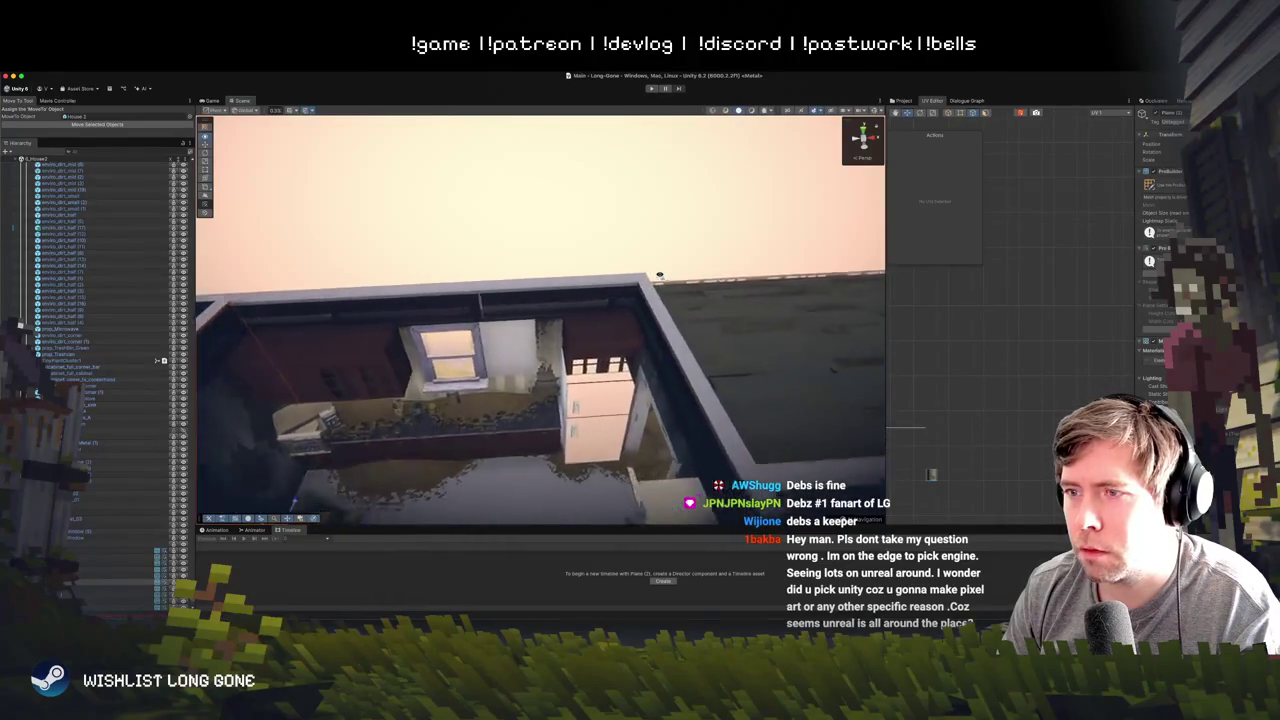
{"action": "mouse_move", "coordinate": [659, 275]}
{"action": "left_mouse_down"}
{"action": "mouse_move", "coordinate": [277, 223]}
{"action": "mouse_move", "coordinate": [294, 206]}
{"action": "mouse_move", "coordinate": [614, 211]}
{"action": "mouse_move", "coordinate": [645, 199]}
{"action": "mouse_move", "coordinate": [603, 223]}
{"action": "left_mouse_up"}
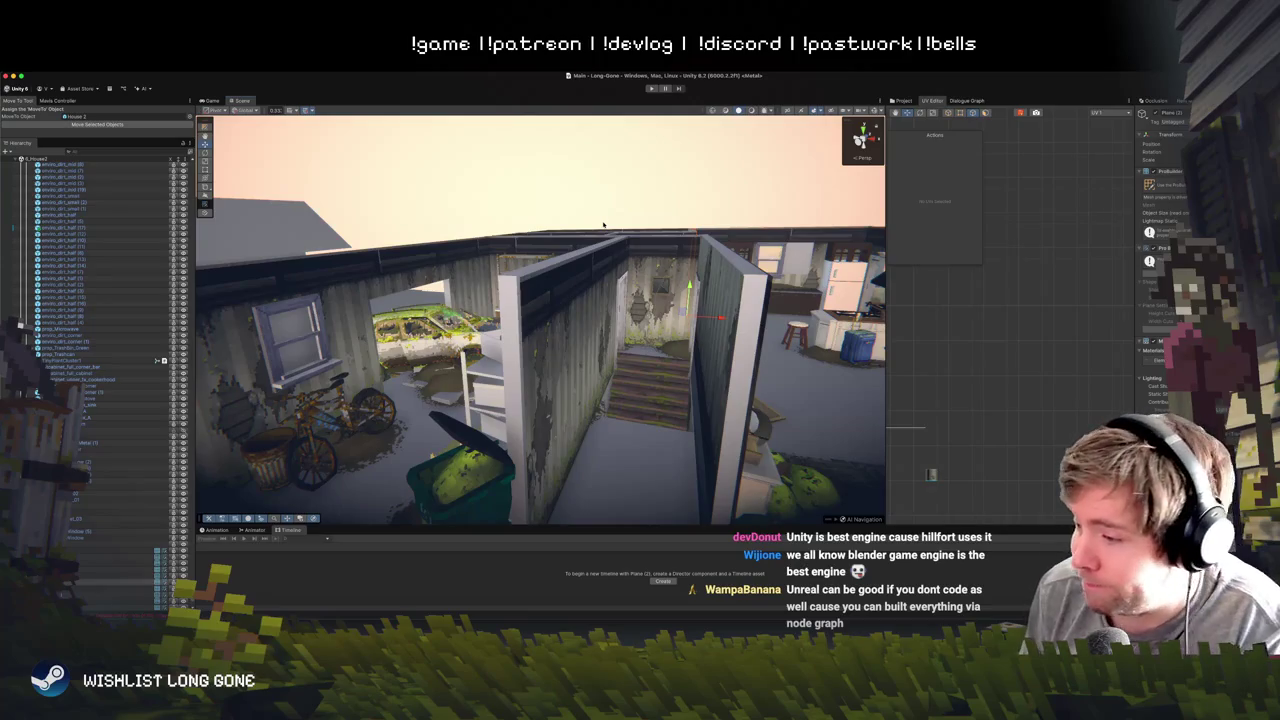
{"action": "left_click", "coordinate": [657, 174]}
{"action": "mouse_move", "coordinate": [657, 174]}
{"action": "left_mouse_down"}
{"action": "mouse_move", "coordinate": [725, 230]}
{"action": "mouse_move", "coordinate": [642, 220]}
{"action": "mouse_move", "coordinate": [546, 240]}
{"action": "mouse_move", "coordinate": [701, 248]}
{"action": "left_mouse_up"}
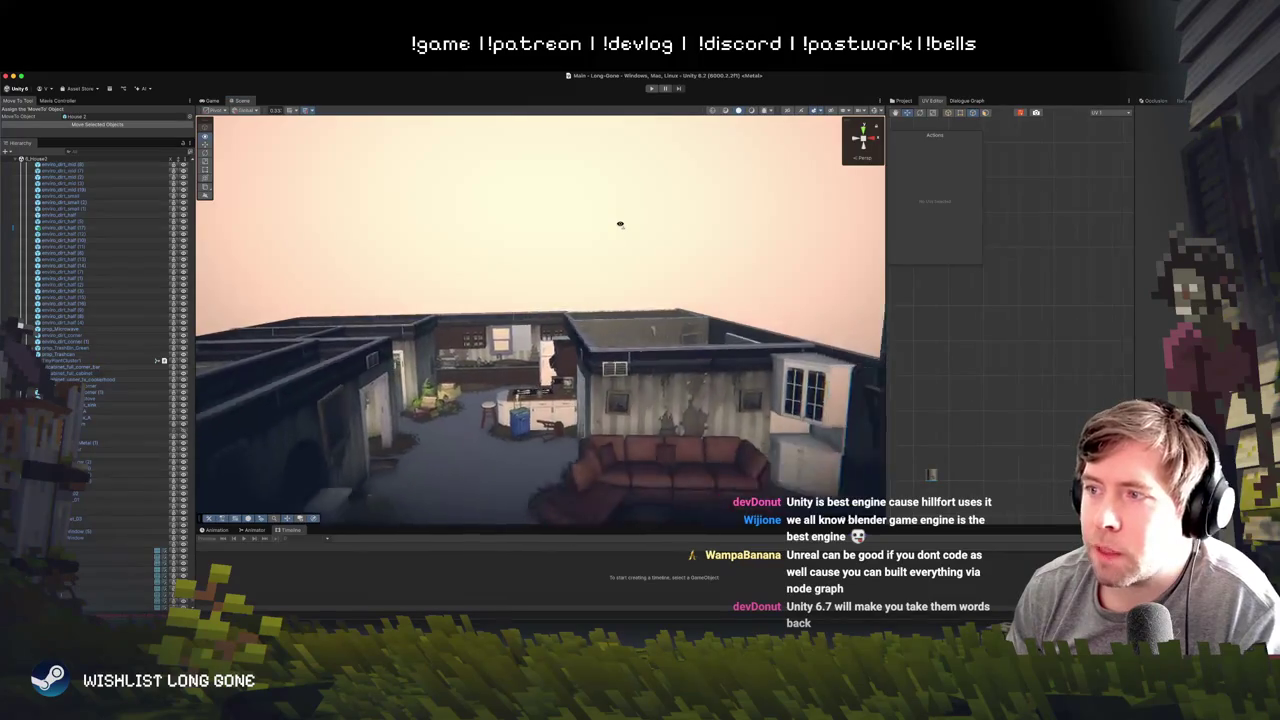
{"action": "mouse_move", "coordinate": [620, 226]}
{"action": "left_mouse_down"}
{"action": "mouse_move", "coordinate": [551, 521]}
{"action": "mouse_move", "coordinate": [700, 513]}
{"action": "mouse_move", "coordinate": [620, 268]}
{"action": "left_mouse_up"}
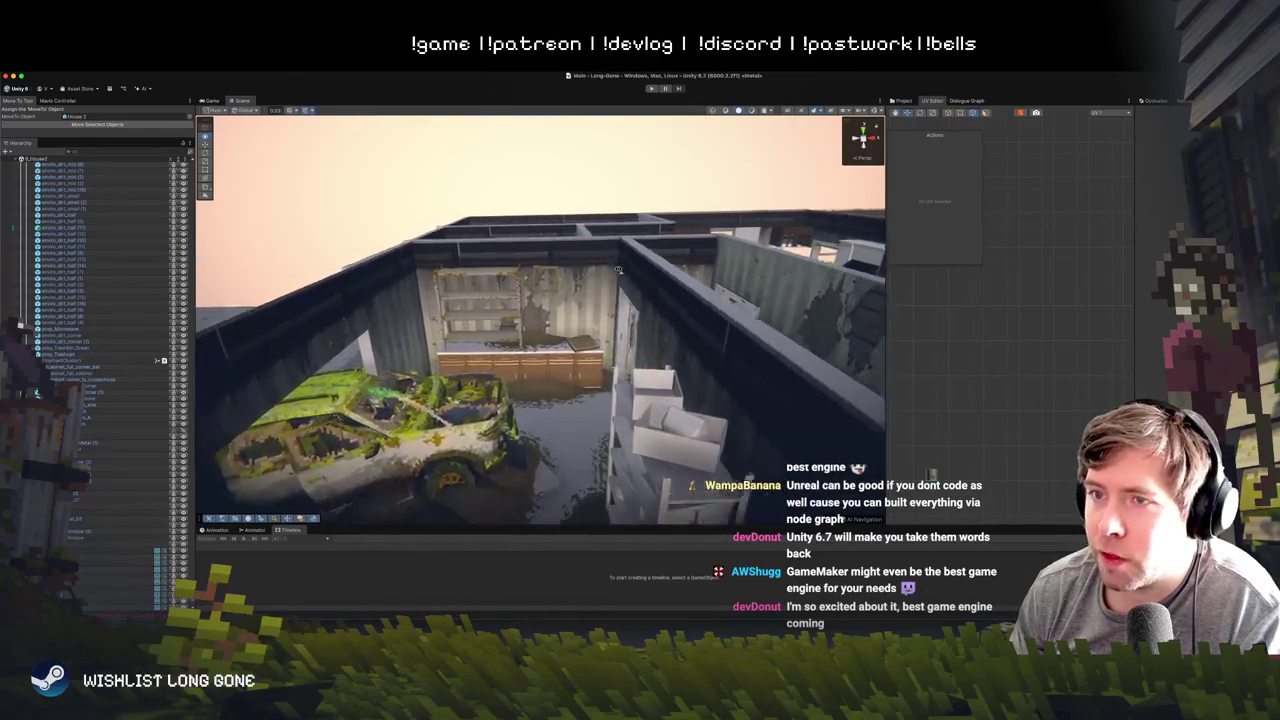
{"action": "left_click_drag", "start_coordinate": [619, 269], "coordinate": [545, 236]}
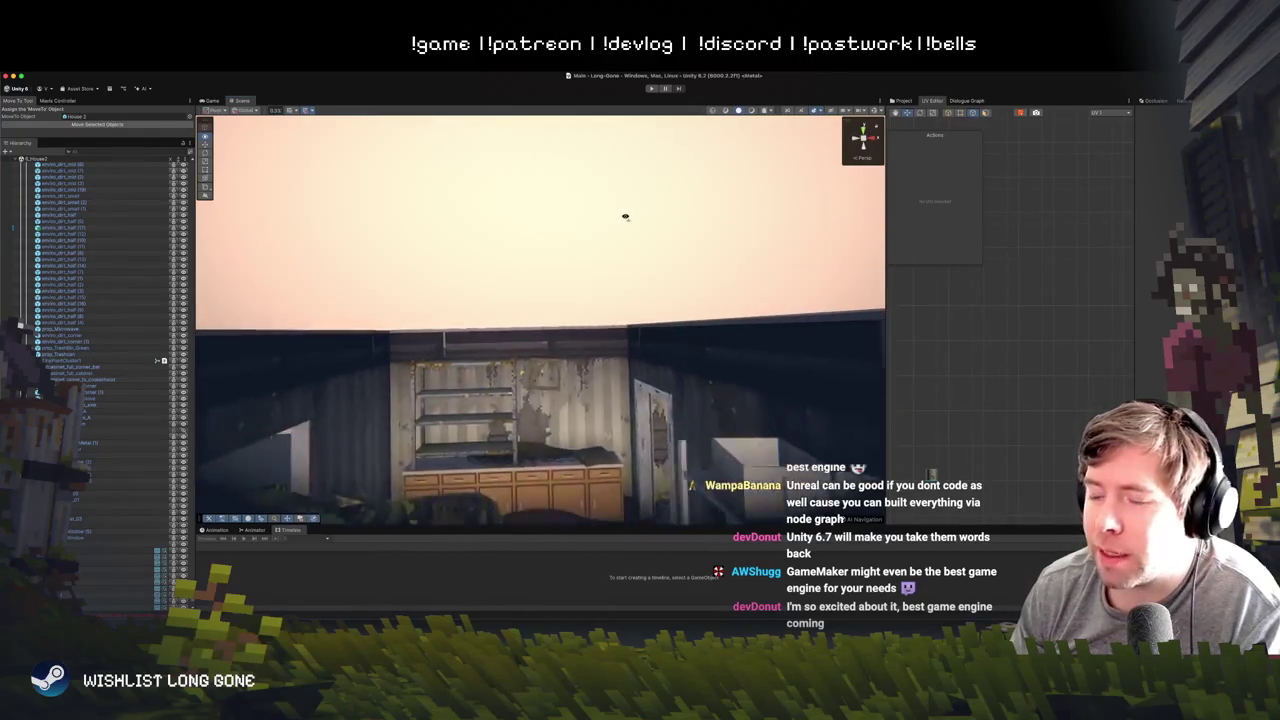
{"action": "left_click_drag", "start_coordinate": [625, 216], "coordinate": [625, 216]}
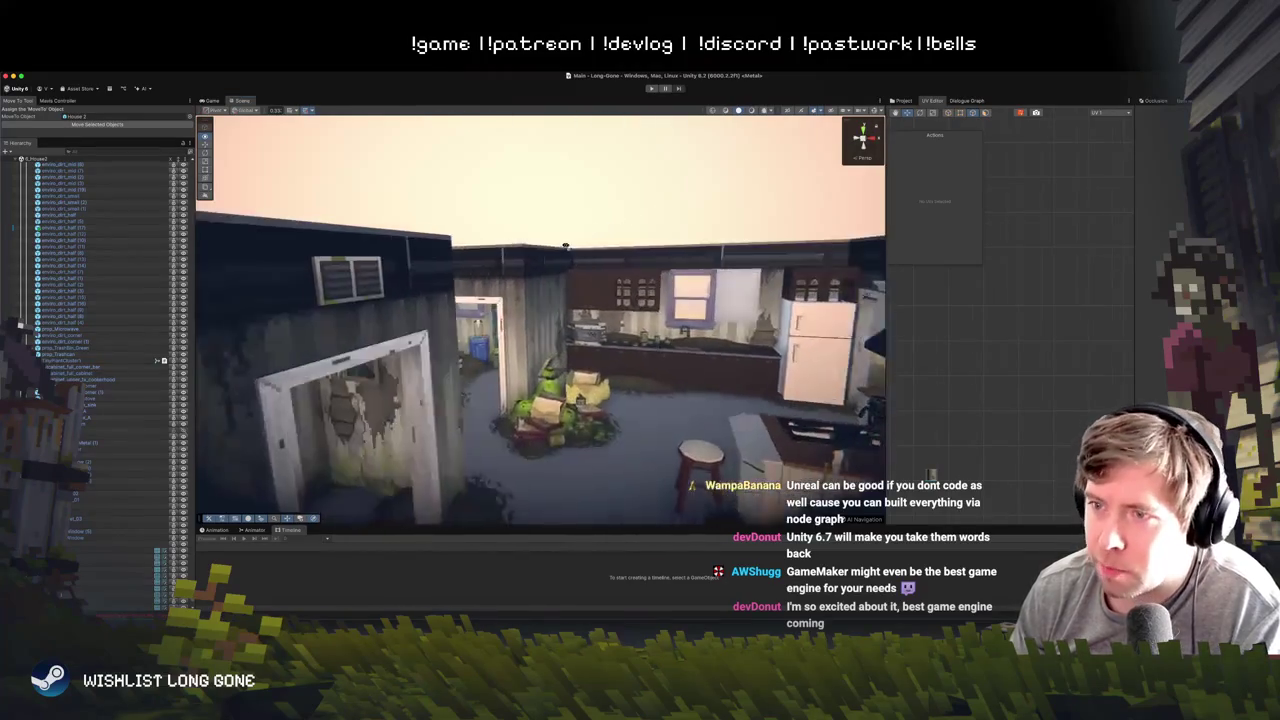
{"action": "mouse_move", "coordinate": [565, 245]}
{"action": "left_mouse_down"}
{"action": "mouse_move", "coordinate": [418, 247]}
{"action": "mouse_move", "coordinate": [517, 374]}
{"action": "mouse_move", "coordinate": [481, 325]}
{"action": "mouse_move", "coordinate": [441, 313]}
{"action": "left_mouse_up"}
{"action": "mouse_move", "coordinate": [437, 212]}
{"action": "left_mouse_down"}
{"action": "mouse_move", "coordinate": [443, 194]}
{"action": "mouse_move", "coordinate": [452, 220]}
{"action": "mouse_move", "coordinate": [607, 316]}
{"action": "left_mouse_up"}
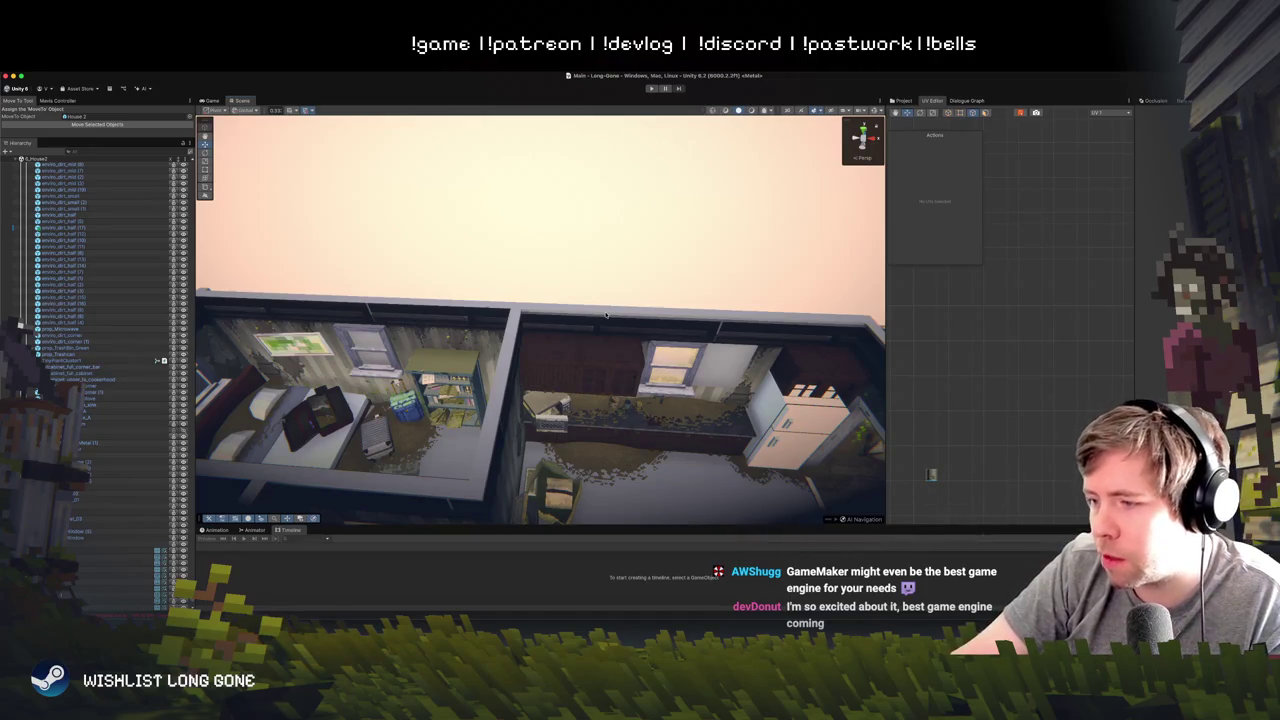
- Select House 2's bedroom back wall and box-select its UV island in the UV Editor
{"action": "left_click", "coordinate": [536, 310]}
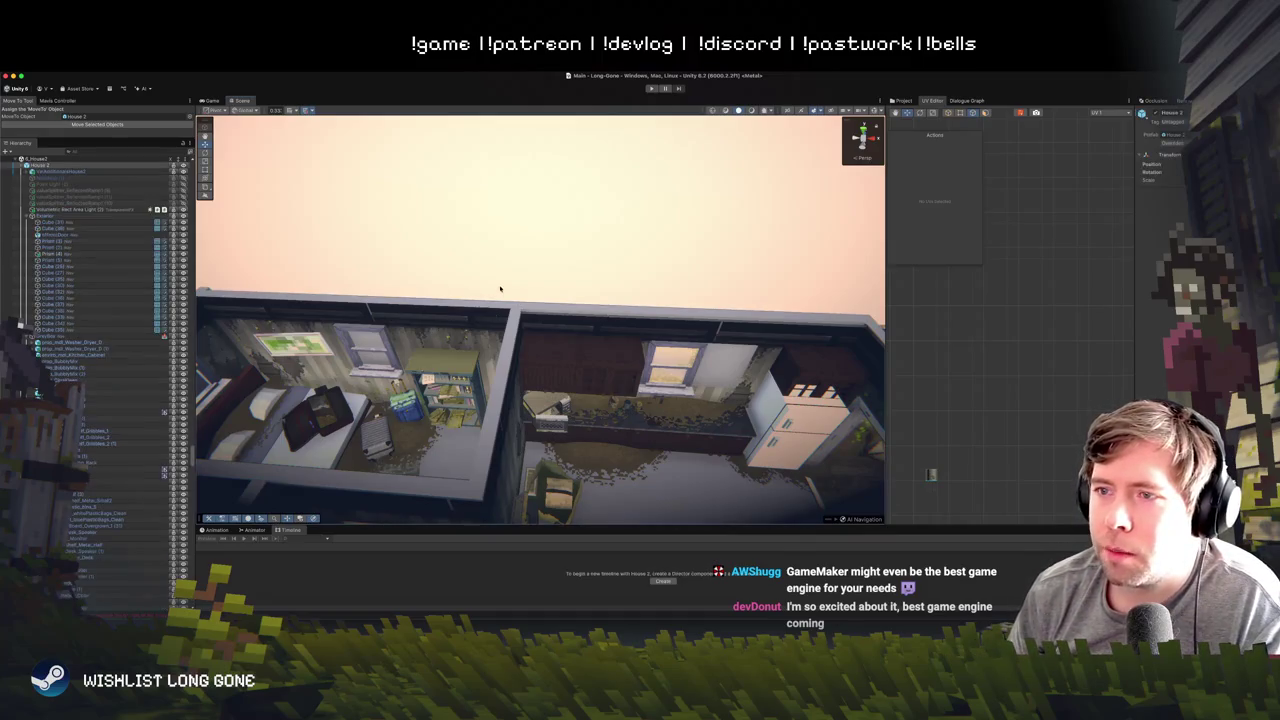
{"action": "mouse_move", "coordinate": [500, 289]}
{"action": "left_mouse_down"}
{"action": "mouse_move", "coordinate": [641, 352]}
{"action": "mouse_move", "coordinate": [552, 315]}
{"action": "mouse_move", "coordinate": [437, 297]}
{"action": "mouse_move", "coordinate": [449, 299]}
{"action": "left_mouse_up"}
{"action": "left_click", "coordinate": [641, 352]}
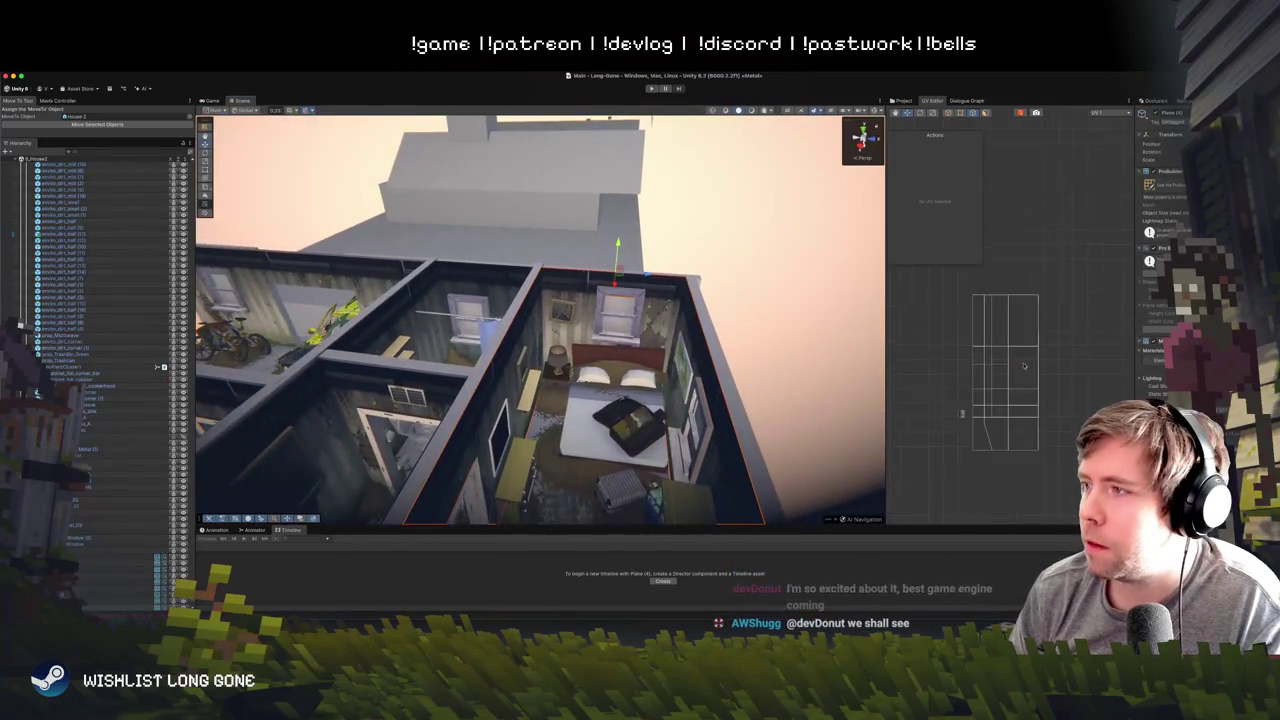
{"action": "left_click_drag", "start_coordinate": [974, 282], "coordinate": [1044, 402]}
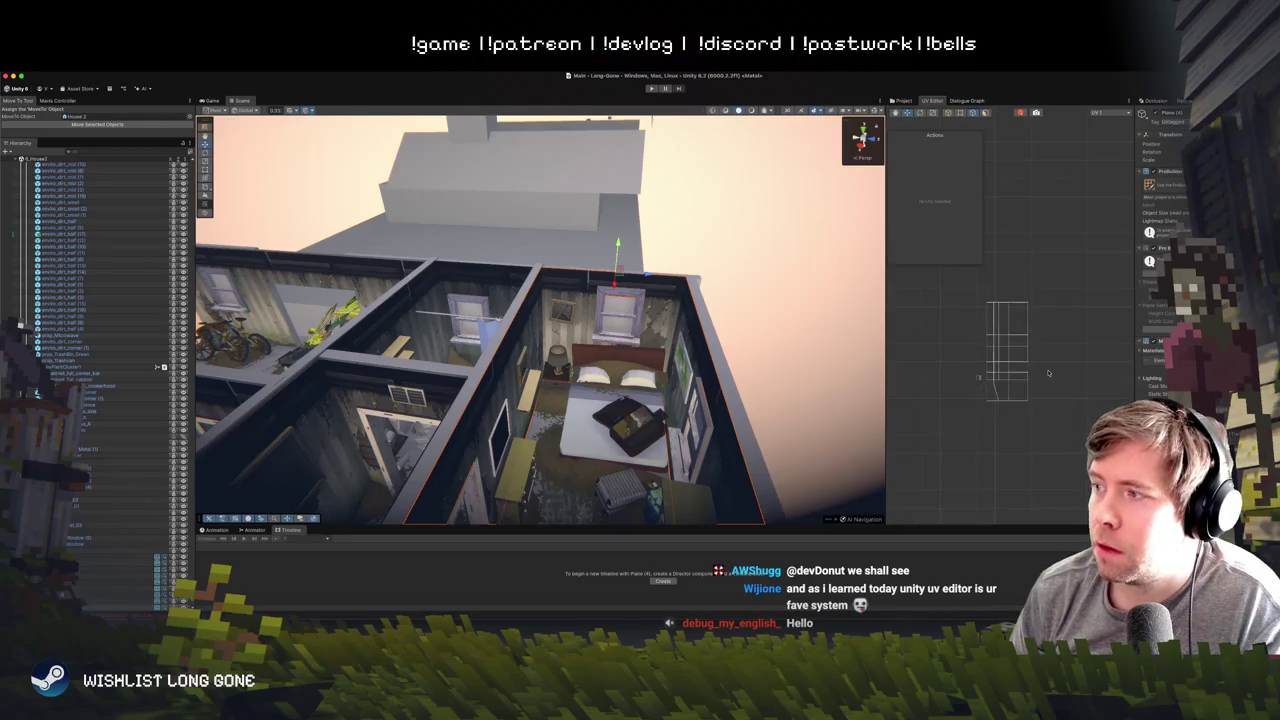
{"action": "scroll", "coordinate": [1000, 310], "scroll_direction": "up", "scroll_amount": 3}
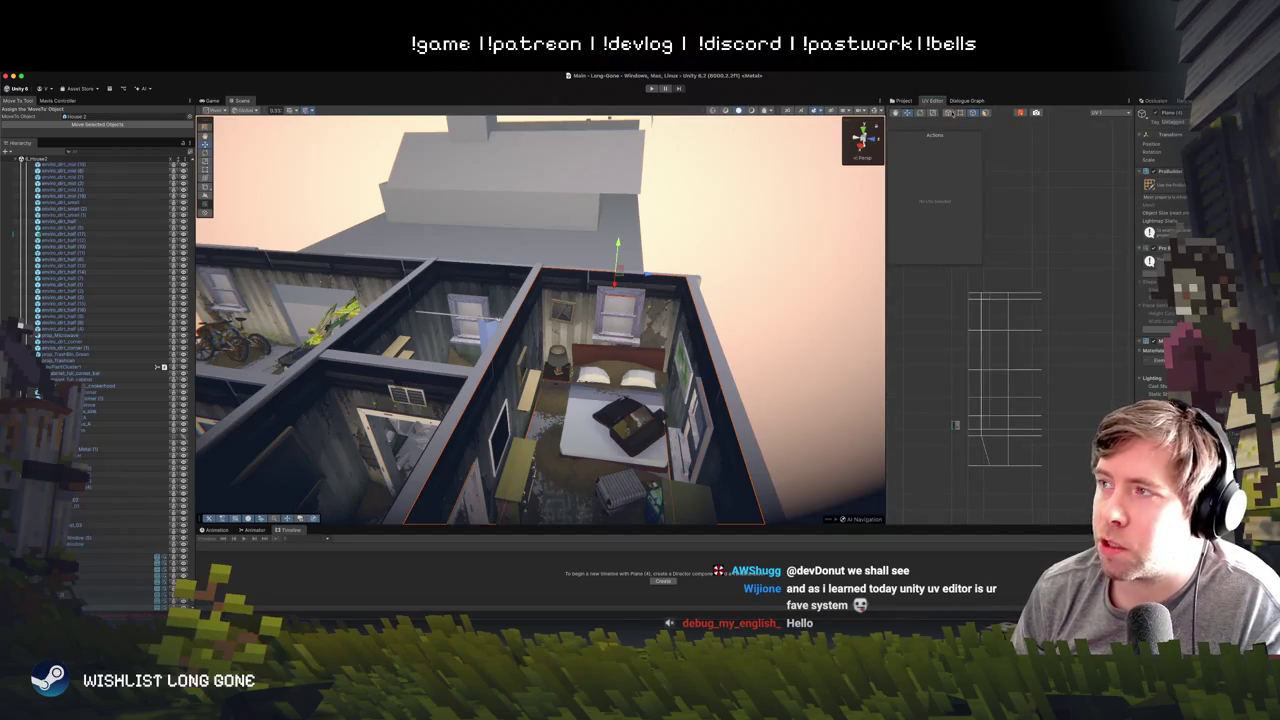
{"action": "mouse_move", "coordinate": [980, 287]}
{"action": "left_mouse_down"}
{"action": "mouse_move", "coordinate": [1078, 508]}
{"action": "mouse_move", "coordinate": [1070, 500]}
{"action": "left_mouse_up"}
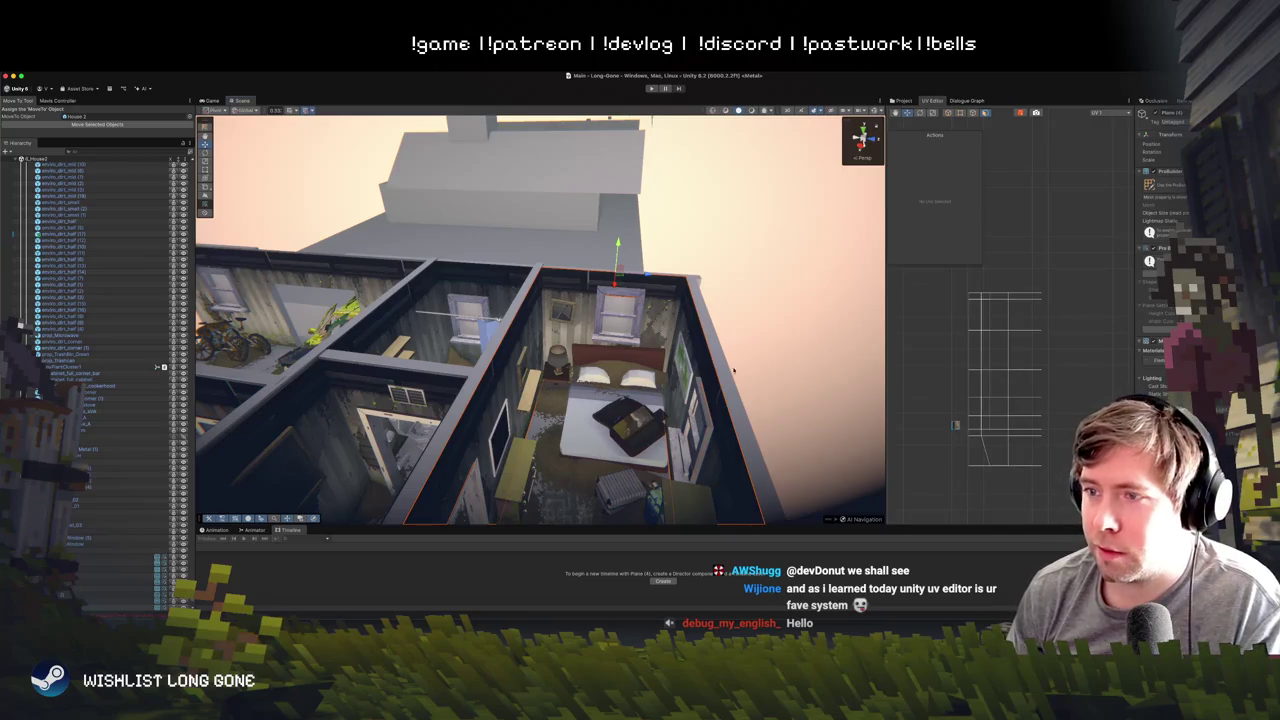
{"action": "mouse_move", "coordinate": [752, 369]}
{"action": "left_mouse_down"}
{"action": "mouse_move", "coordinate": [769, 309]}
{"action": "mouse_move", "coordinate": [776, 350]}
{"action": "mouse_move", "coordinate": [703, 363]}
{"action": "left_mouse_up"}
{"action": "left_click", "coordinate": [703, 363]}
{"action": "key", "text": "f"}
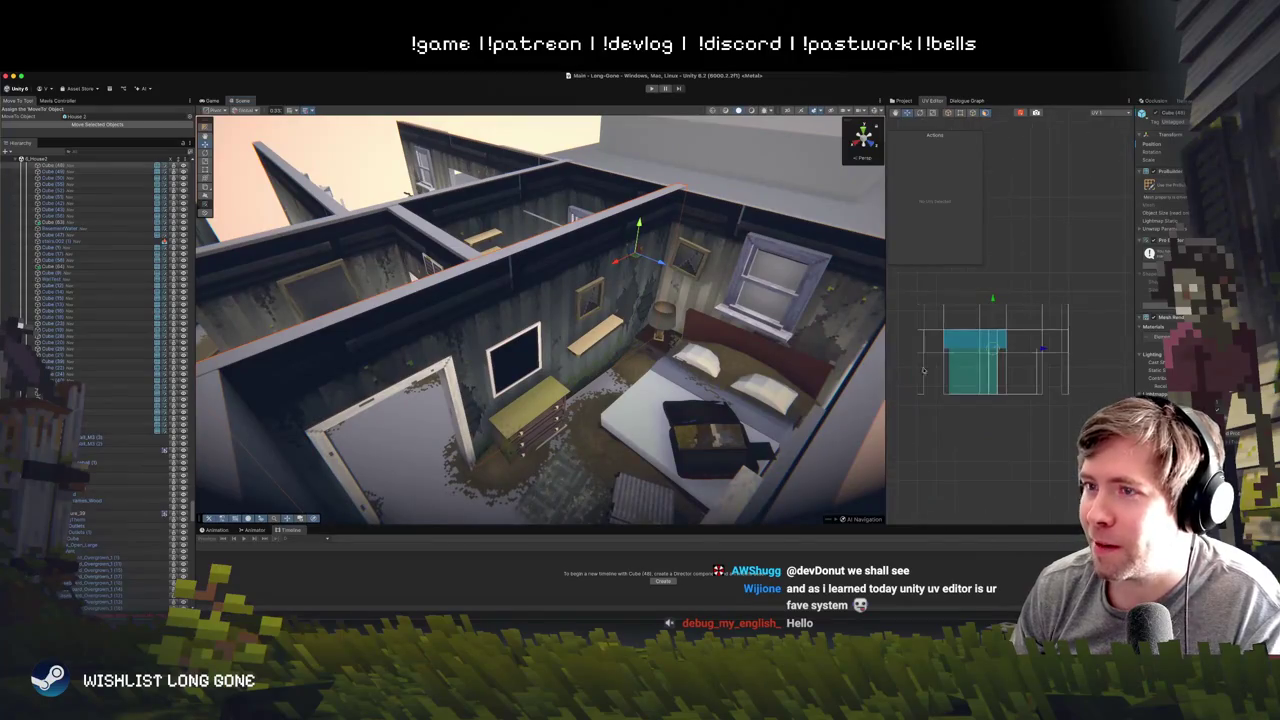
{"action": "left_click", "coordinate": [605, 282]}
{"action": "key", "text": "f"}
{"action": "left_click", "coordinate": [588, 287]}
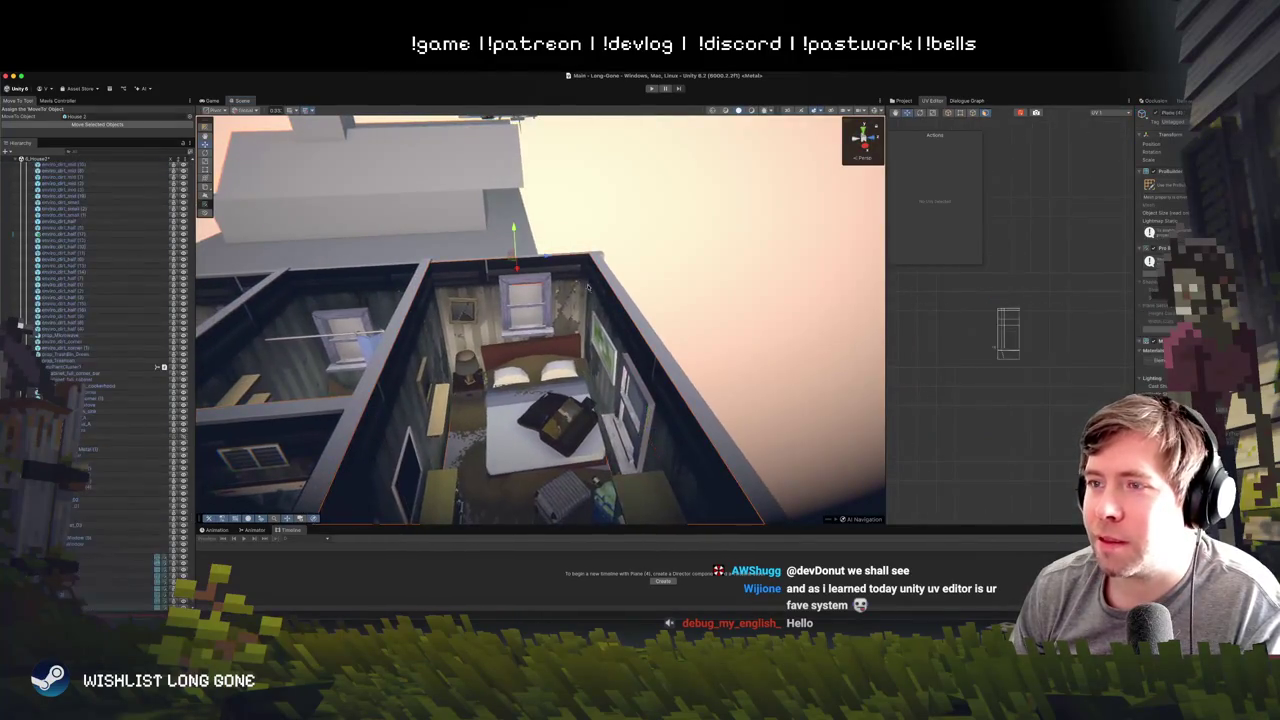
{"action": "key", "text": "f"}
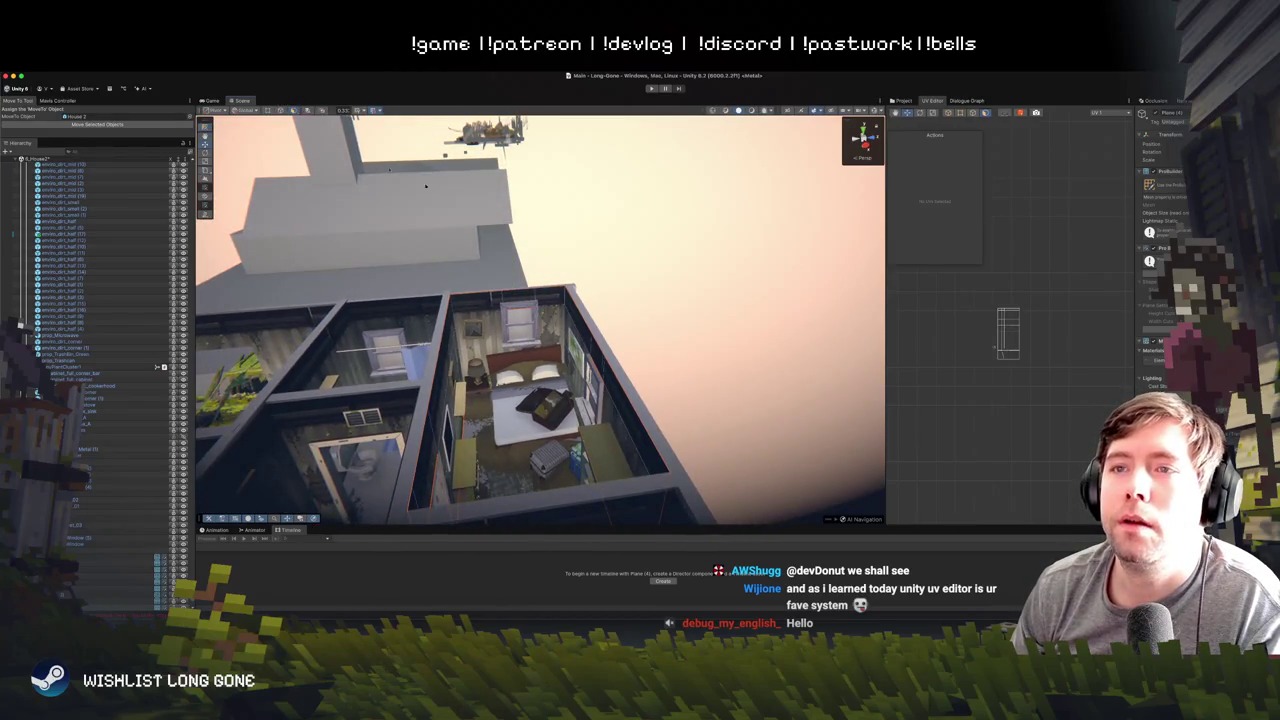
{"action": "left_click_drag", "start_coordinate": [560, 400], "coordinate": [757, 521]}
{"action": "left_click", "coordinate": [585, 295]}
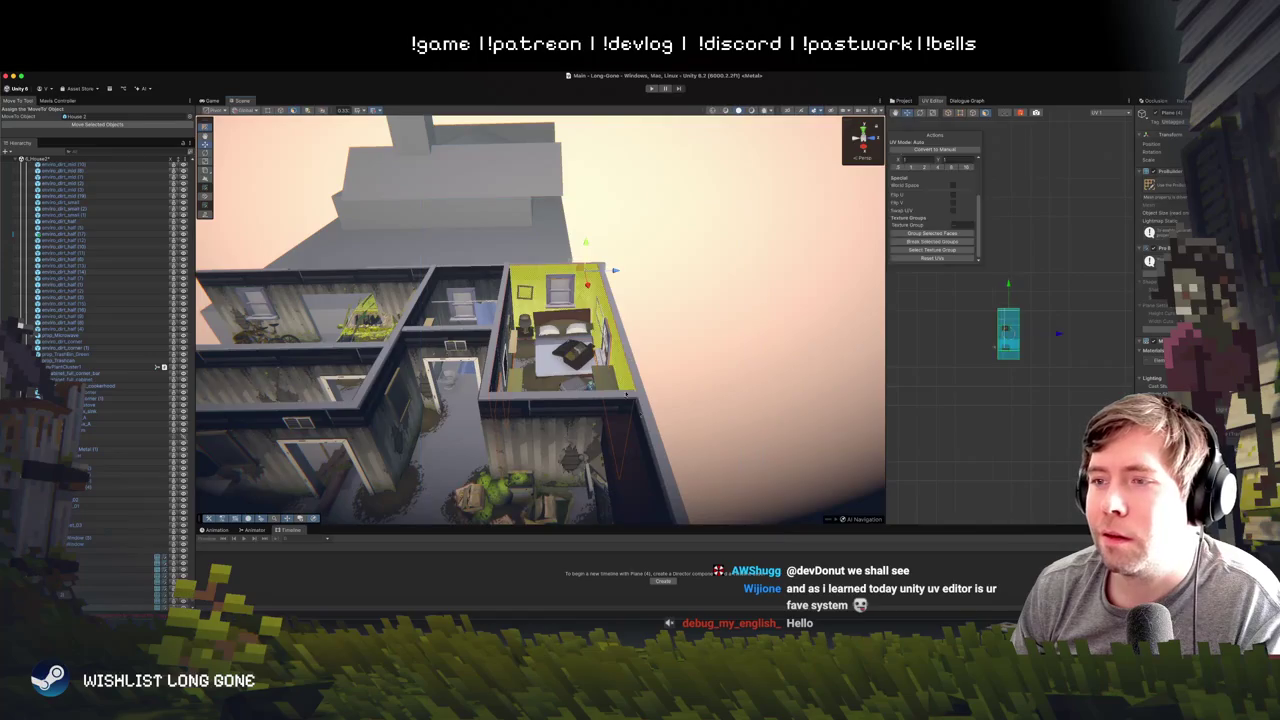
{"action": "mouse_move", "coordinate": [585, 295]}
{"action": "left_mouse_down"}
{"action": "mouse_move", "coordinate": [503, 310]}
{"action": "mouse_move", "coordinate": [723, 445]}
{"action": "mouse_move", "coordinate": [682, 387]}
{"action": "mouse_move", "coordinate": [666, 460]}
{"action": "left_mouse_up"}
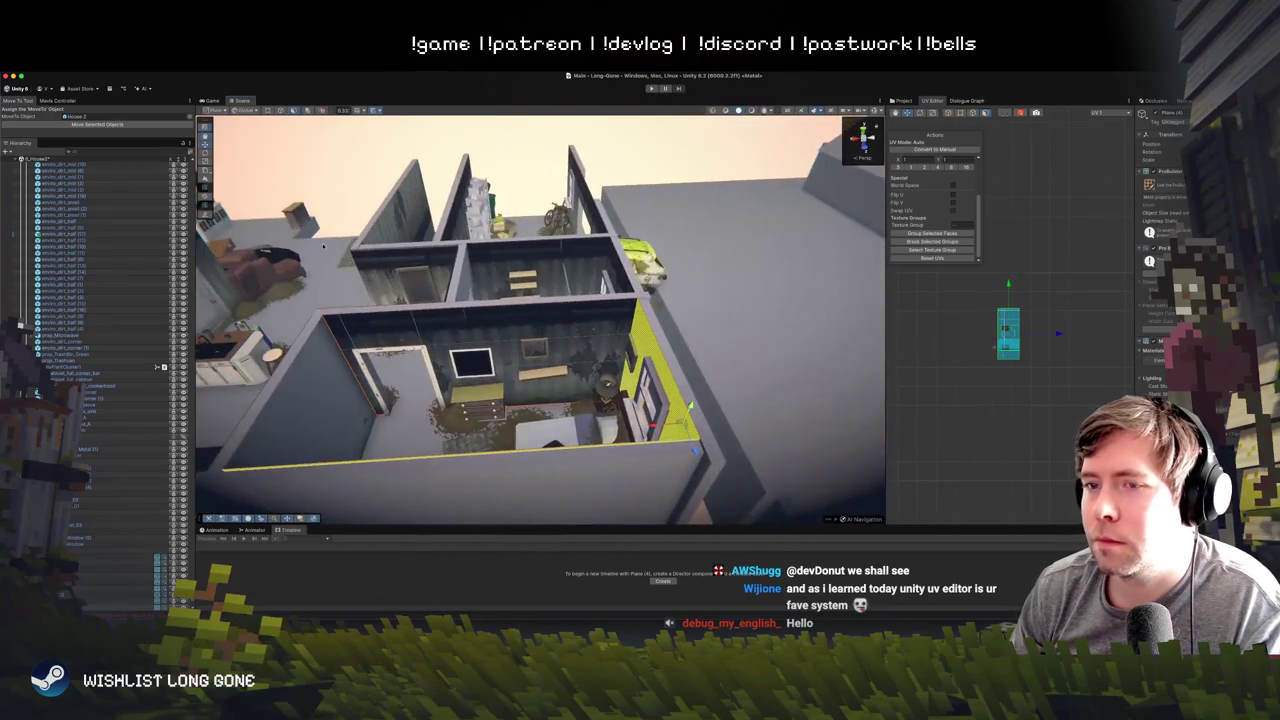
{"action": "left_click", "coordinate": [666, 462]}
{"action": "left_click", "coordinate": [650, 370]}
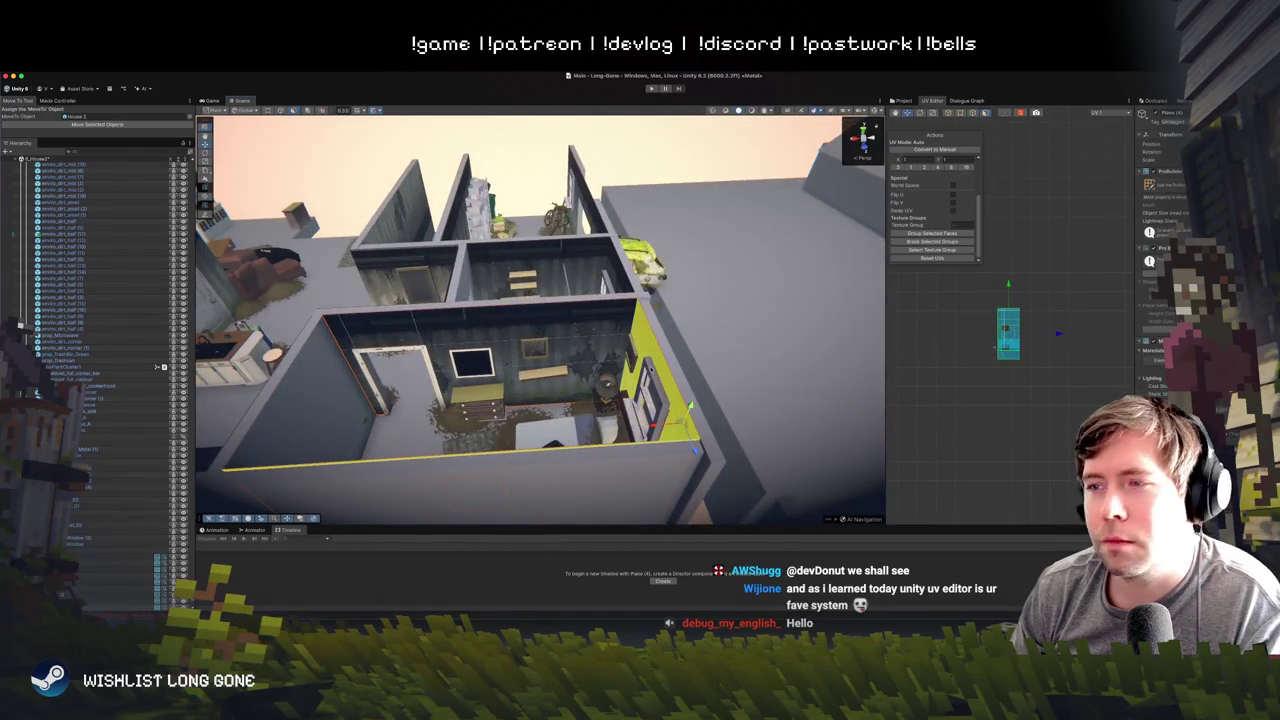
{"action": "key", "text": "Escape"}
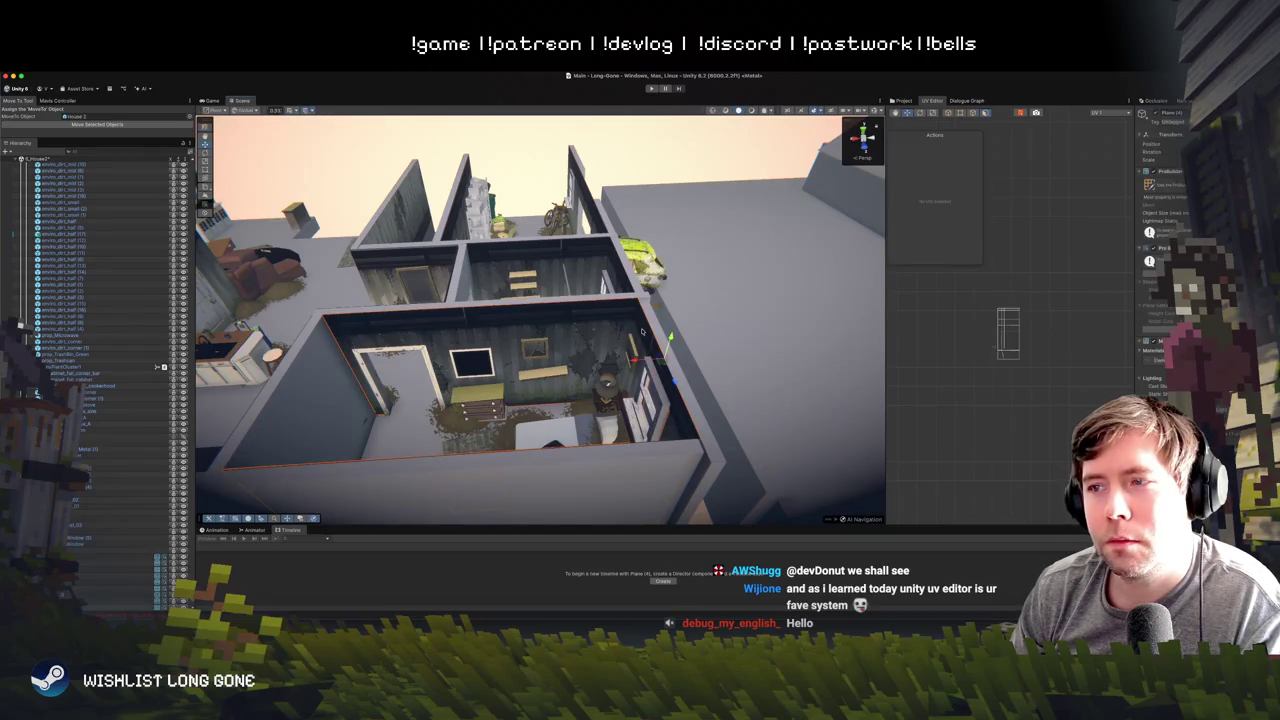
{"action": "mouse_move", "coordinate": [607, 382]}
{"action": "left_mouse_down"}
{"action": "mouse_move", "coordinate": [645, 203]}
{"action": "mouse_move", "coordinate": [752, 261]}
{"action": "mouse_move", "coordinate": [810, 312]}
{"action": "mouse_move", "coordinate": [642, 307]}
{"action": "mouse_move", "coordinate": [821, 242]}
{"action": "mouse_move", "coordinate": [740, 255]}
{"action": "left_mouse_up"}
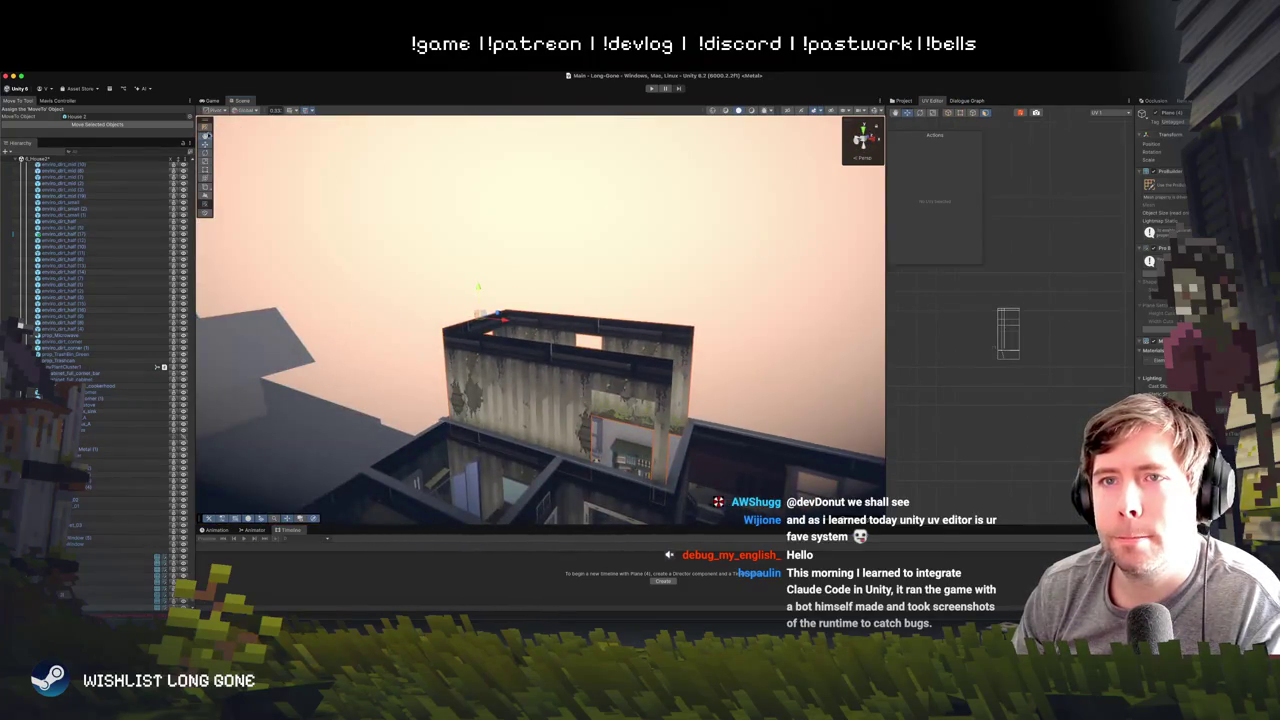
- Select the upper-floor wall faces around the window and apply Flip Face Normals
{"action": "mouse_move", "coordinate": [414, 252]}
{"action": "left_mouse_down"}
{"action": "mouse_move", "coordinate": [754, 490]}
{"action": "mouse_move", "coordinate": [738, 418]}
{"action": "mouse_move", "coordinate": [540, 423]}
{"action": "left_mouse_up"}
{"action": "left_click", "coordinate": [698, 390]}
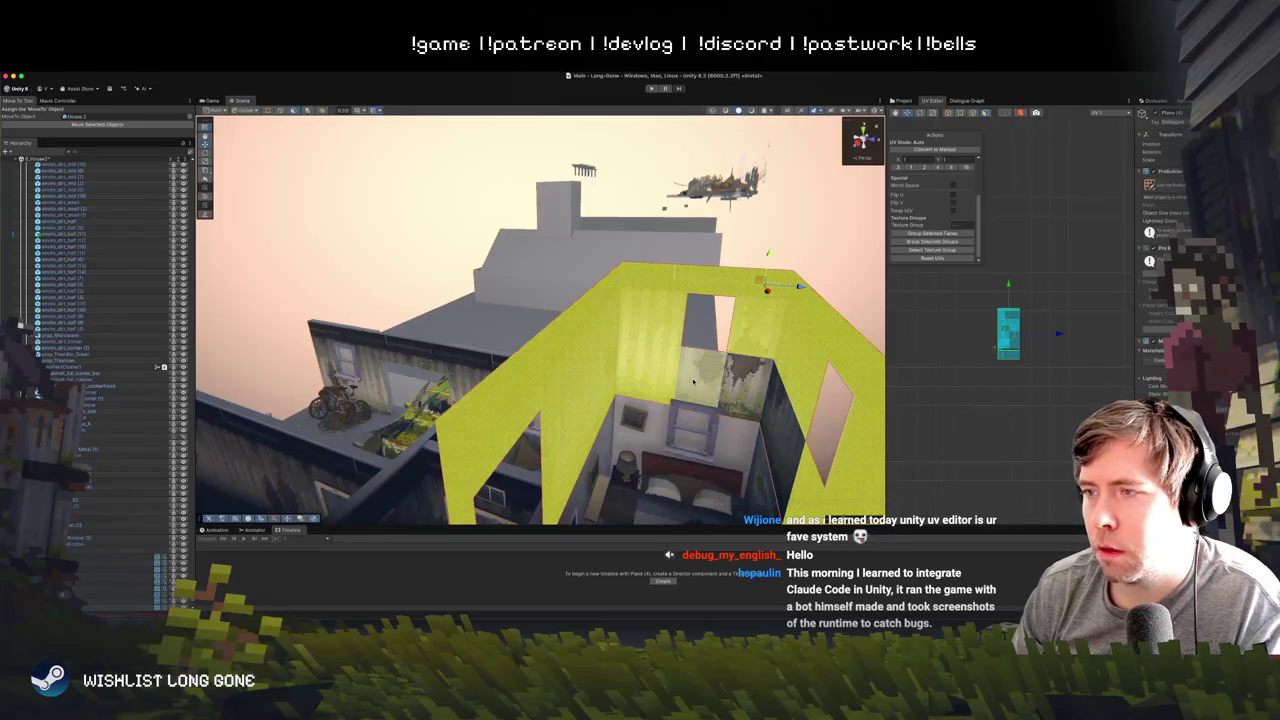
{"action": "left_click", "coordinate": [715, 399]}
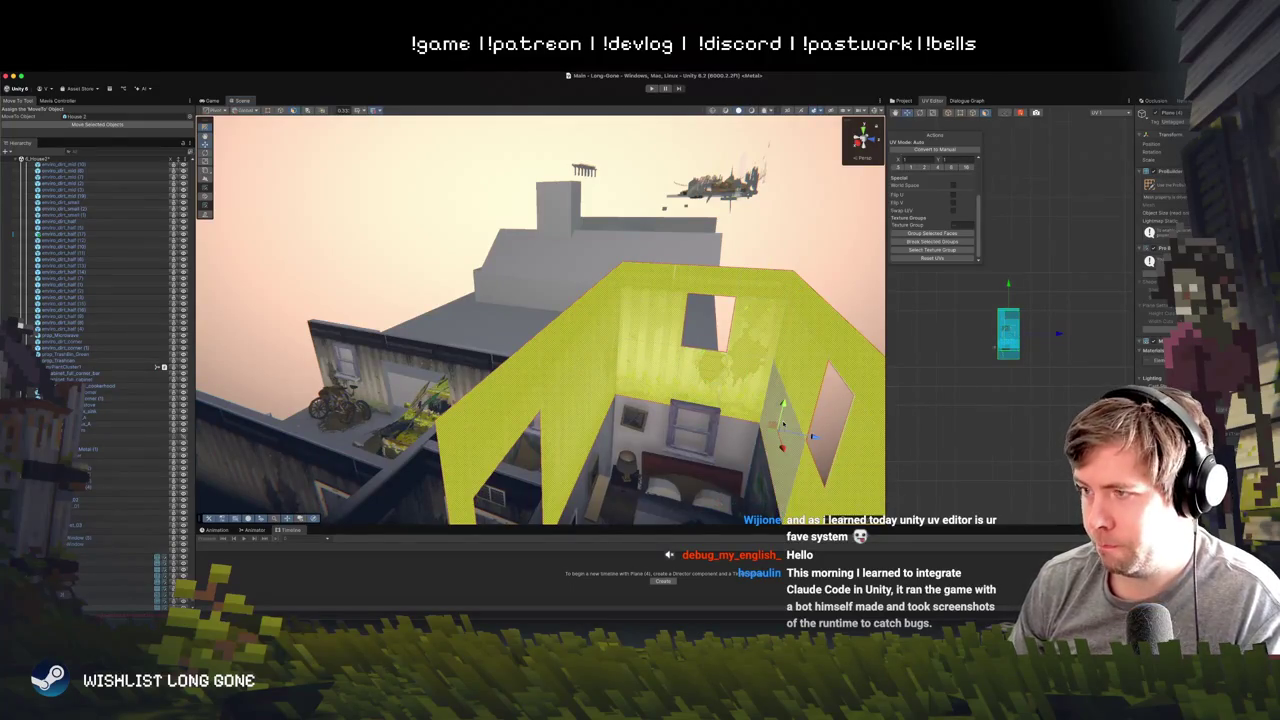
{"action": "left_click_drag", "start_coordinate": [715, 399], "coordinate": [495, 410]}
{"action": "left_click", "coordinate": [495, 410]}
{"action": "right_click", "coordinate": [543, 437]}
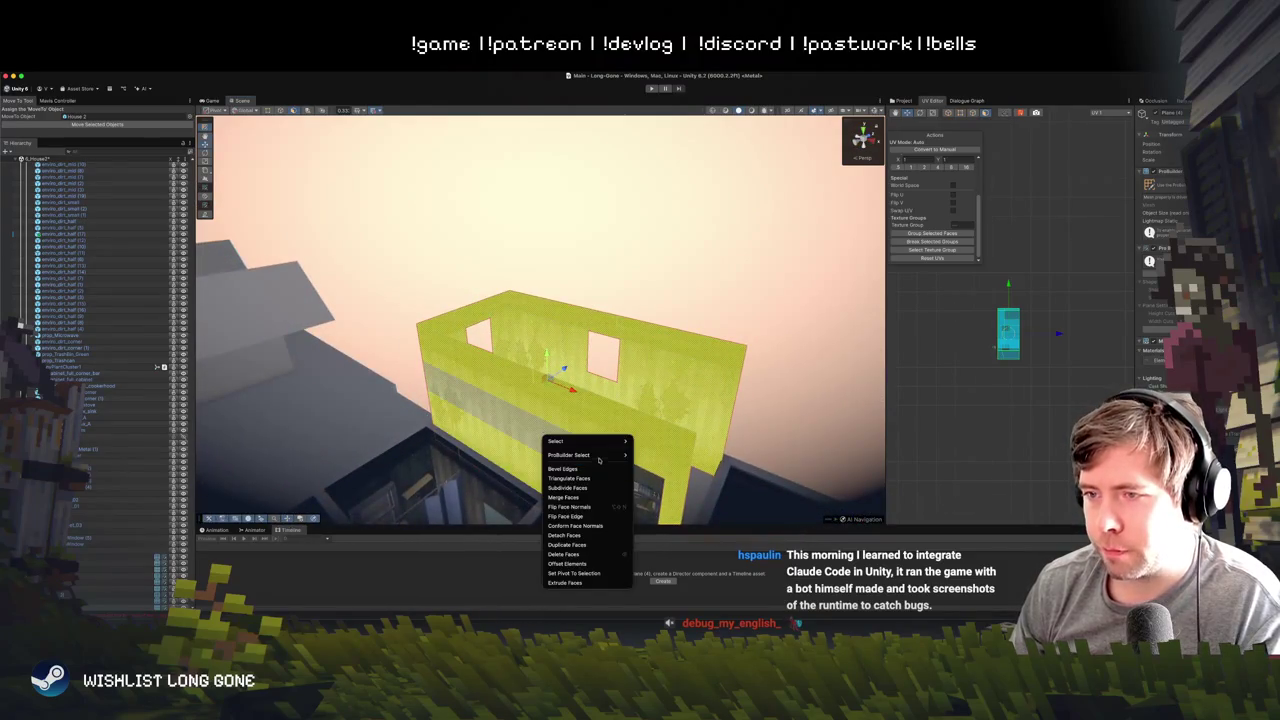
{"action": "mouse_move", "coordinate": [601, 446]}
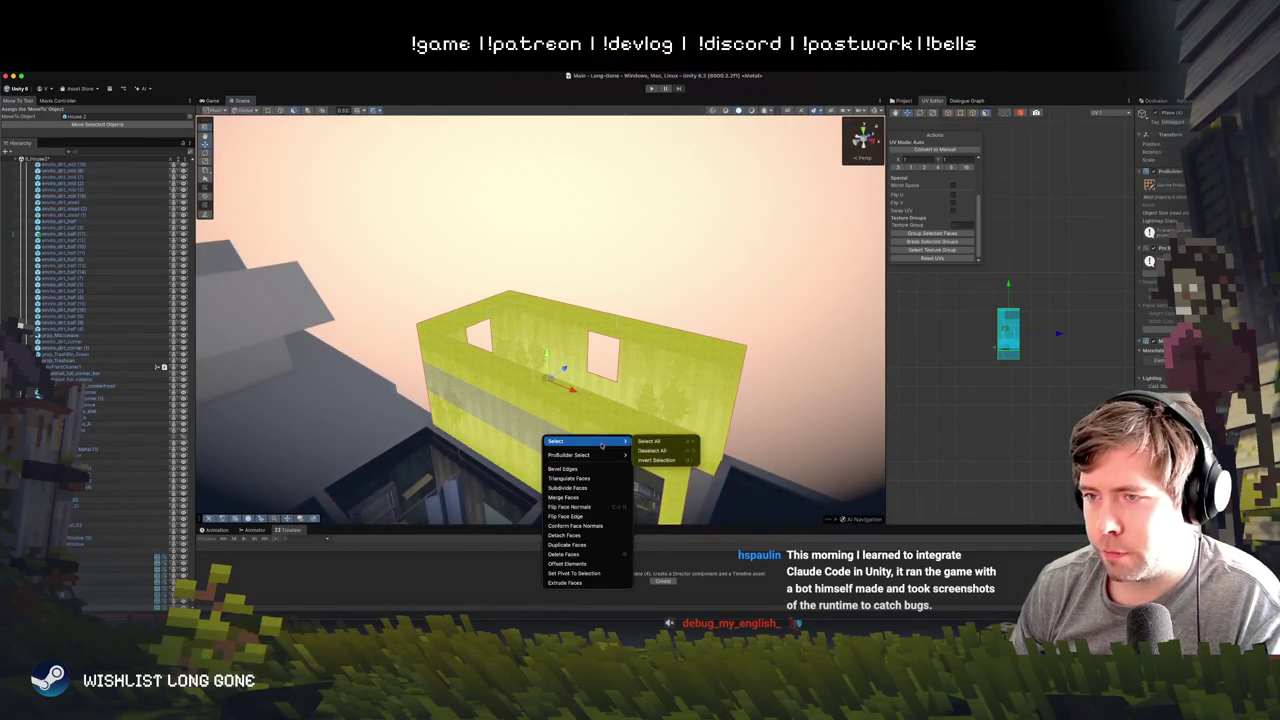
{"action": "left_click", "coordinate": [588, 507]}
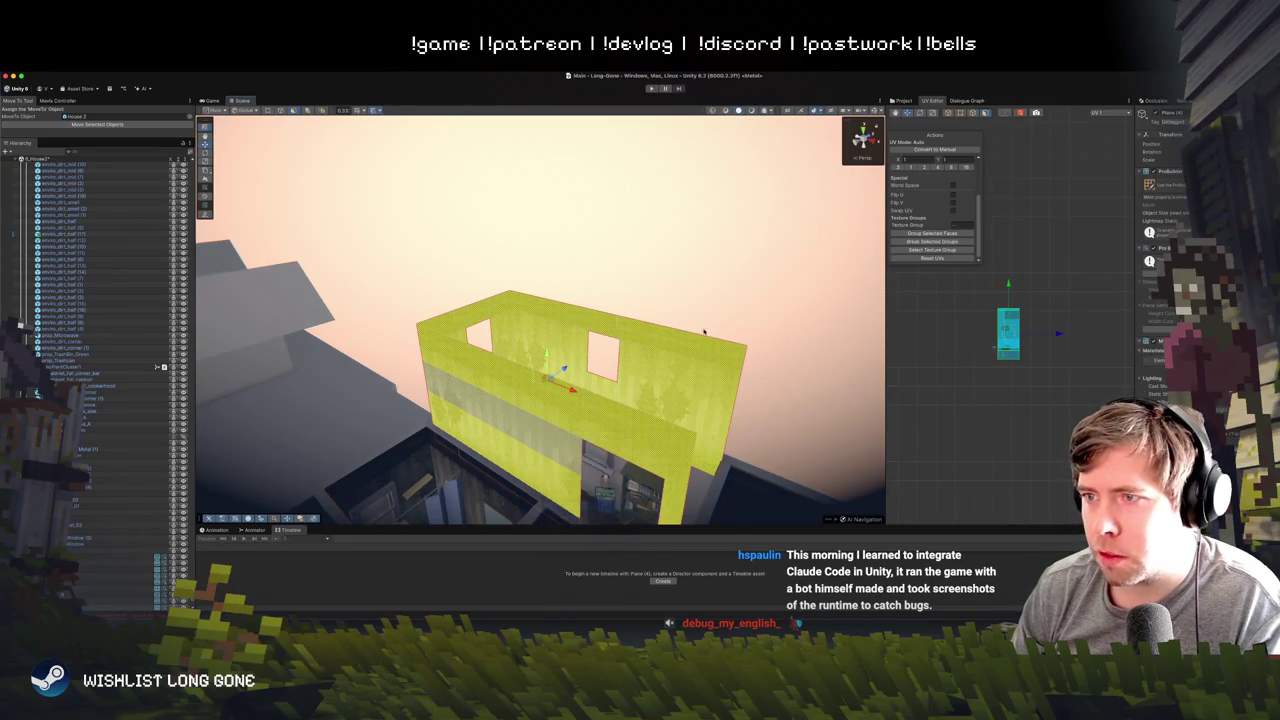
- Look down into the room, selecting its floor face and then another wall face
{"action": "left_click", "coordinate": [711, 314]}
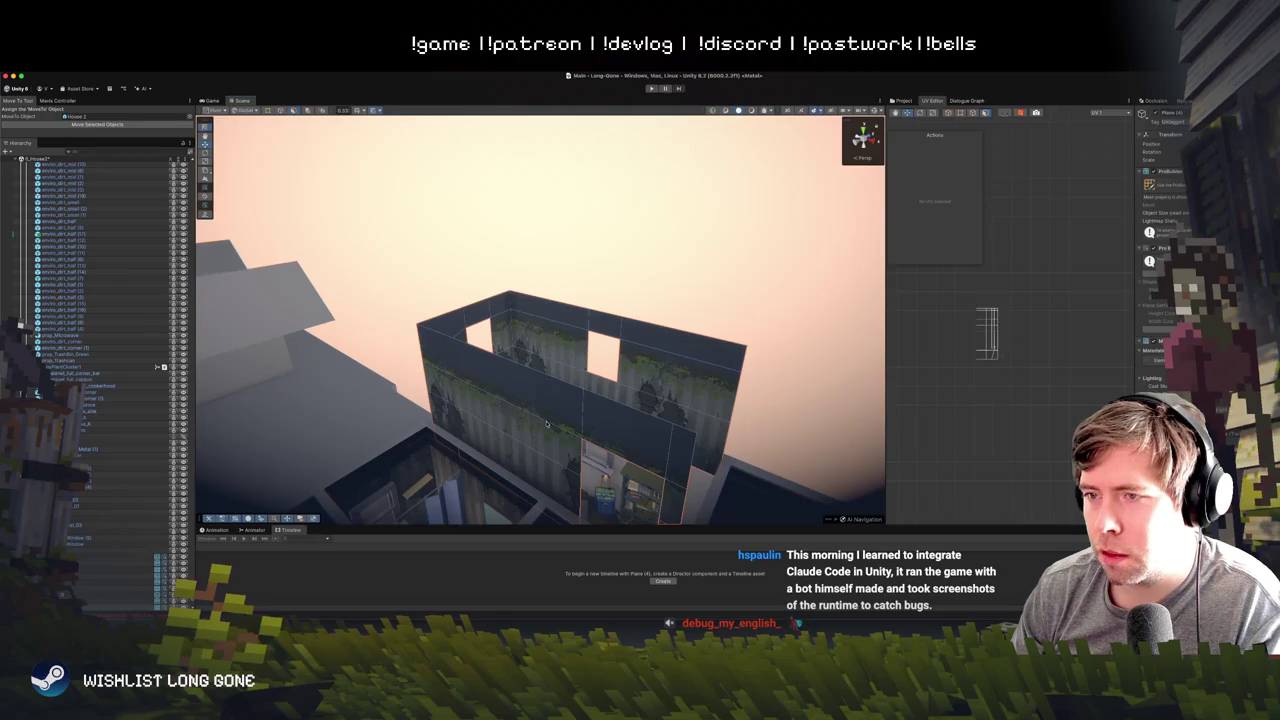
{"action": "left_click_drag", "start_coordinate": [509, 397], "coordinate": [803, 389]}
{"action": "left_click", "coordinate": [591, 386]}
{"action": "left_click", "coordinate": [803, 389]}
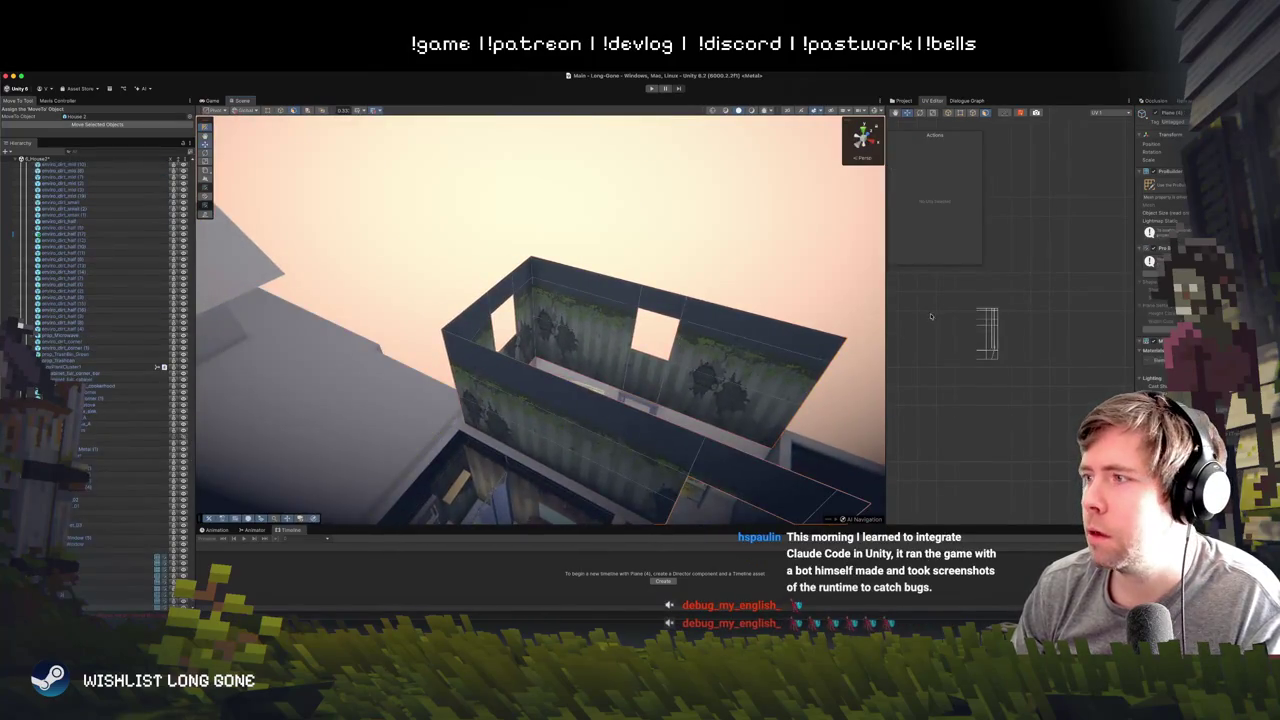
{"action": "mouse_move", "coordinate": [674, 321]}
{"action": "left_mouse_down"}
{"action": "mouse_move", "coordinate": [522, 332]}
{"action": "mouse_move", "coordinate": [694, 350]}
{"action": "left_mouse_up"}
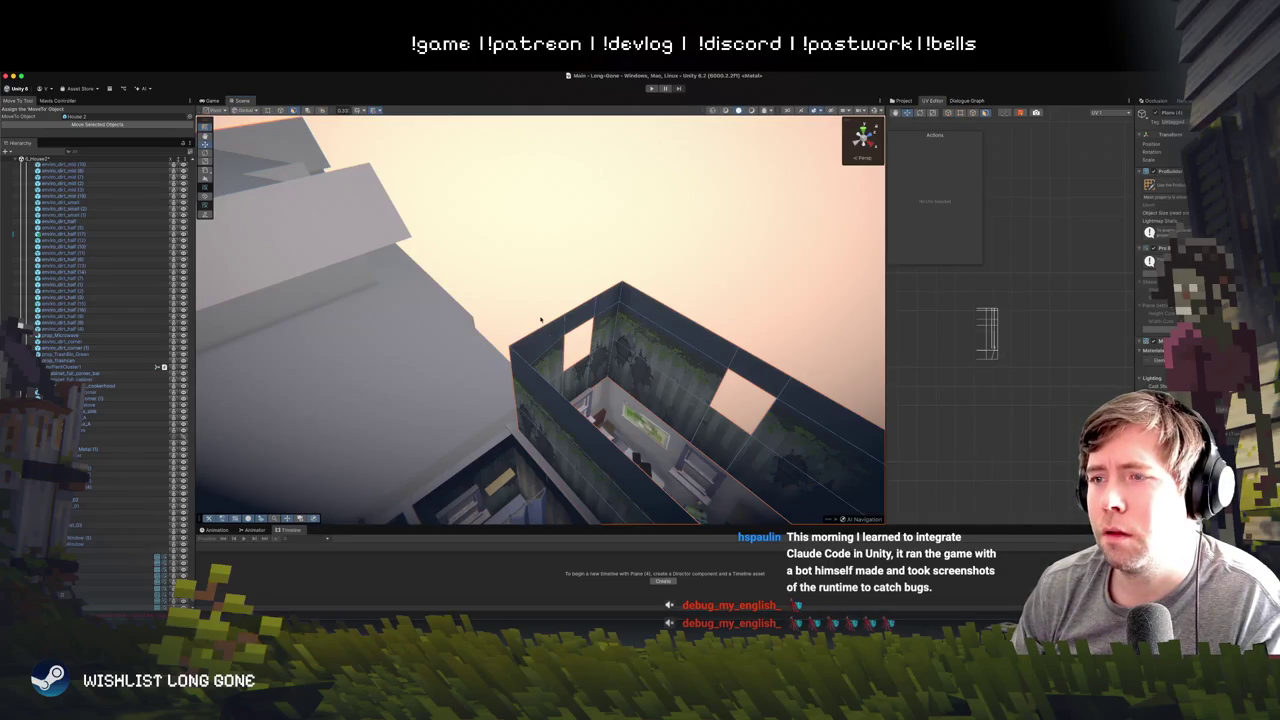
{"action": "mouse_move", "coordinate": [594, 366]}
{"action": "left_mouse_down"}
{"action": "mouse_move", "coordinate": [643, 308]}
{"action": "mouse_move", "coordinate": [698, 316]}
{"action": "mouse_move", "coordinate": [607, 306]}
{"action": "mouse_move", "coordinate": [640, 300]}
{"action": "left_mouse_up"}
{"action": "left_click", "coordinate": [699, 316]}
- Orbit the view and drag-select the whole upper-floor wall
{"action": "left_click_drag", "start_coordinate": [1036, 388], "coordinate": [954, 290]}
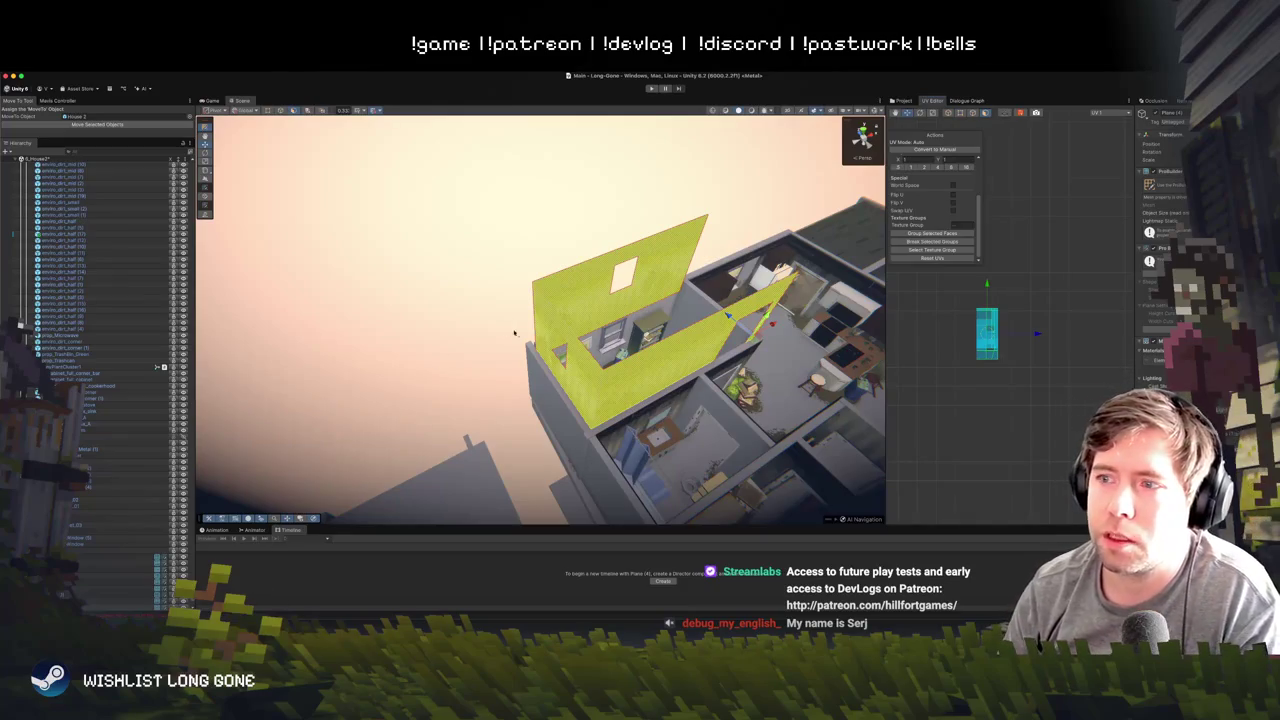
- Frame the house walls and add the wall's narrow side face to the selection
{"action": "mouse_move", "coordinate": [421, 332]}
{"action": "left_mouse_down"}
{"action": "mouse_move", "coordinate": [503, 257]}
{"action": "mouse_move", "coordinate": [377, 263]}
{"action": "mouse_move", "coordinate": [380, 330]}
{"action": "left_mouse_up"}
{"action": "double_click", "coordinate": [142, 253]}
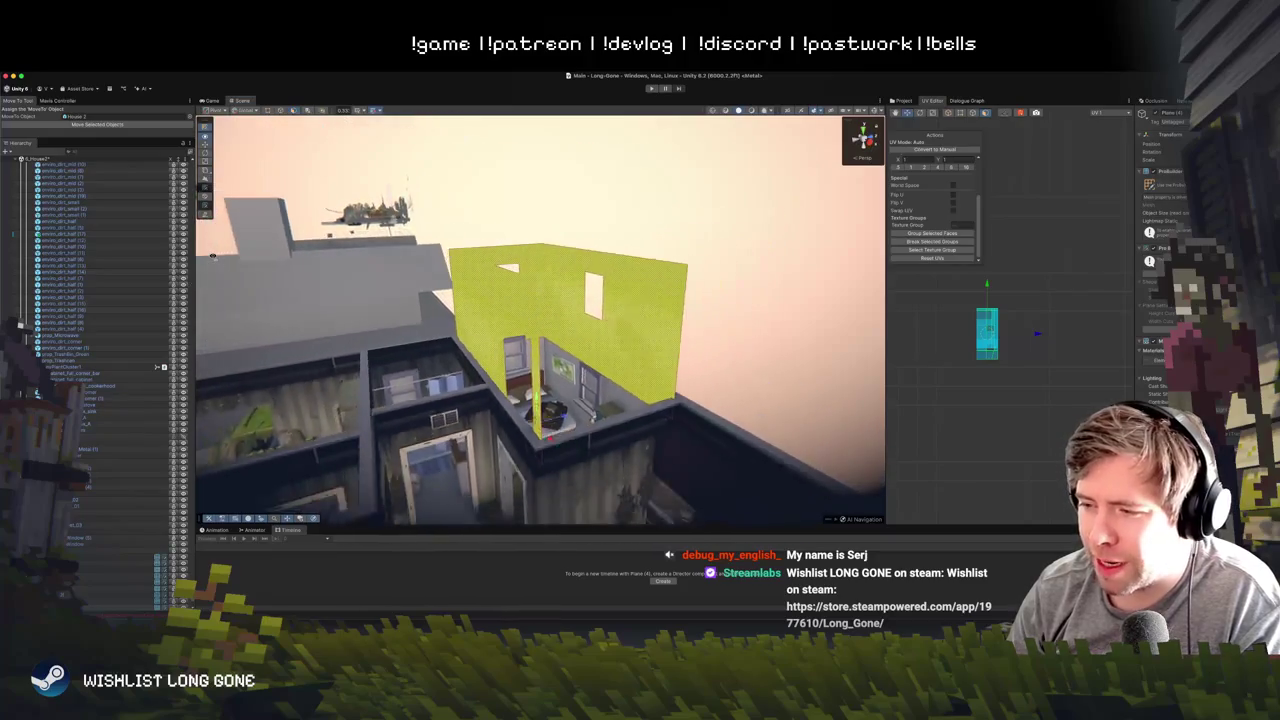
{"action": "left_click_drag", "start_coordinate": [212, 255], "coordinate": [87, 275]}
{"action": "left_click", "coordinate": [453, 262], "text": "shift"}
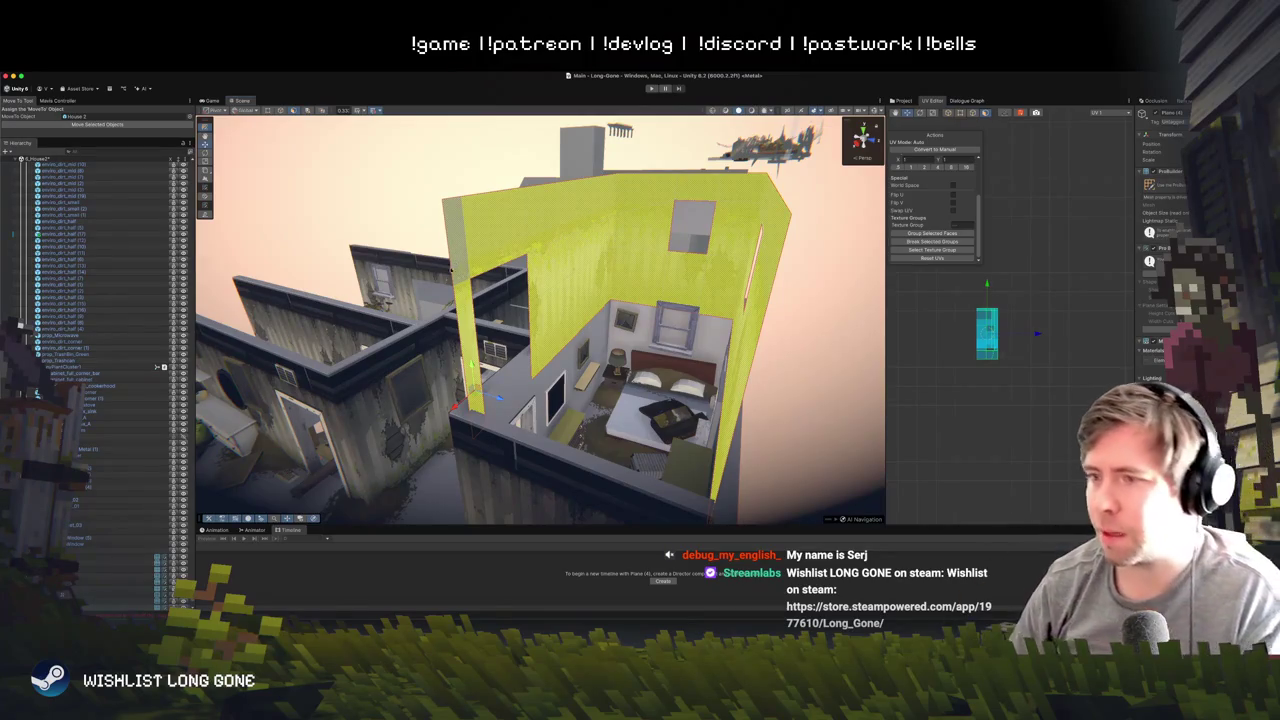
{"action": "left_click_drag", "start_coordinate": [560, 257], "coordinate": [650, 262]}
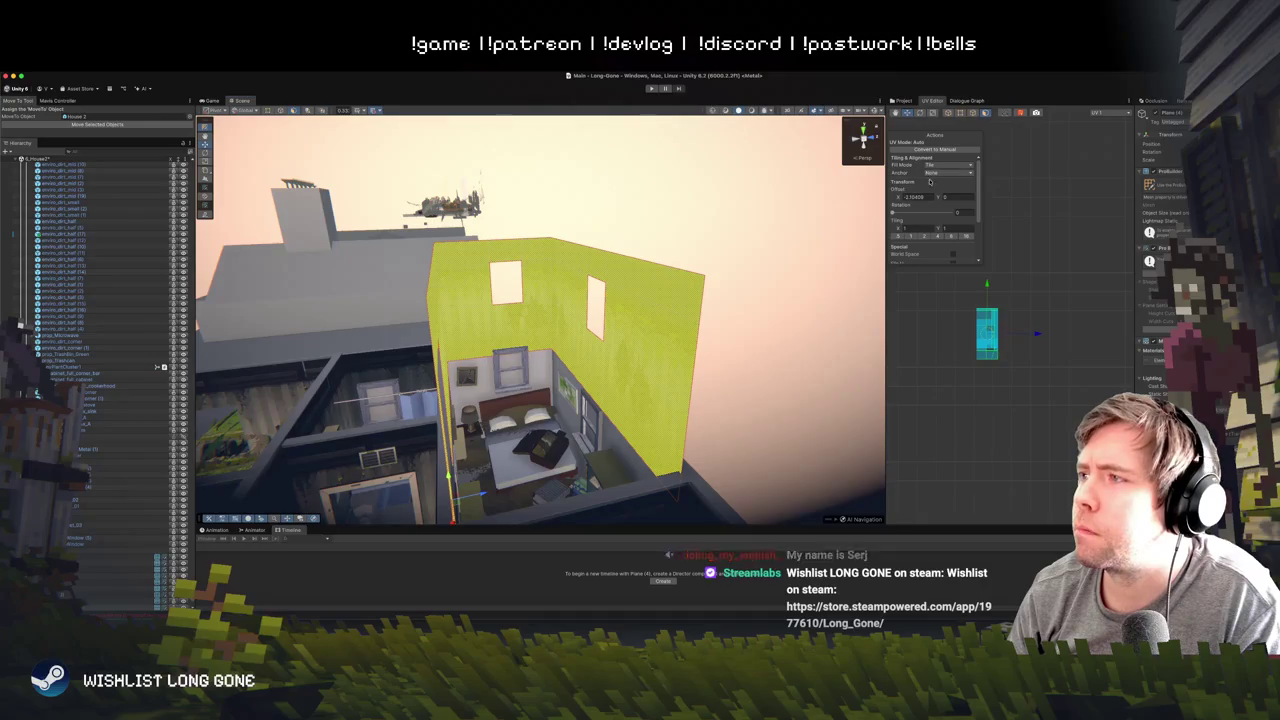
{"action": "scroll", "coordinate": [920, 215], "scroll_direction": "up", "scroll_amount": 2}
{"action": "scroll", "coordinate": [920, 215], "scroll_direction": "down", "scroll_amount": 2}
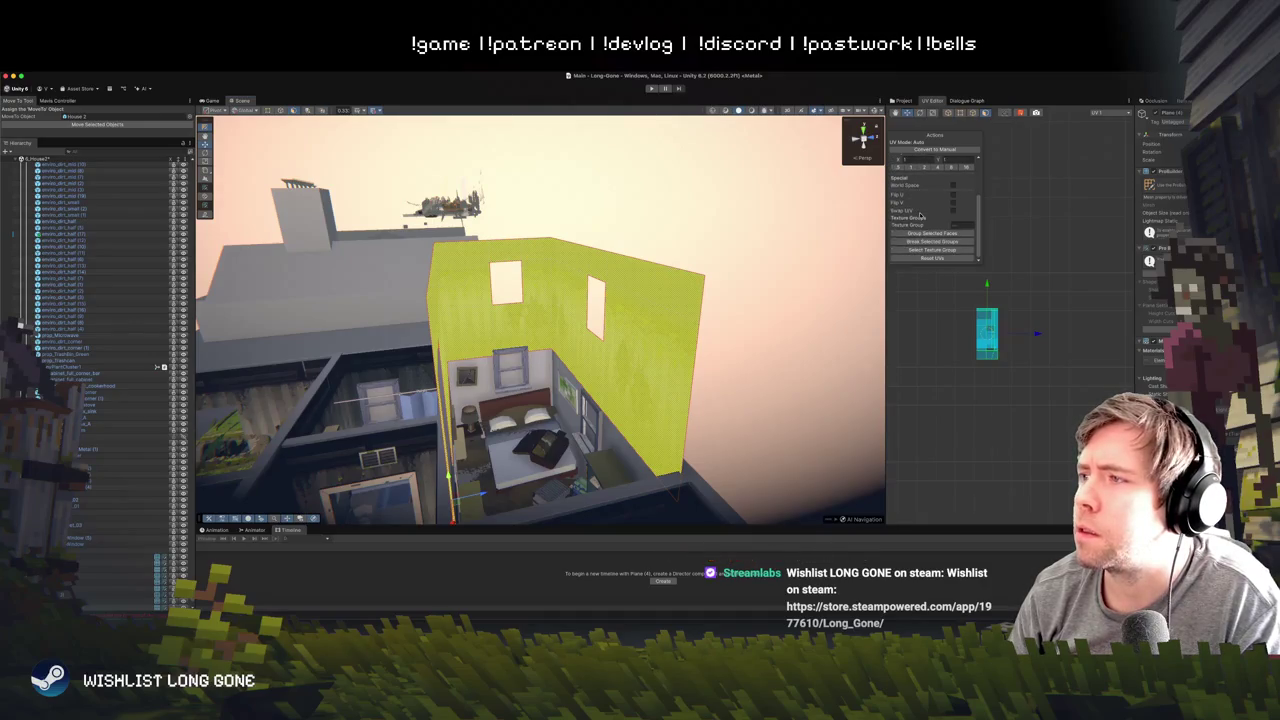
- Reselect the upper wall faces and use Select Texture Group to check their grouping
{"action": "left_click", "coordinate": [973, 307]}
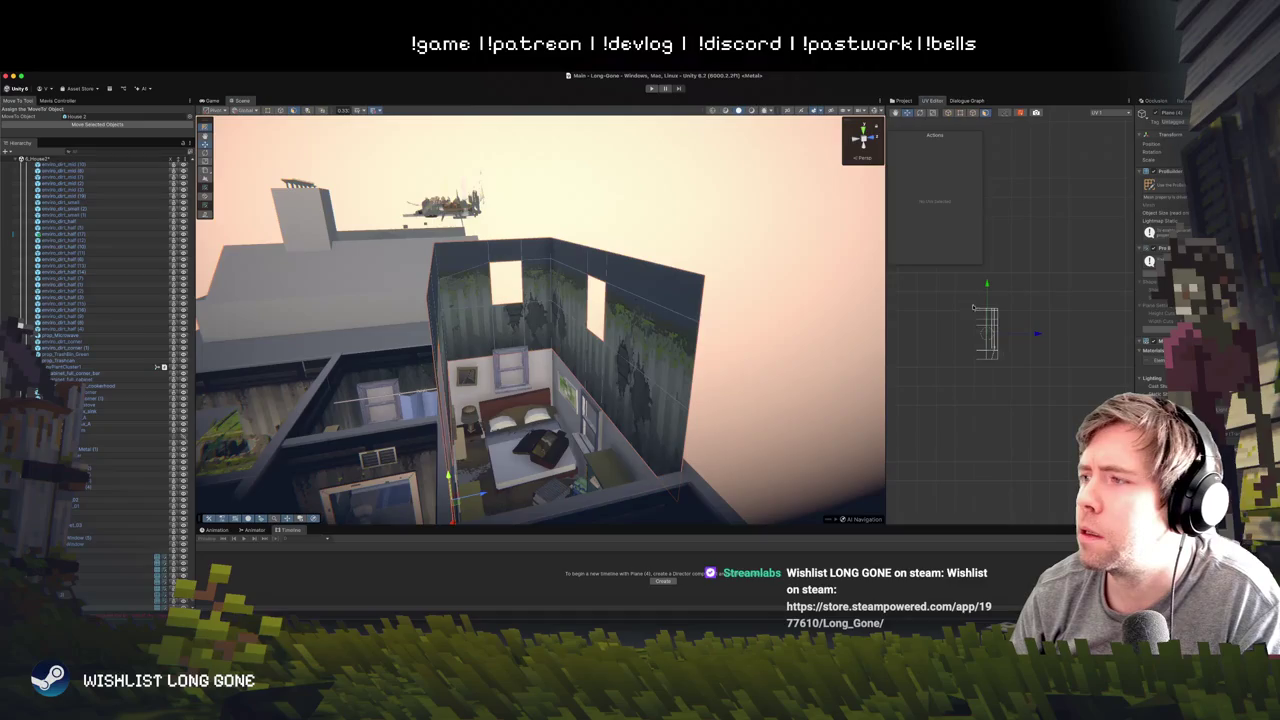
{"action": "left_click", "coordinate": [977, 337]}
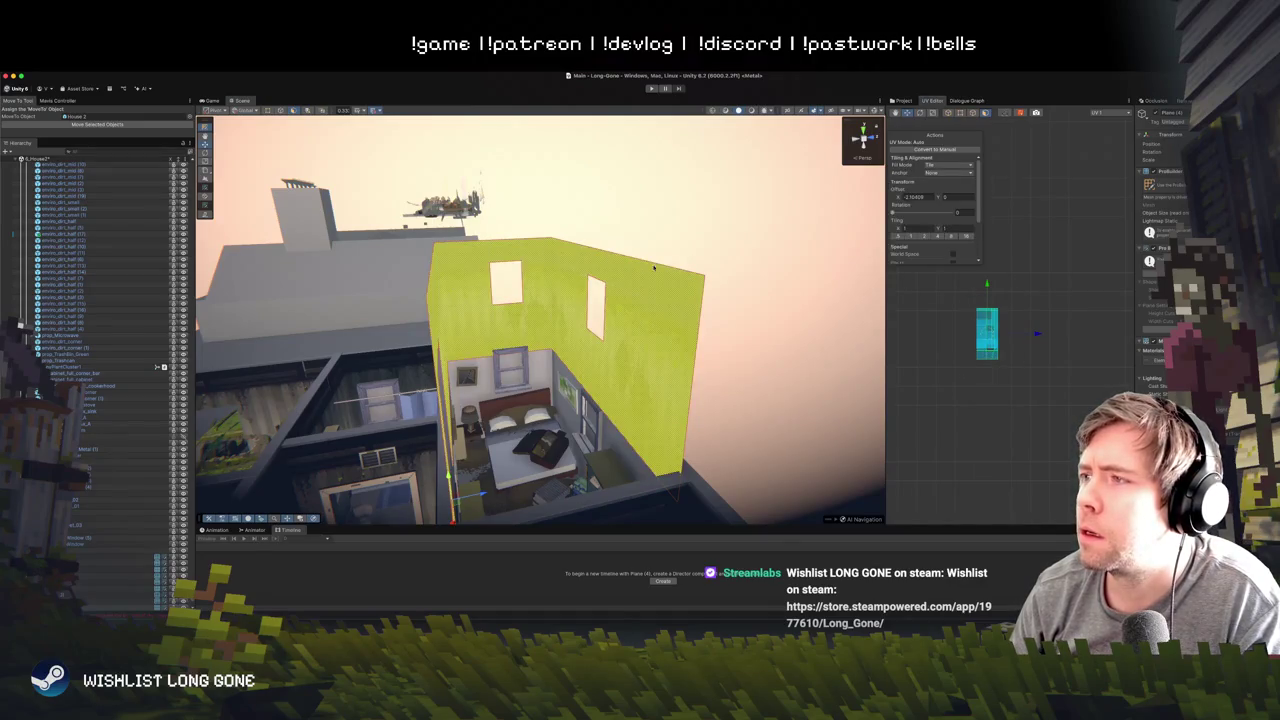
{"action": "scroll", "coordinate": [905, 225], "scroll_direction": "down", "scroll_amount": 3}
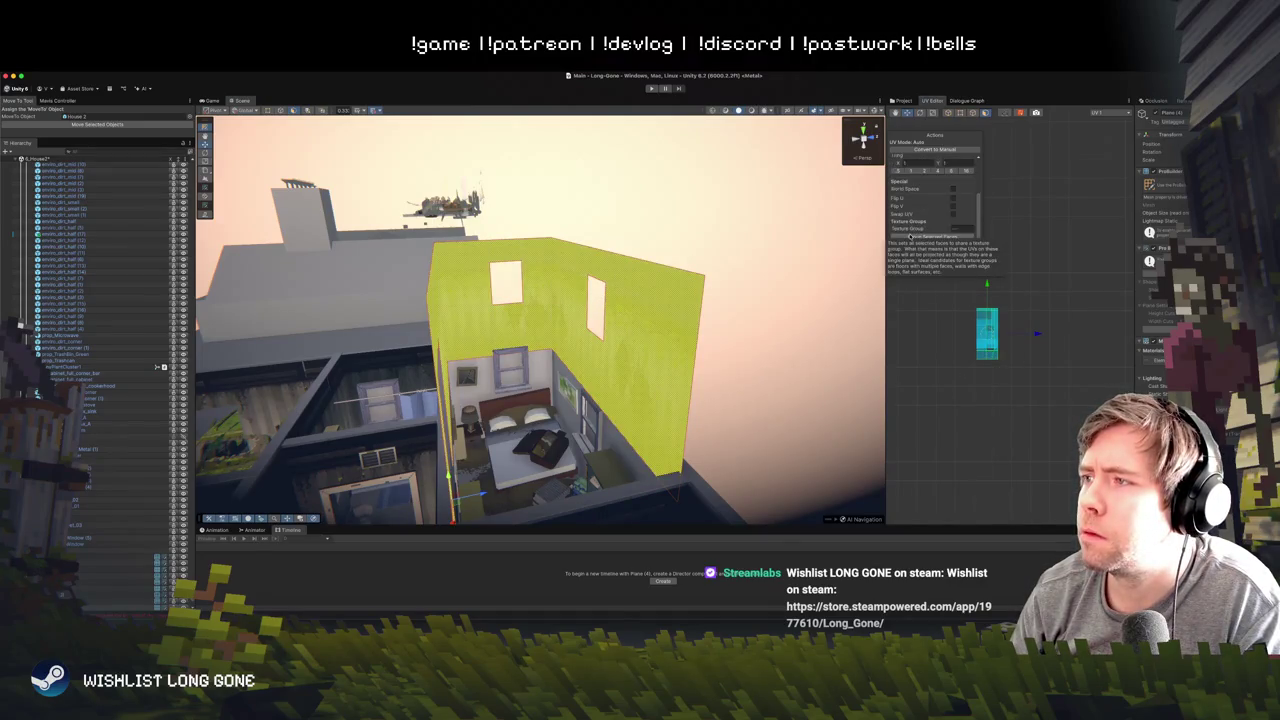
{"action": "left_click", "coordinate": [936, 253]}
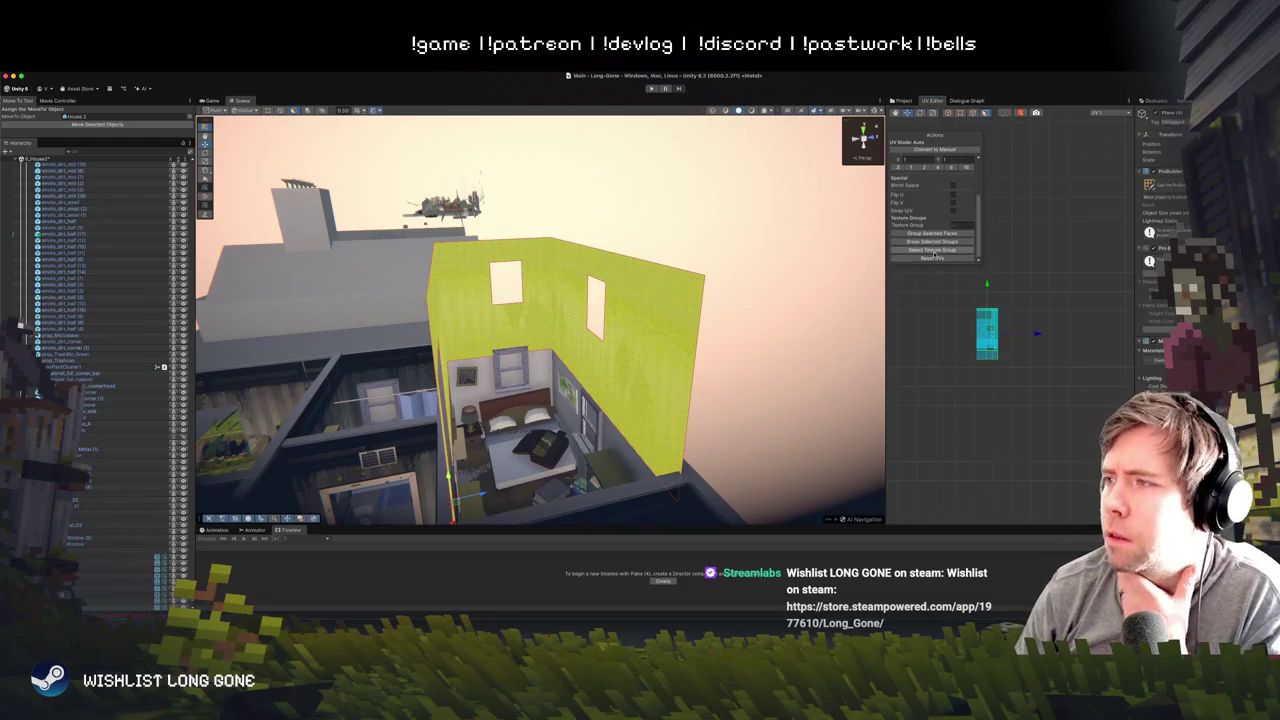
{"action": "scroll", "coordinate": [935, 229], "scroll_direction": "up", "scroll_amount": 3}
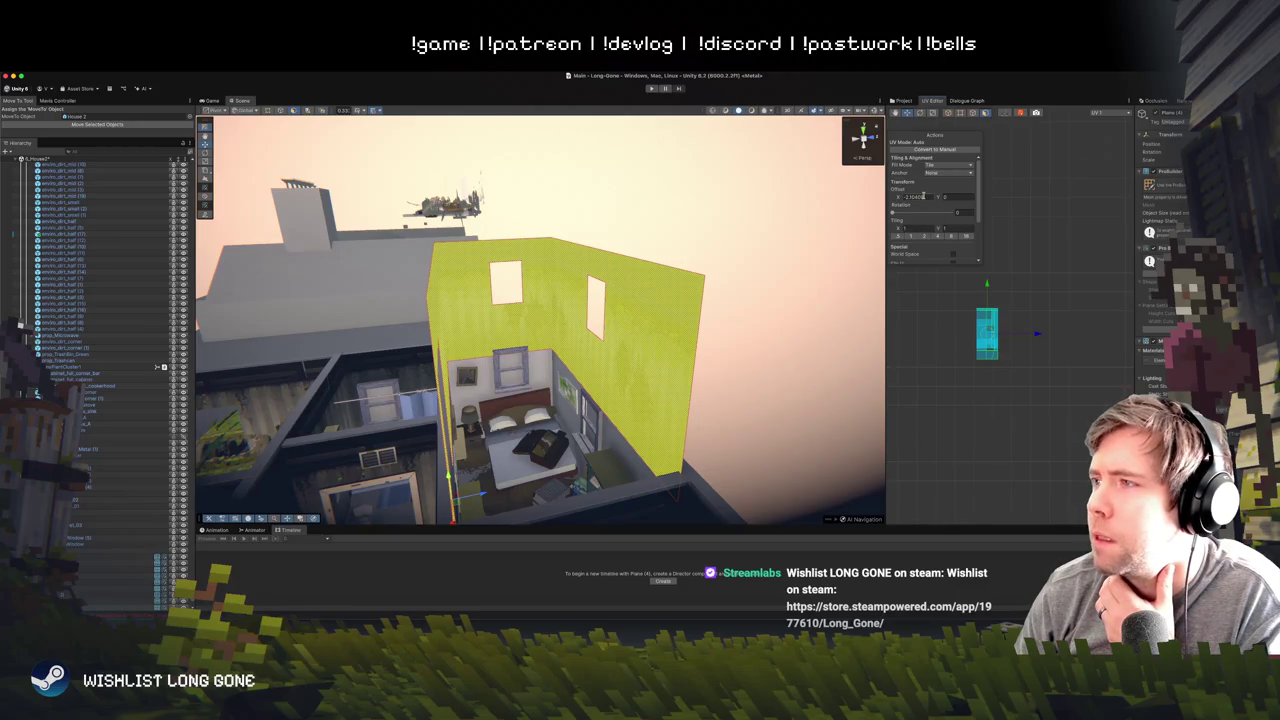
- Deselect to view the texture, then select a wall face on the house's far side
{"action": "left_click", "coordinate": [590, 287]}
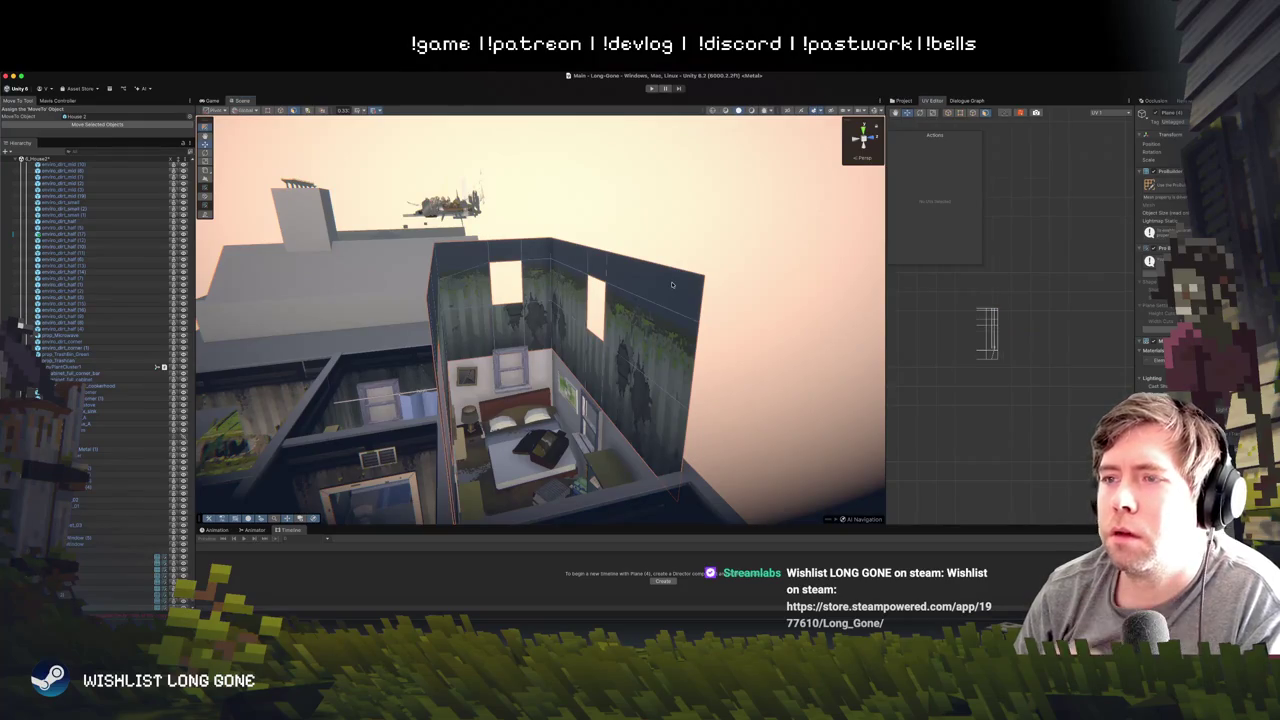
{"action": "mouse_move", "coordinate": [673, 291]}
{"action": "left_mouse_down"}
{"action": "mouse_move", "coordinate": [628, 345]}
{"action": "mouse_move", "coordinate": [608, 263]}
{"action": "mouse_move", "coordinate": [586, 249]}
{"action": "mouse_move", "coordinate": [514, 306]}
{"action": "left_mouse_up"}
{"action": "left_click", "coordinate": [628, 345]}
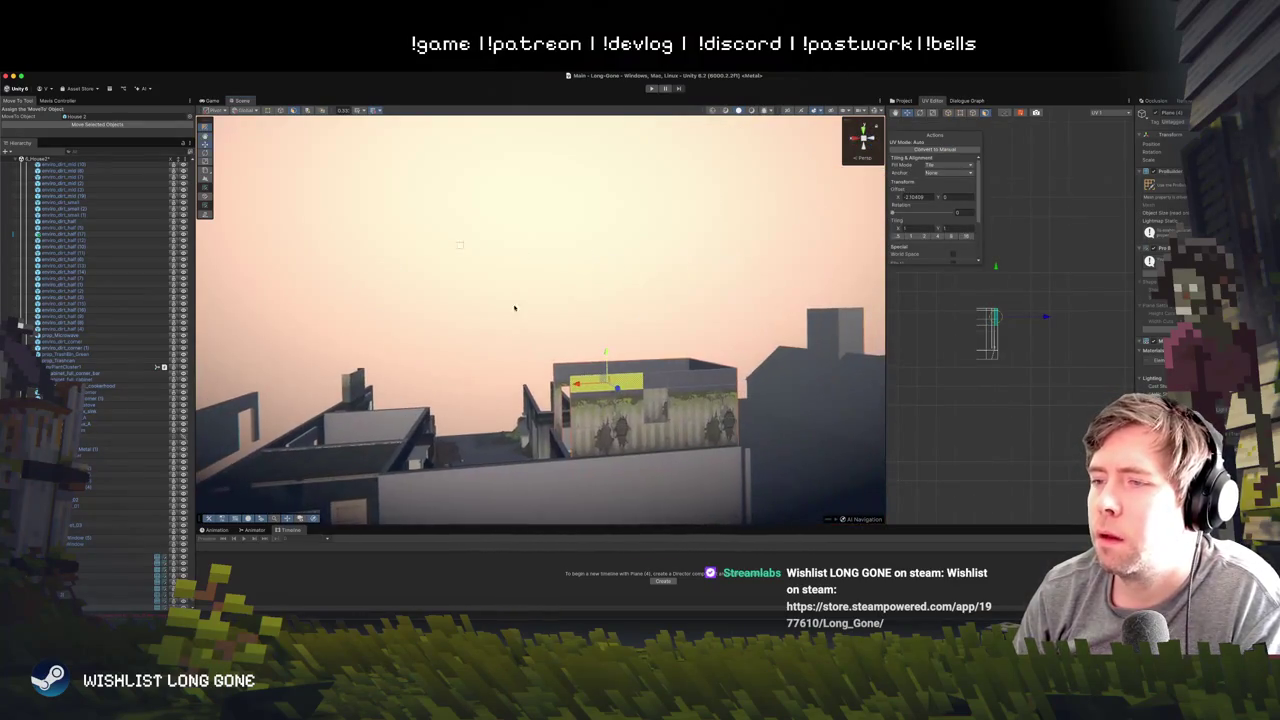
- Select another upper wall face and apply Flip Face Edge to it
{"action": "left_click", "coordinate": [668, 403]}
{"action": "right_click", "coordinate": [668, 403]}
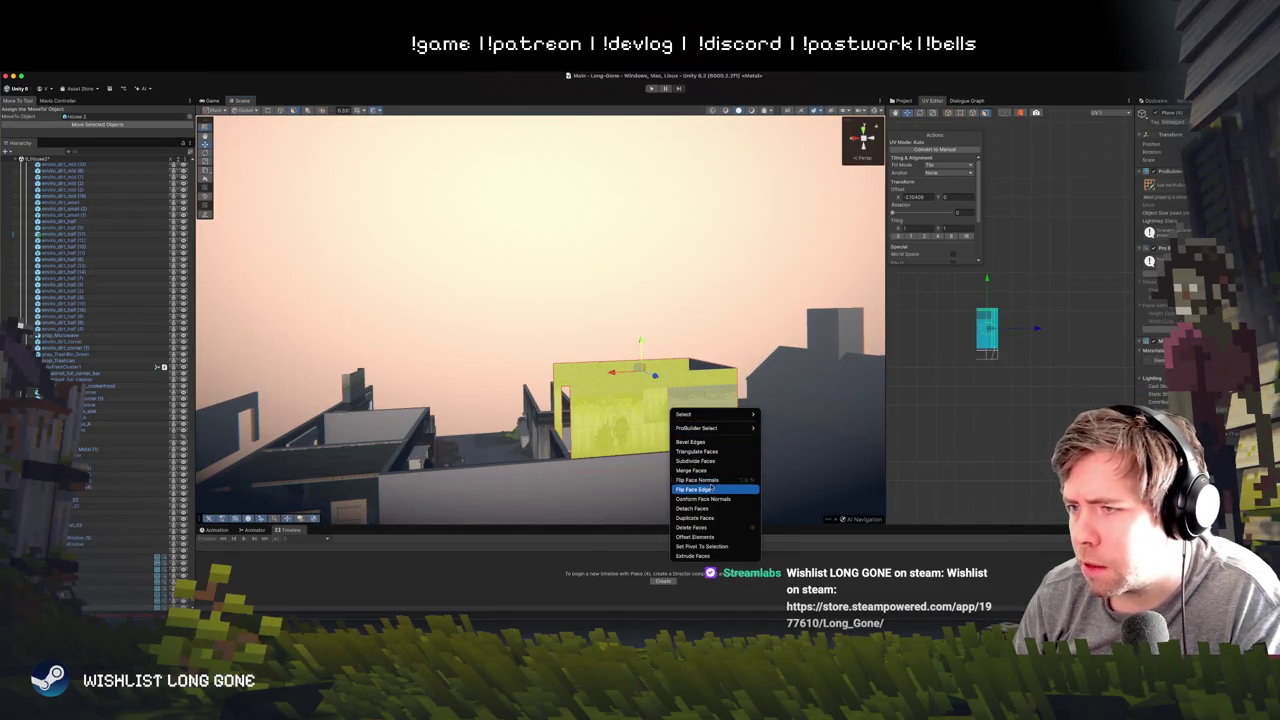
{"action": "left_click", "coordinate": [711, 488]}
{"action": "left_click", "coordinate": [600, 334]}
{"action": "mouse_move", "coordinate": [600, 334]}
{"action": "left_mouse_down"}
{"action": "mouse_move", "coordinate": [607, 368]}
{"action": "mouse_move", "coordinate": [729, 323]}
{"action": "mouse_move", "coordinate": [810, 322]}
{"action": "left_mouse_up"}
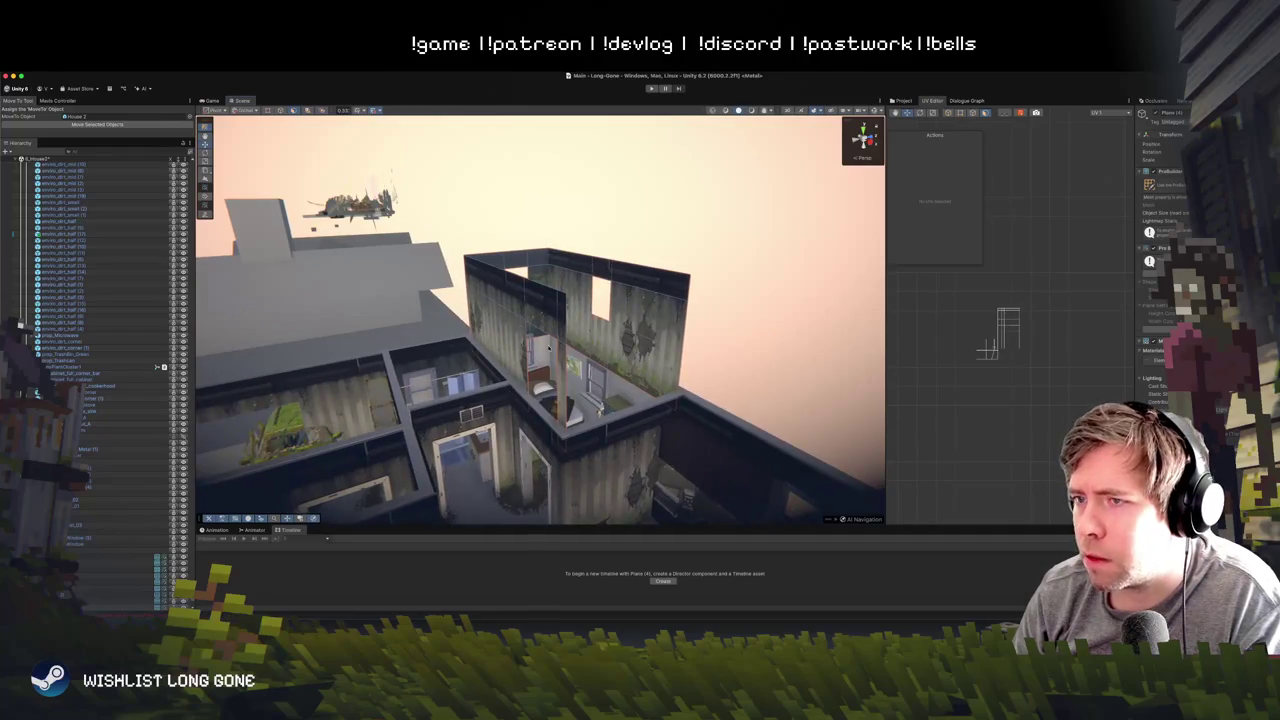
- Select the inner, right and left upper wall faces and flip their normals
{"action": "left_click", "coordinate": [555, 303]}
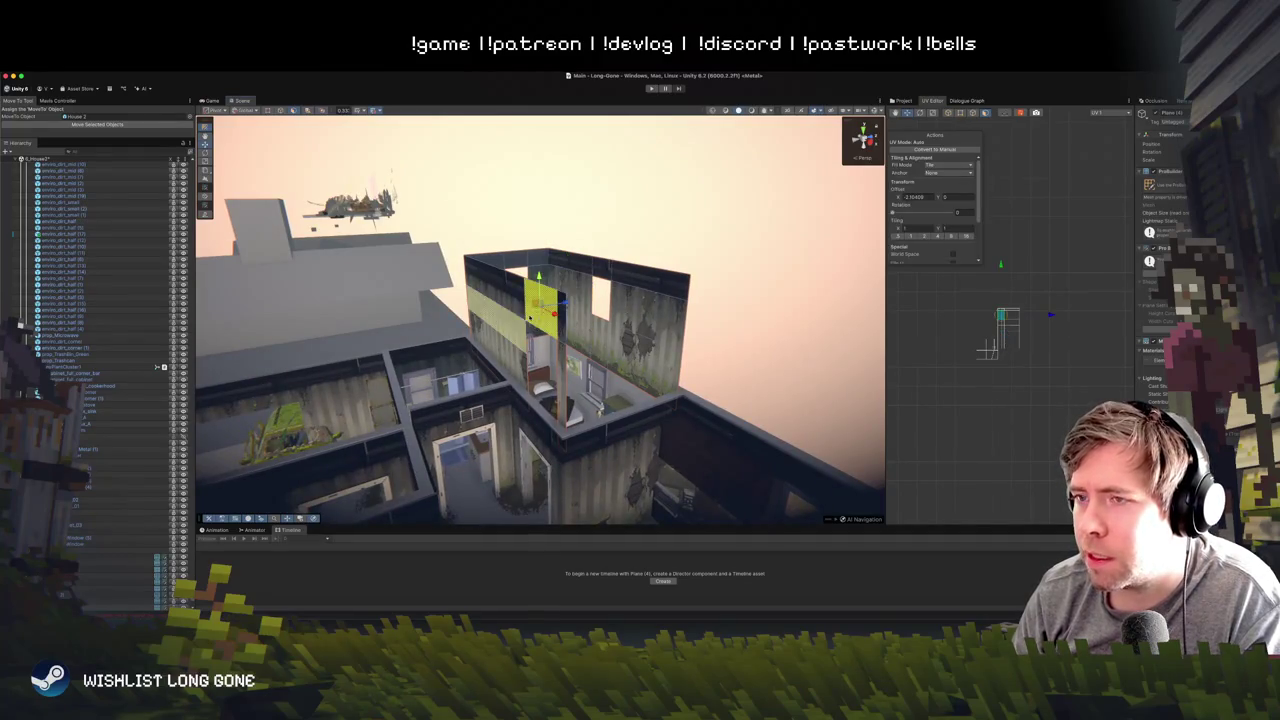
{"action": "left_click", "coordinate": [665, 340]}
{"action": "left_click", "coordinate": [540, 310], "text": "shift"}
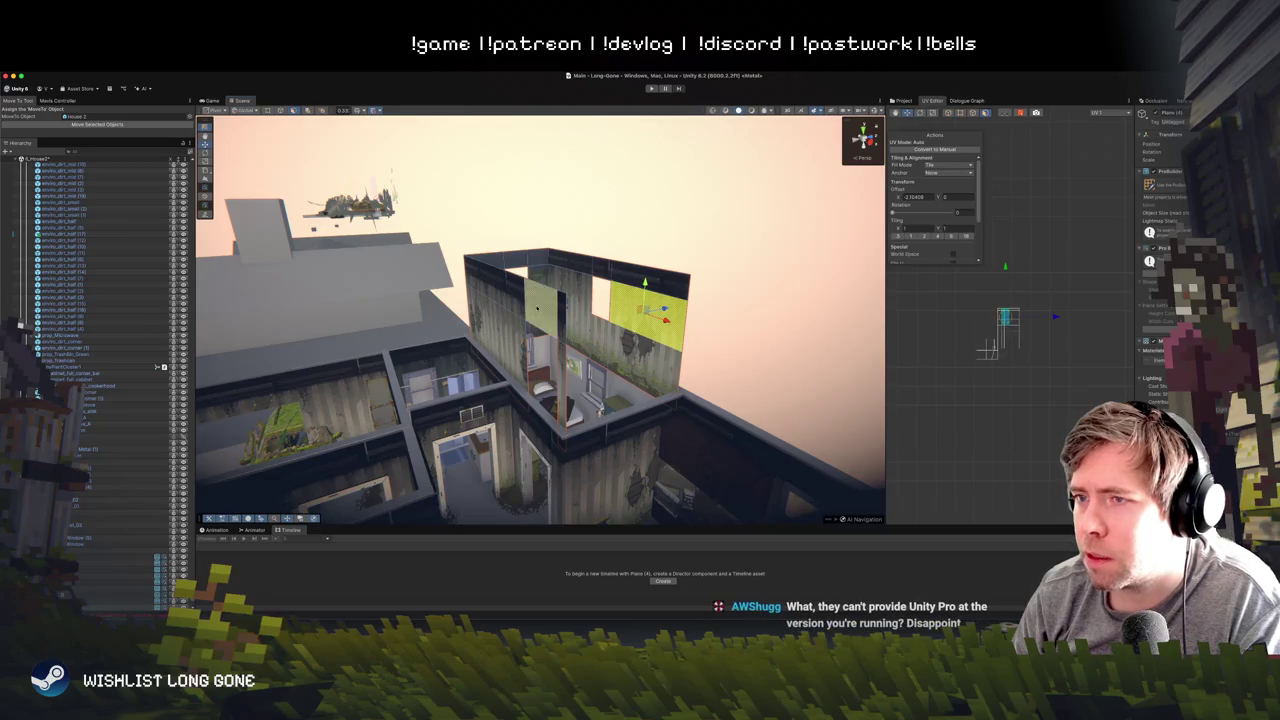
{"action": "mouse_move", "coordinate": [640, 300]}
{"action": "left_mouse_down"}
{"action": "mouse_move", "coordinate": [684, 285]}
{"action": "mouse_move", "coordinate": [370, 390]}
{"action": "left_mouse_up"}
{"action": "mouse_move", "coordinate": [348, 495]}
{"action": "left_mouse_down"}
{"action": "mouse_move", "coordinate": [484, 345]}
{"action": "mouse_move", "coordinate": [472, 362]}
{"action": "left_mouse_up"}
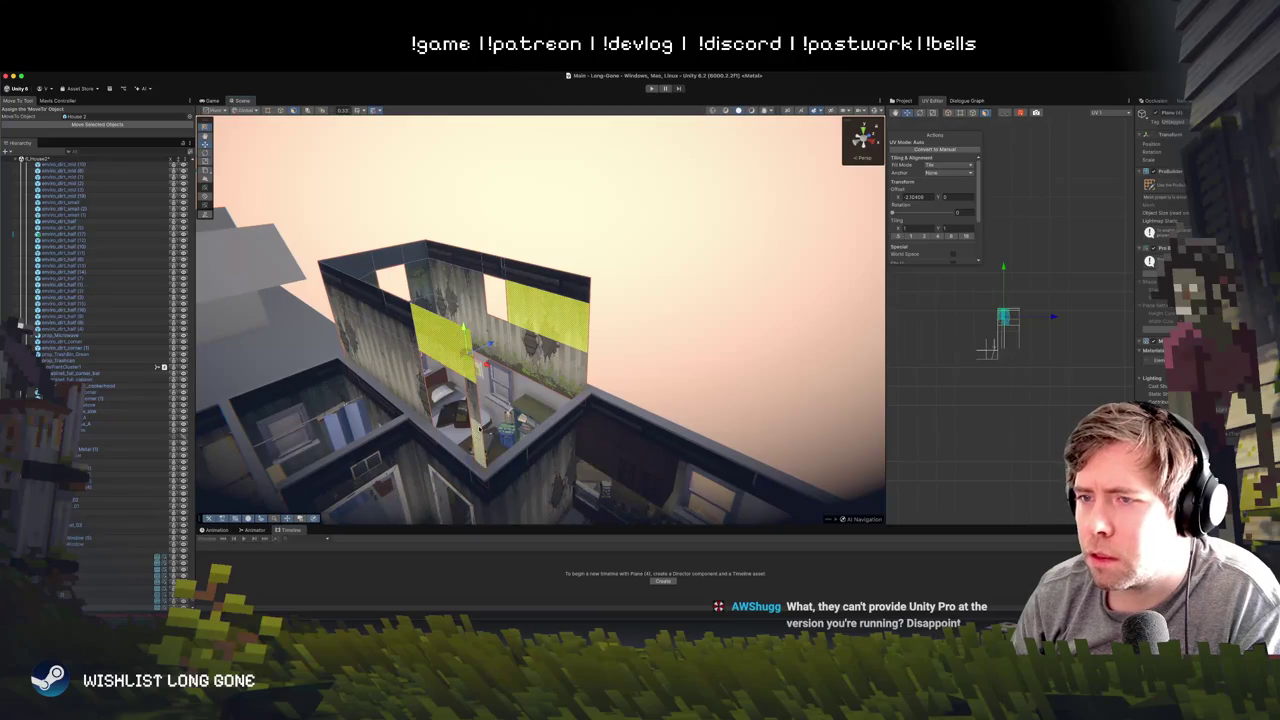
{"action": "left_click", "coordinate": [478, 440], "text": "shift"}
{"action": "left_click", "coordinate": [390, 375], "text": "shift"}
{"action": "left_click", "coordinate": [375, 330], "text": "shift"}
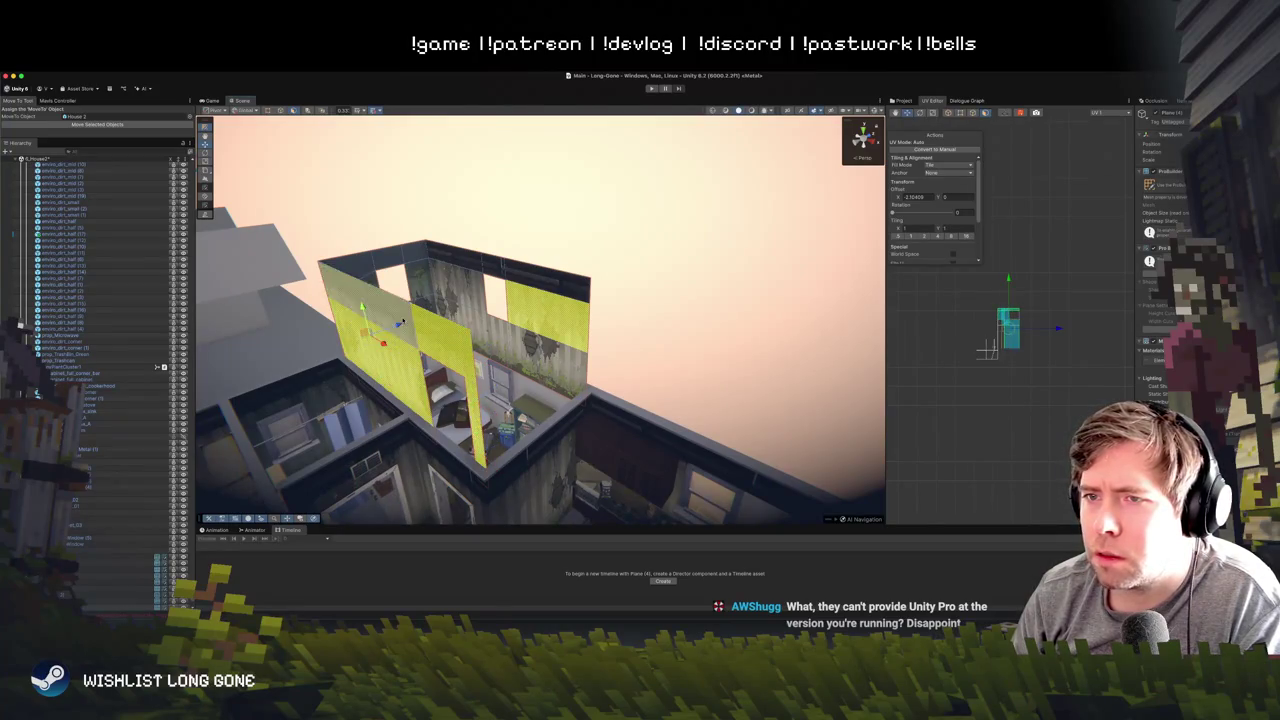
{"action": "left_click", "coordinate": [358, 290], "text": "shift"}
{"action": "right_click", "coordinate": [434, 344]}
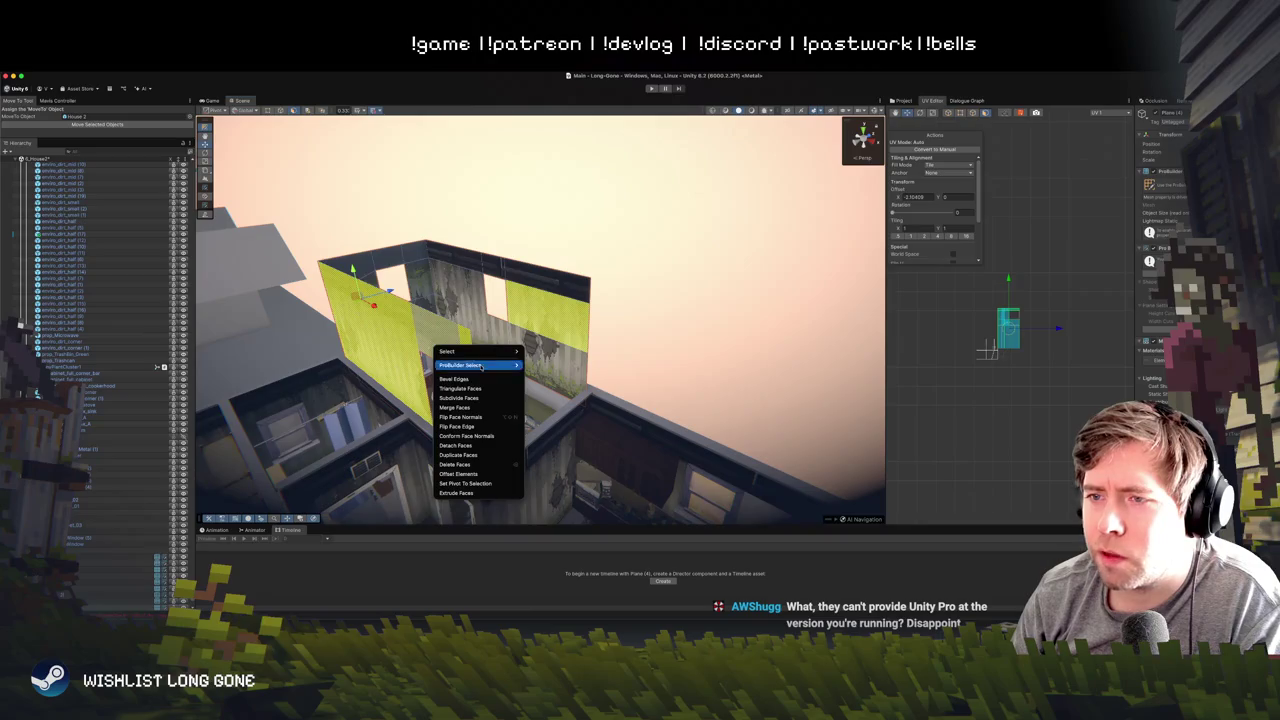
{"action": "left_click", "coordinate": [490, 416]}
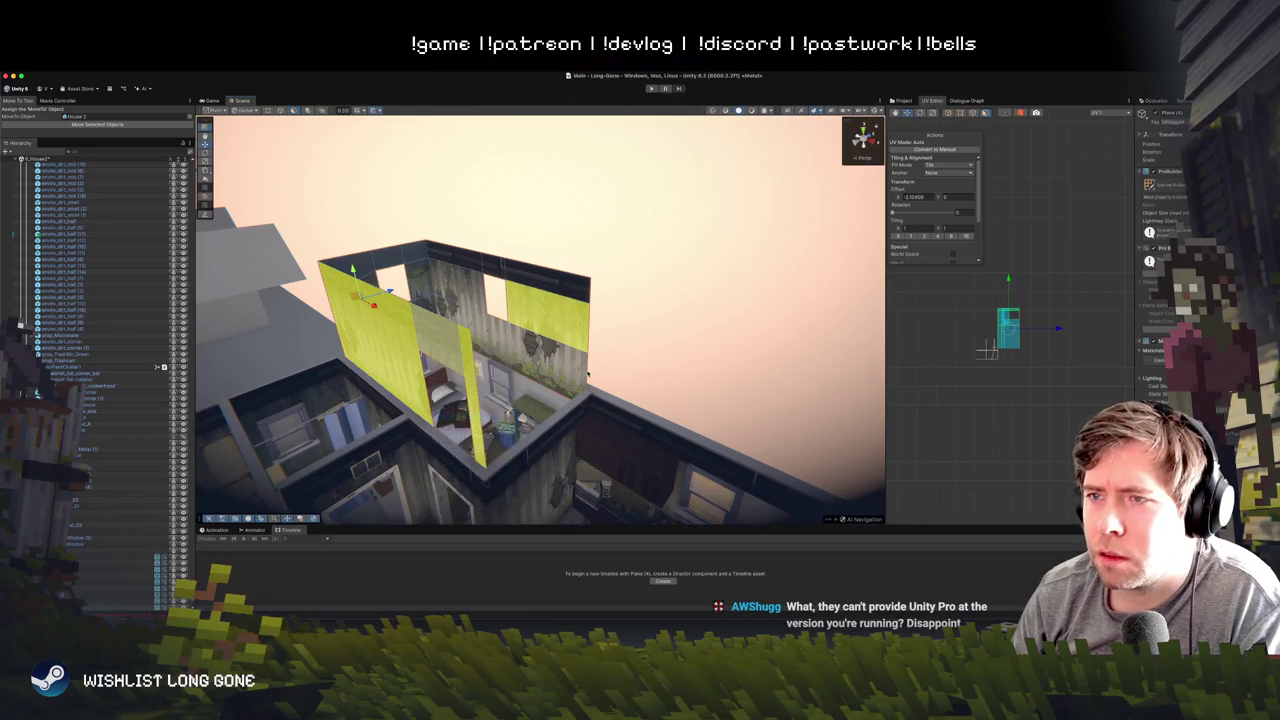
- Drop the right wall panel from the selection and flip the left wall's face normals
{"action": "left_click", "coordinate": [548, 315], "text": "shift"}
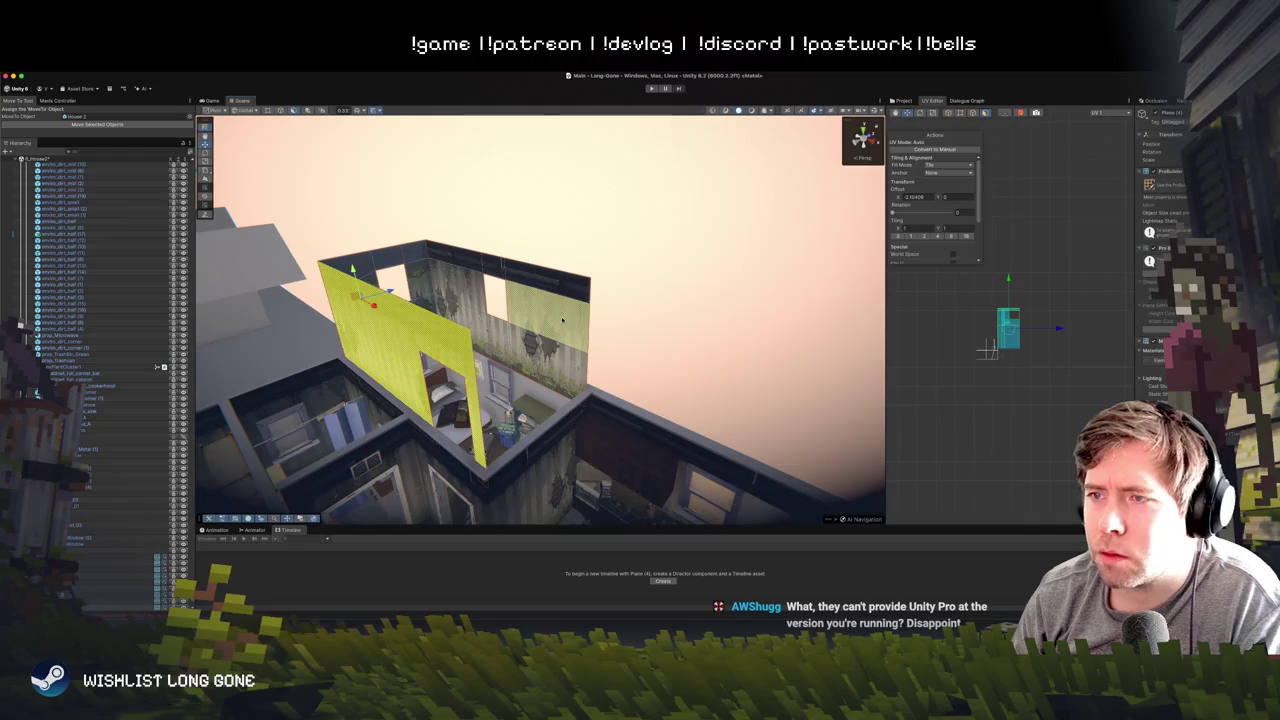
{"action": "right_click", "coordinate": [393, 348]}
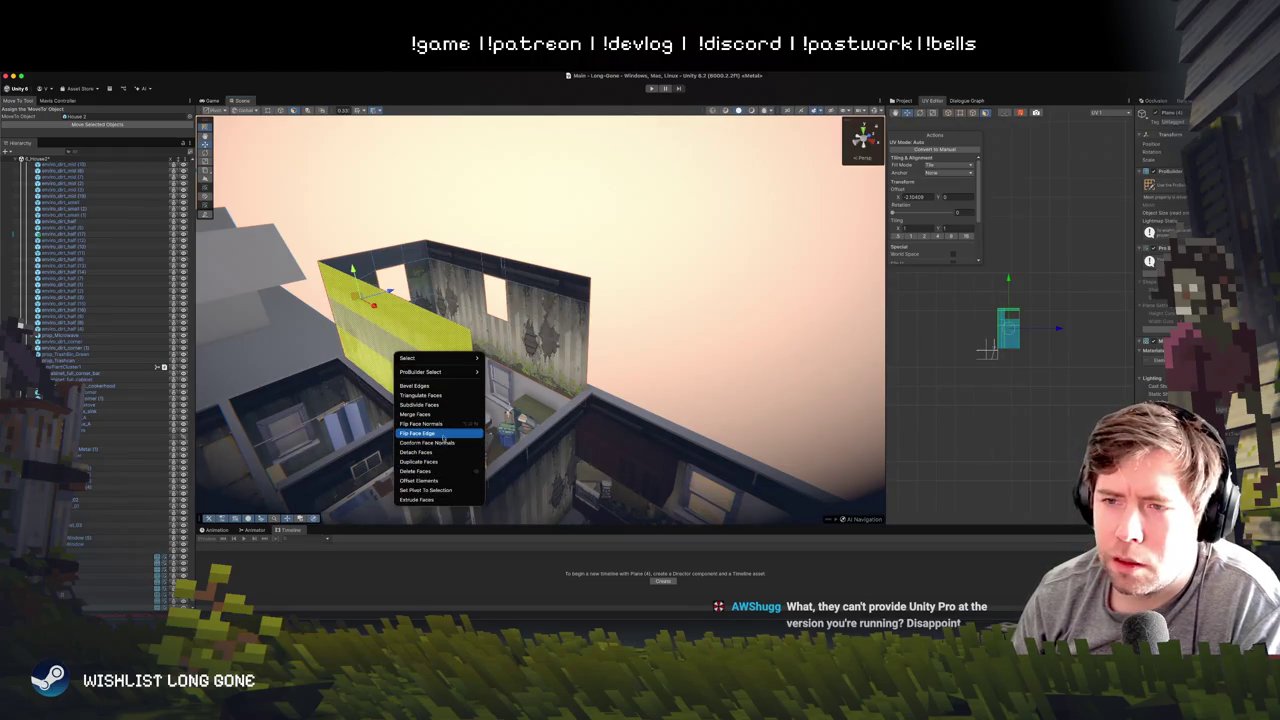
{"action": "left_click", "coordinate": [442, 424]}
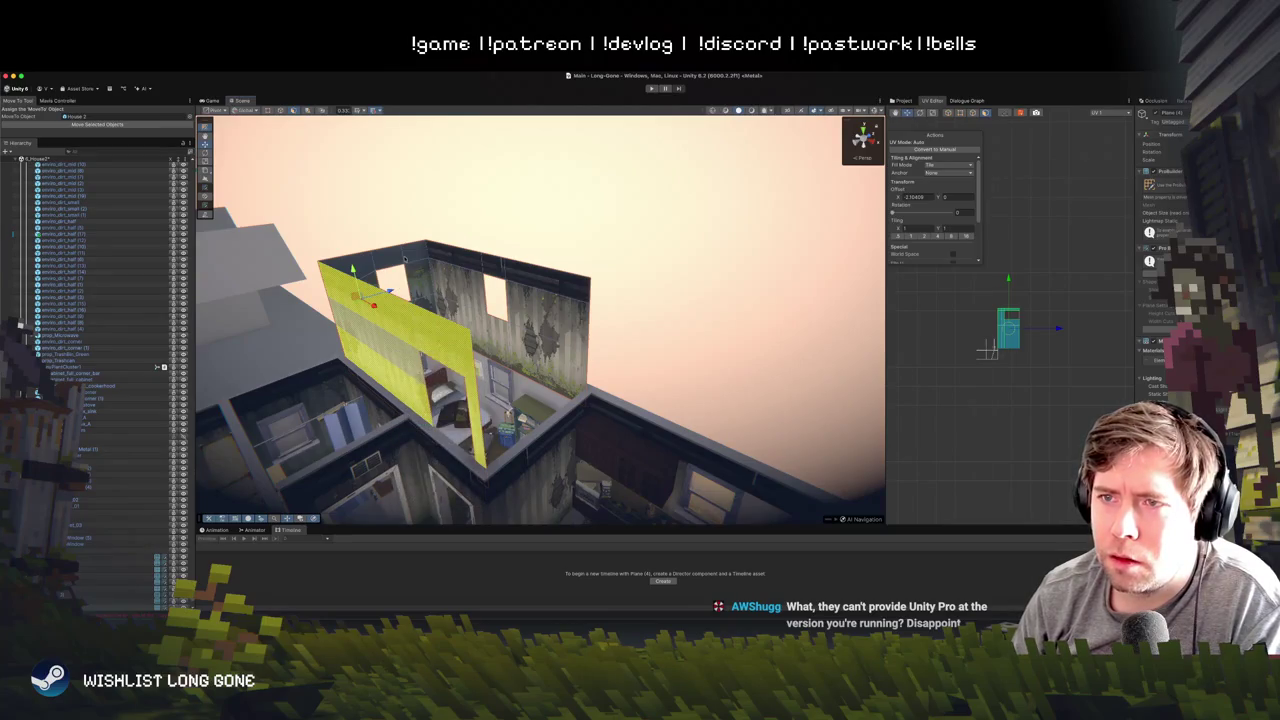
- Select the upper wall faces on the house's other side and flip their normals
{"action": "left_click", "coordinate": [421, 265]}
{"action": "mouse_move", "coordinate": [401, 298]}
{"action": "left_mouse_down"}
{"action": "mouse_move", "coordinate": [420, 271]}
{"action": "mouse_move", "coordinate": [655, 335]}
{"action": "left_mouse_up"}
{"action": "left_click", "coordinate": [660, 333]}
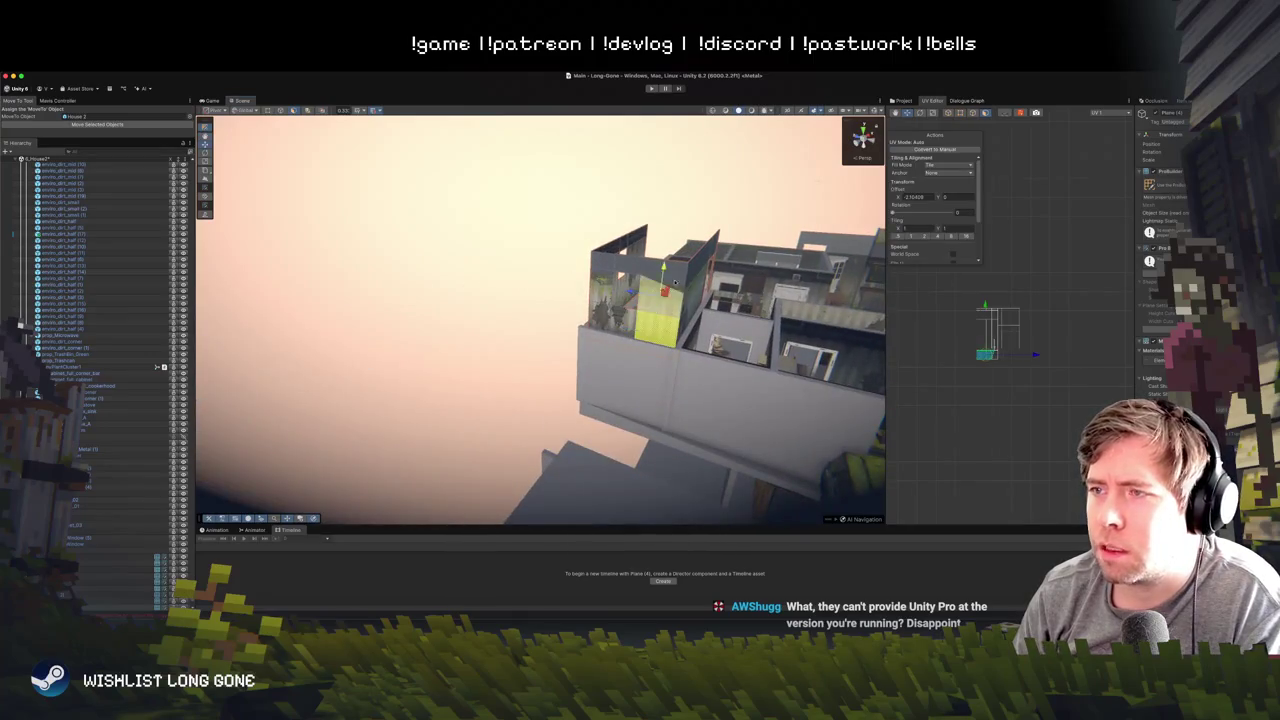
{"action": "left_click", "coordinate": [640, 280], "text": "shift"}
{"action": "left_click", "coordinate": [601, 289], "text": "shift"}
{"action": "left_click", "coordinate": [600, 312], "text": "shift"}
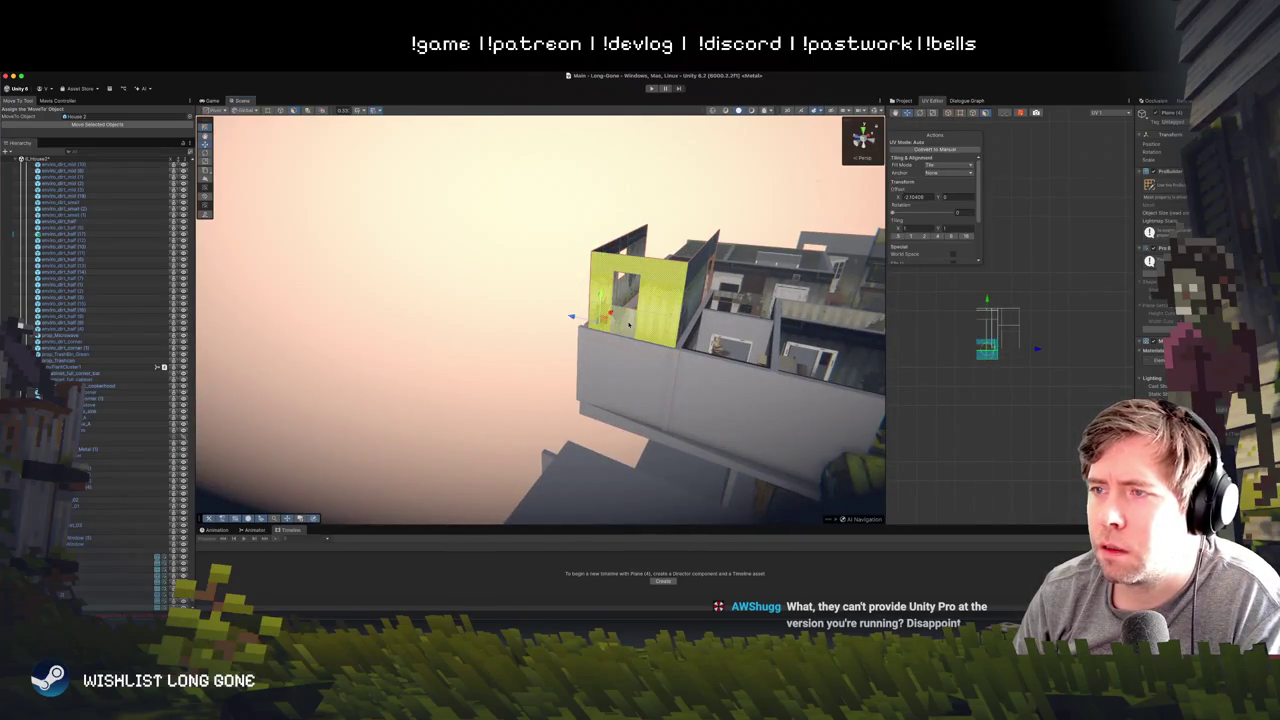
{"action": "right_click", "coordinate": [650, 332]}
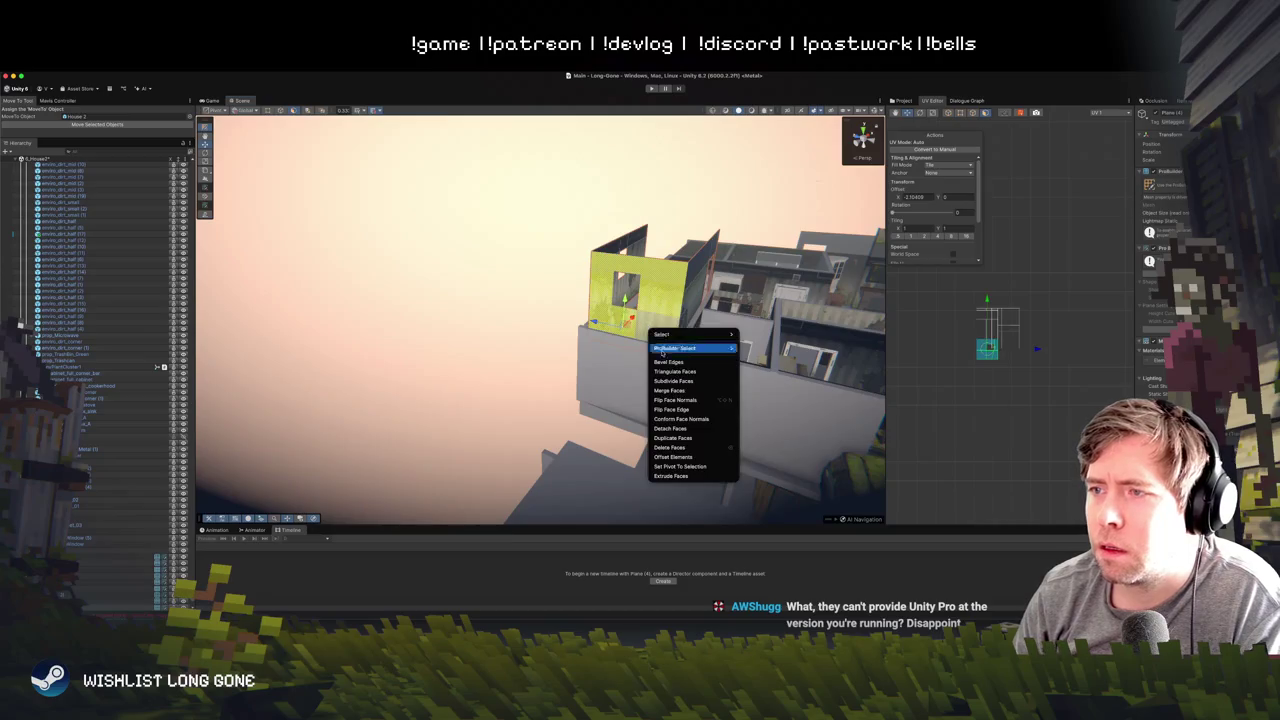
{"action": "left_click", "coordinate": [688, 400]}
- Clear the selection and select the bedroom's back wall face
{"action": "left_click", "coordinate": [471, 354]}
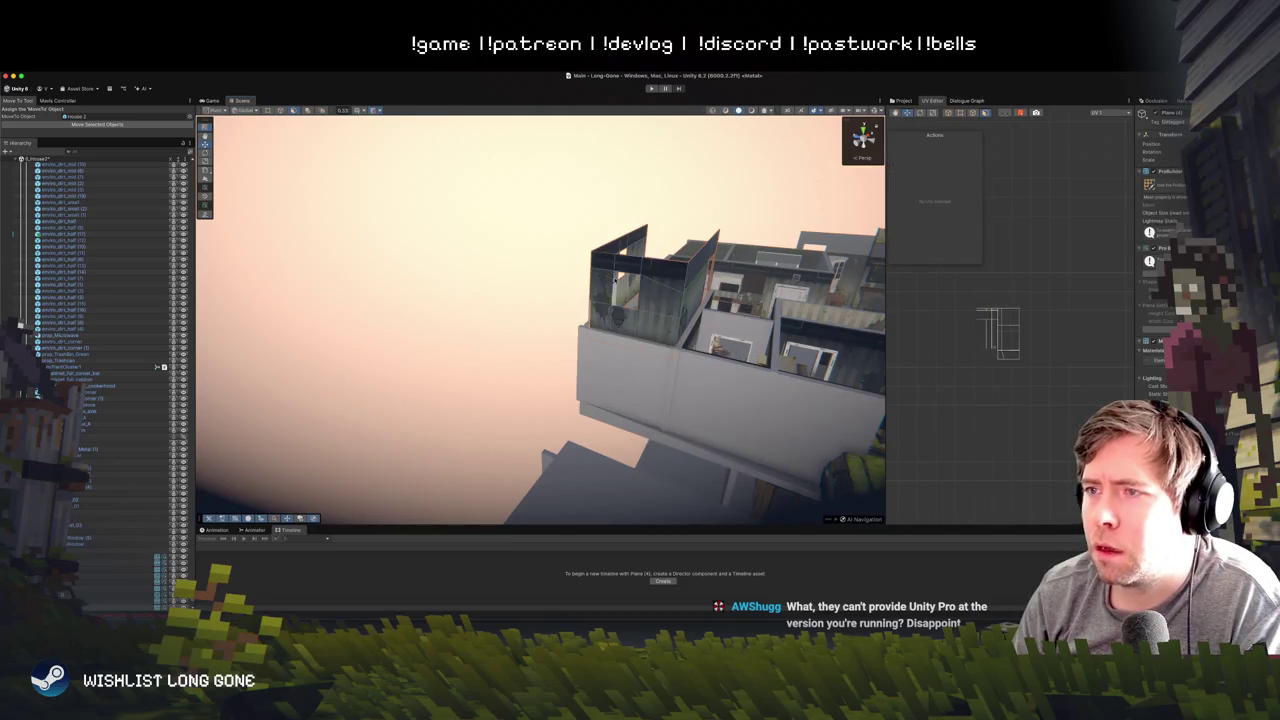
{"action": "mouse_move", "coordinate": [471, 354]}
{"action": "left_mouse_down"}
{"action": "mouse_move", "coordinate": [566, 253]}
{"action": "mouse_move", "coordinate": [263, 314]}
{"action": "mouse_move", "coordinate": [420, 300]}
{"action": "left_mouse_up"}
{"action": "left_click", "coordinate": [455, 260]}
- Select the right and window wall faces together and slide their UV island sideways
{"action": "left_click", "coordinate": [520, 240]}
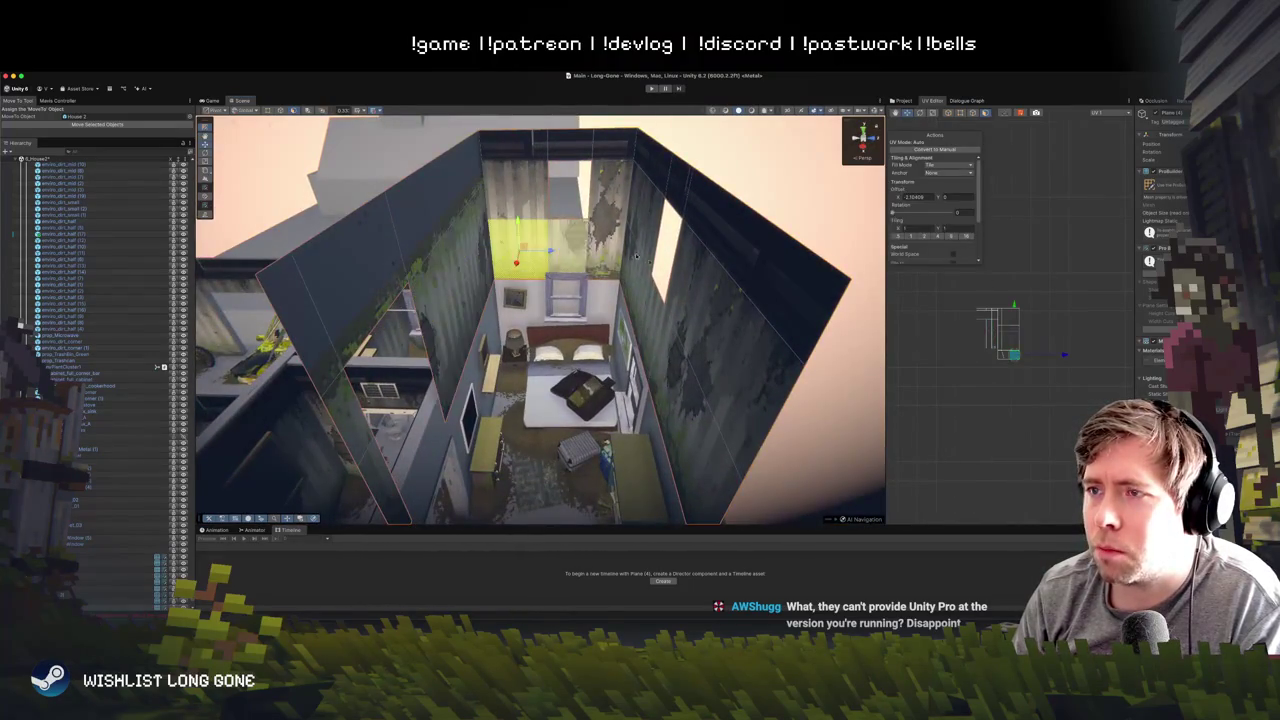
{"action": "left_click", "coordinate": [652, 299]}
{"action": "mouse_move", "coordinate": [652, 299]}
{"action": "left_mouse_down"}
{"action": "mouse_move", "coordinate": [713, 381]}
{"action": "mouse_move", "coordinate": [700, 367]}
{"action": "mouse_move", "coordinate": [665, 397]}
{"action": "left_mouse_up"}
{"action": "left_click", "coordinate": [665, 397], "text": "shift"}
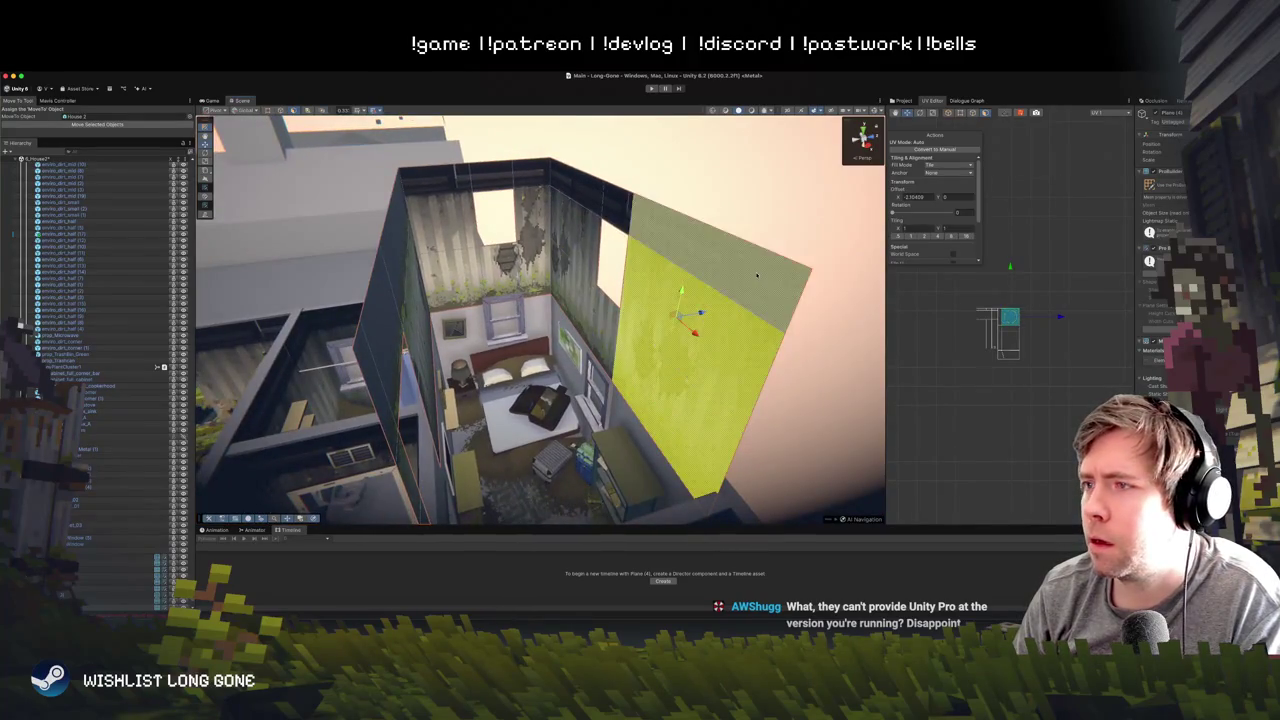
{"action": "left_click", "coordinate": [600, 240], "text": "shift"}
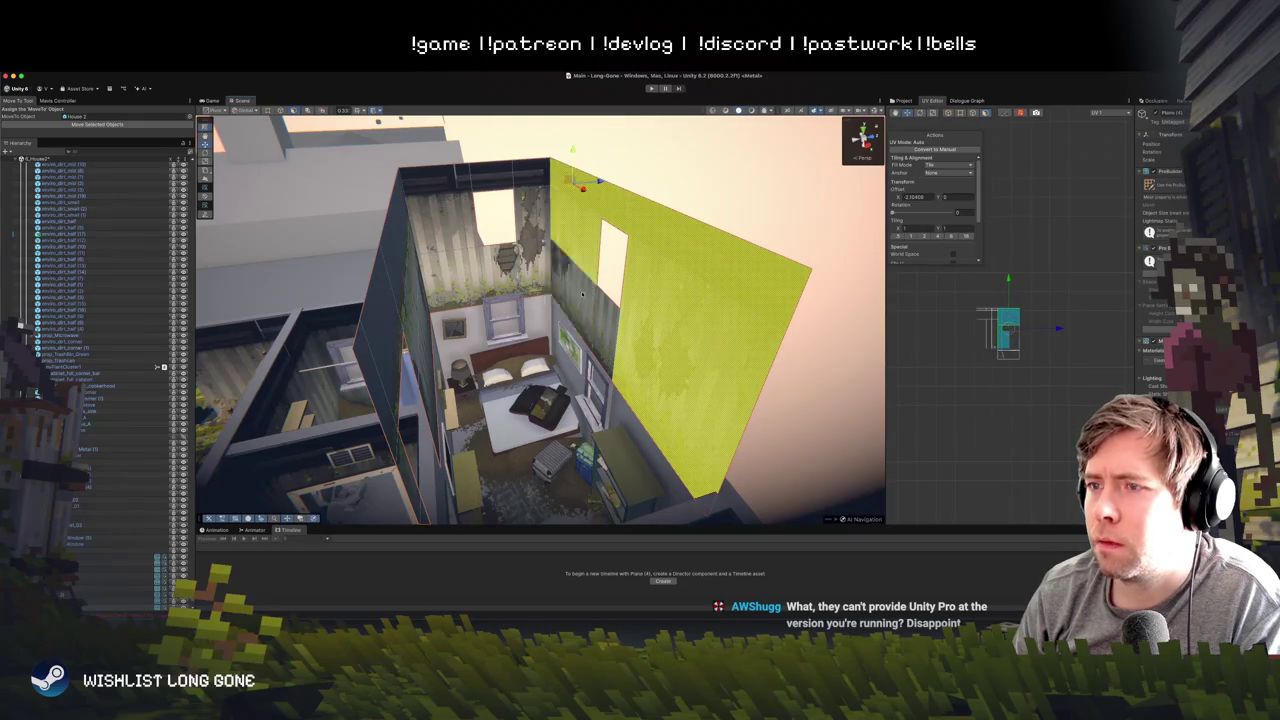
{"action": "left_click", "coordinate": [628, 330], "text": "shift"}
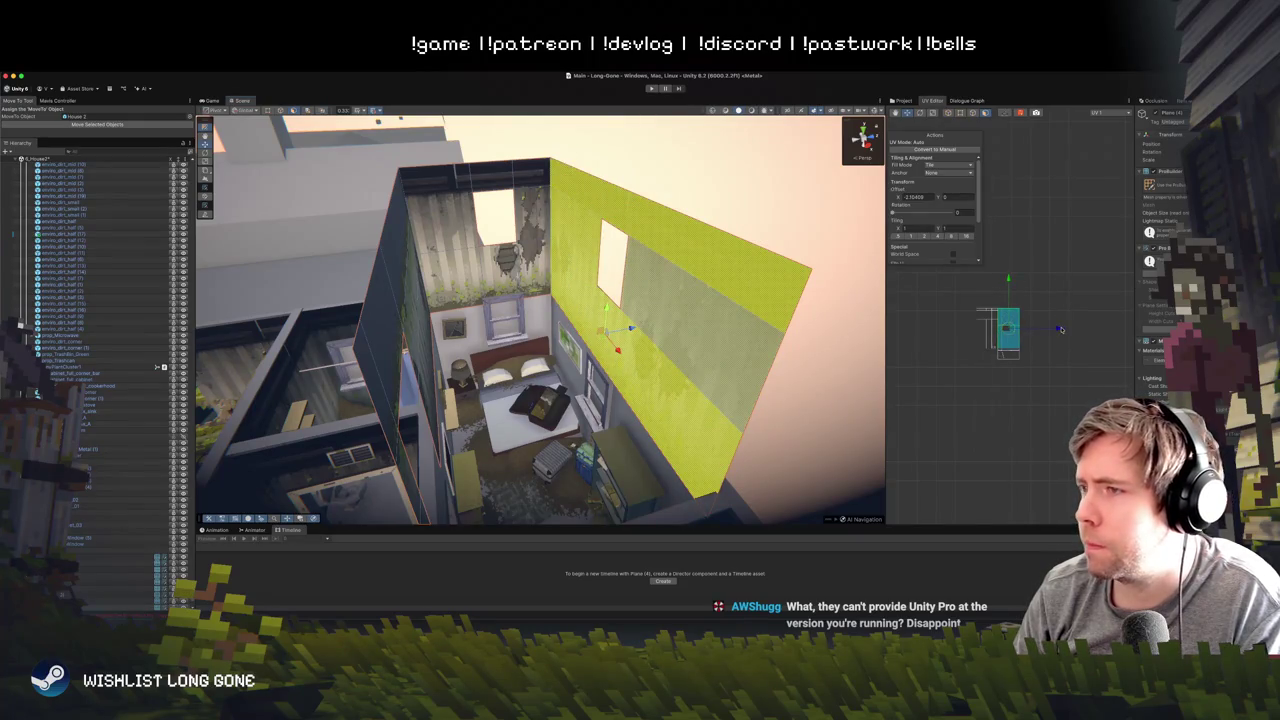
{"action": "key", "text": "ctrl+z"}
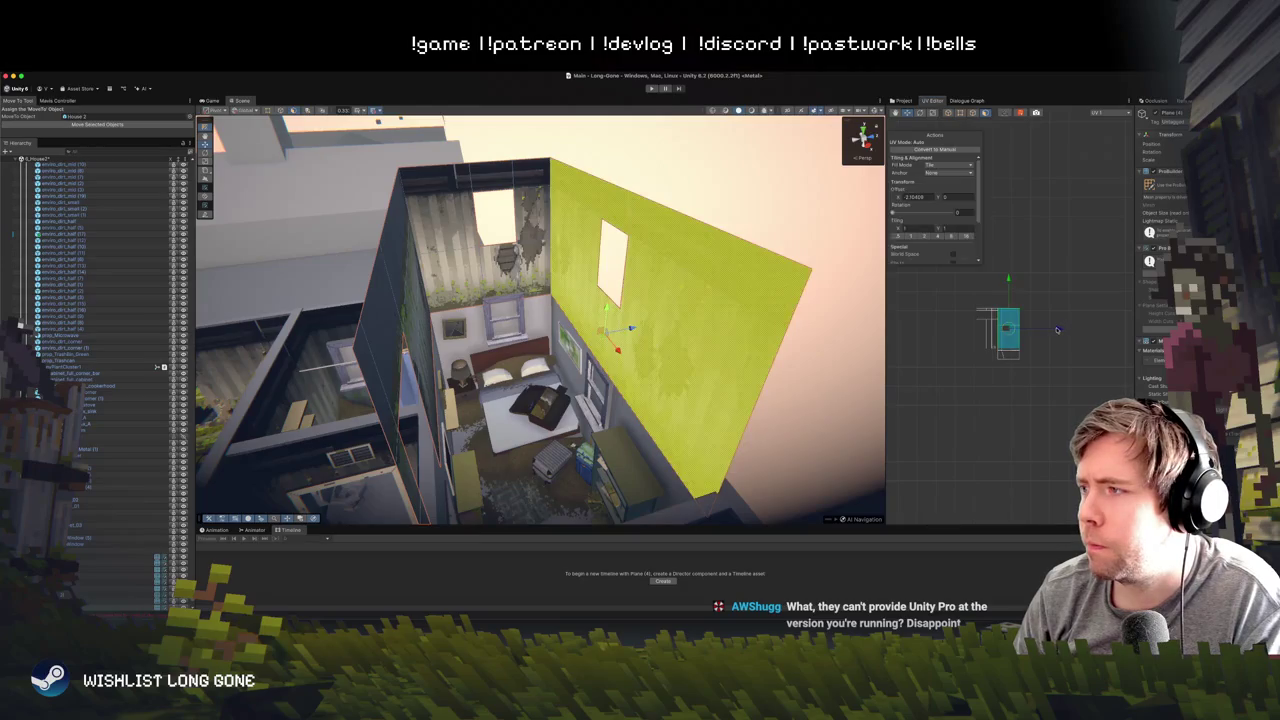
{"action": "left_click_drag", "start_coordinate": [1059, 331], "coordinate": [1111, 331]}
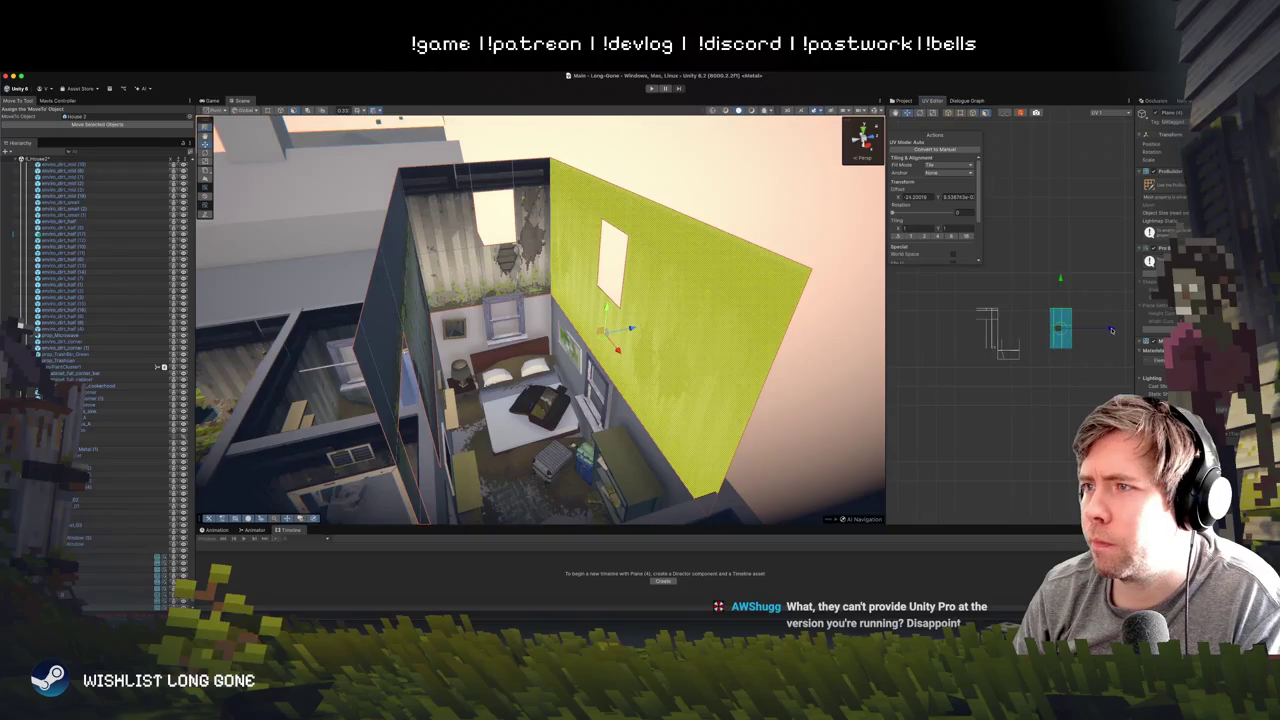
- Slide the larger wall face's UV island sideways and upward to line up the wallpaper
{"action": "left_click", "coordinate": [1082, 263]}
{"action": "left_click_drag", "start_coordinate": [936, 282], "coordinate": [996, 353]}
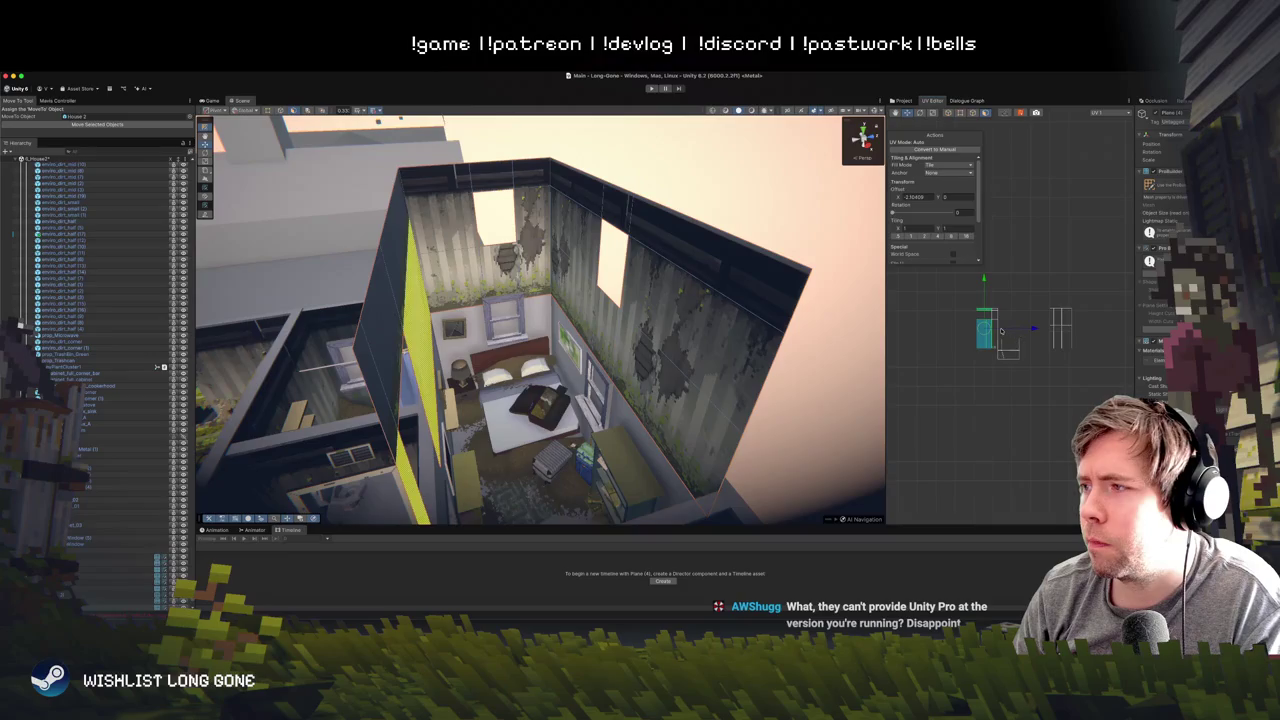
{"action": "left_click", "coordinate": [995, 332]}
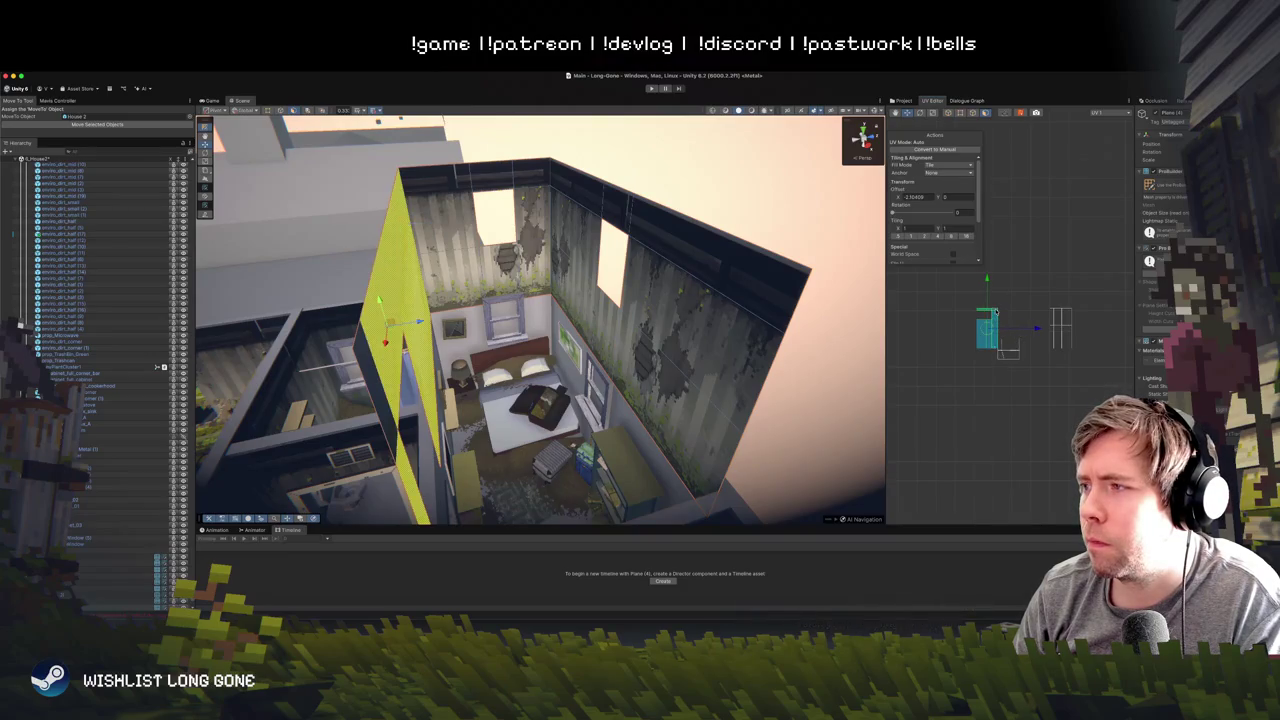
{"action": "left_click_drag", "start_coordinate": [1037, 332], "coordinate": [1110, 337]}
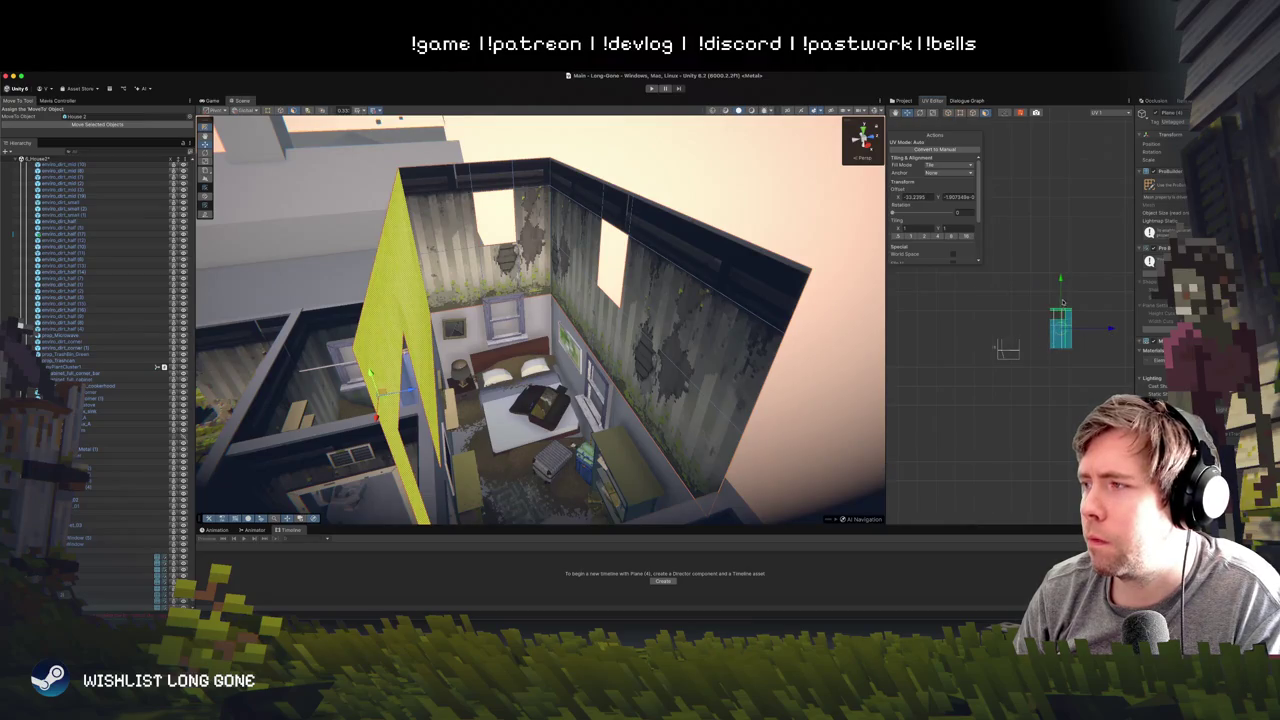
{"action": "left_click_drag", "start_coordinate": [1061, 283], "coordinate": [1059, 229]}
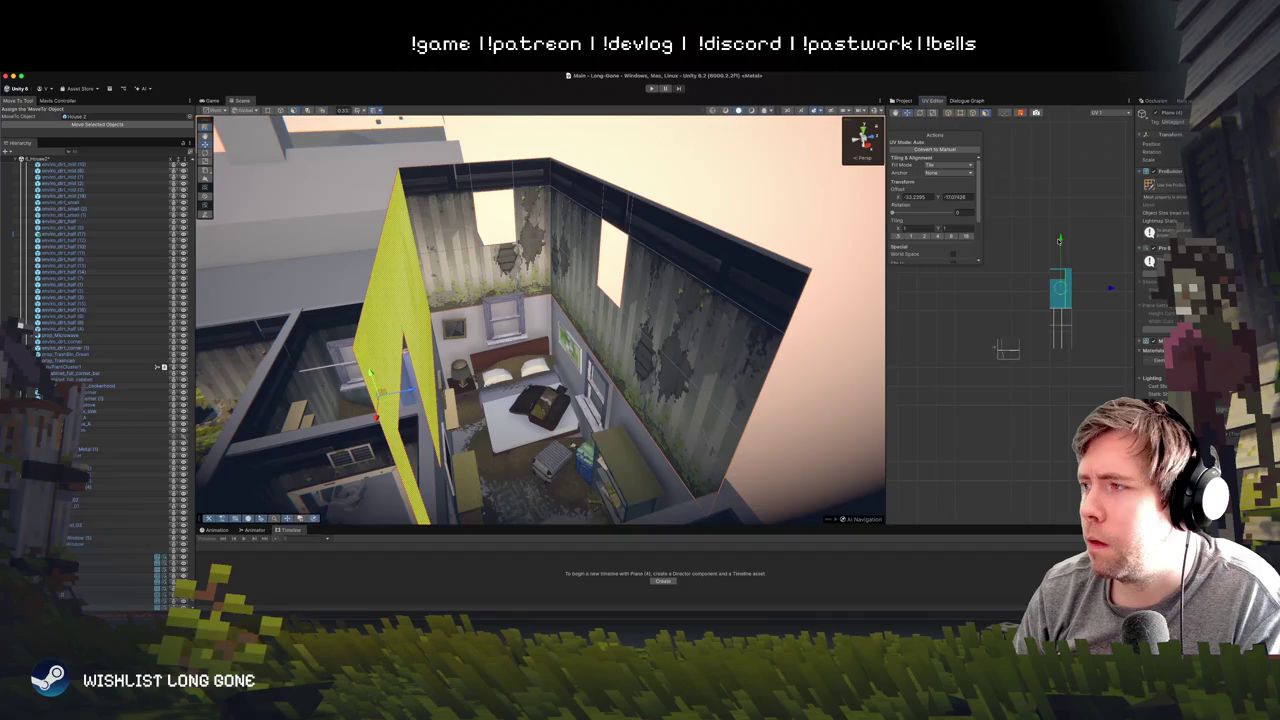
{"action": "left_click", "coordinate": [1080, 312]}
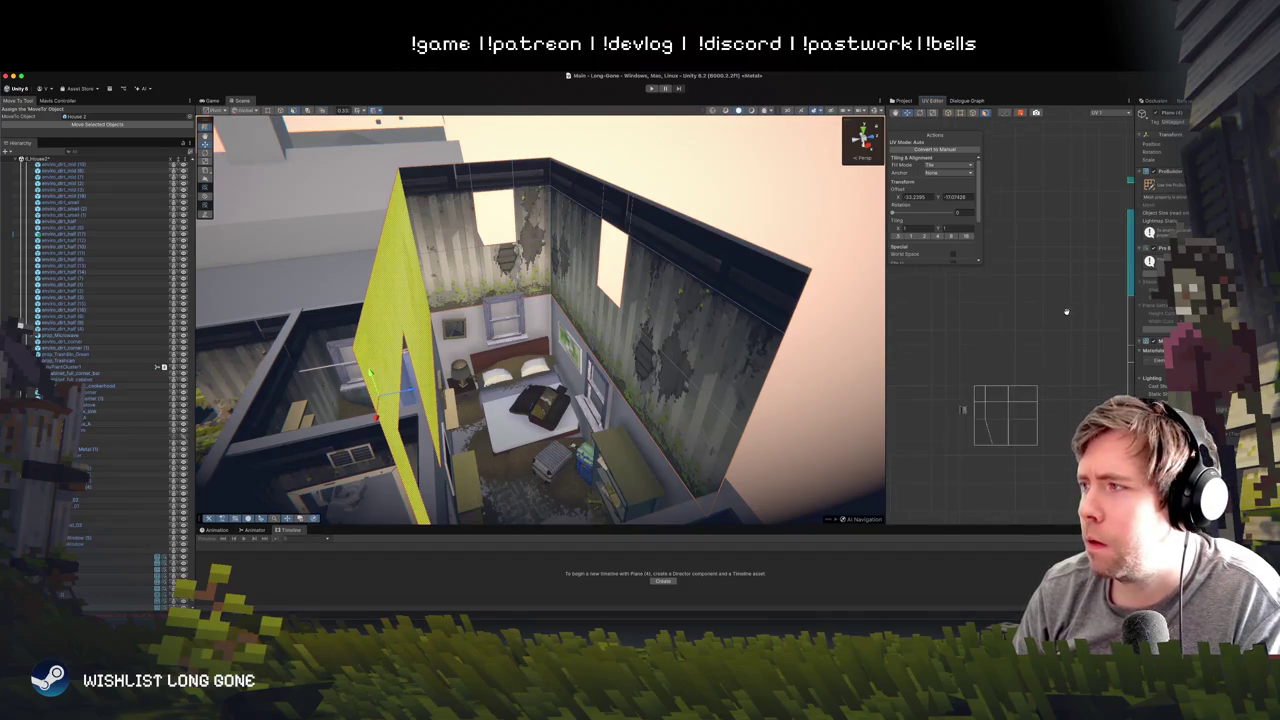
{"action": "left_click", "coordinate": [1066, 312]}
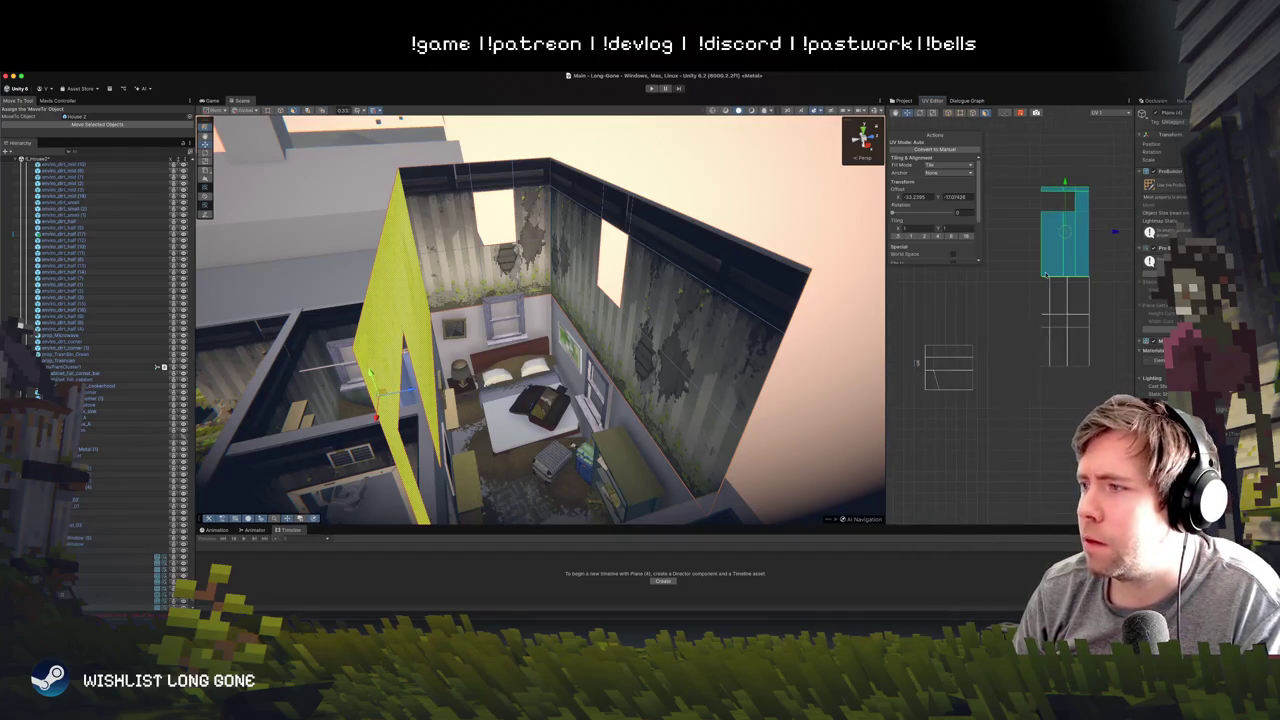
- Move the back wall's upper-face UV island into alignment, nudging it up slightly
{"action": "left_click", "coordinate": [1050, 325]}
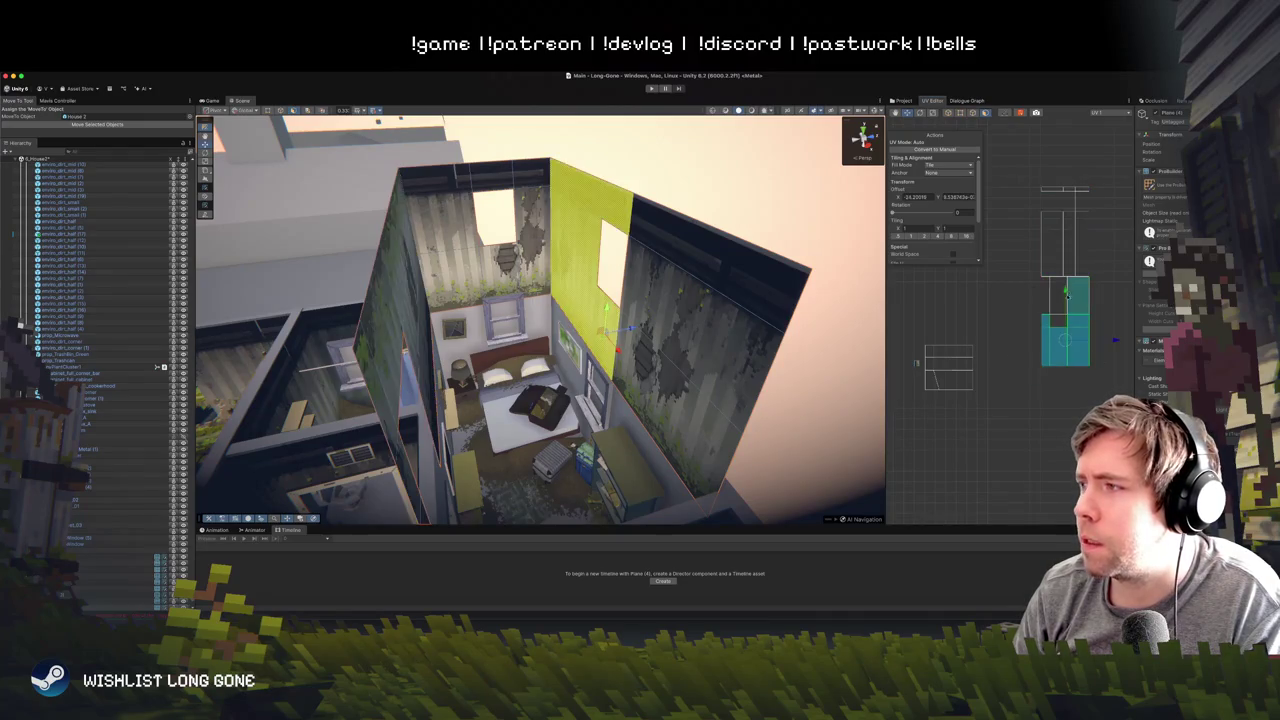
{"action": "mouse_move", "coordinate": [1066, 296]}
{"action": "left_mouse_down"}
{"action": "mouse_move", "coordinate": [1045, 305]}
{"action": "mouse_move", "coordinate": [1088, 312]}
{"action": "mouse_move", "coordinate": [1065, 309]}
{"action": "left_mouse_up"}
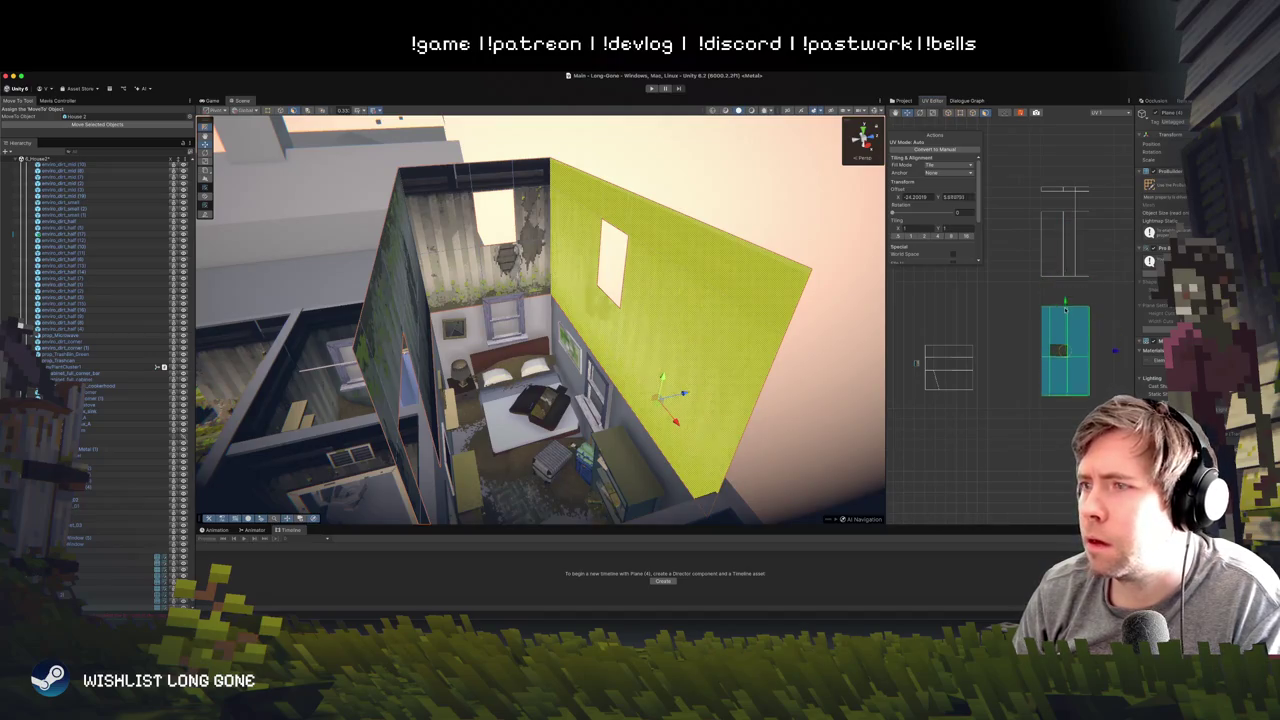
{"action": "left_click_drag", "start_coordinate": [921, 331], "coordinate": [987, 411]}
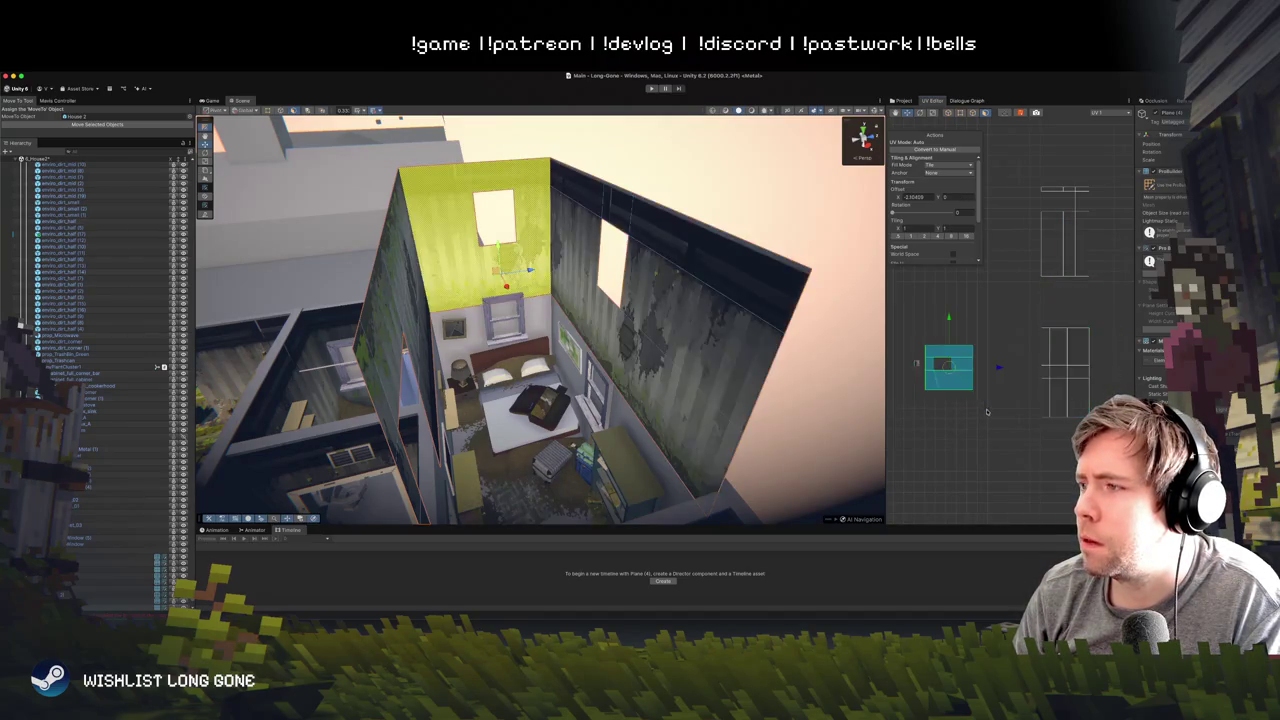
{"action": "mouse_move", "coordinate": [951, 368]}
{"action": "left_mouse_down"}
{"action": "mouse_move", "coordinate": [993, 375]}
{"action": "mouse_move", "coordinate": [1067, 305]}
{"action": "left_mouse_up"}
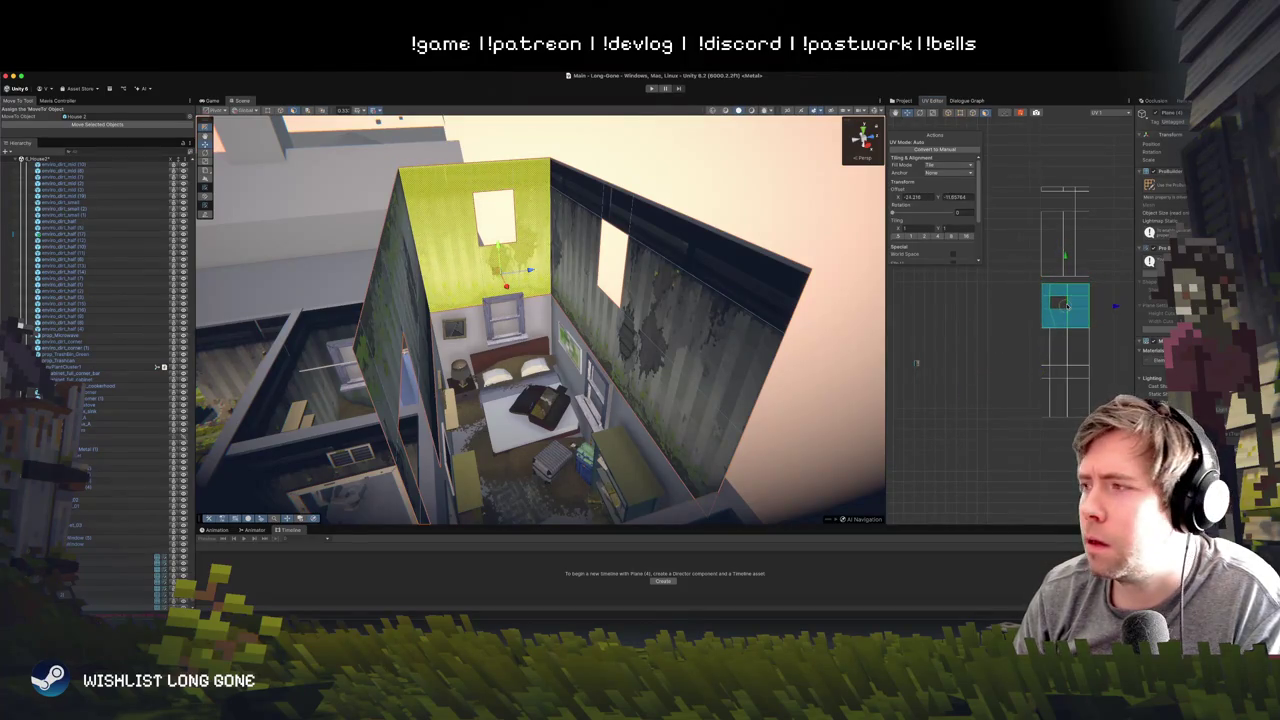
{"action": "scroll", "coordinate": [1066, 305], "scroll_direction": "up", "scroll_amount": 5}
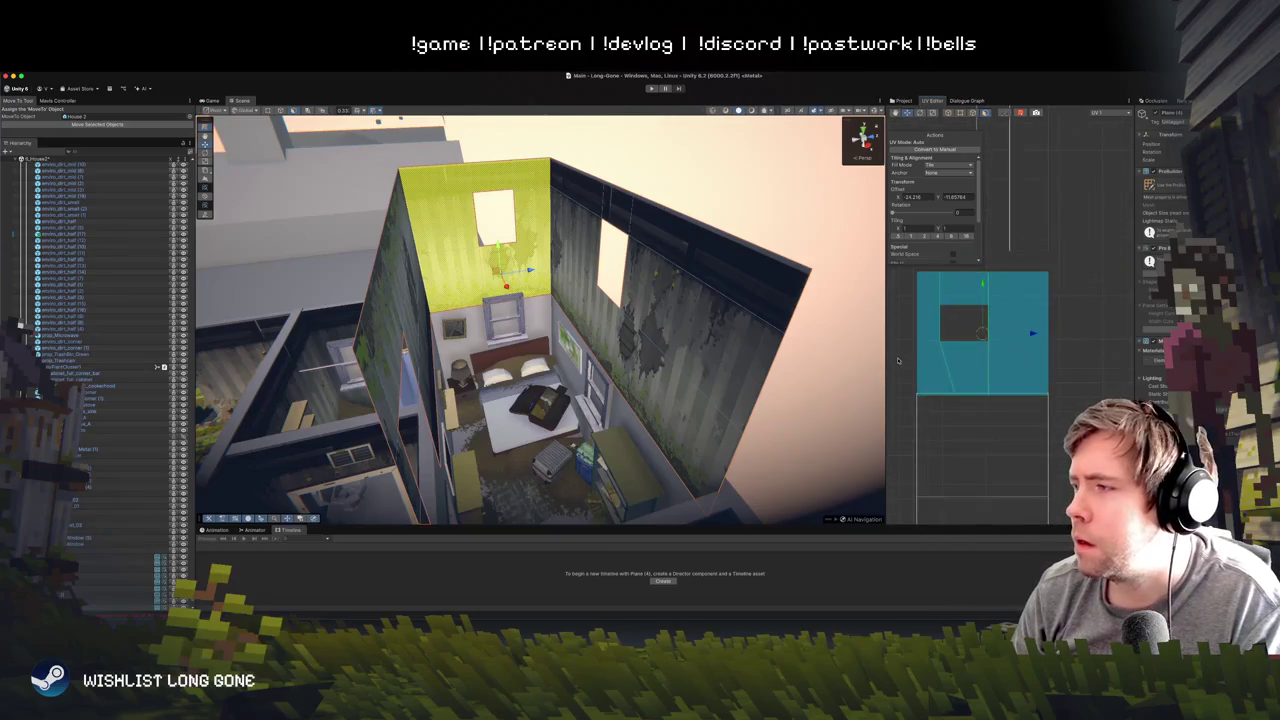
{"action": "left_click_drag", "start_coordinate": [1026, 289], "coordinate": [1027, 285]}
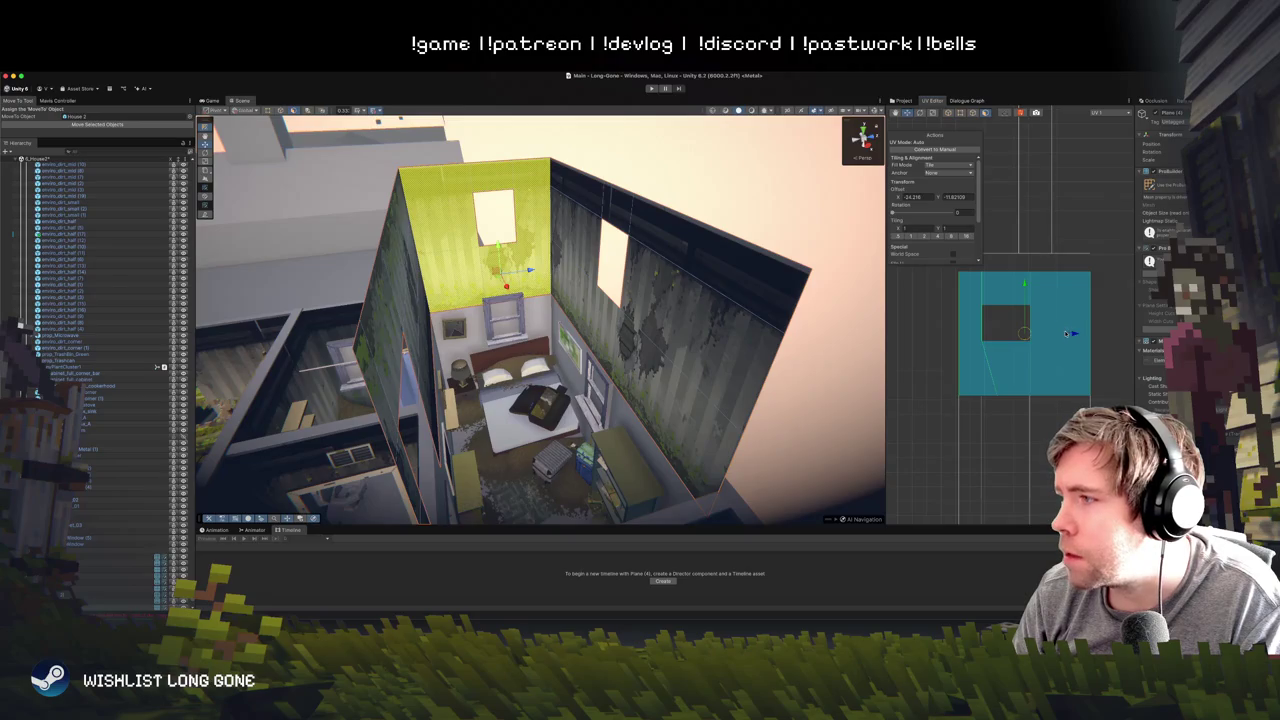
{"action": "left_click", "coordinate": [1070, 334]}
{"action": "left_click", "coordinate": [1075, 338]}
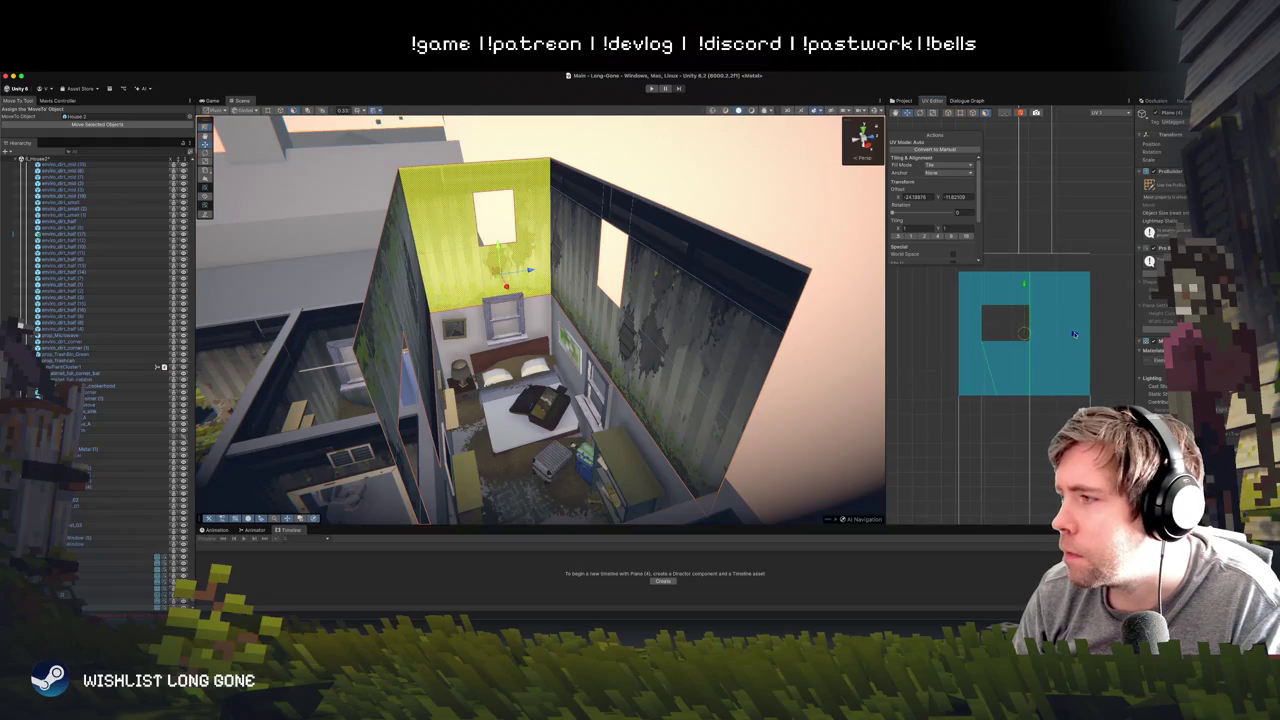
{"action": "scroll", "coordinate": [1075, 333], "scroll_direction": "down", "scroll_amount": 5}
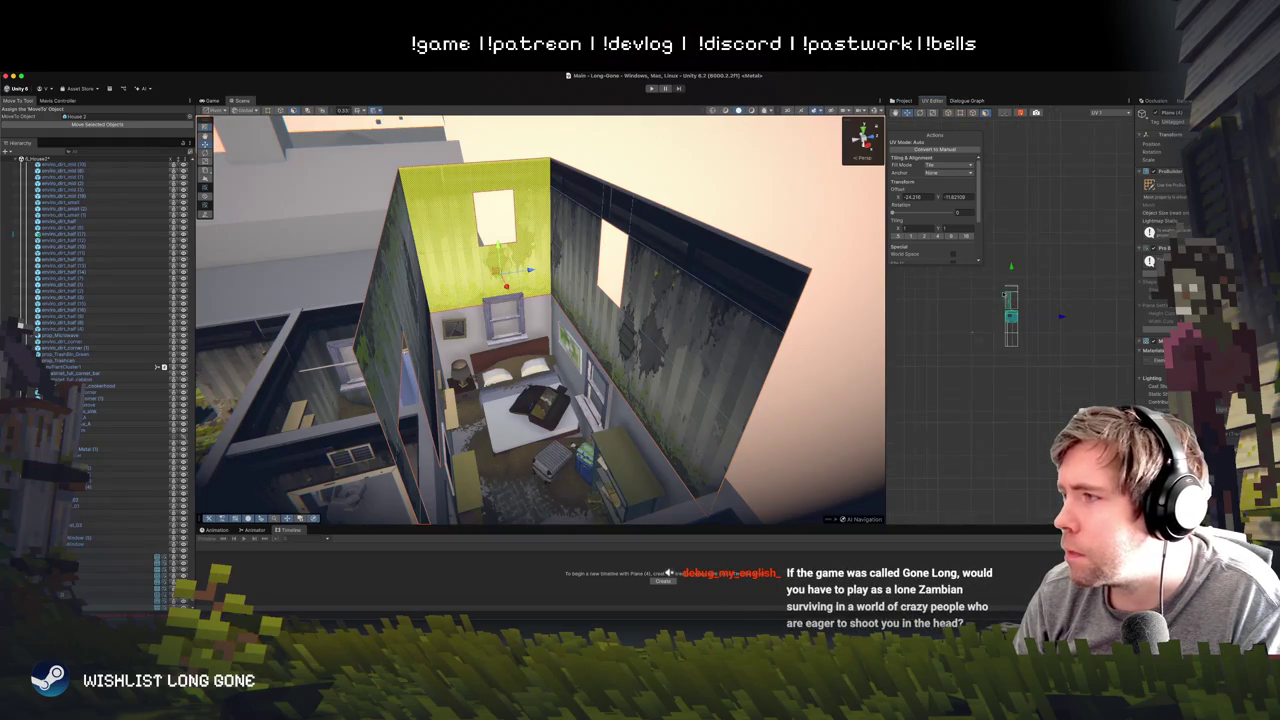
- Nudge the left wall's UV island down, then apply Flip Face Edge to the wall
{"action": "left_click", "coordinate": [1013, 340]}
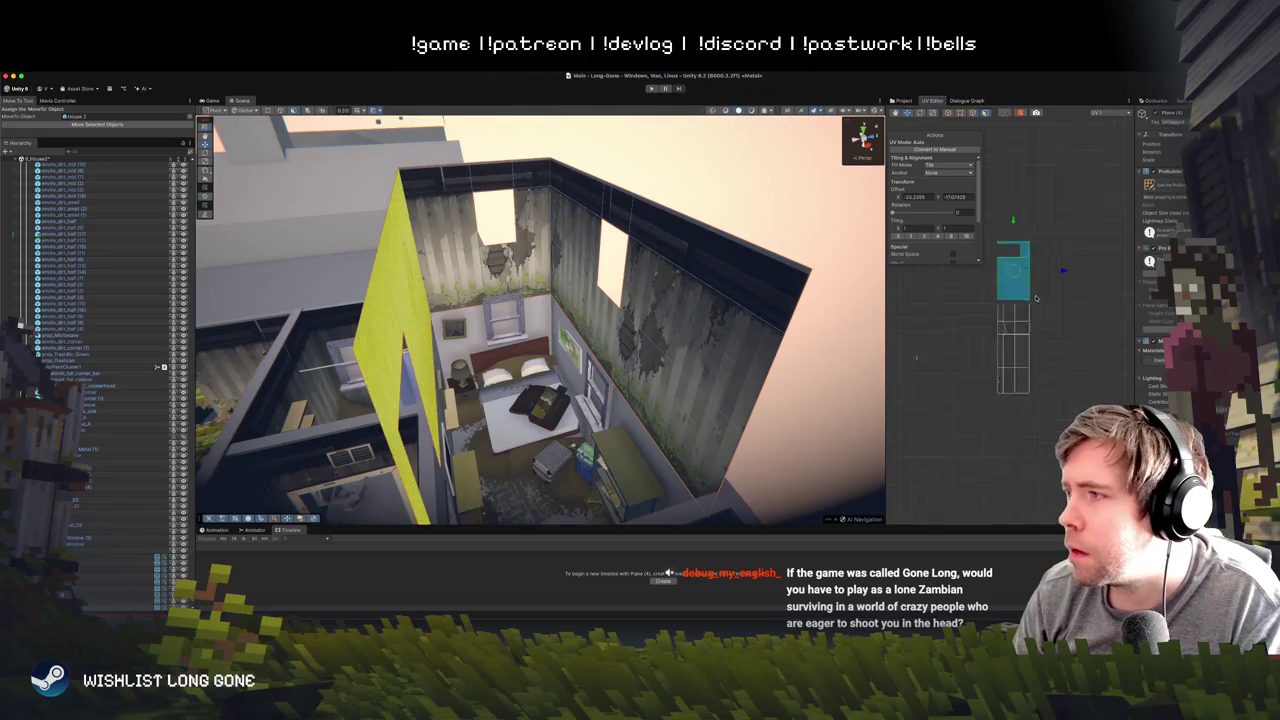
{"action": "left_click_drag", "start_coordinate": [1018, 149], "coordinate": [1019, 160]}
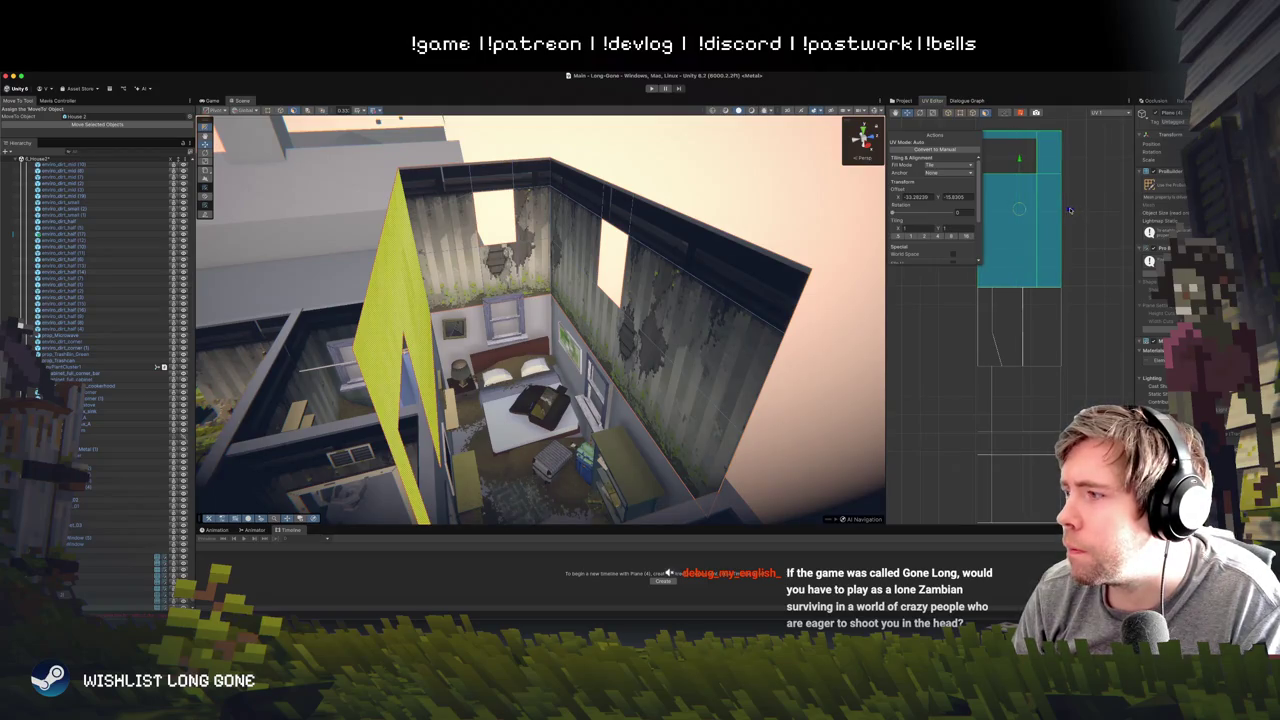
{"action": "mouse_move", "coordinate": [605, 320]}
{"action": "left_mouse_down"}
{"action": "mouse_move", "coordinate": [582, 177]}
{"action": "mouse_move", "coordinate": [430, 430]}
{"action": "mouse_move", "coordinate": [410, 500]}
{"action": "left_mouse_up"}
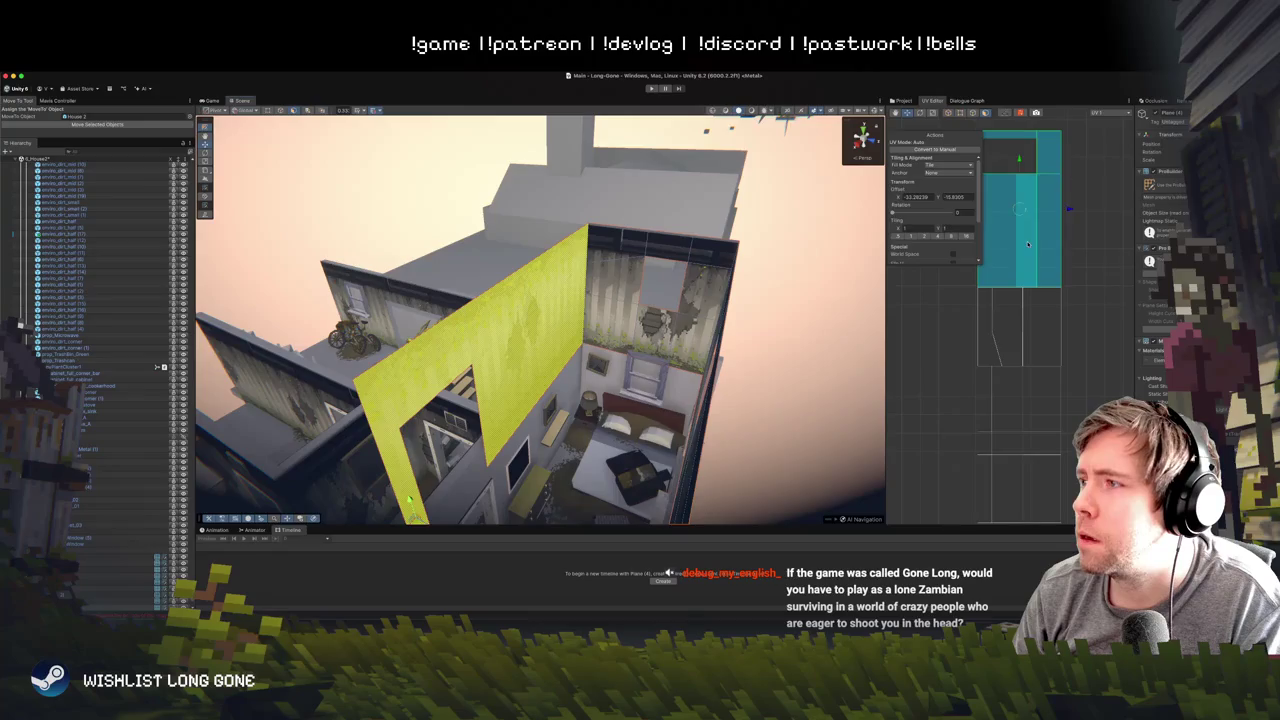
{"action": "right_click", "coordinate": [1031, 244]}
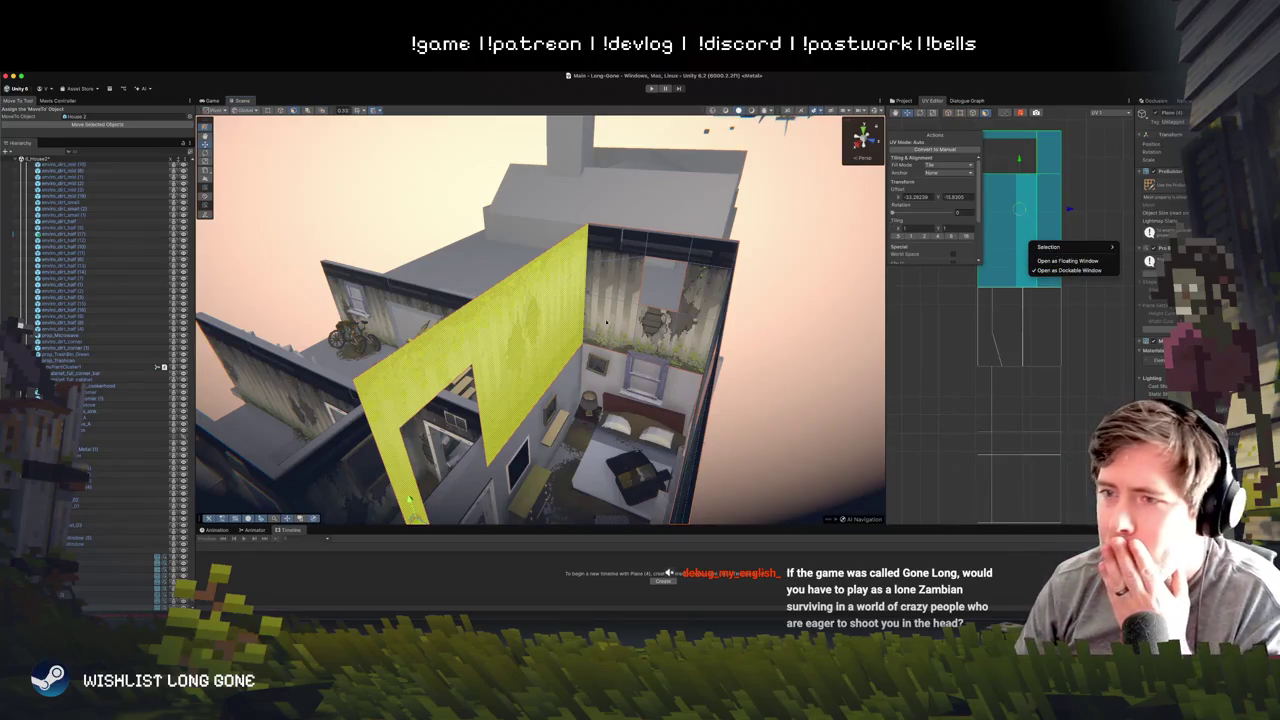
{"action": "right_click", "coordinate": [518, 337]}
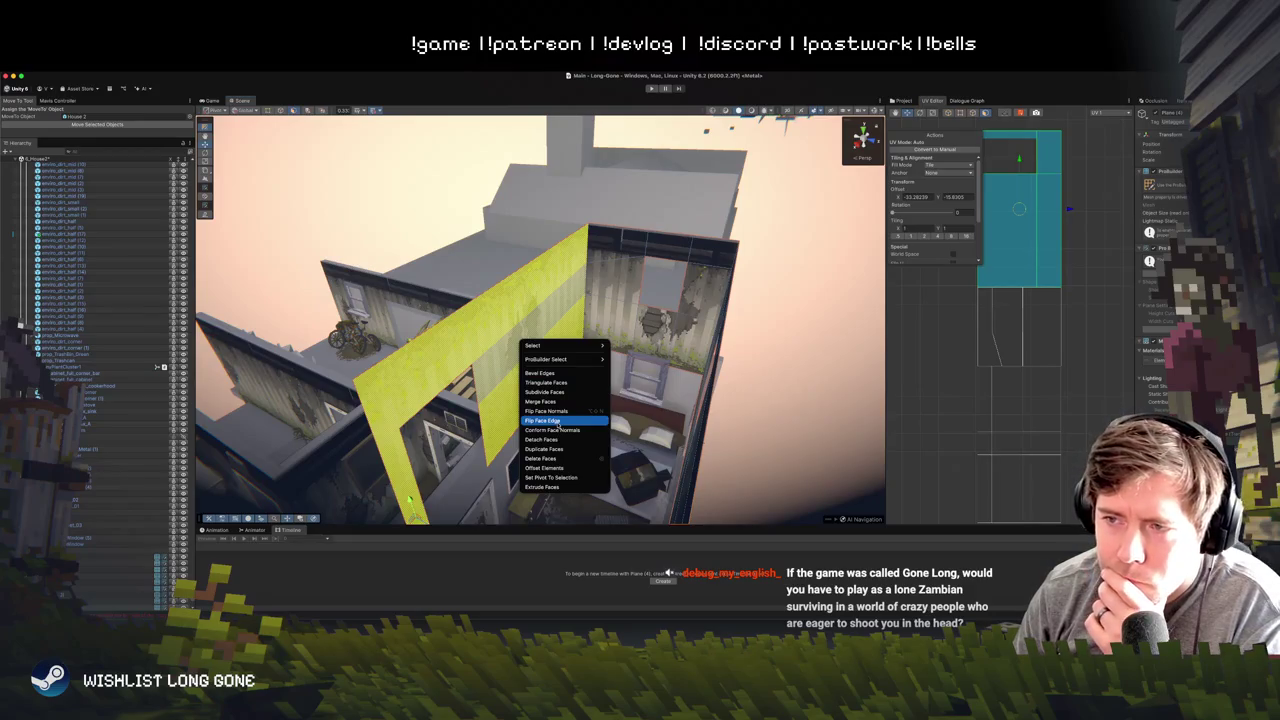
{"action": "left_click", "coordinate": [558, 421]}
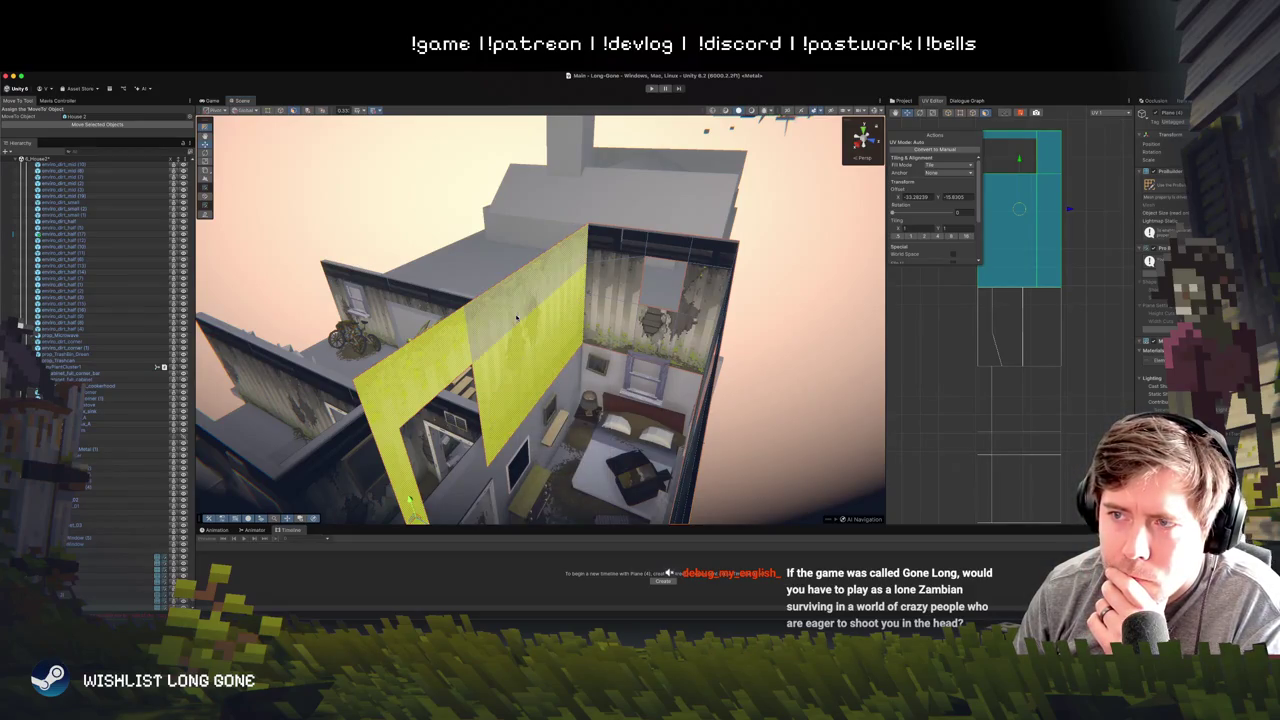
- Select the whole left wall face and rotate its UV island upright
{"action": "left_click", "coordinate": [1020, 211]}
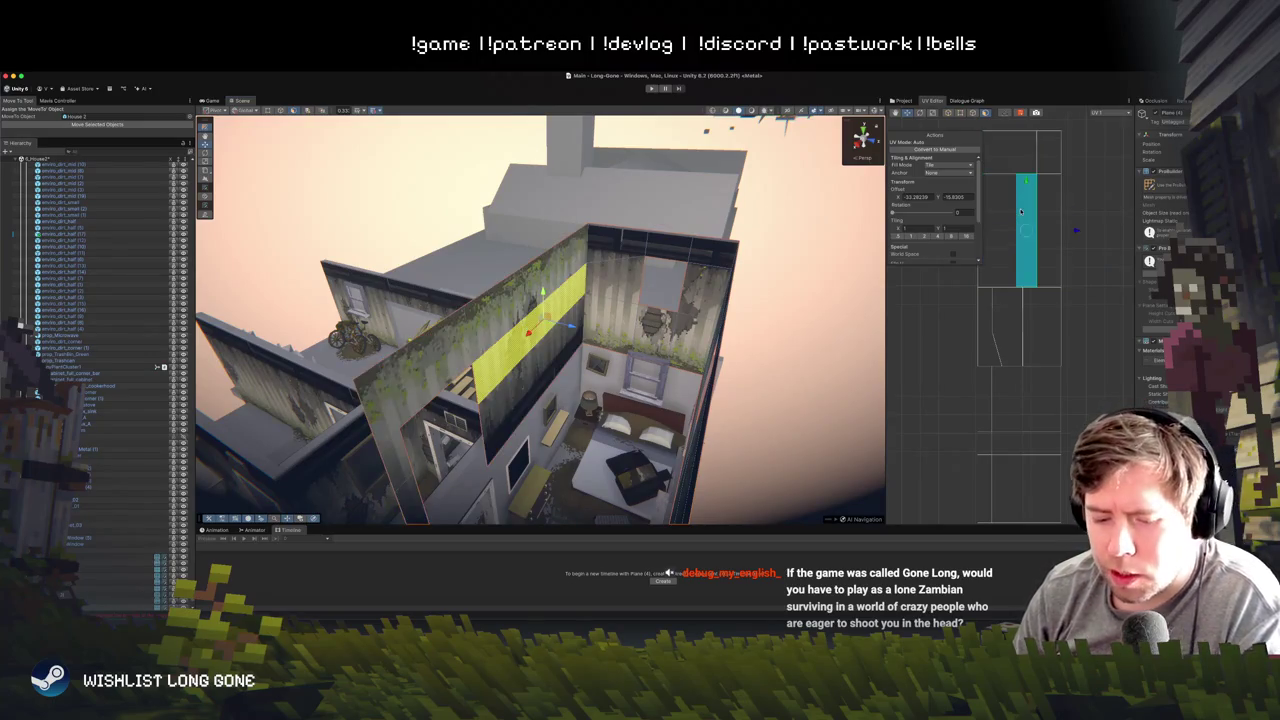
{"action": "double_click", "coordinate": [1020, 211]}
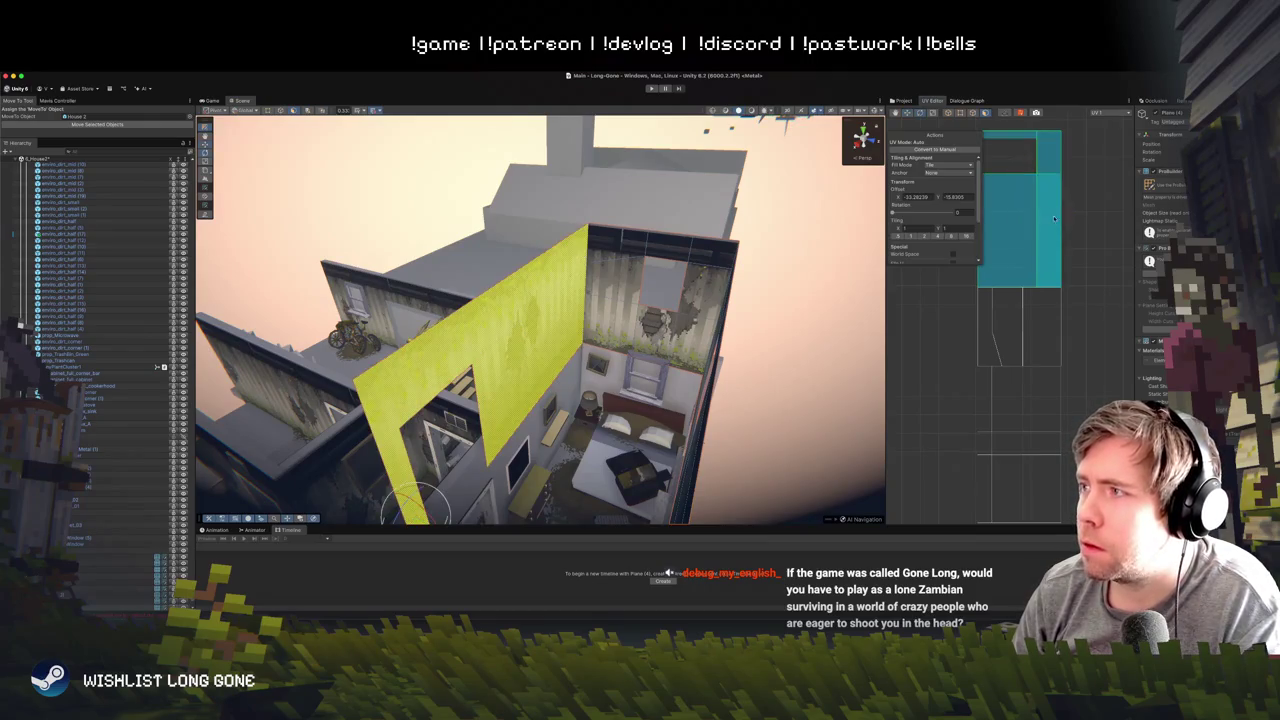
{"action": "left_click_drag", "start_coordinate": [1058, 238], "coordinate": [1030, 215]}
{"action": "left_click_drag", "start_coordinate": [930, 142], "coordinate": [908, 150]}
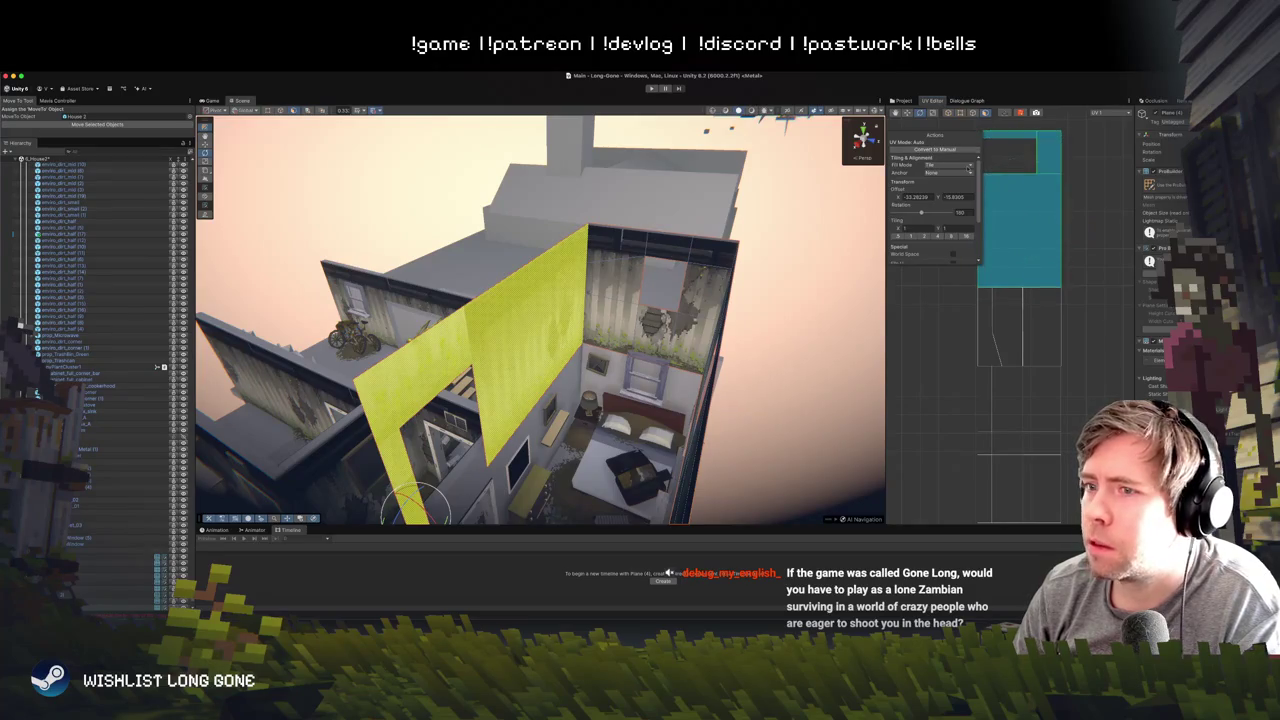
{"action": "key", "text": "ctrl+z"}
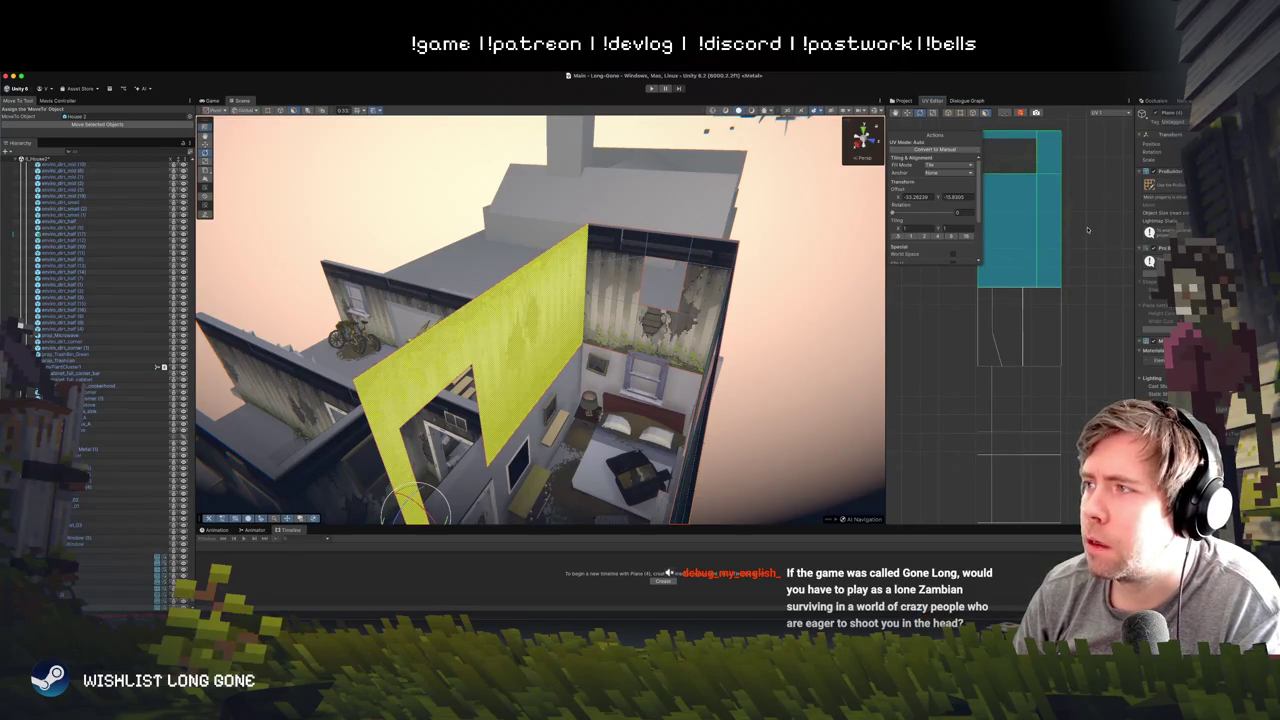
{"action": "scroll", "coordinate": [1088, 230], "scroll_direction": "down", "scroll_amount": 3}
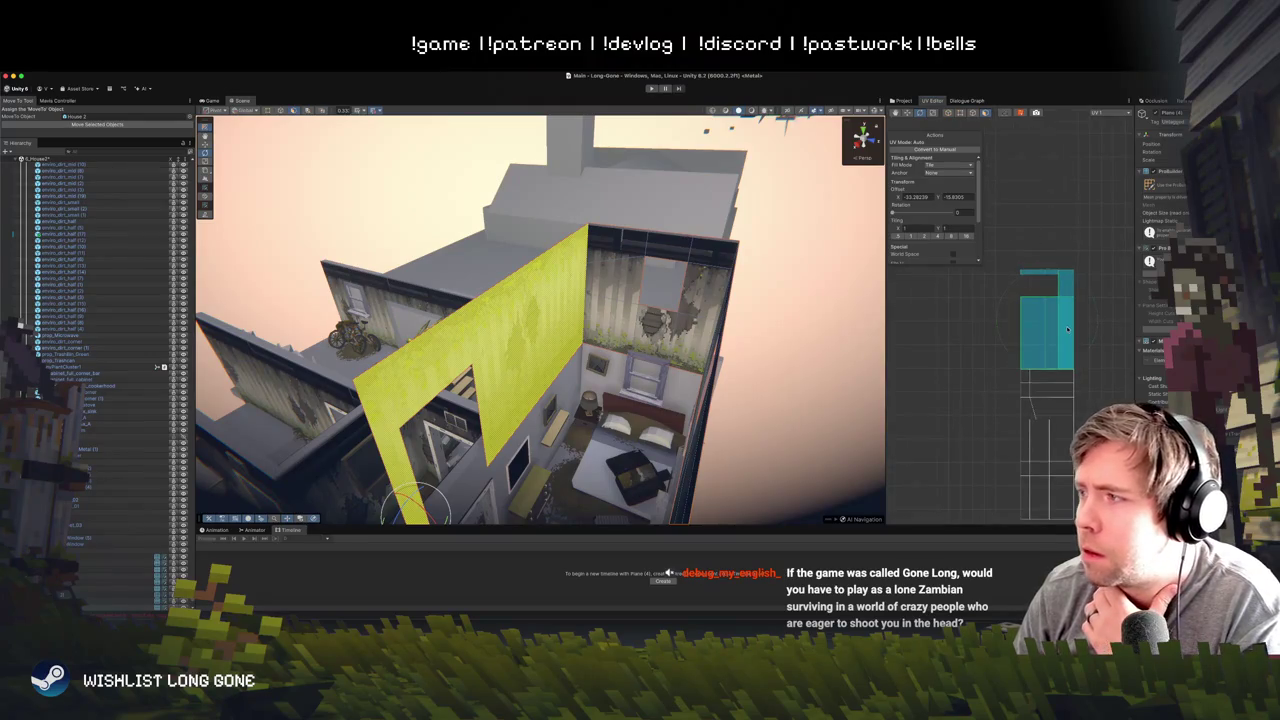
{"action": "right_click", "coordinate": [1068, 326]}
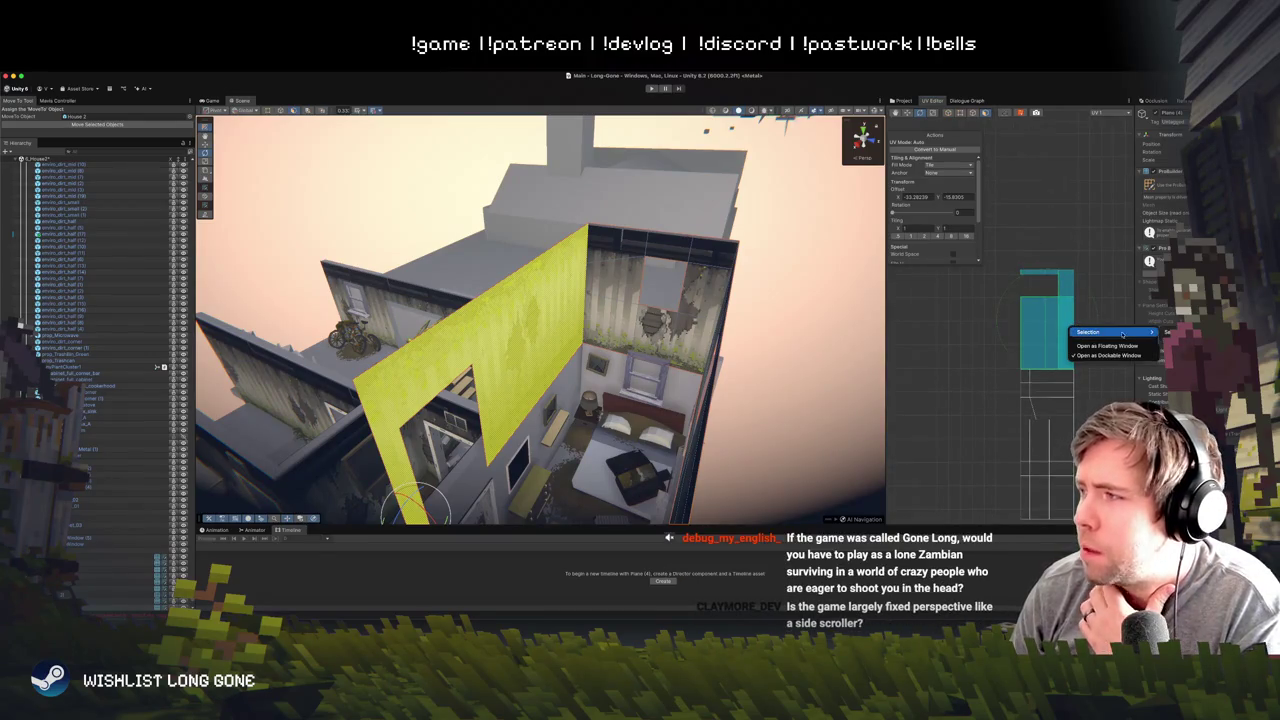
{"action": "key", "text": "Escape"}
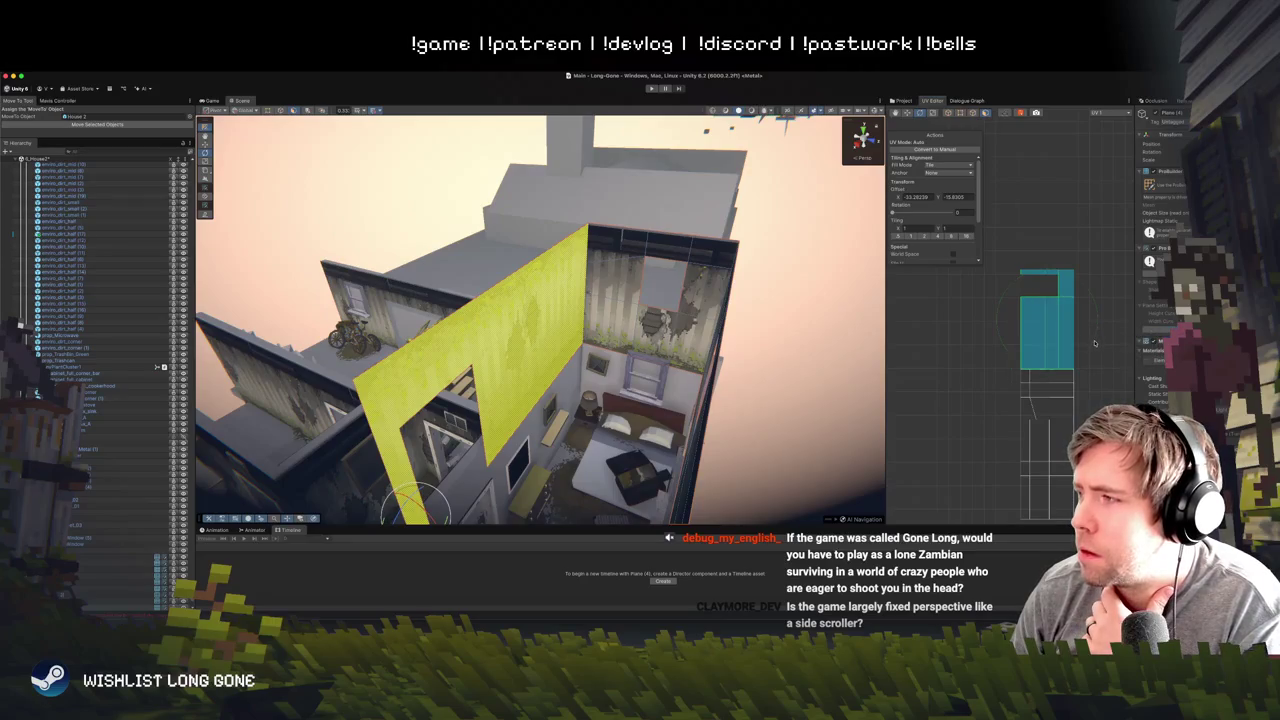
{"action": "mouse_move", "coordinate": [1094, 343]}
{"action": "left_mouse_down"}
{"action": "mouse_move", "coordinate": [1095, 278]}
{"action": "mouse_move", "coordinate": [1073, 244]}
{"action": "mouse_move", "coordinate": [1042, 264]}
{"action": "mouse_move", "coordinate": [1128, 364]}
{"action": "left_mouse_up"}
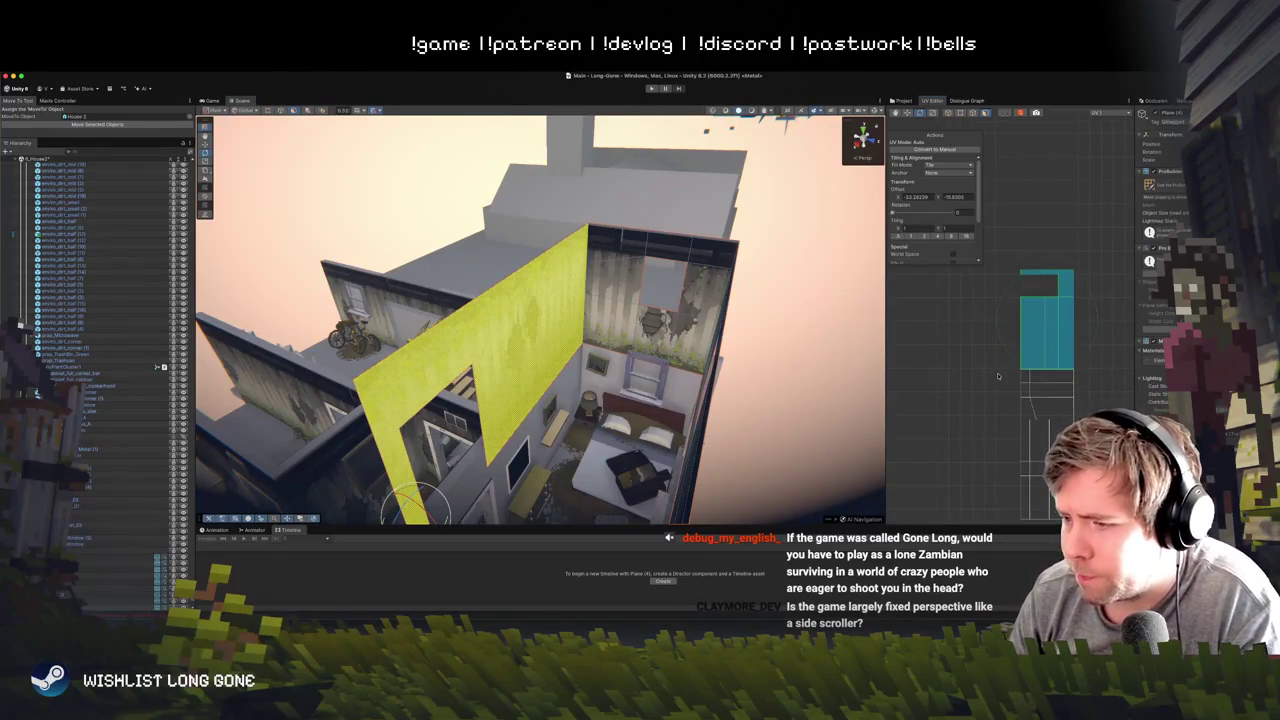